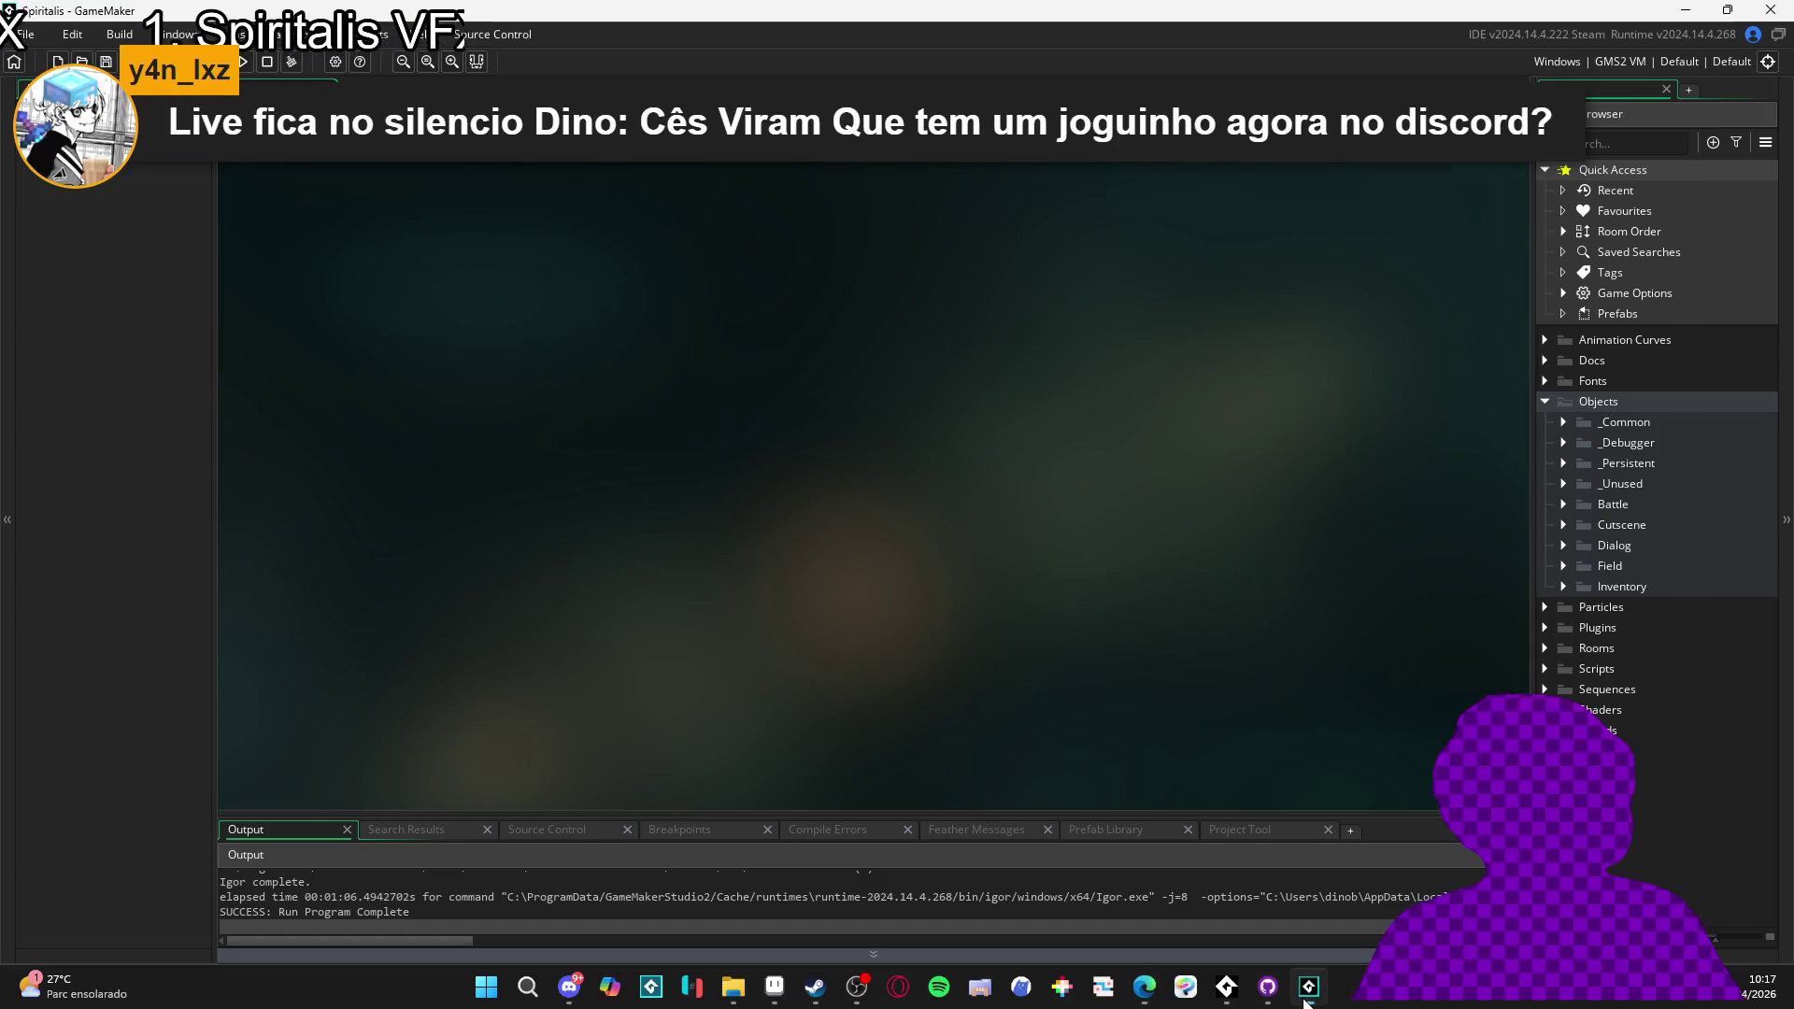
# - Switch from Aseprite to the Spiritalis project in GameMaker
pyautogui.click(1309, 986)
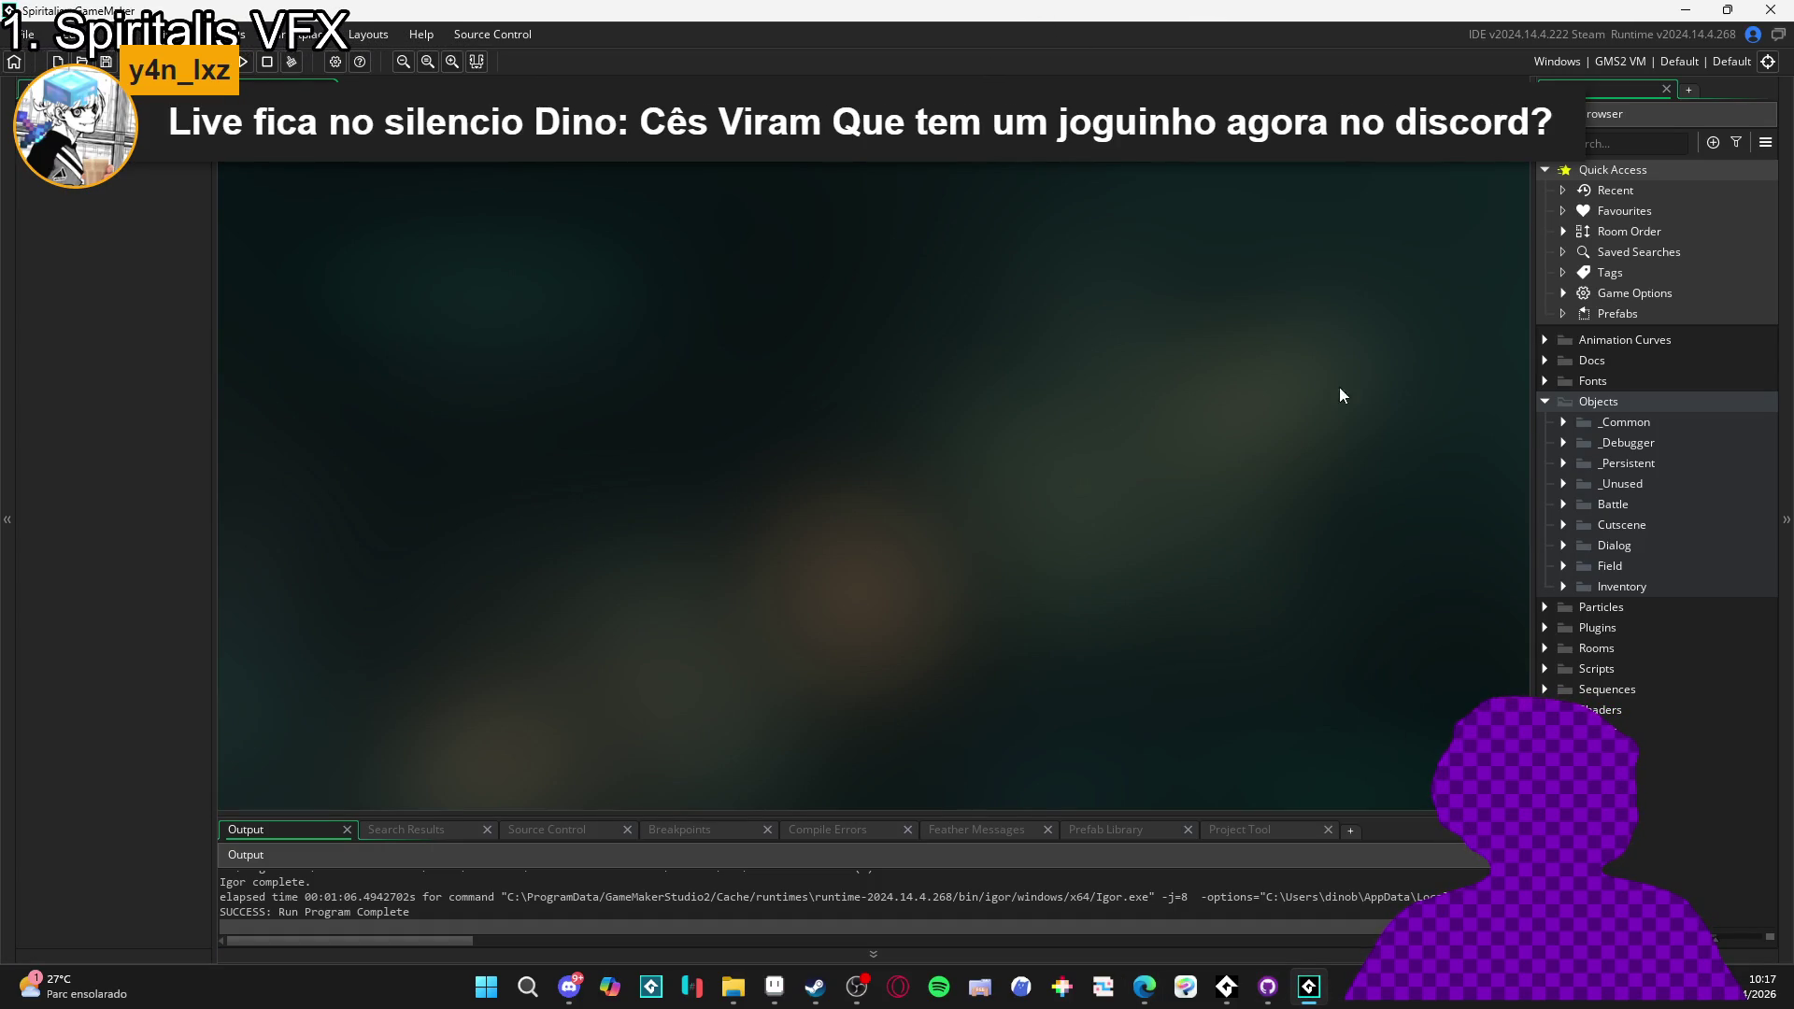
# - Open the data_5_battle_list script from the Scripts > Data folder
pyautogui.click(1569, 506)
pyautogui.click(1568, 507)
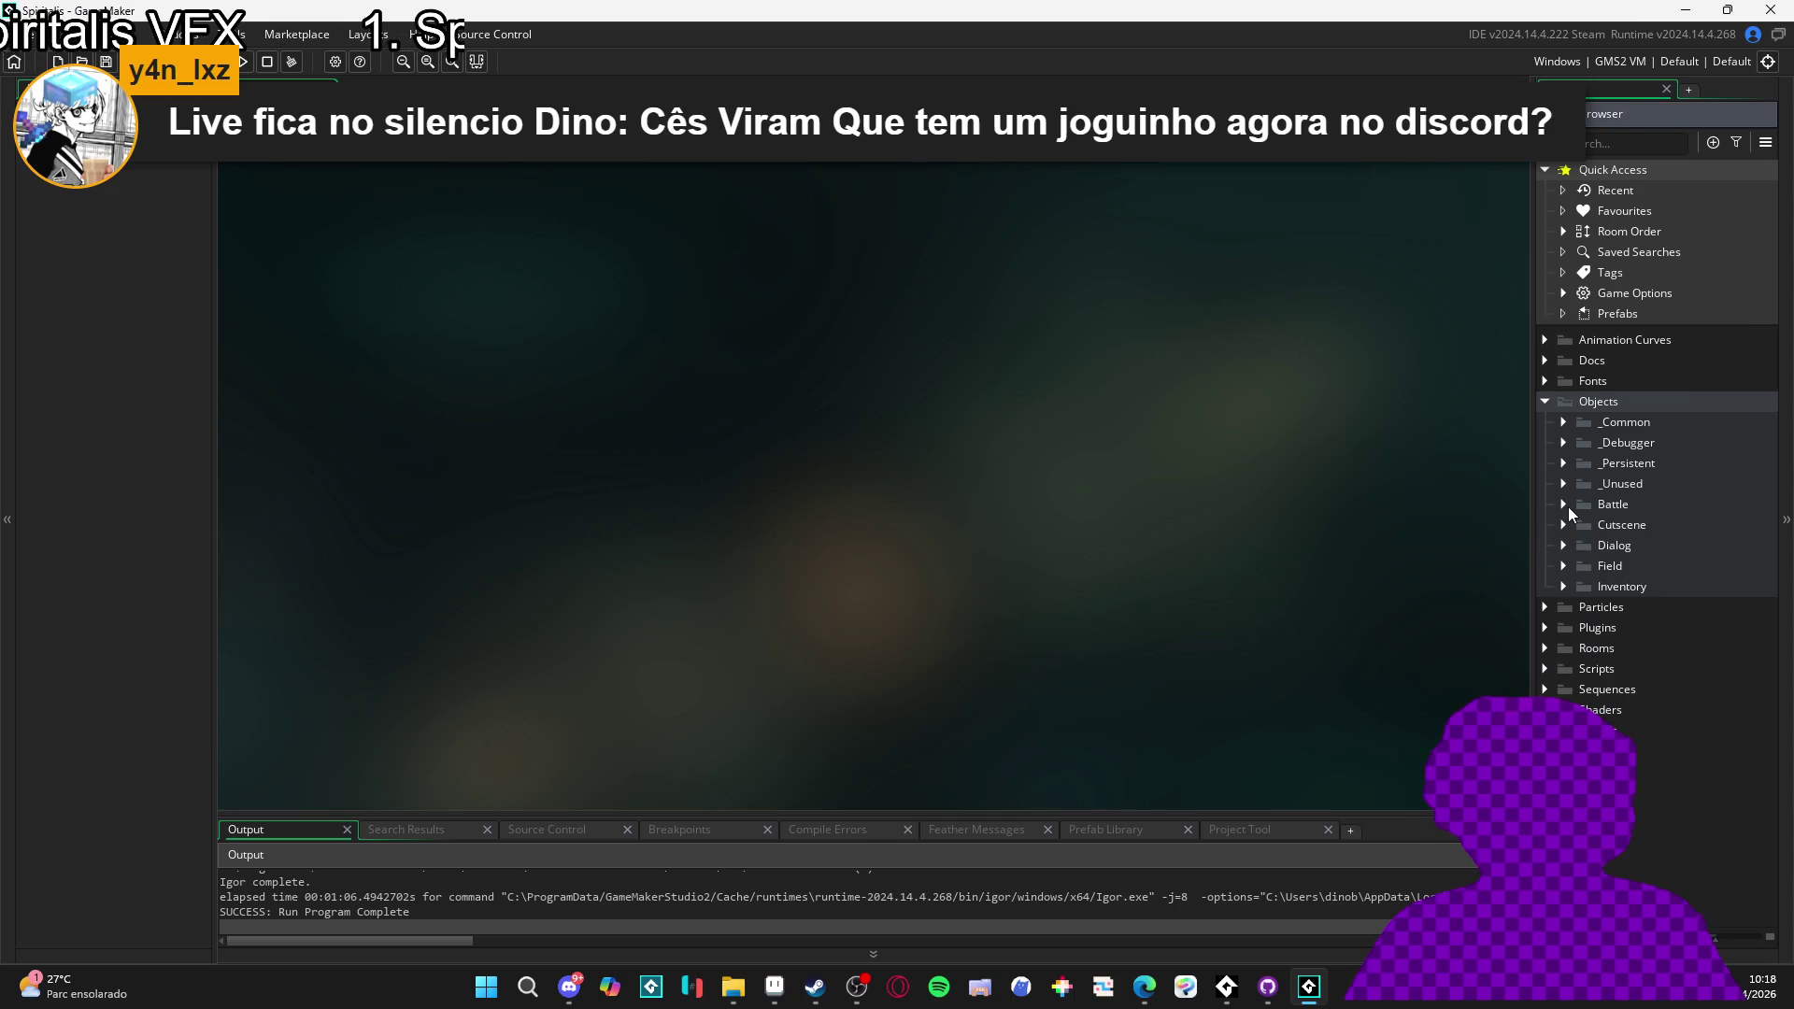
pyautogui.click(1547, 671)
pyautogui.click(1566, 689)
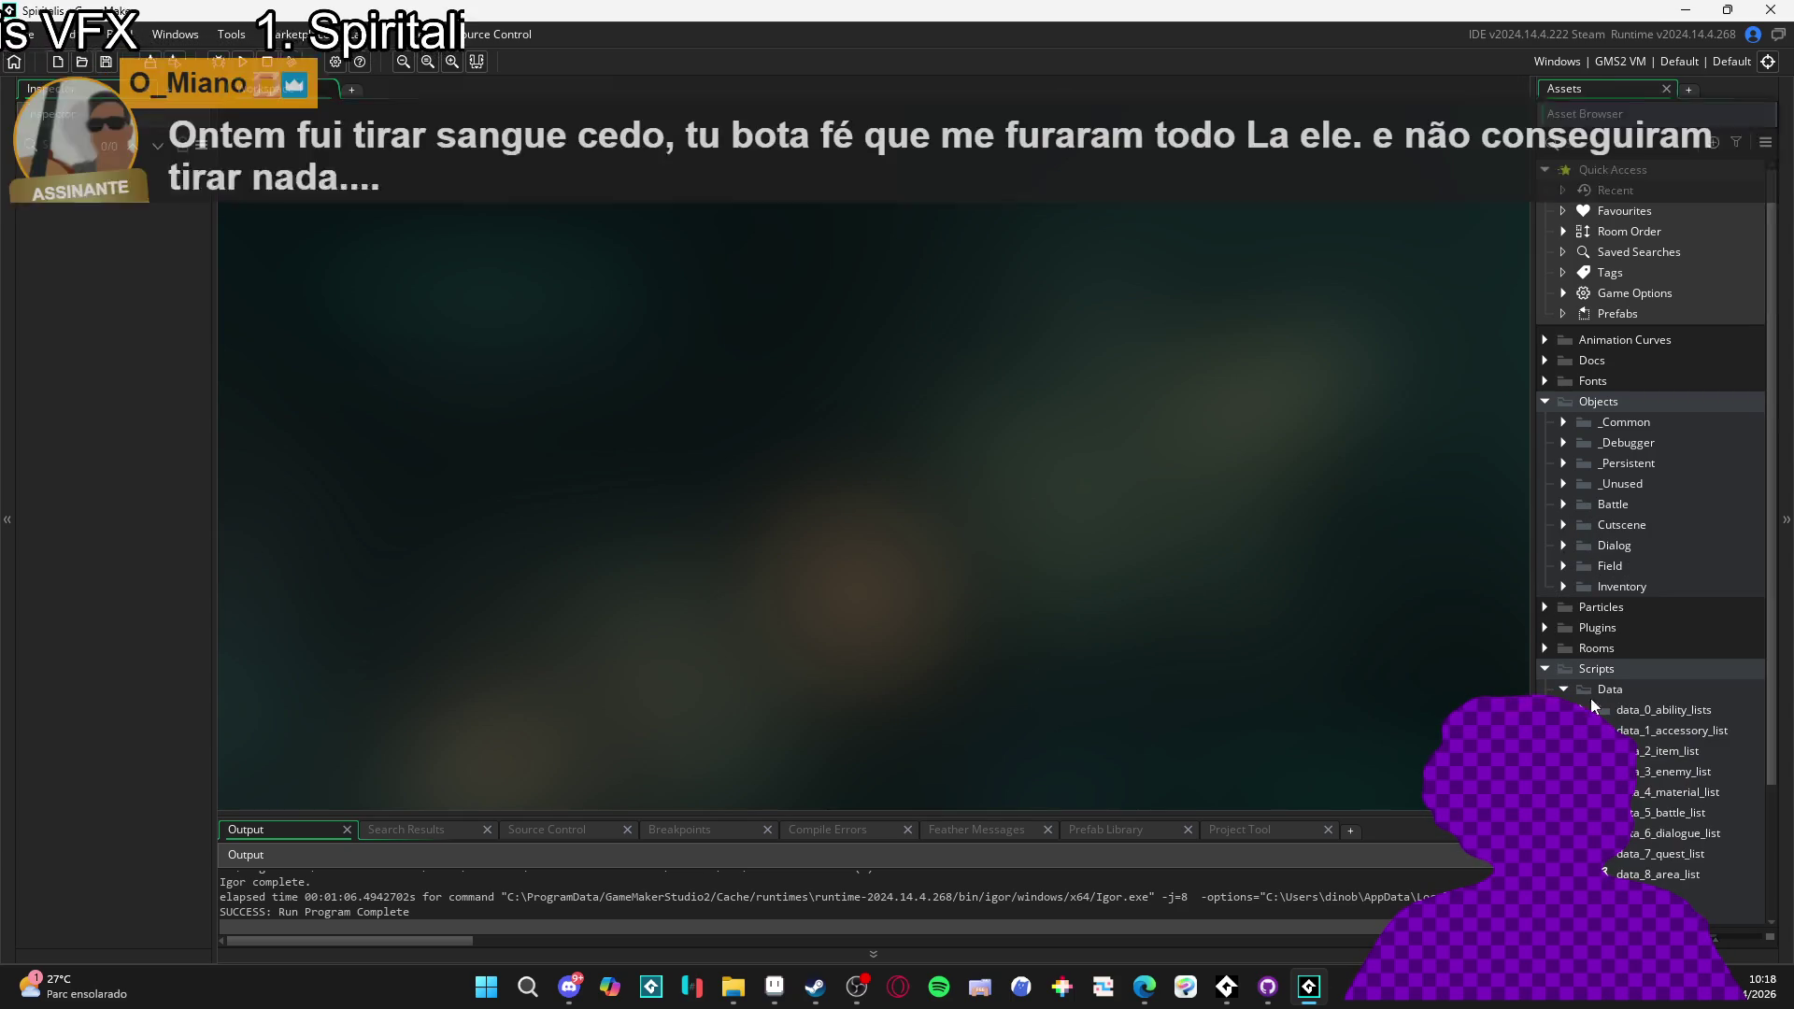
pyautogui.doubleClick(1647, 821)
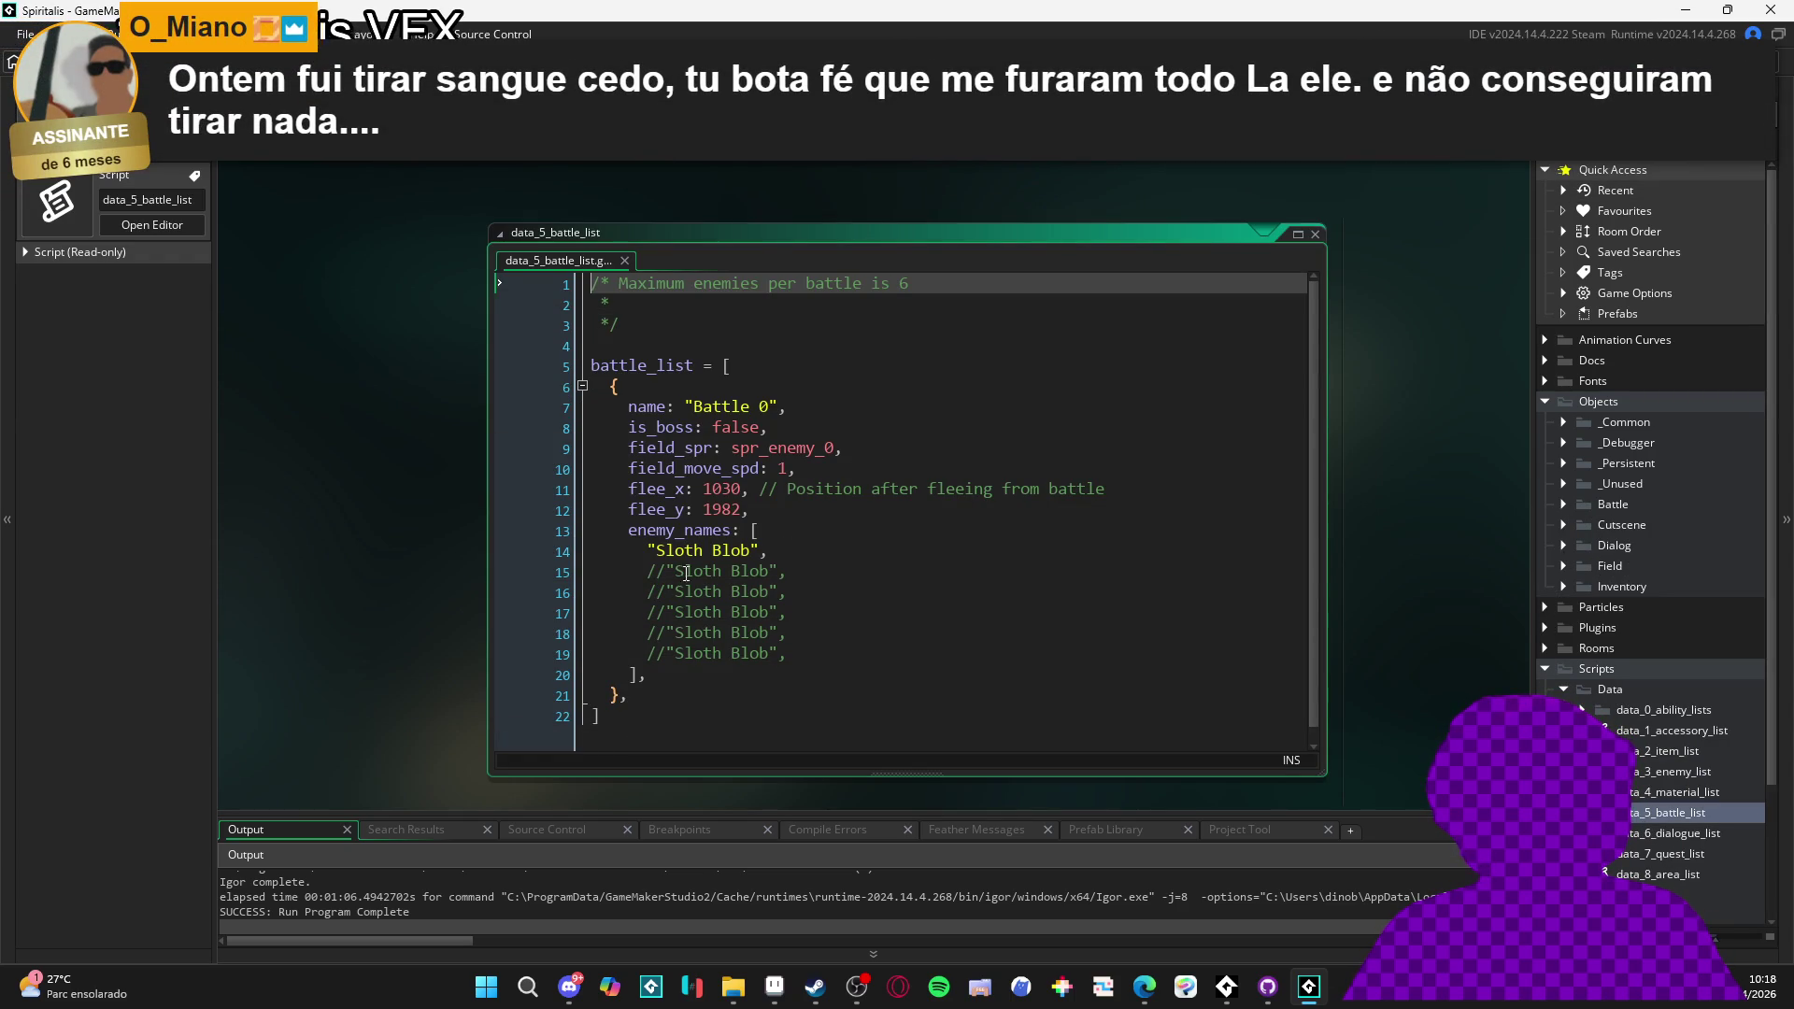
# - Duplicate the Sloth Blob entry in Battle 0, save the script, and run the game
pyautogui.click(638, 549)
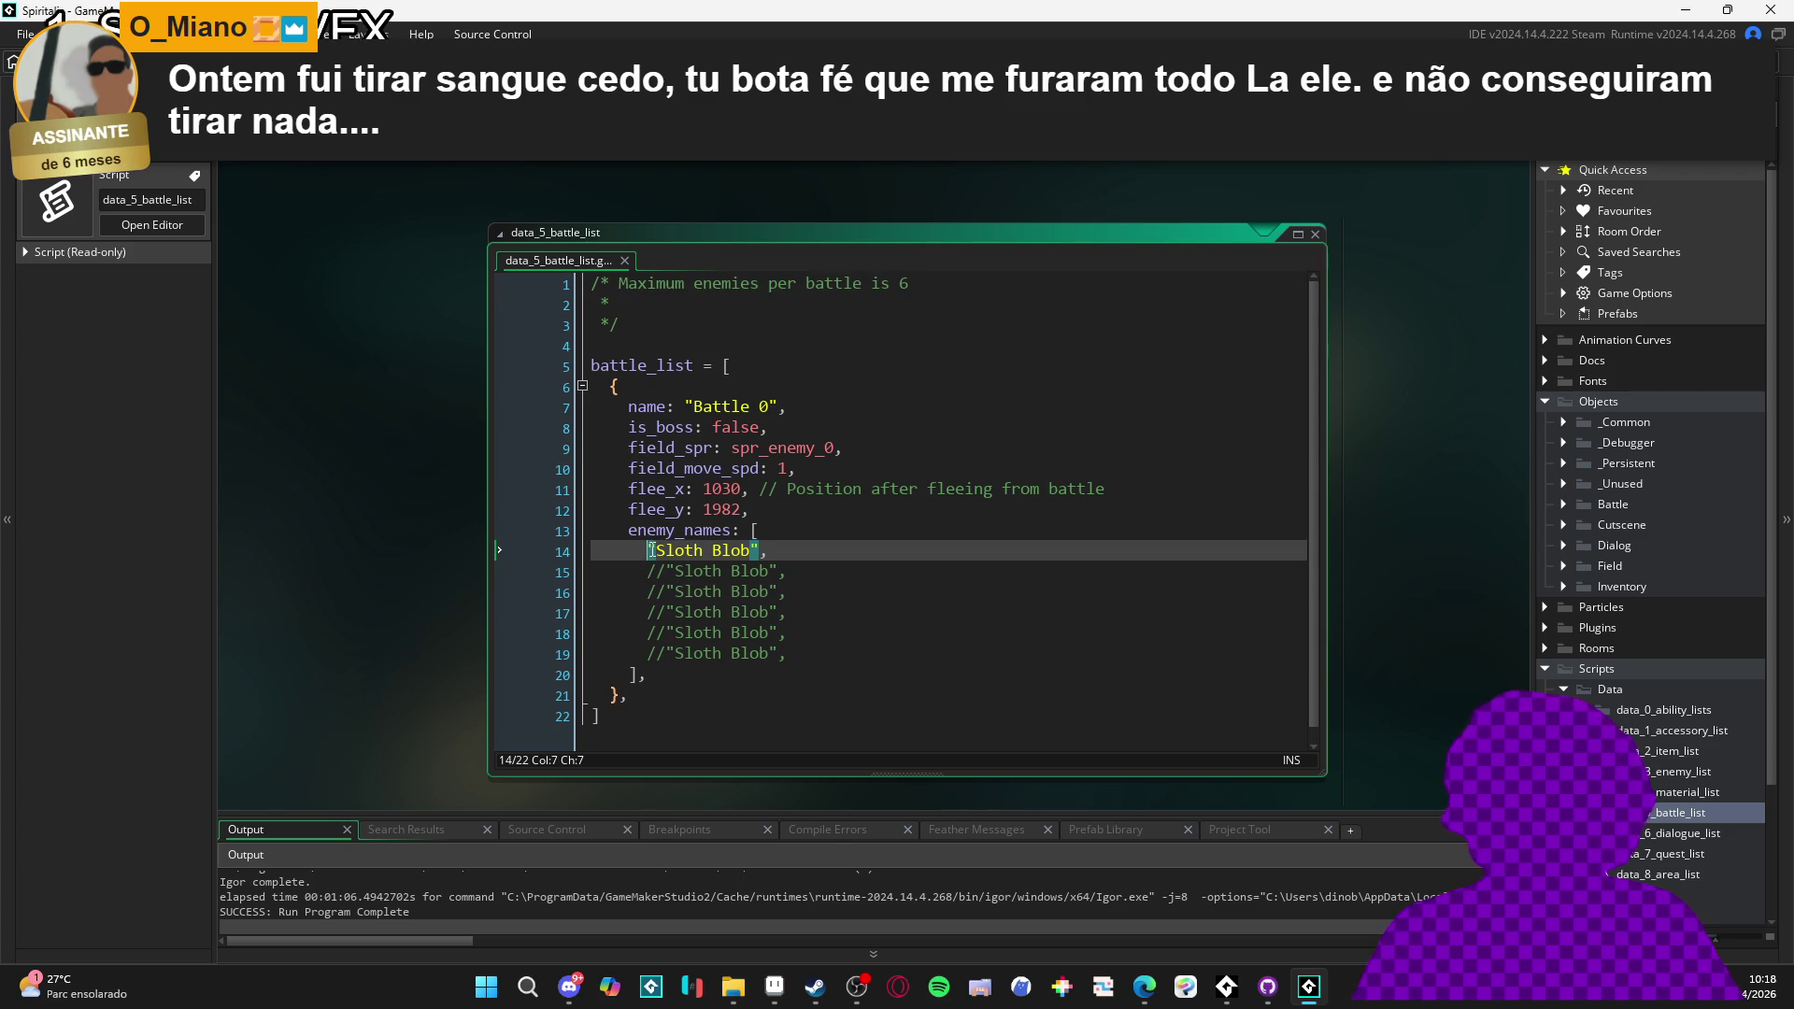
pyautogui.hotkey('ctrl', 'd')
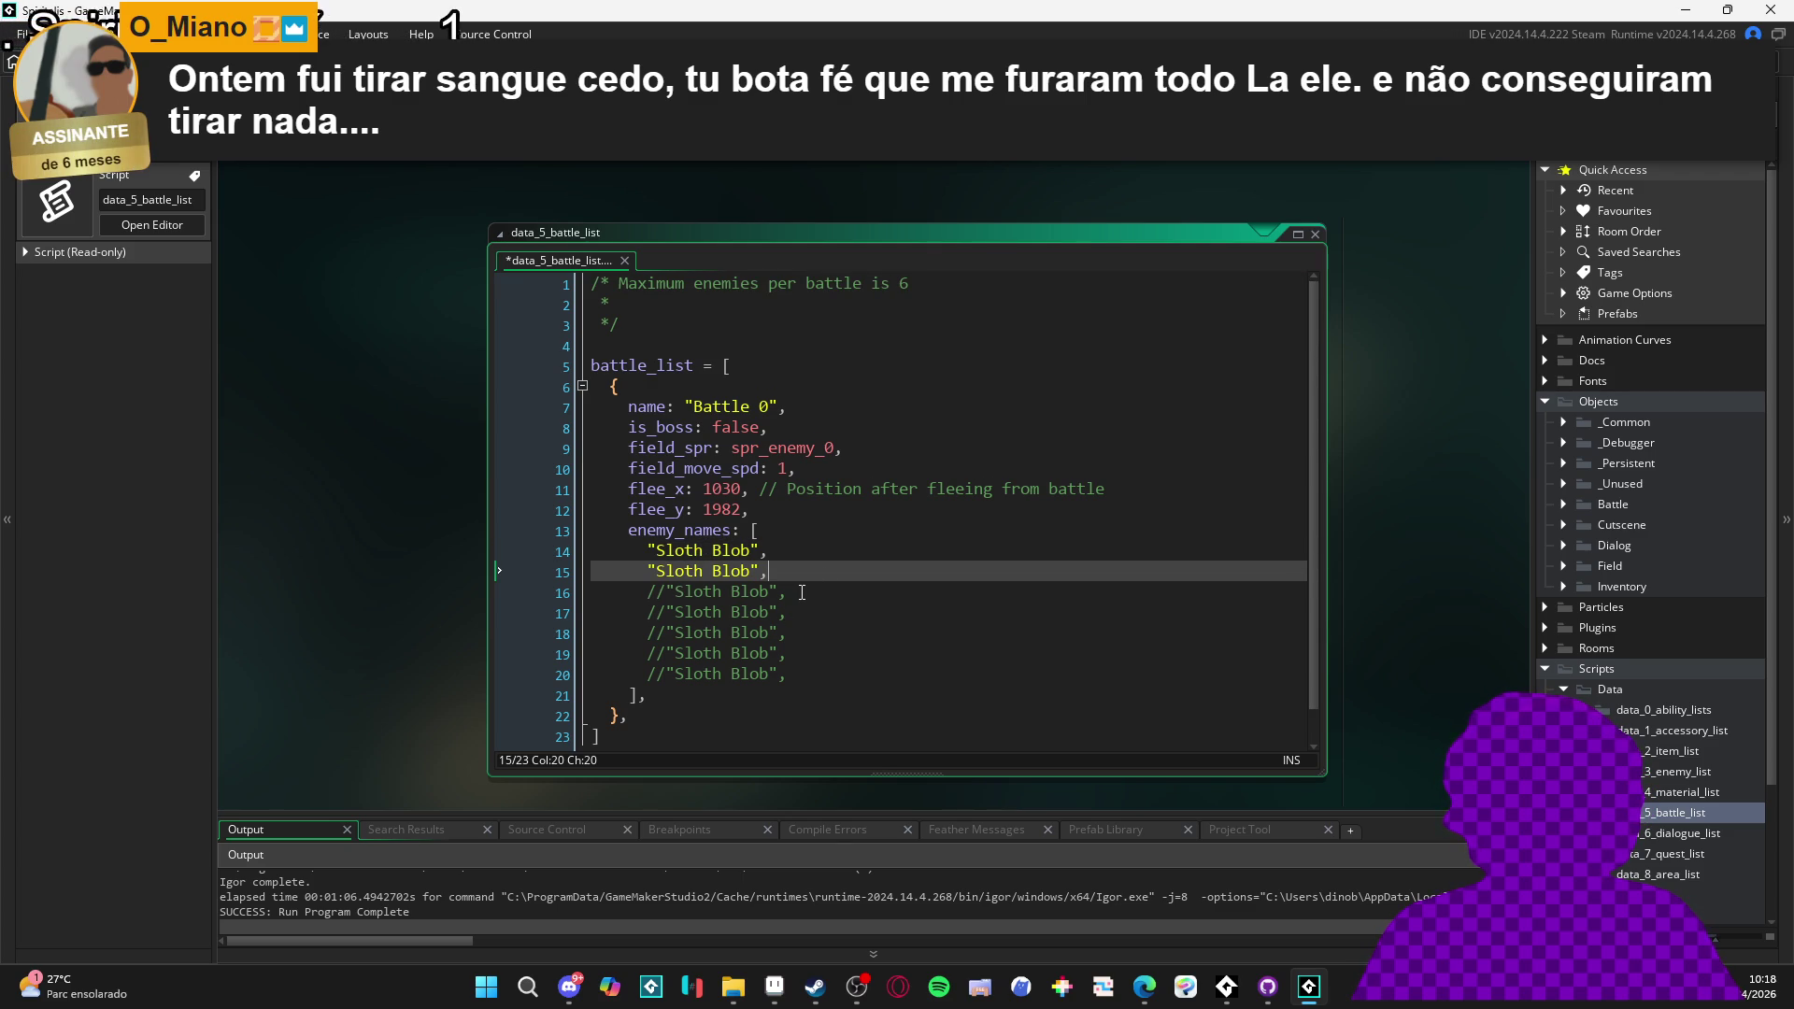
pyautogui.hotkey('ctrl', 's')
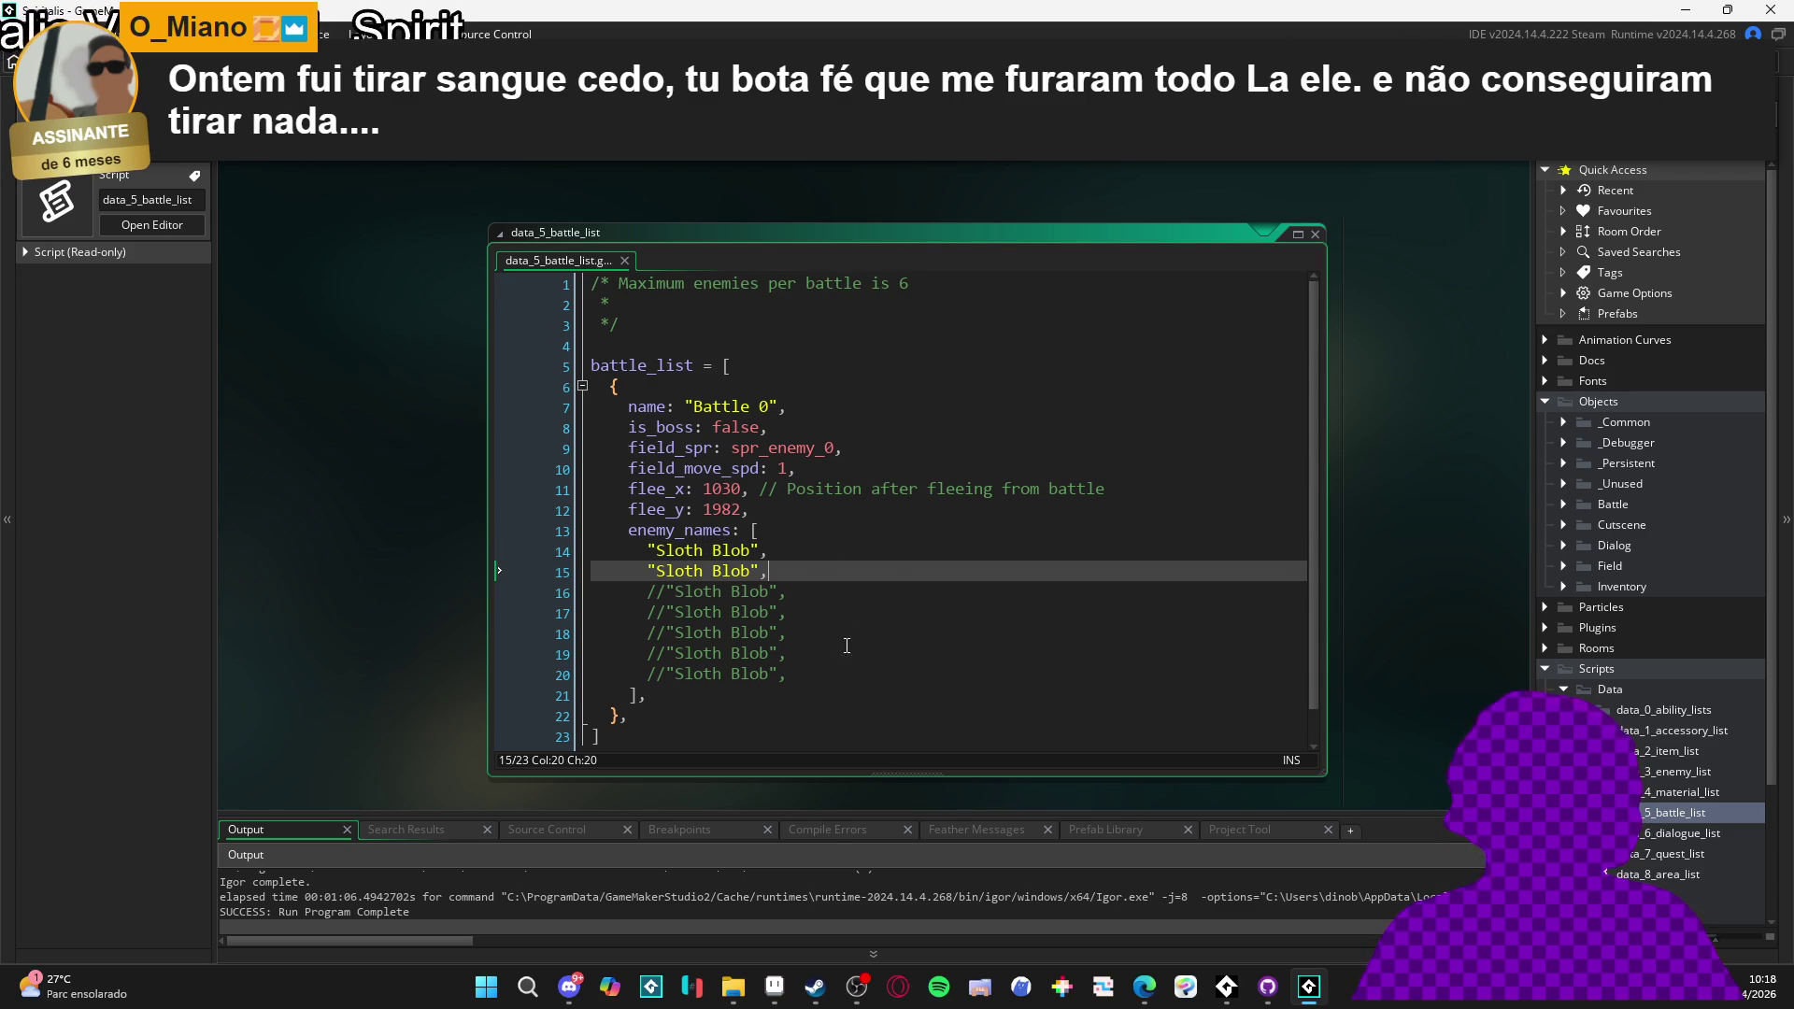
pyautogui.press('F5')
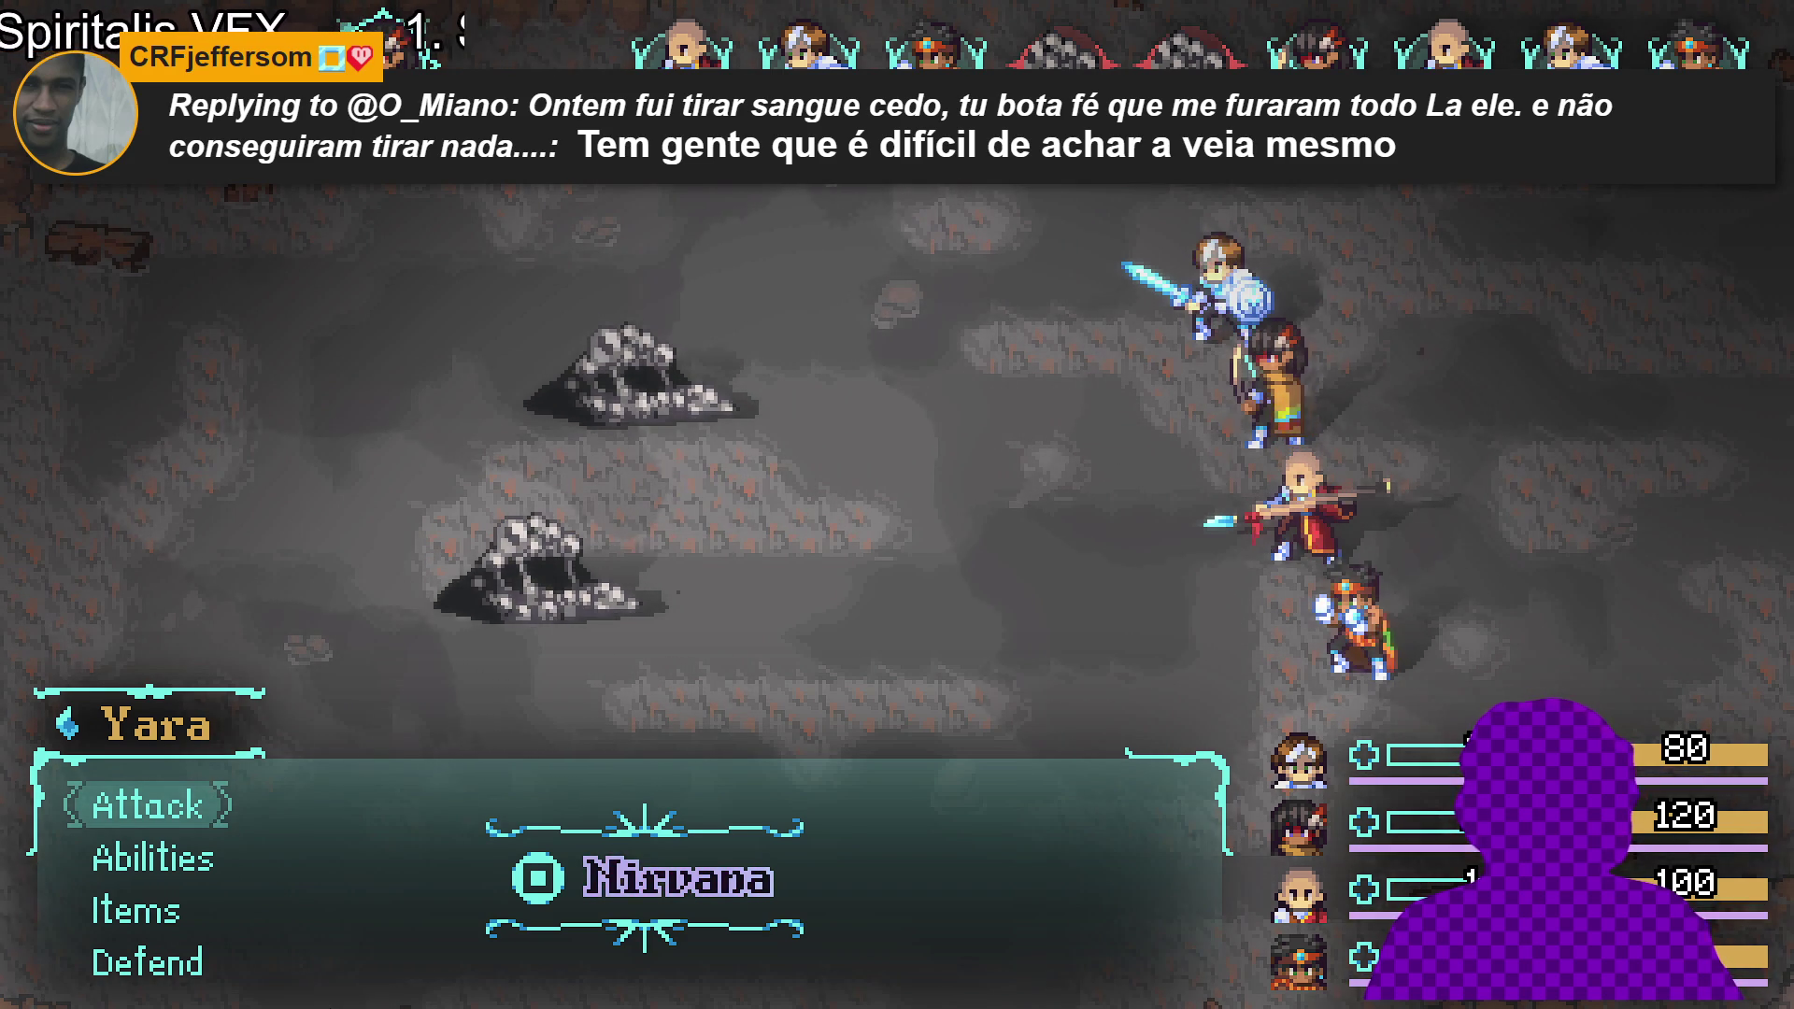
# - Have Yara, Zhe Wu and Sam each choose Defend
pyautogui.press('Down')
pyautogui.press('Return')
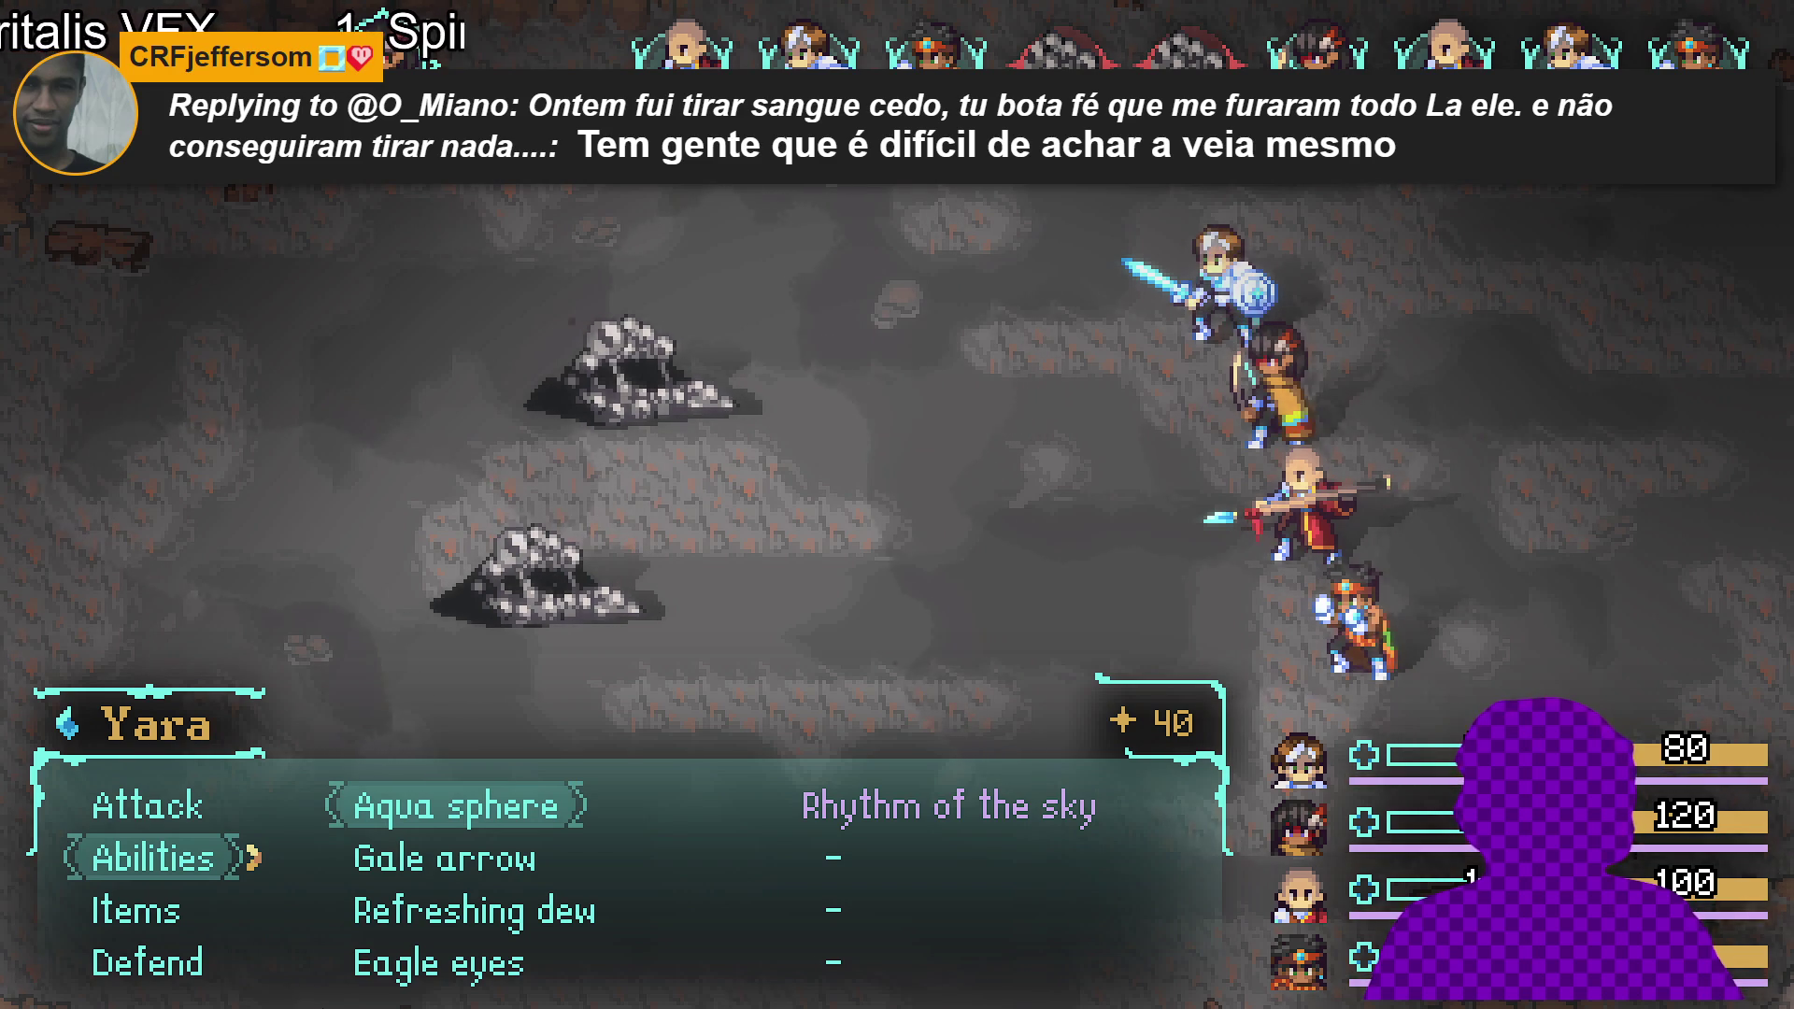
pyautogui.press('Escape')
pyautogui.press('Down')
pyautogui.press('Down')
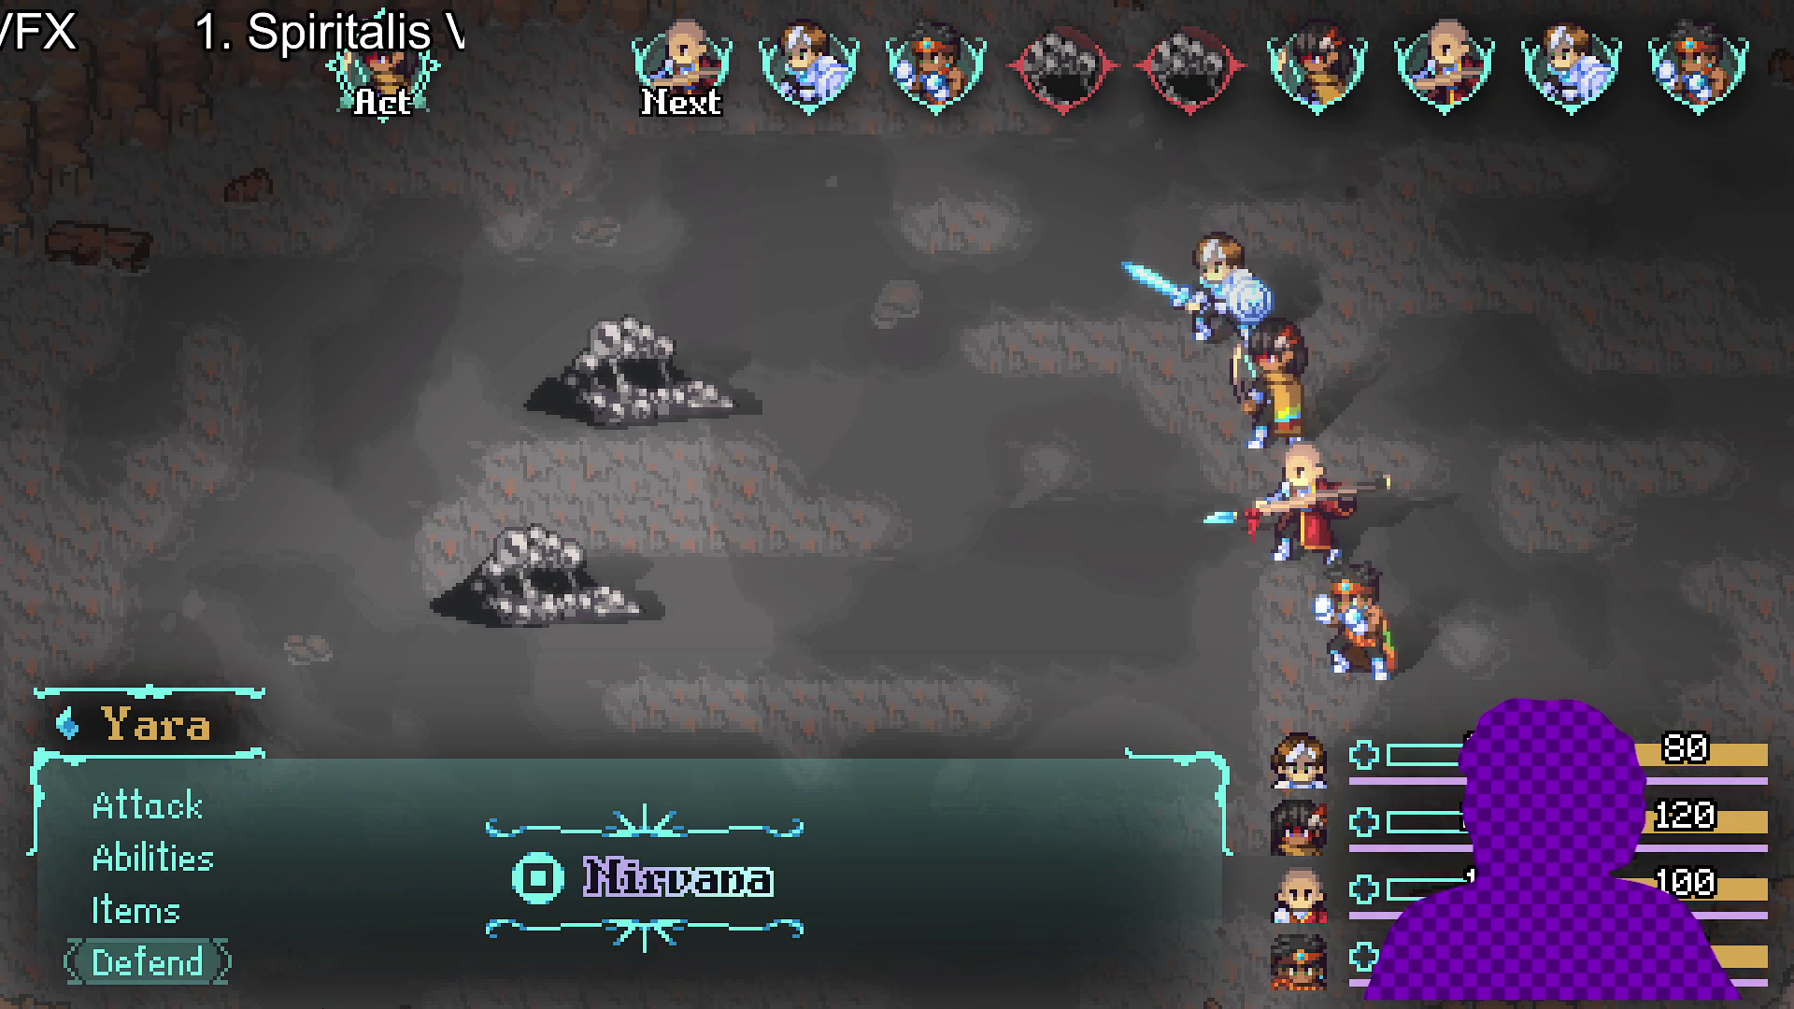
pyautogui.press('Return')
pyautogui.press('Up')
pyautogui.press('Return')
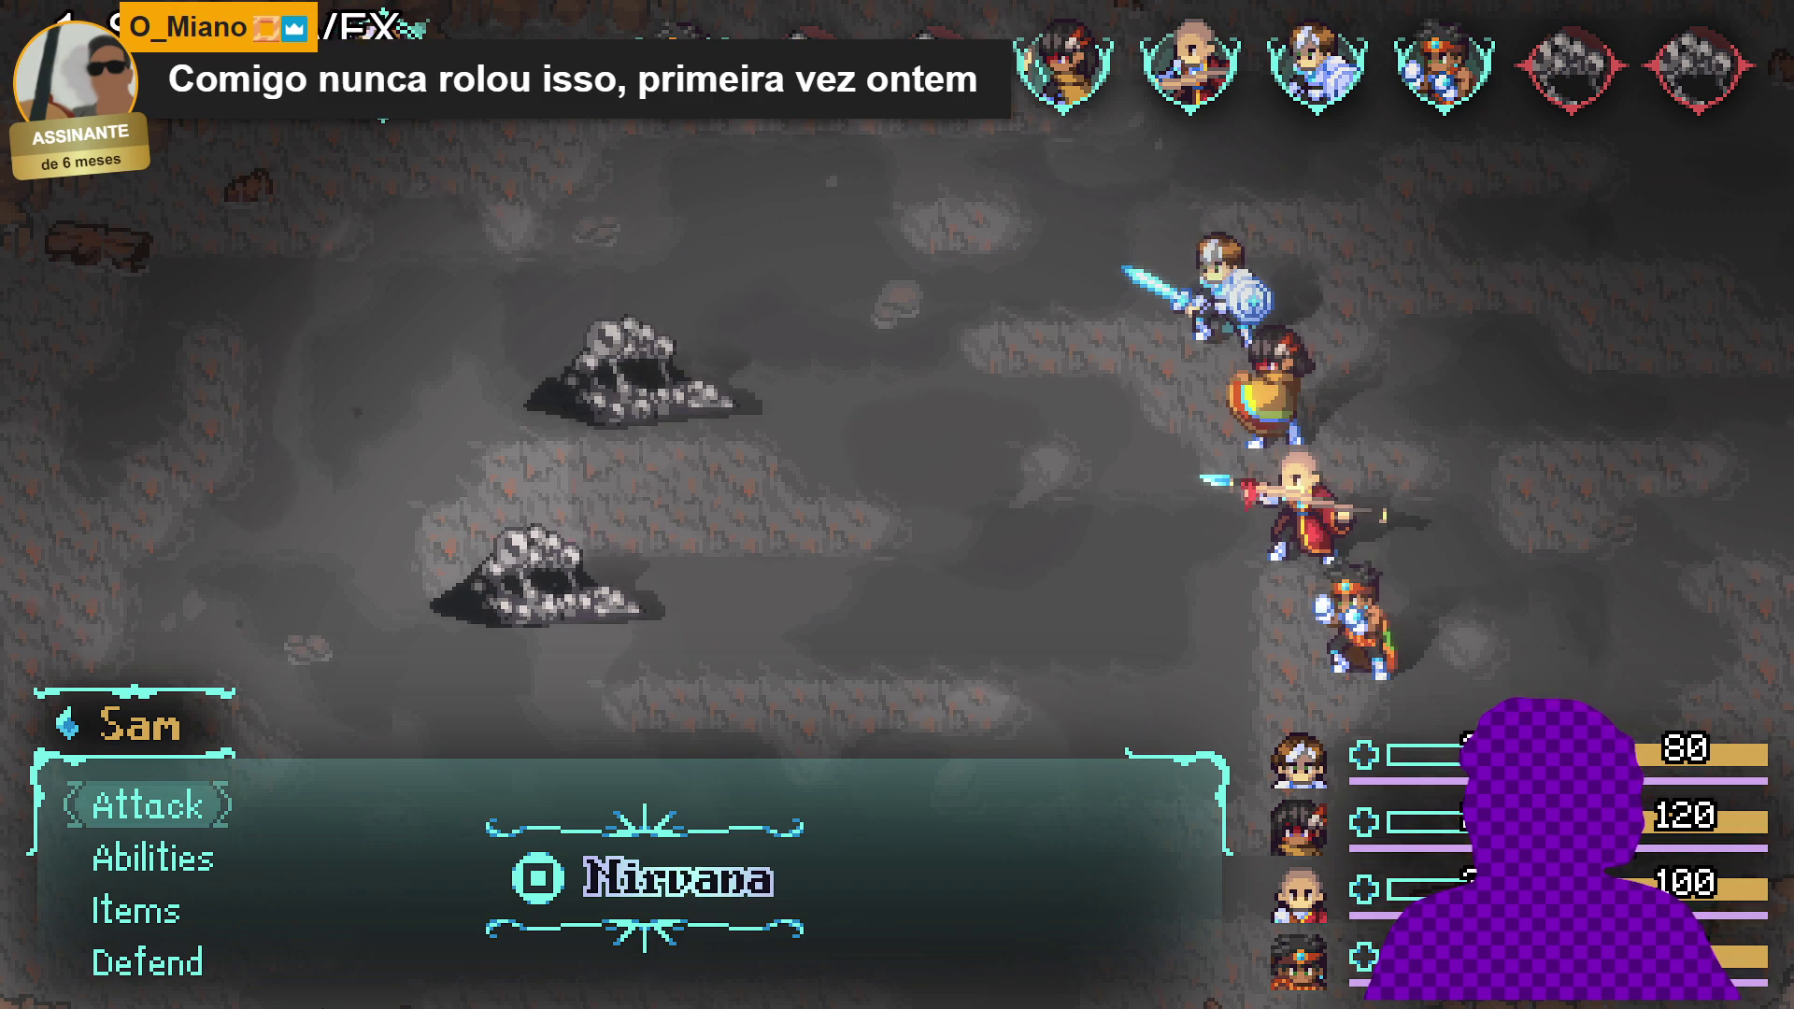
pyautogui.press('Up')
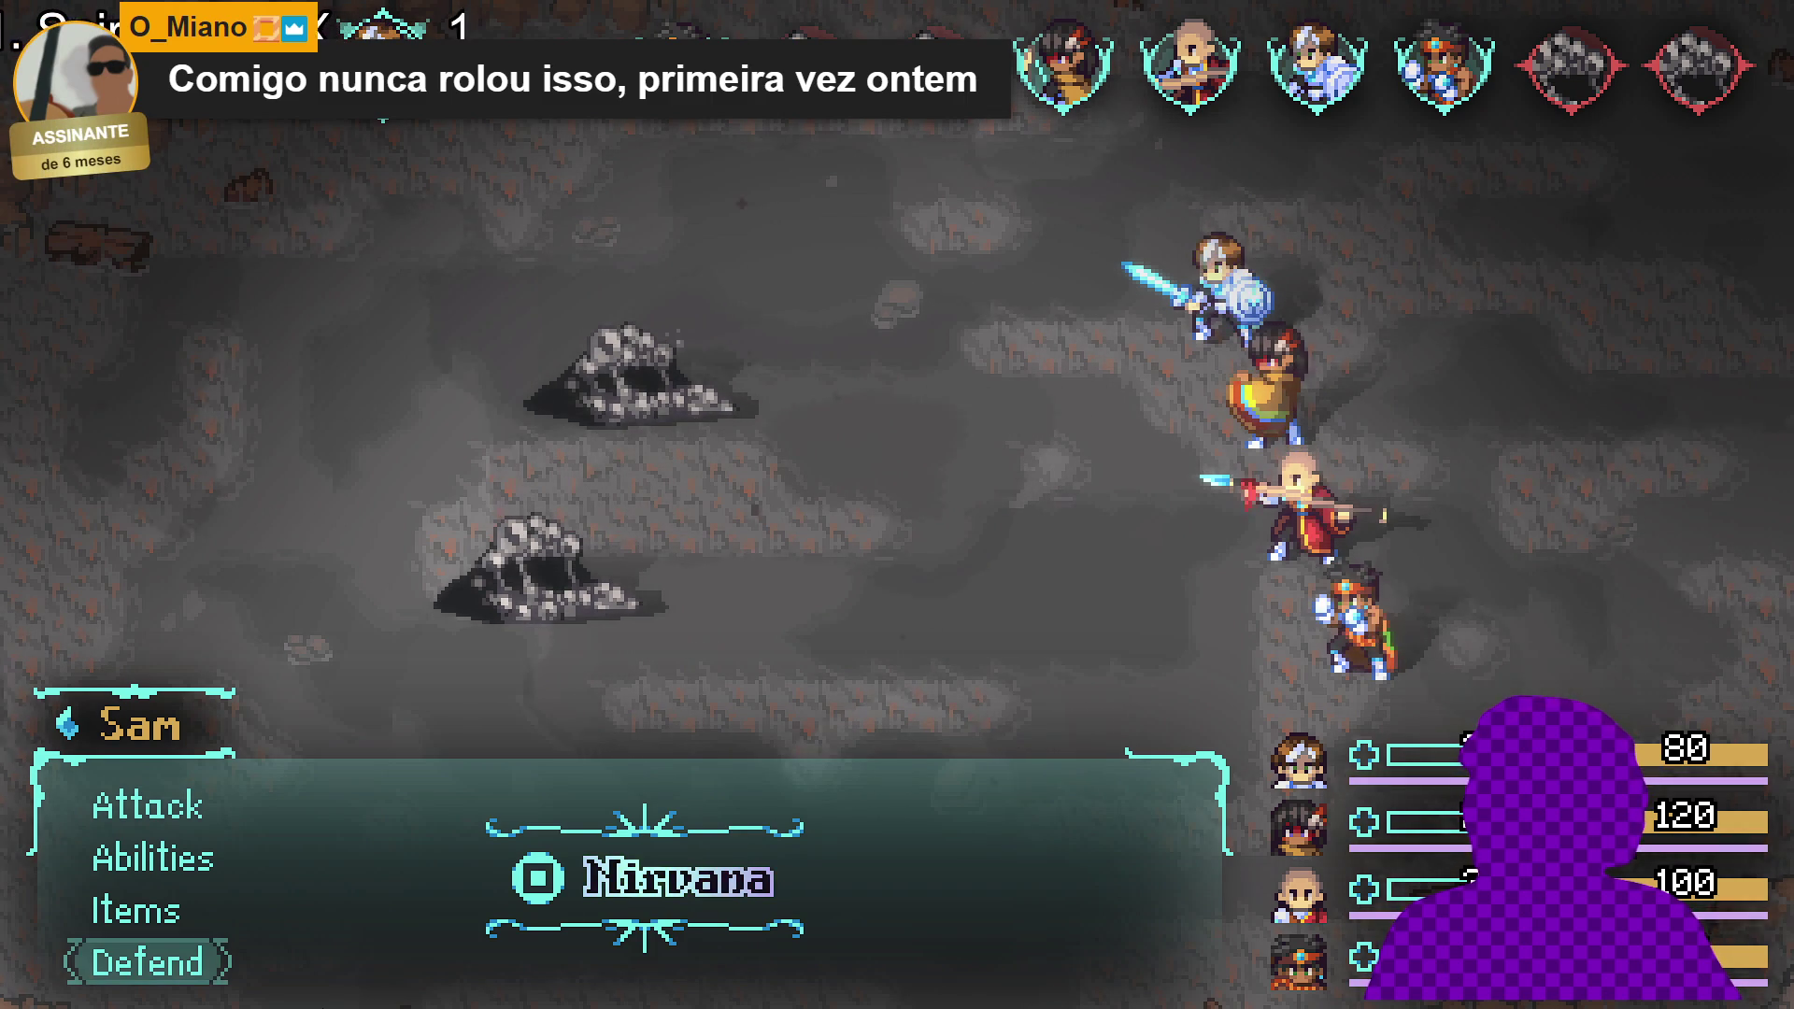
pyautogui.press('Return')
# - Select Flaming Uppercut from Themba's abilities and begin choosing its target
pyautogui.press('Down')
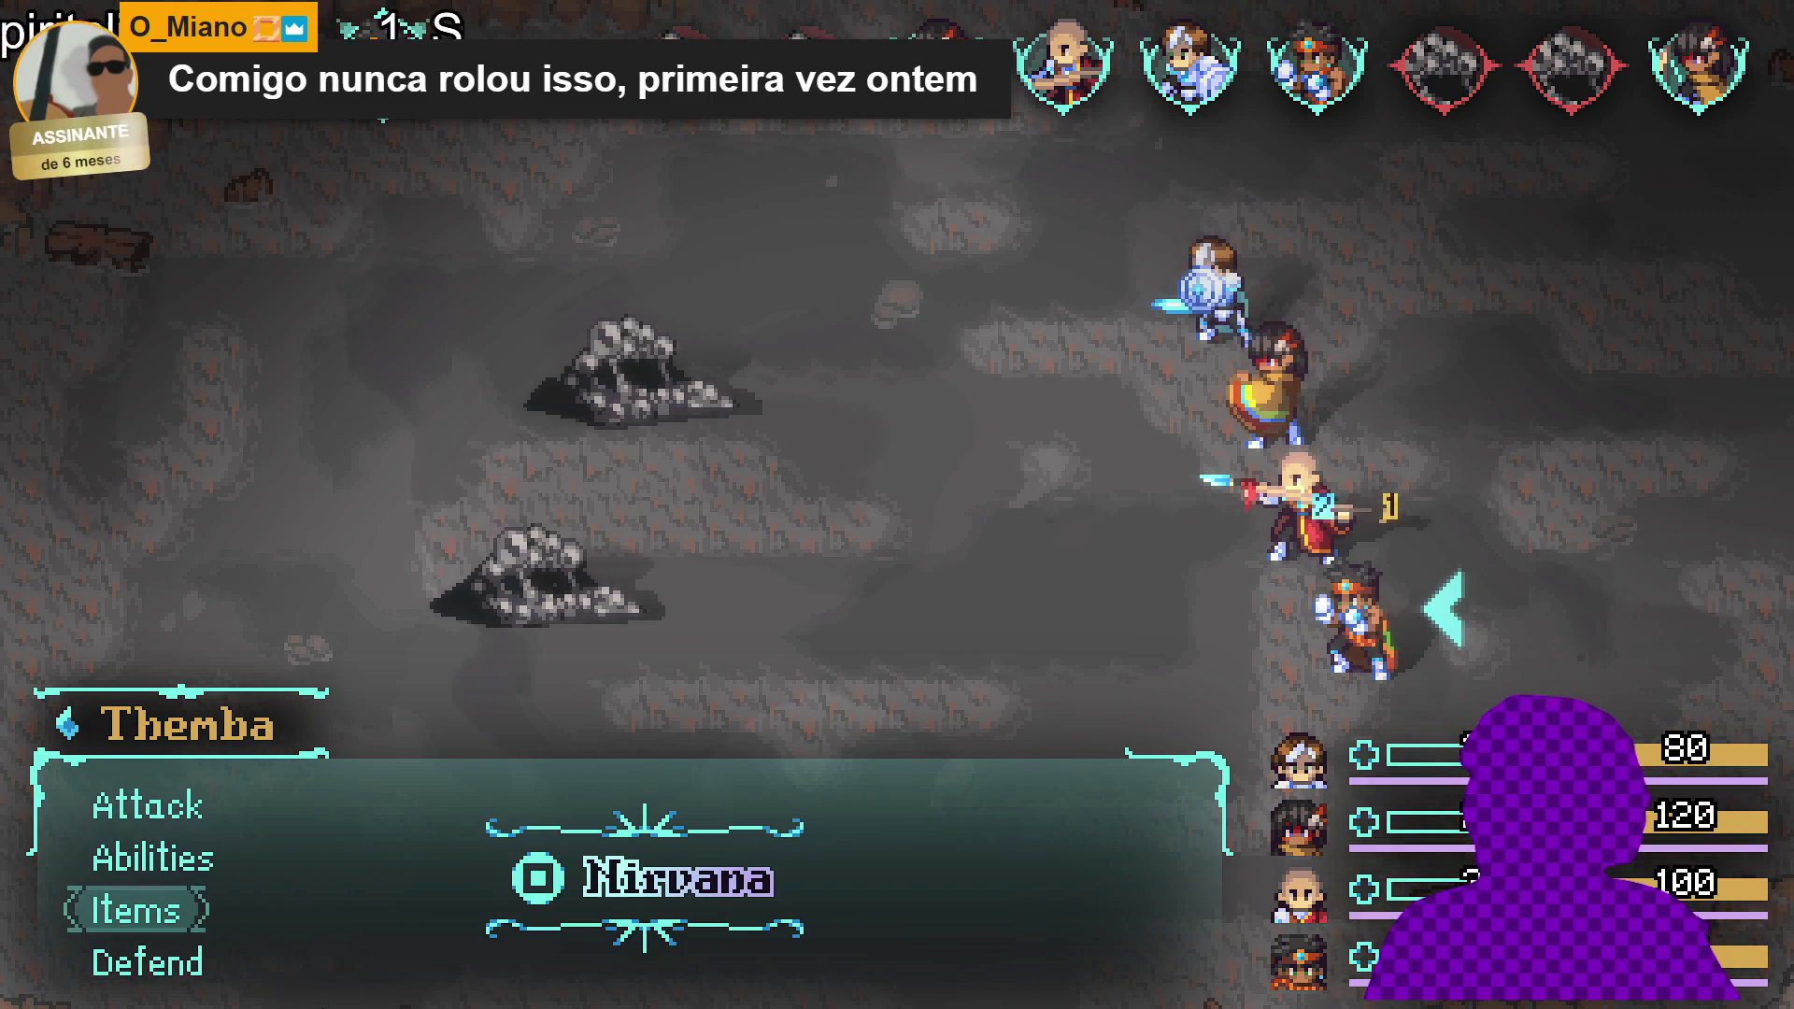
pyautogui.press('Return')
pyautogui.press('Down')
pyautogui.press('Down')
pyautogui.press('Up')
pyautogui.press('Up')
pyautogui.press('Down')
pyautogui.press('Return')
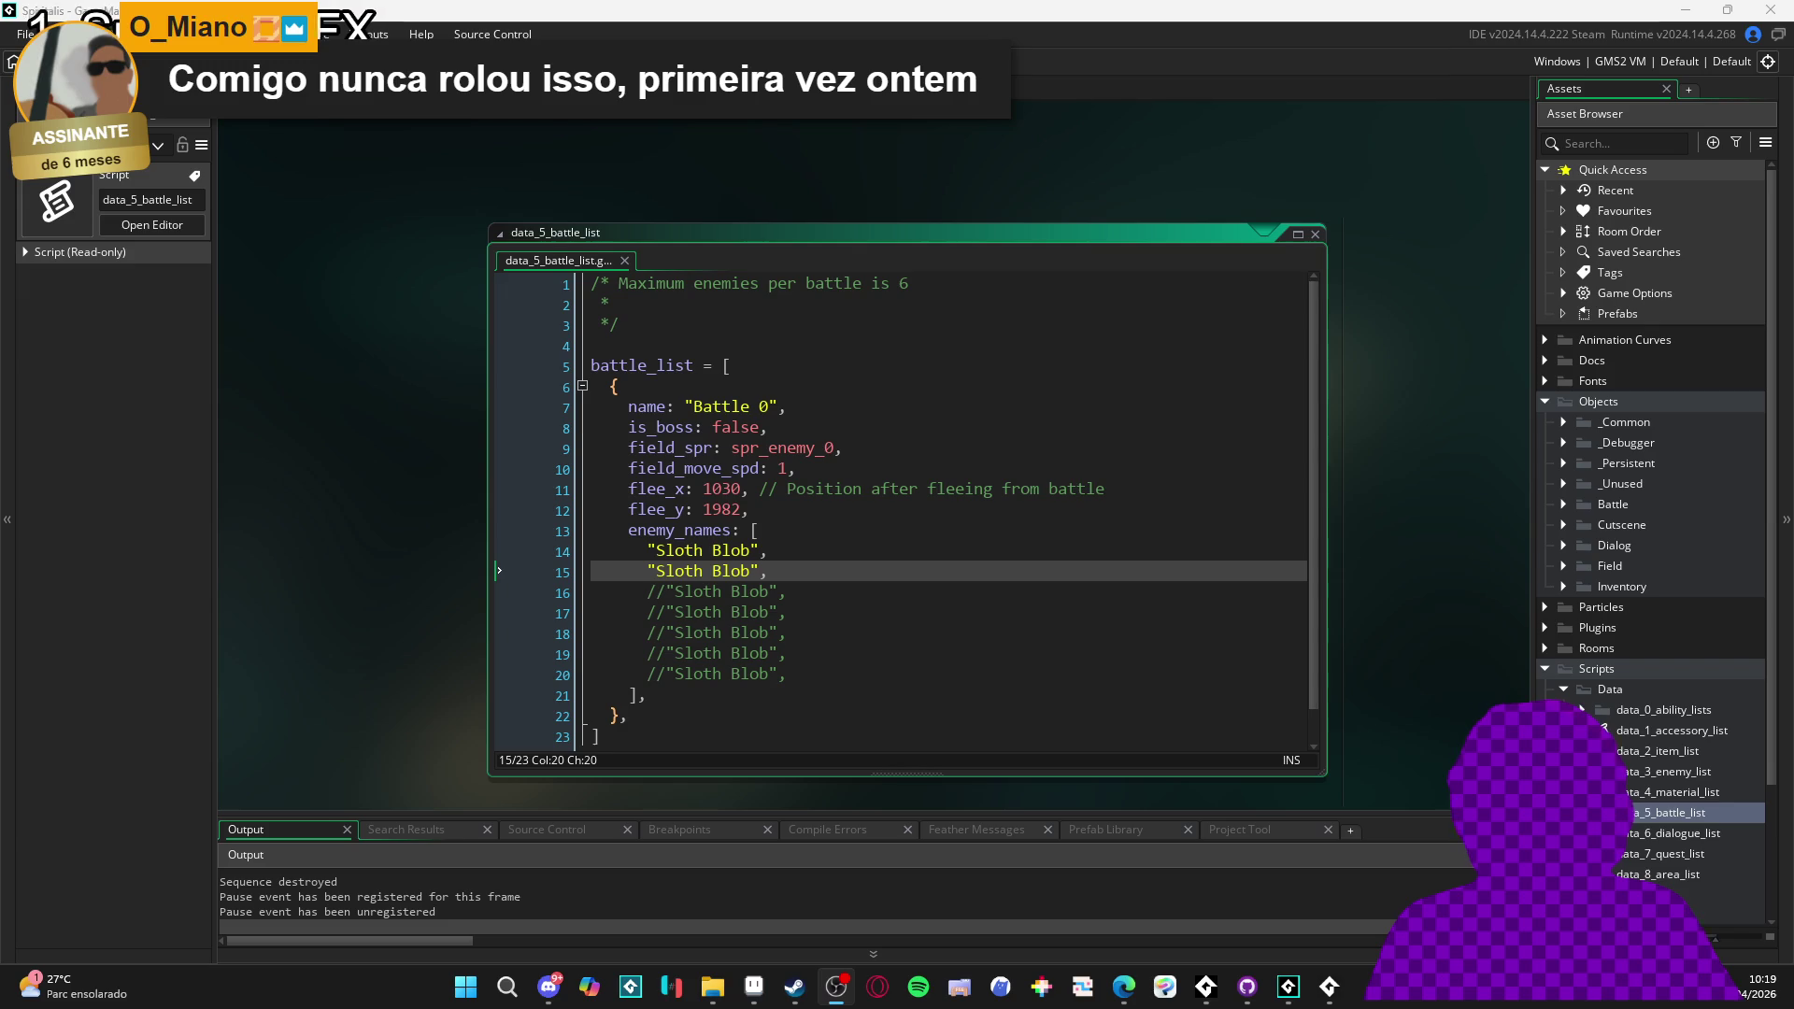
# - Return to the game, launch Flaming Uppercut at a Sloth Blob, and block the blob's attack
pyautogui.click(1336, 993)
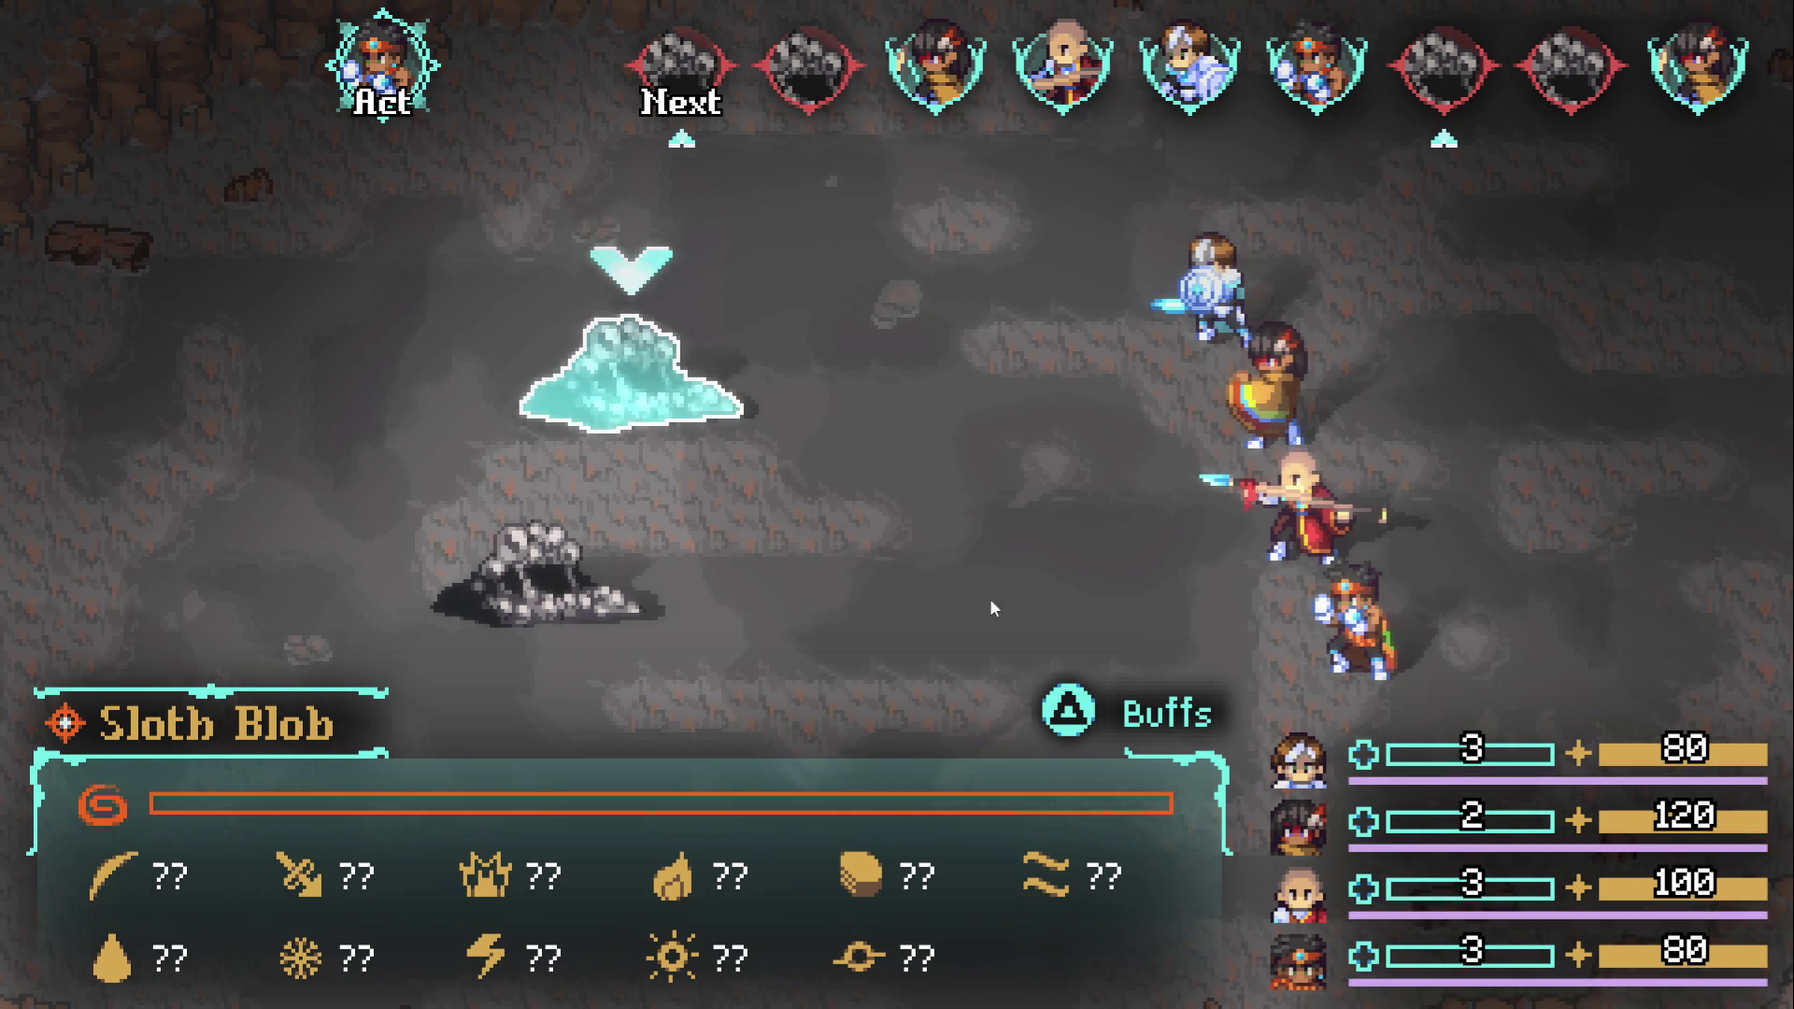
pyautogui.press('Return')
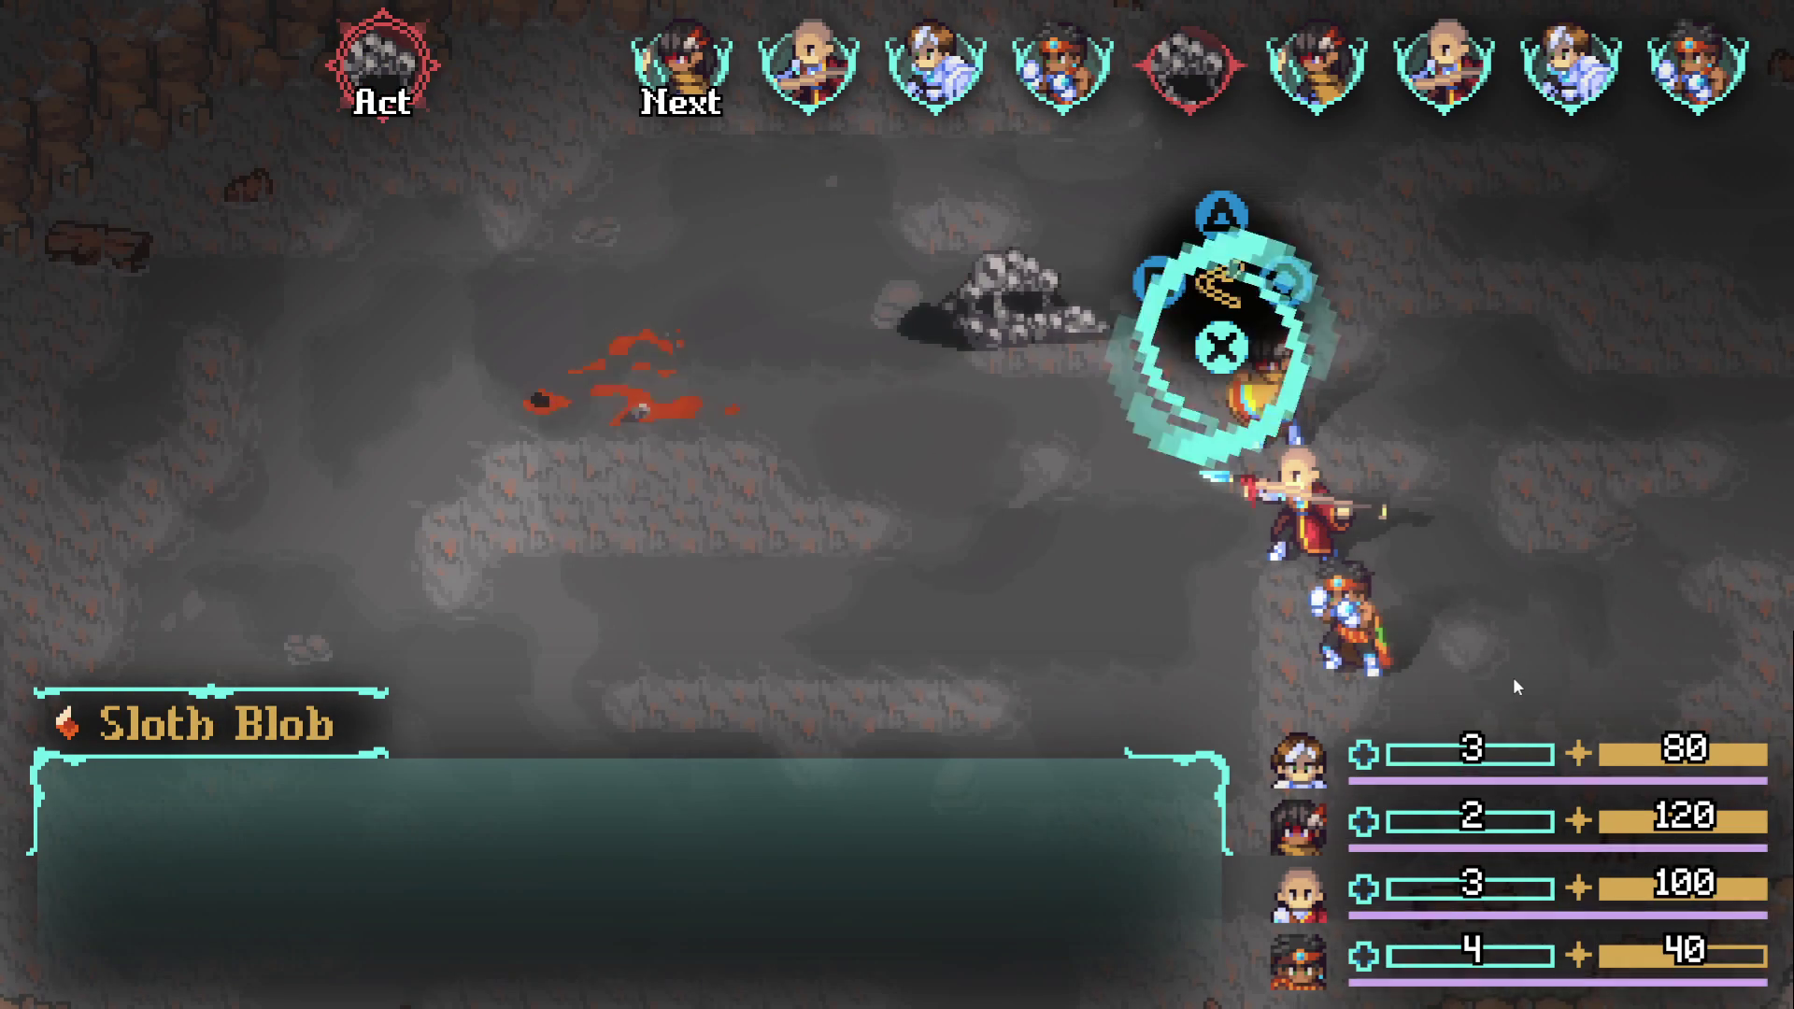
pyautogui.press('Return')
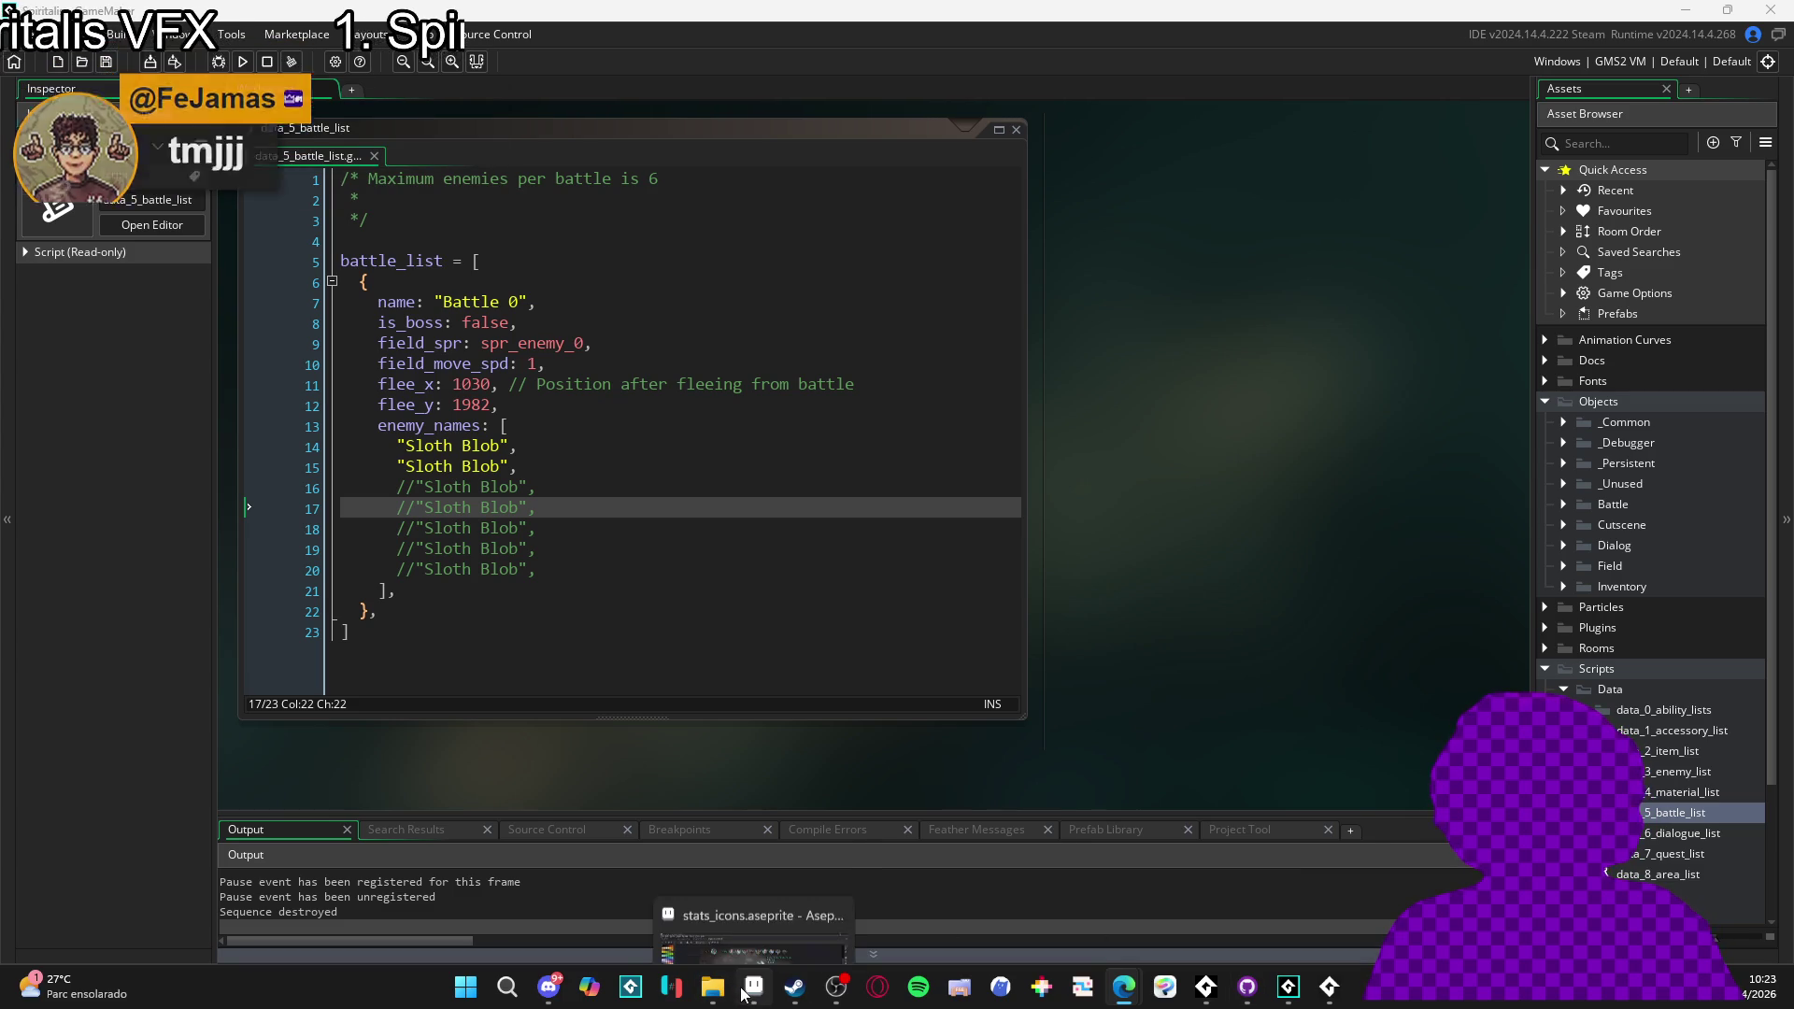
# - Back in GameMaker, remove the comment marks from the Sloth Blob entries on lines 16, 17 and 18
pyautogui.moveTo(754, 986)
pyautogui.click(757, 925)
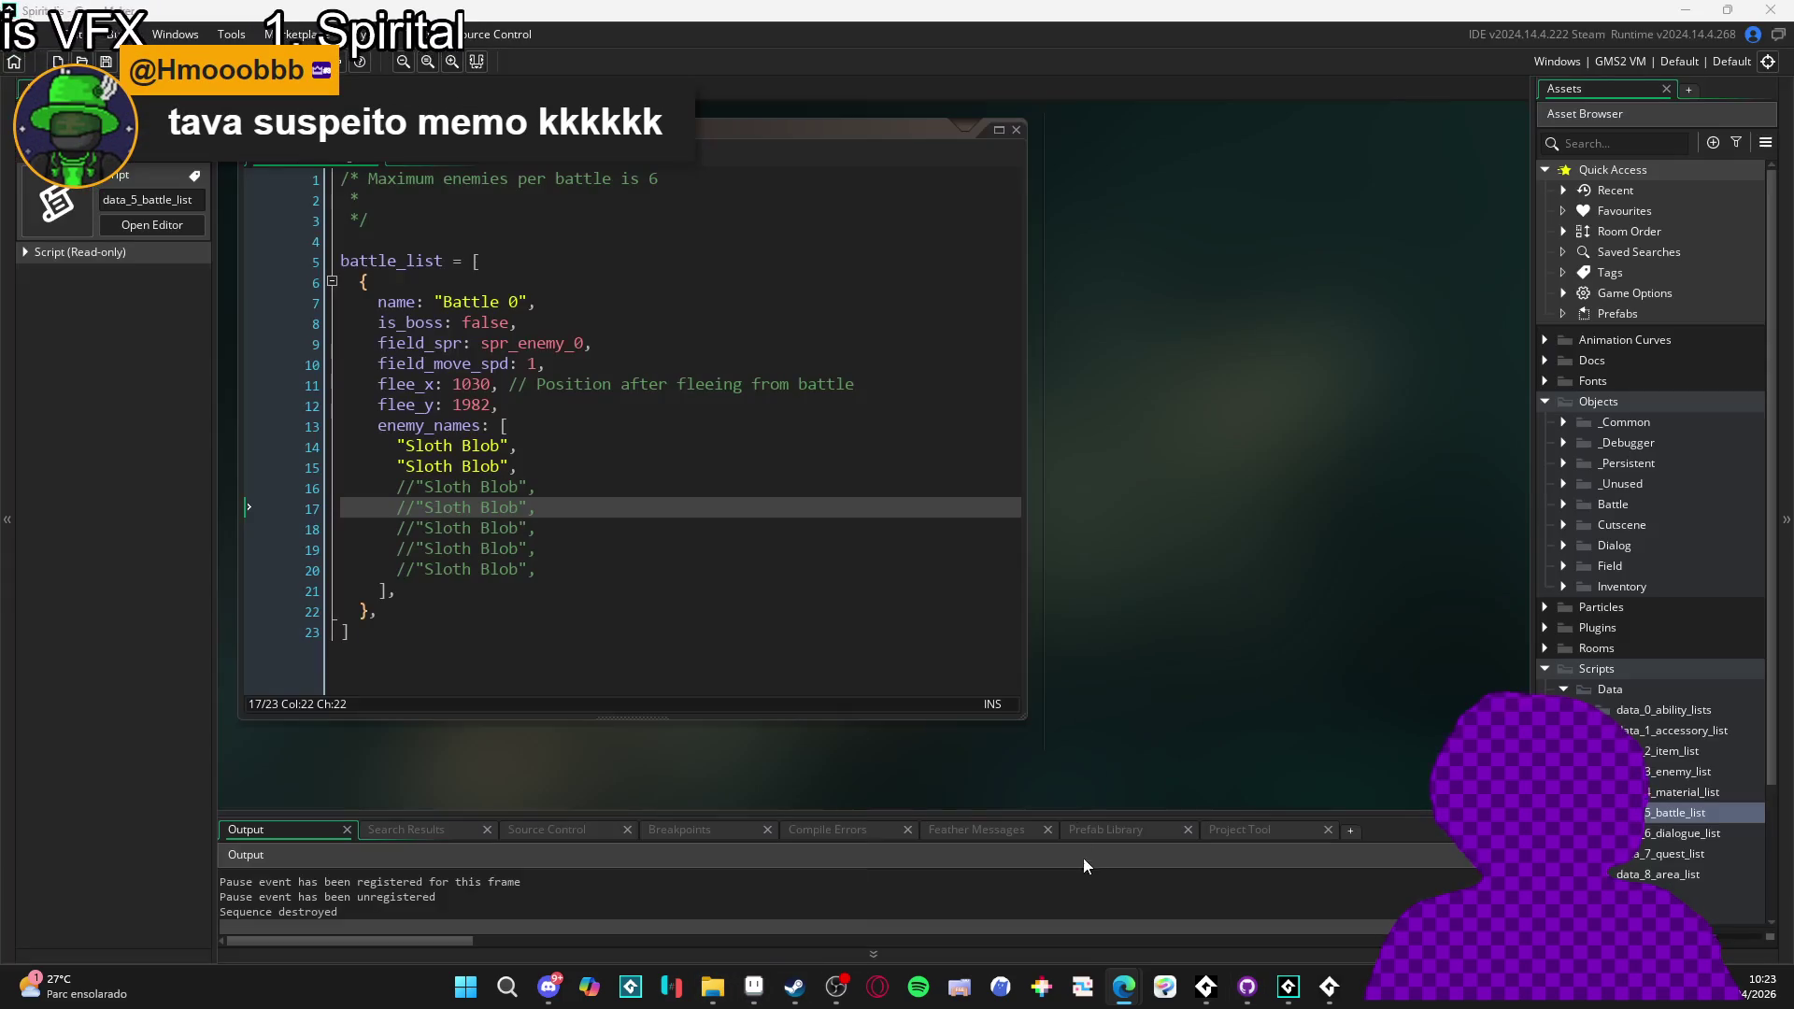
pyautogui.click(416, 488)
pyautogui.press('BackSpace')
pyautogui.press('BackSpace')
pyautogui.click(417, 509)
pyautogui.press('BackSpace')
pyautogui.press('BackSpace')
pyautogui.click(418, 528)
pyautogui.press('BackSpace')
pyautogui.press('BackSpace')
pyautogui.click(745, 511)
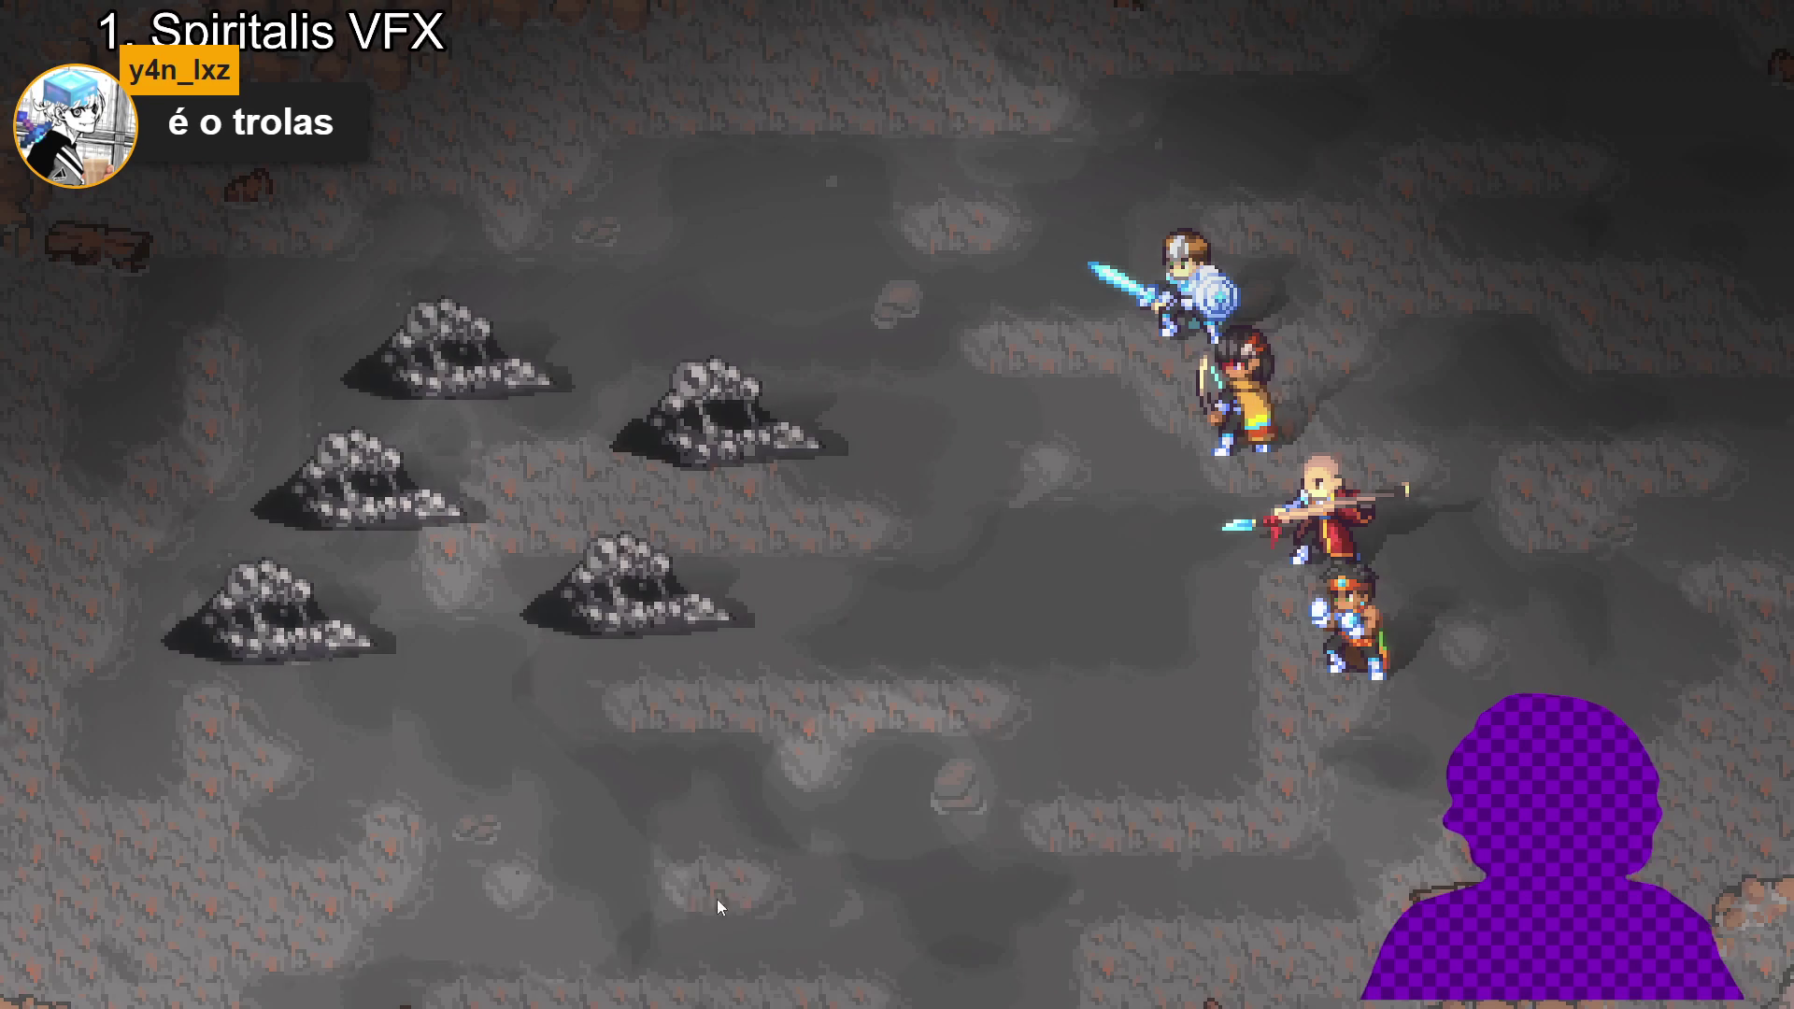
# - Use the current hero's Eagle eyes ability on Themba
pyautogui.press('Down')
pyautogui.press('Return')
pyautogui.press('Down')
pyautogui.press('Down')
pyautogui.press('Down')
pyautogui.press('Return')
pyautogui.press('Down')
pyautogui.press('Return')
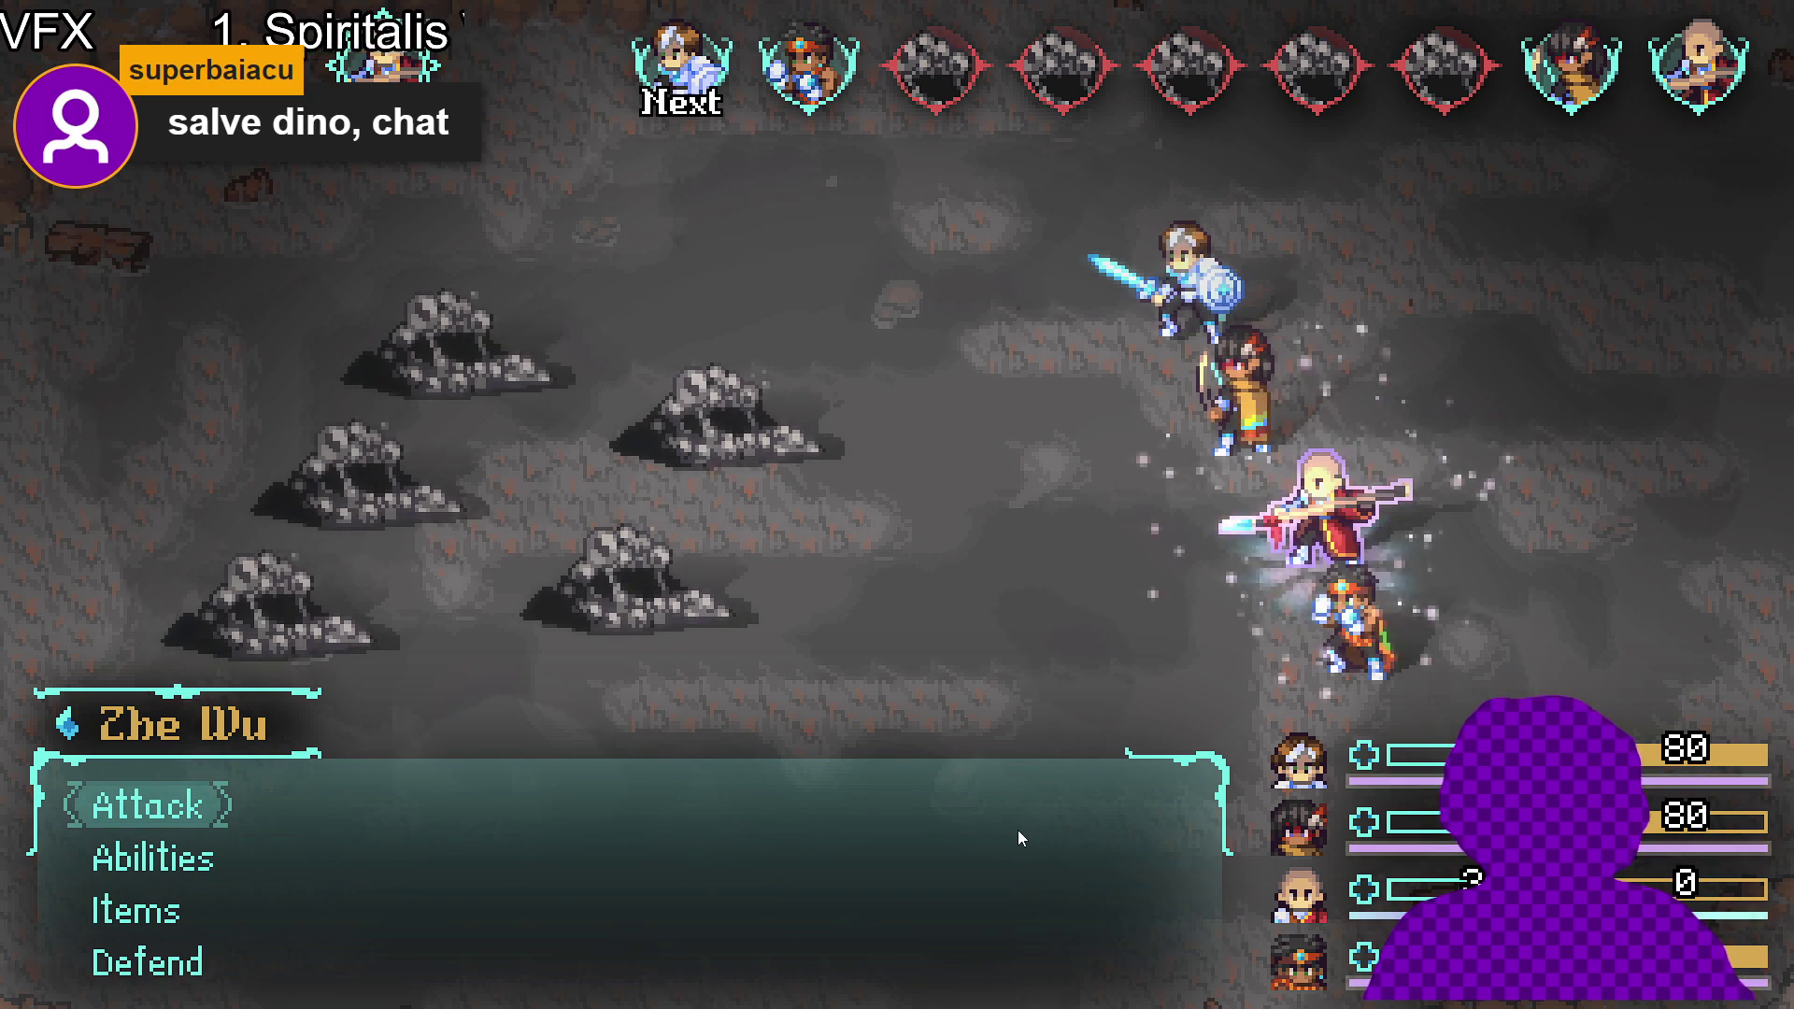
# - Have Zhe Wu choose Defend
pyautogui.press('Down')
pyautogui.press('Down')
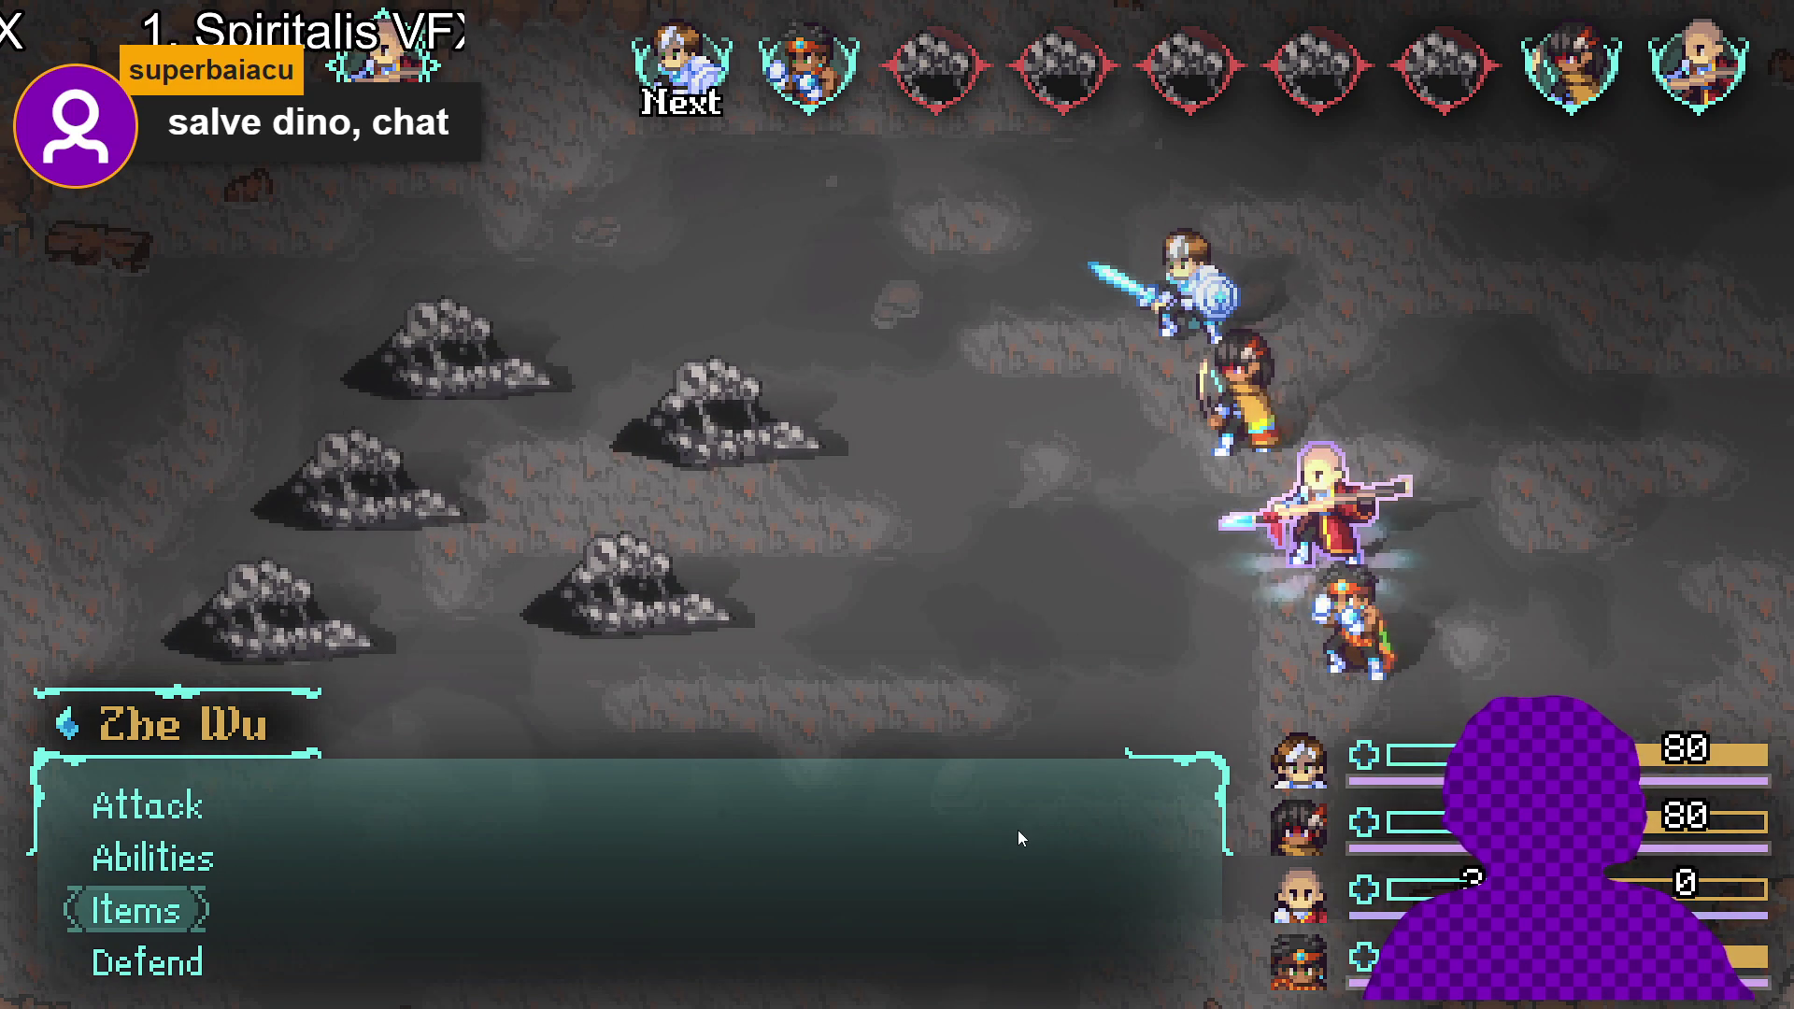
pyautogui.press('Down')
pyautogui.press('Return')
# - Have Sam cast Fortress of serenity
pyautogui.press('Down')
pyautogui.press('Down')
pyautogui.press('Down')
pyautogui.press('Up')
pyautogui.press('Up')
pyautogui.press('Up')
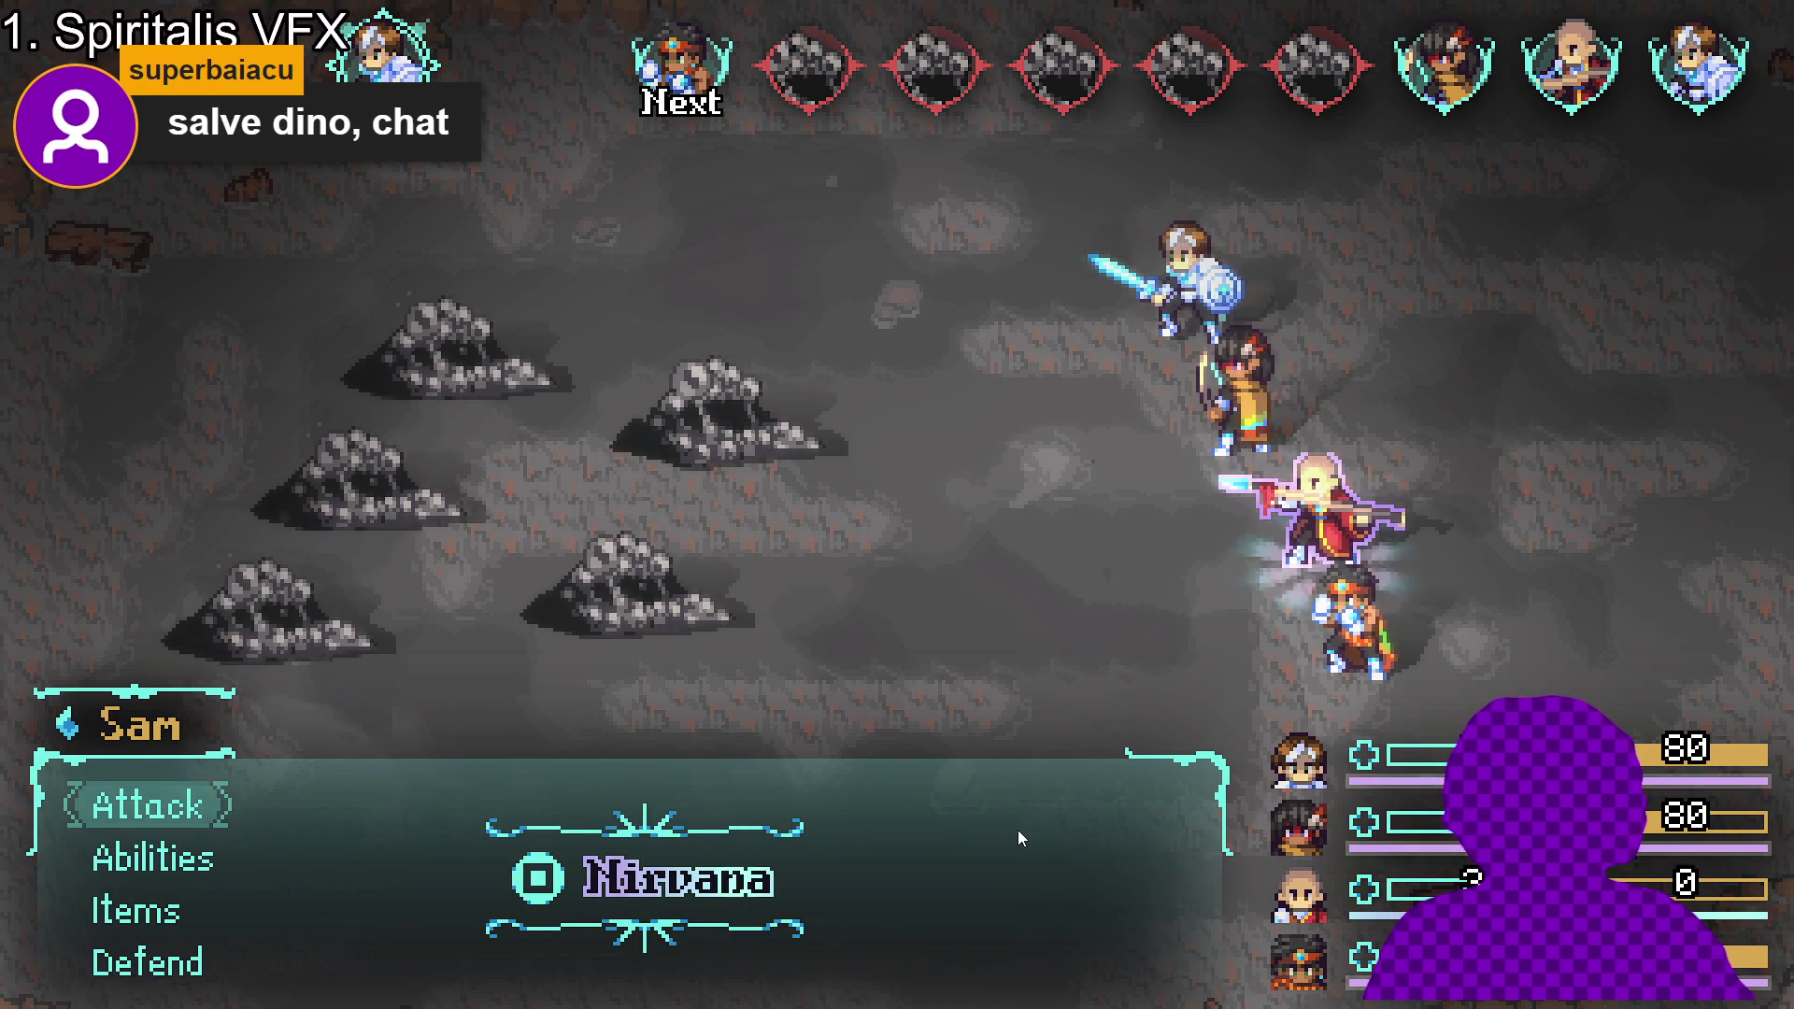
pyautogui.press('Down')
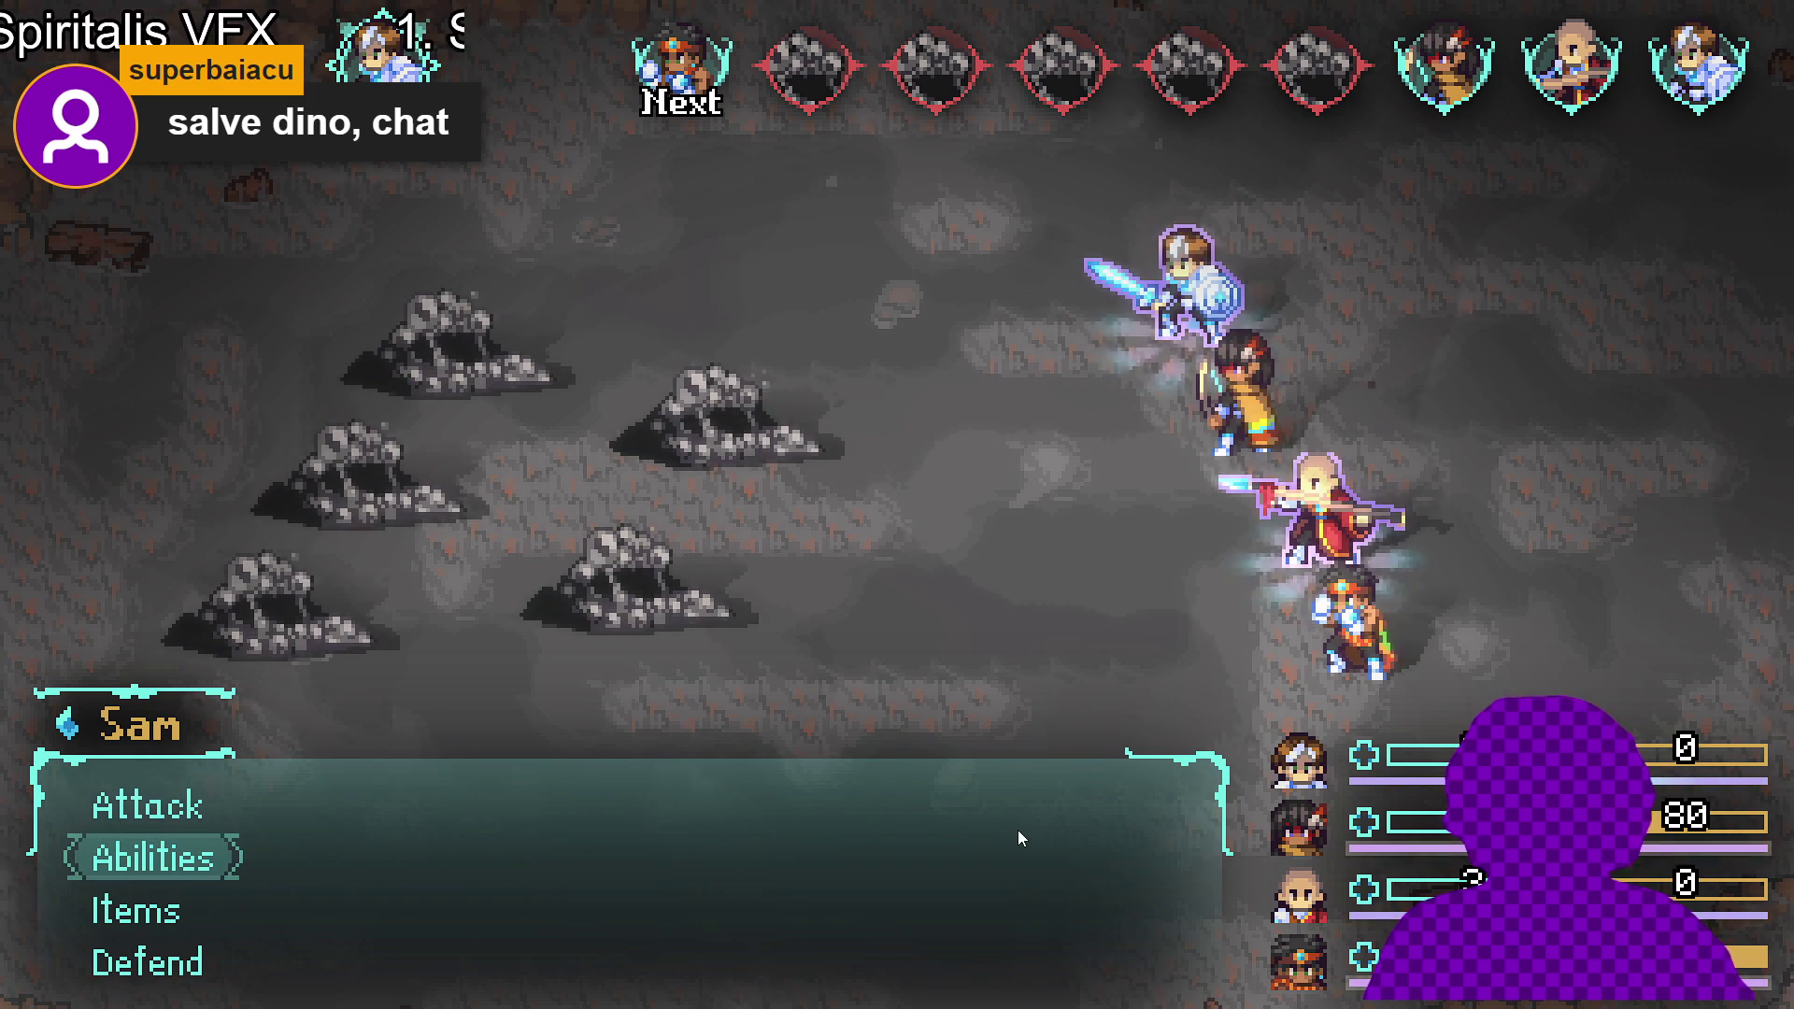
pyautogui.press('Return')
pyautogui.press('Right')
pyautogui.press('Return')
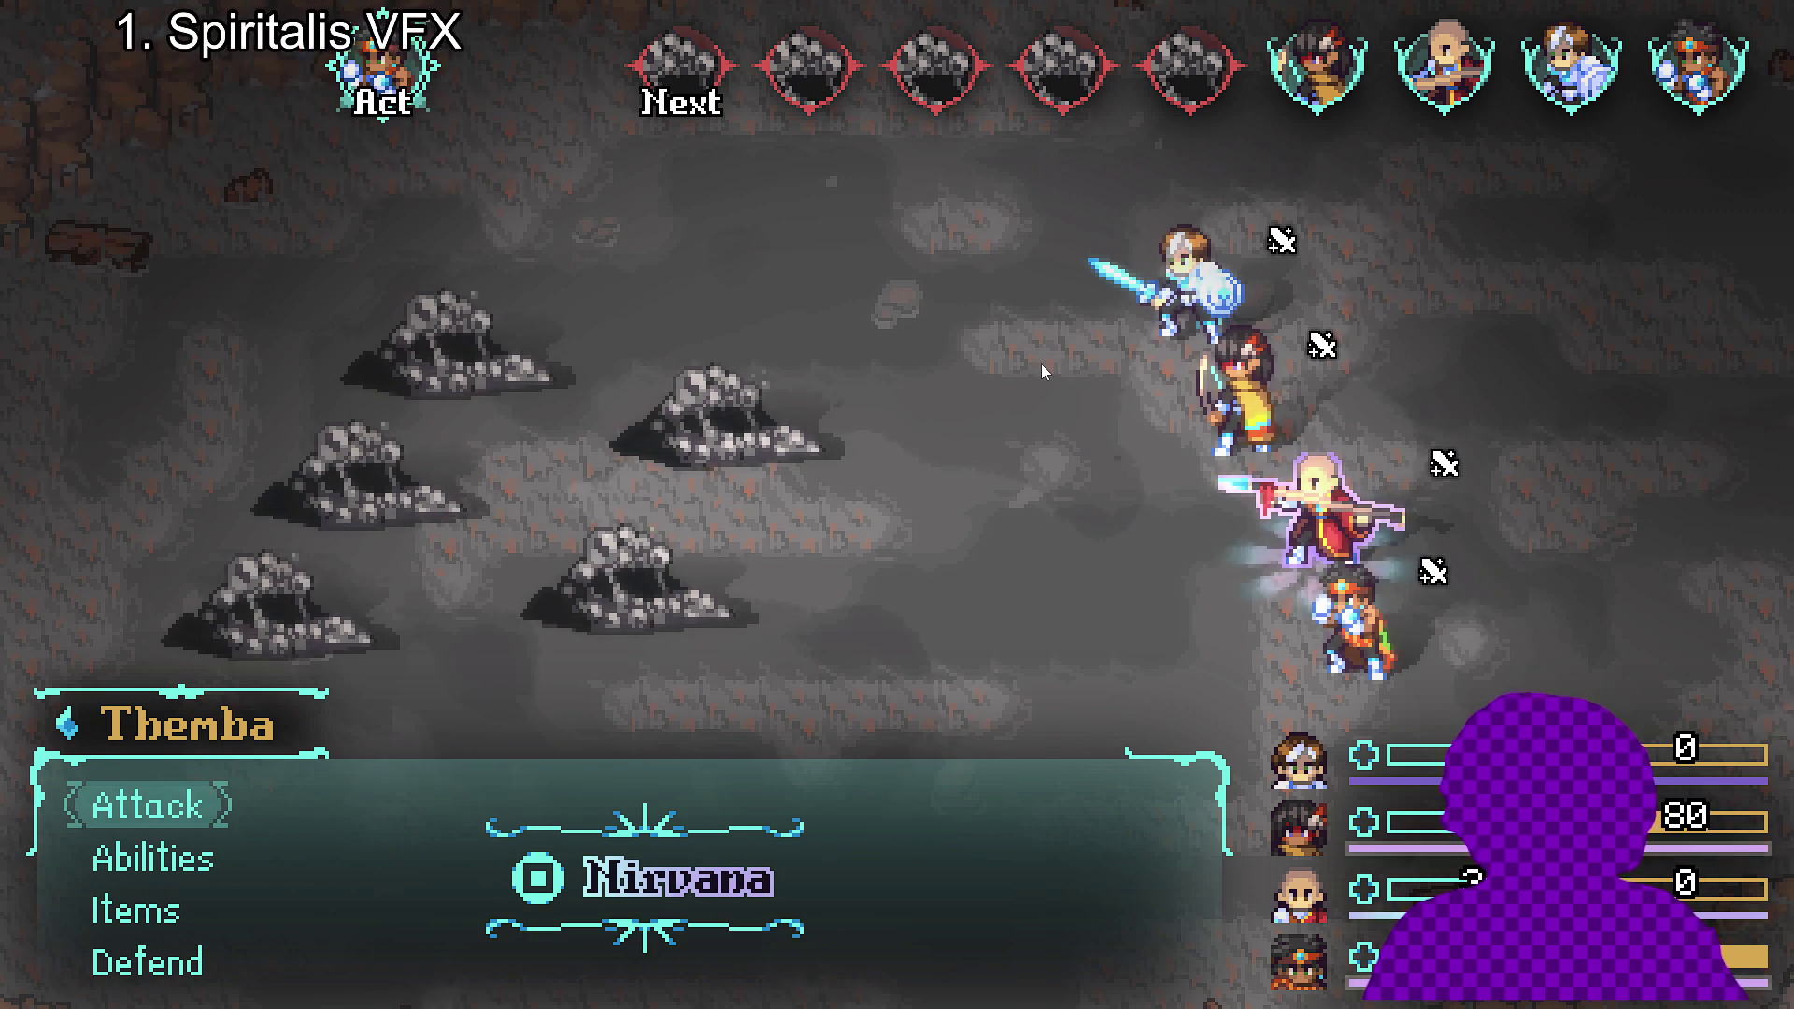
# - Have Themba use Flaming Uppercut on a Sloth Blob
pyautogui.press('Down')
pyautogui.press('Down')
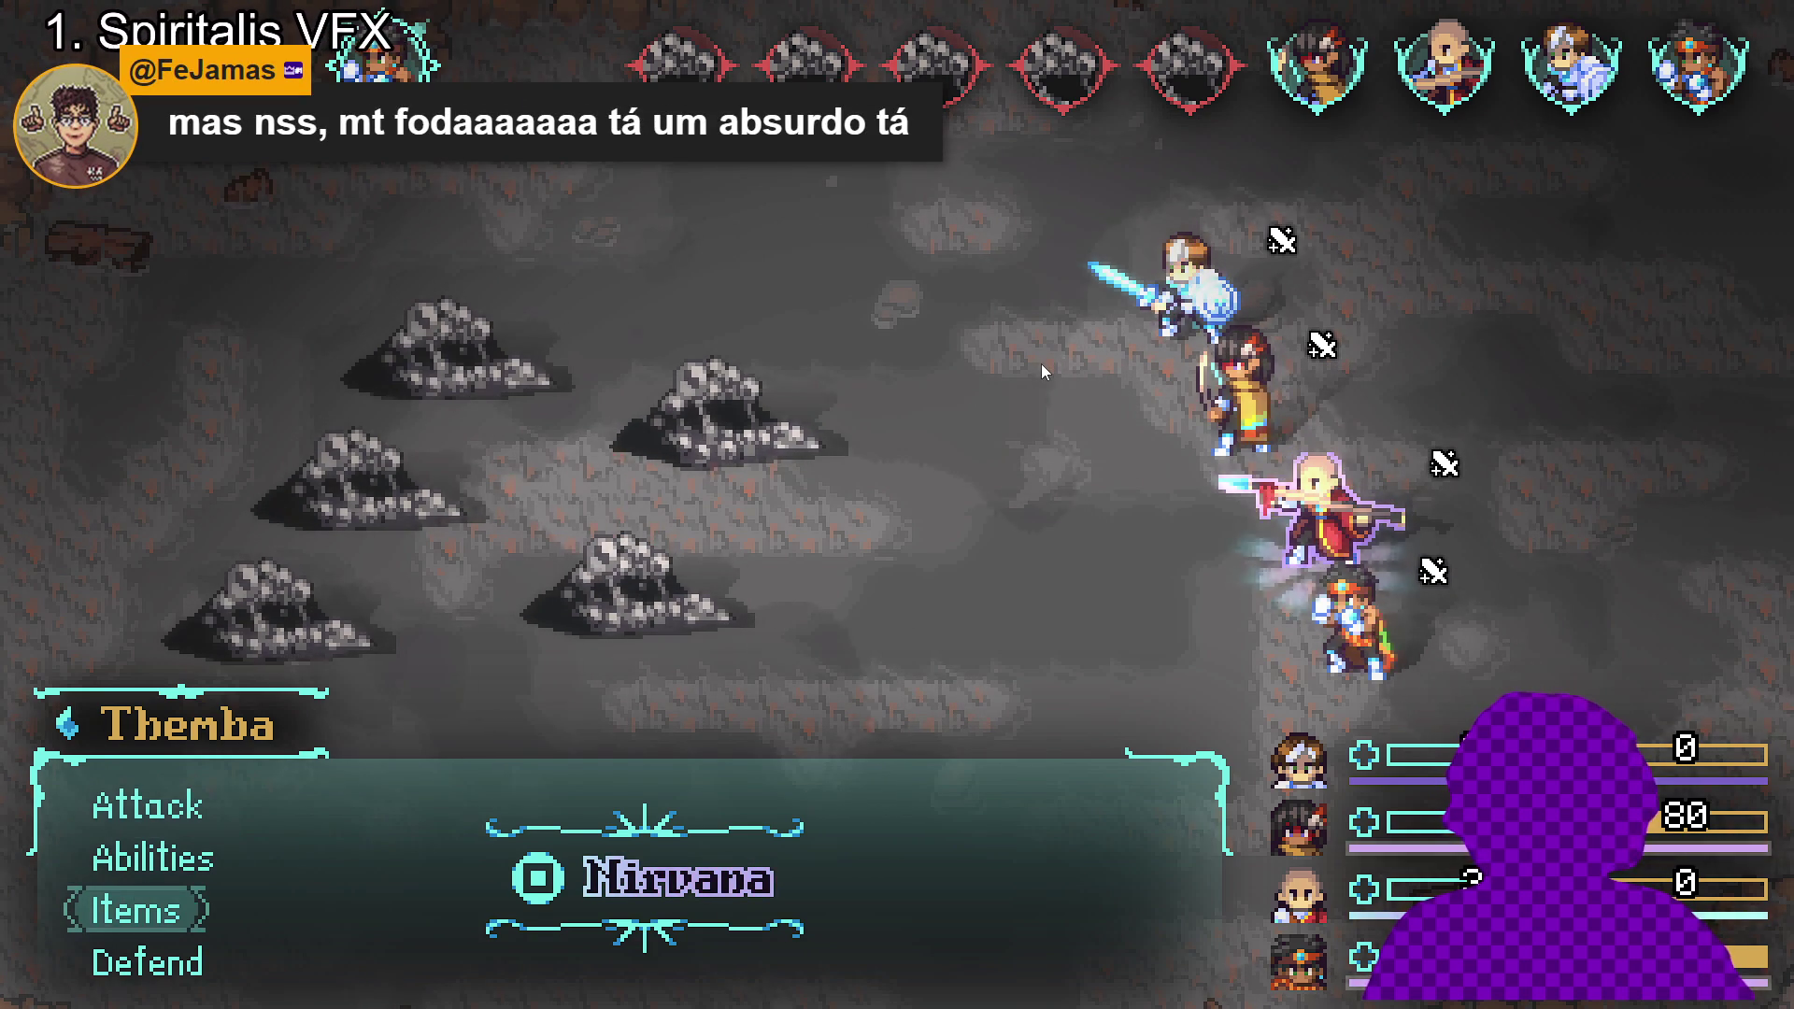
pyautogui.press('Up')
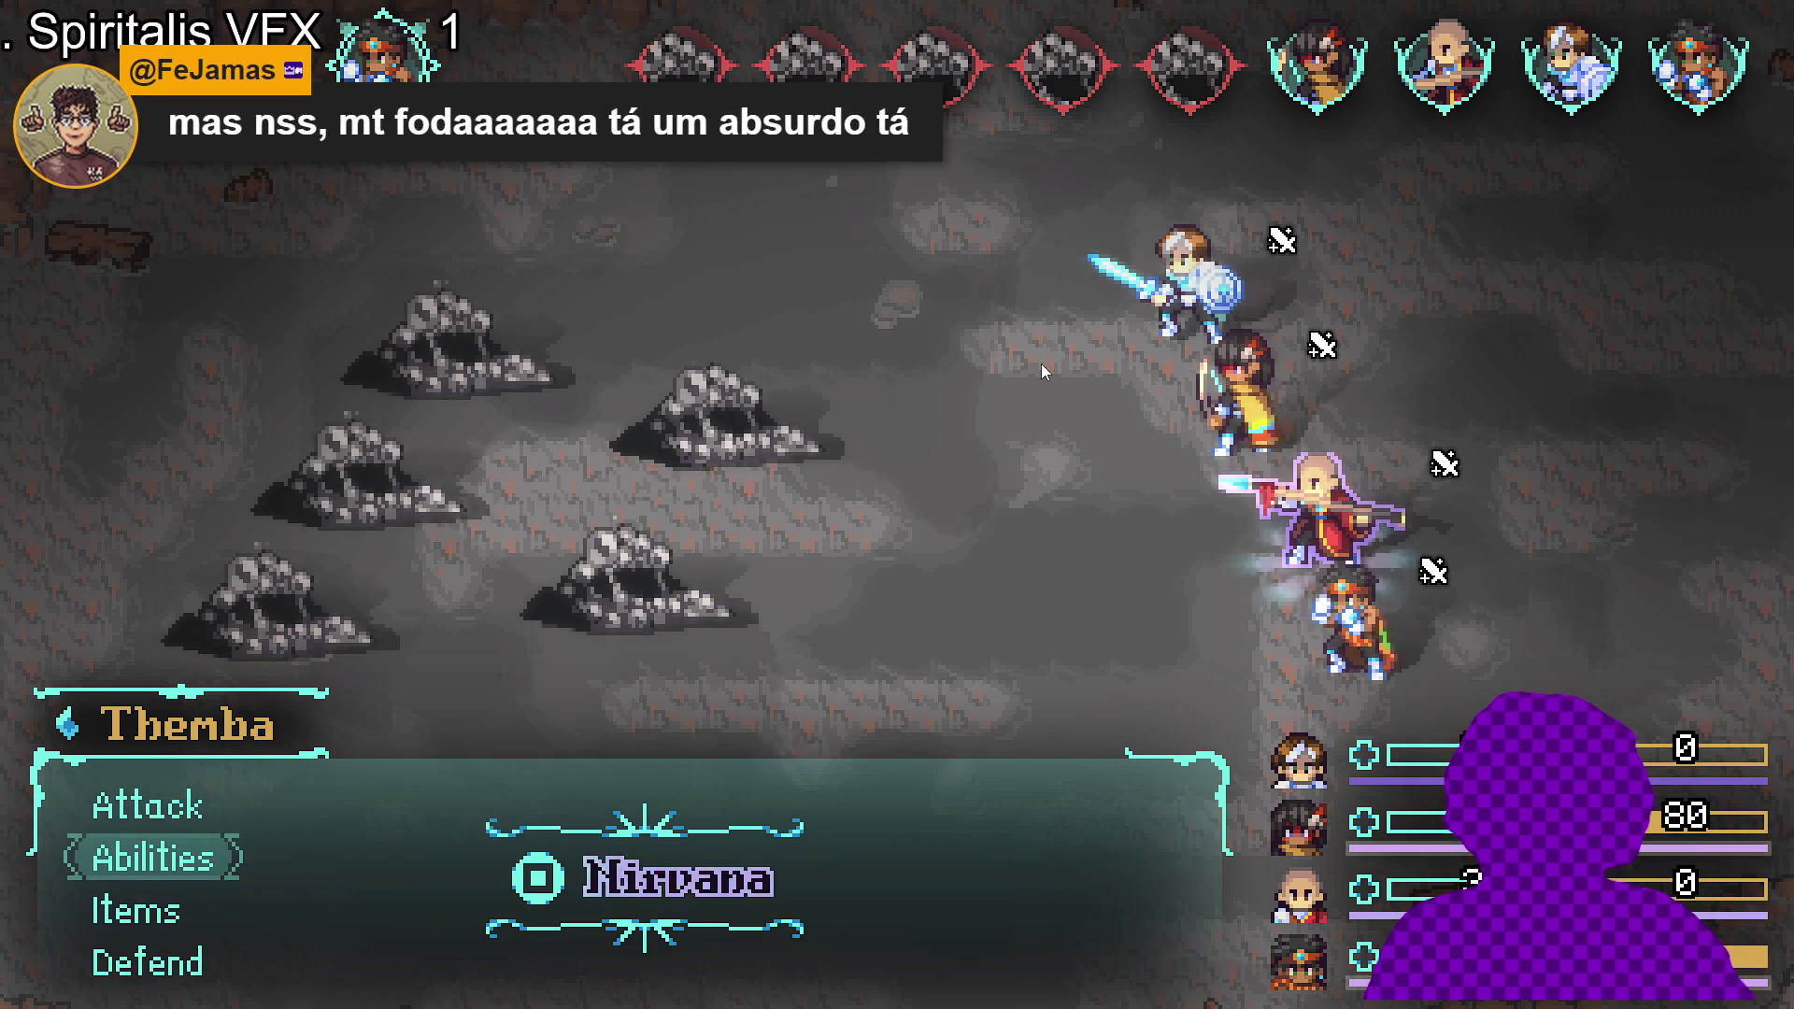
pyautogui.press('Return')
pyautogui.press('Down')
pyautogui.press('Down')
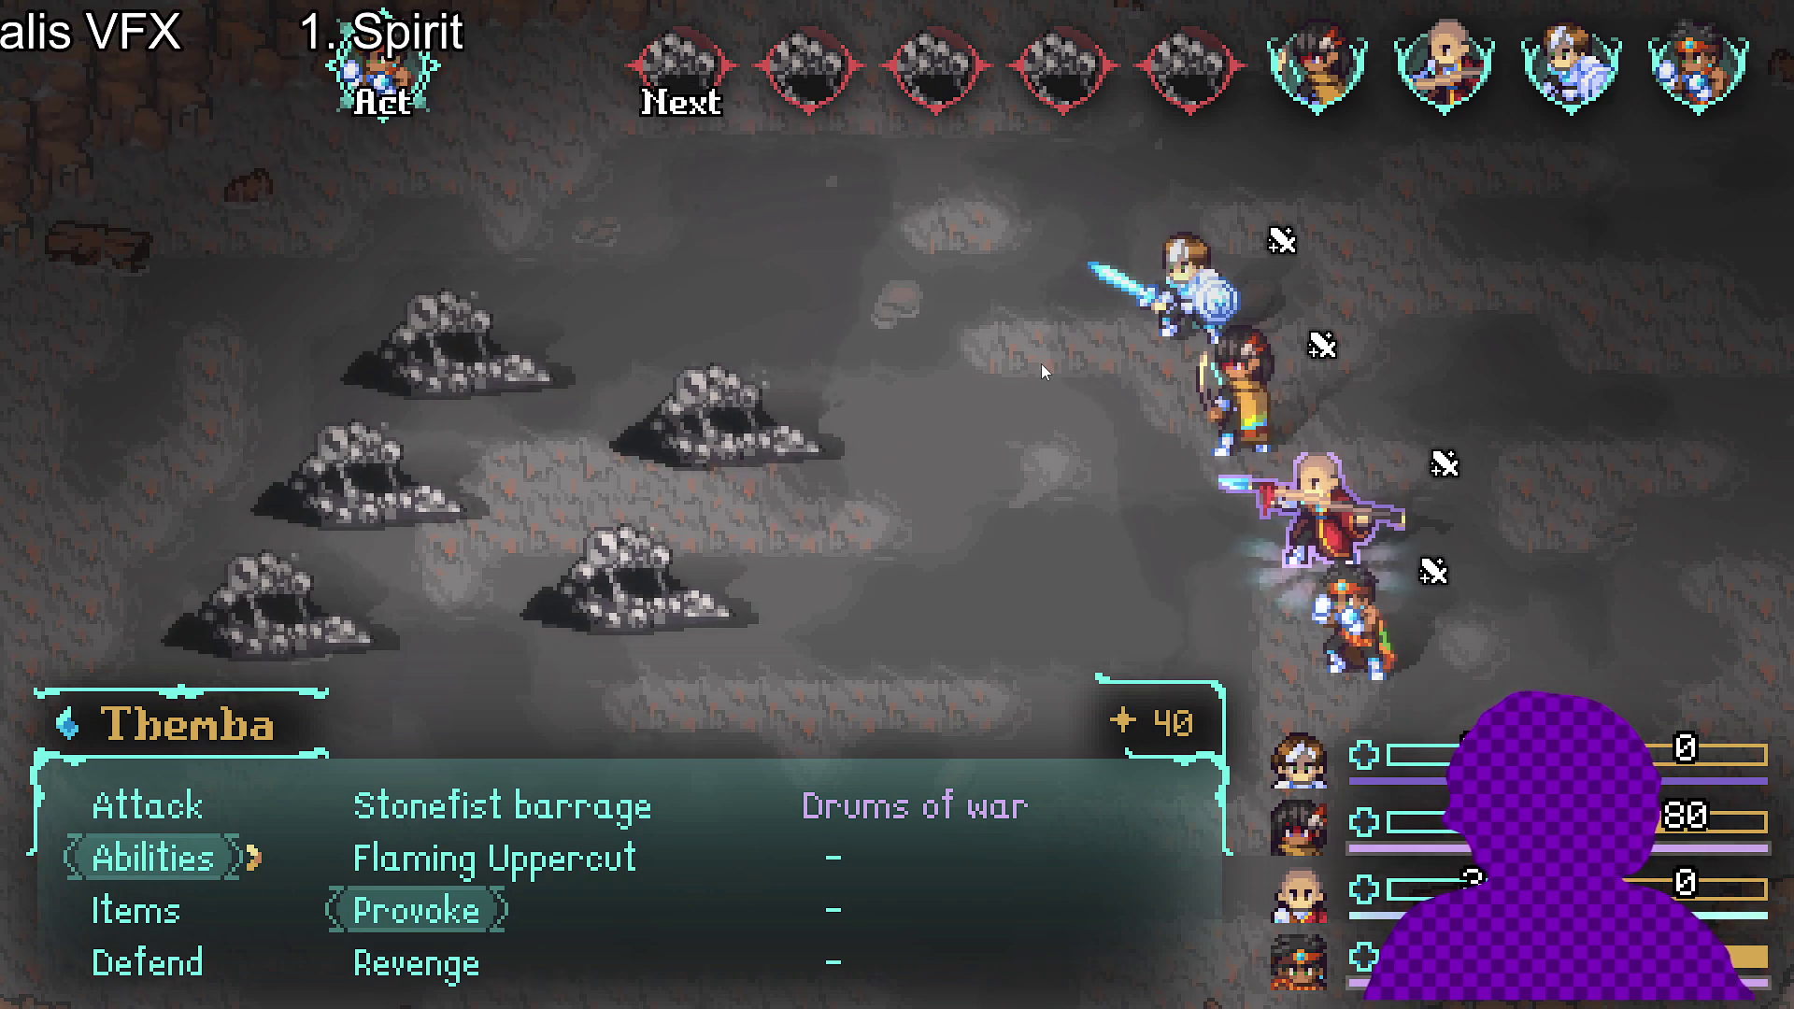
pyautogui.press('Return')
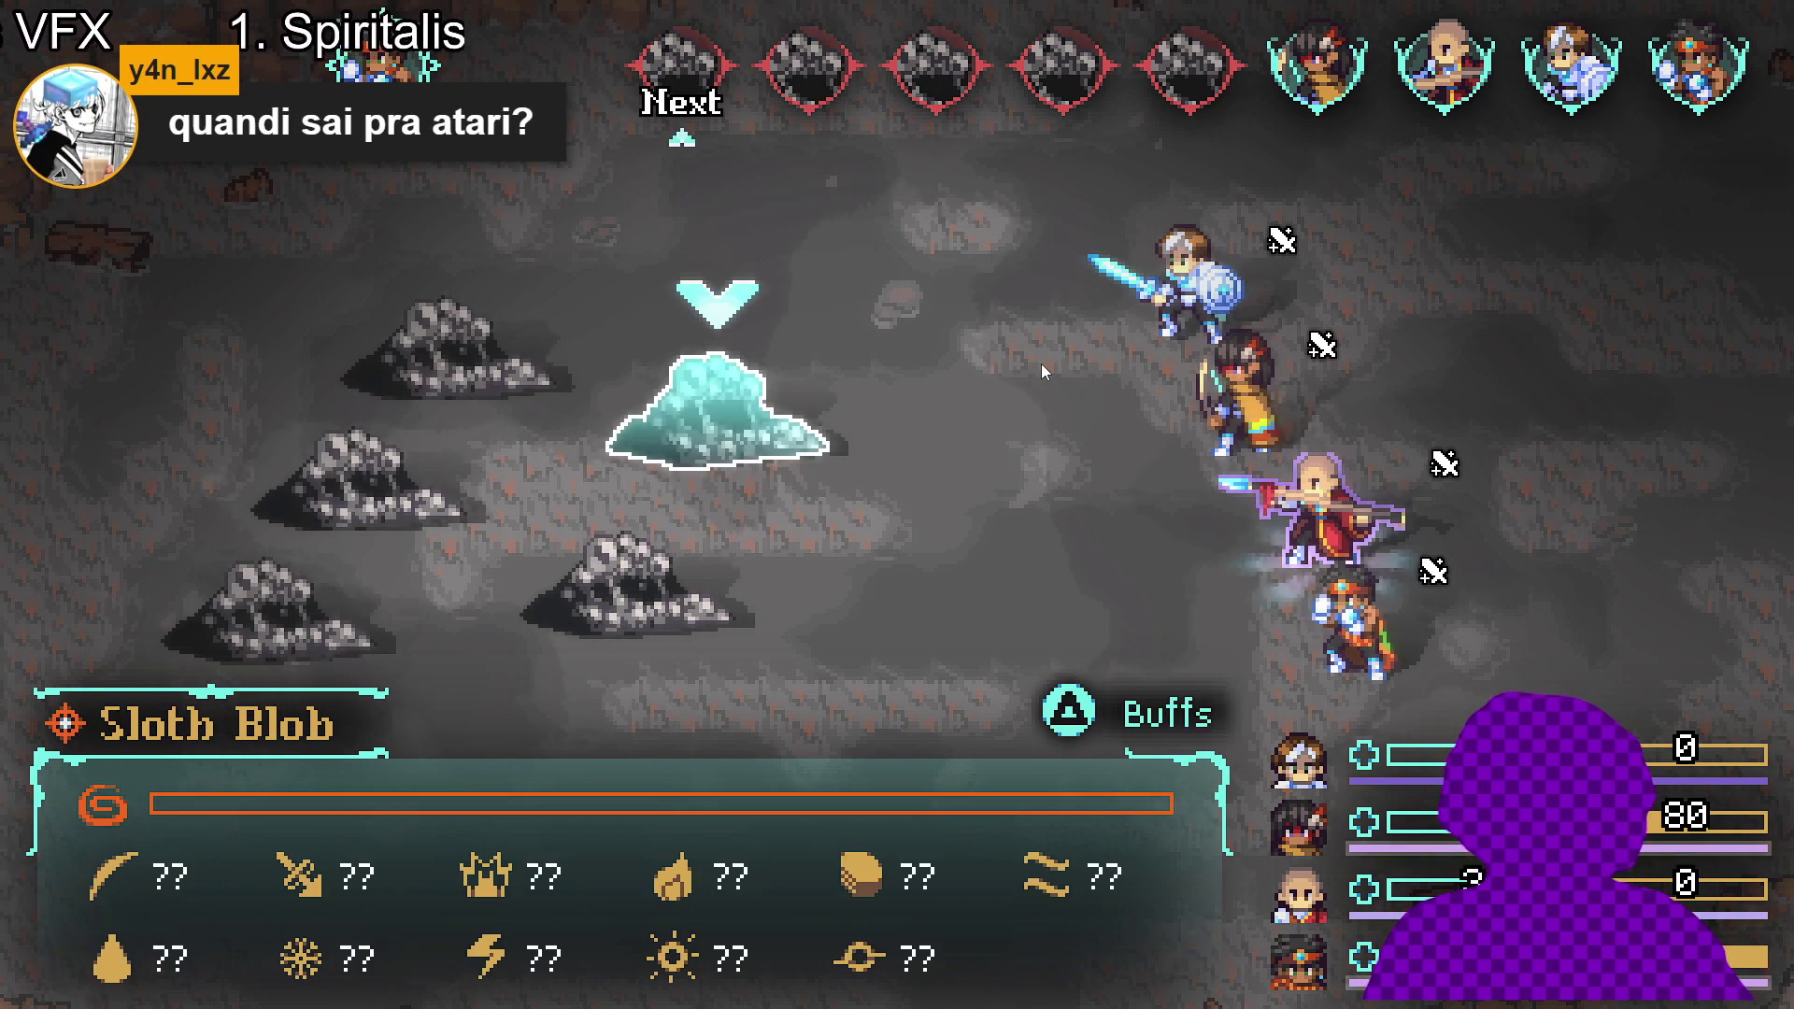
pyautogui.press('Return')
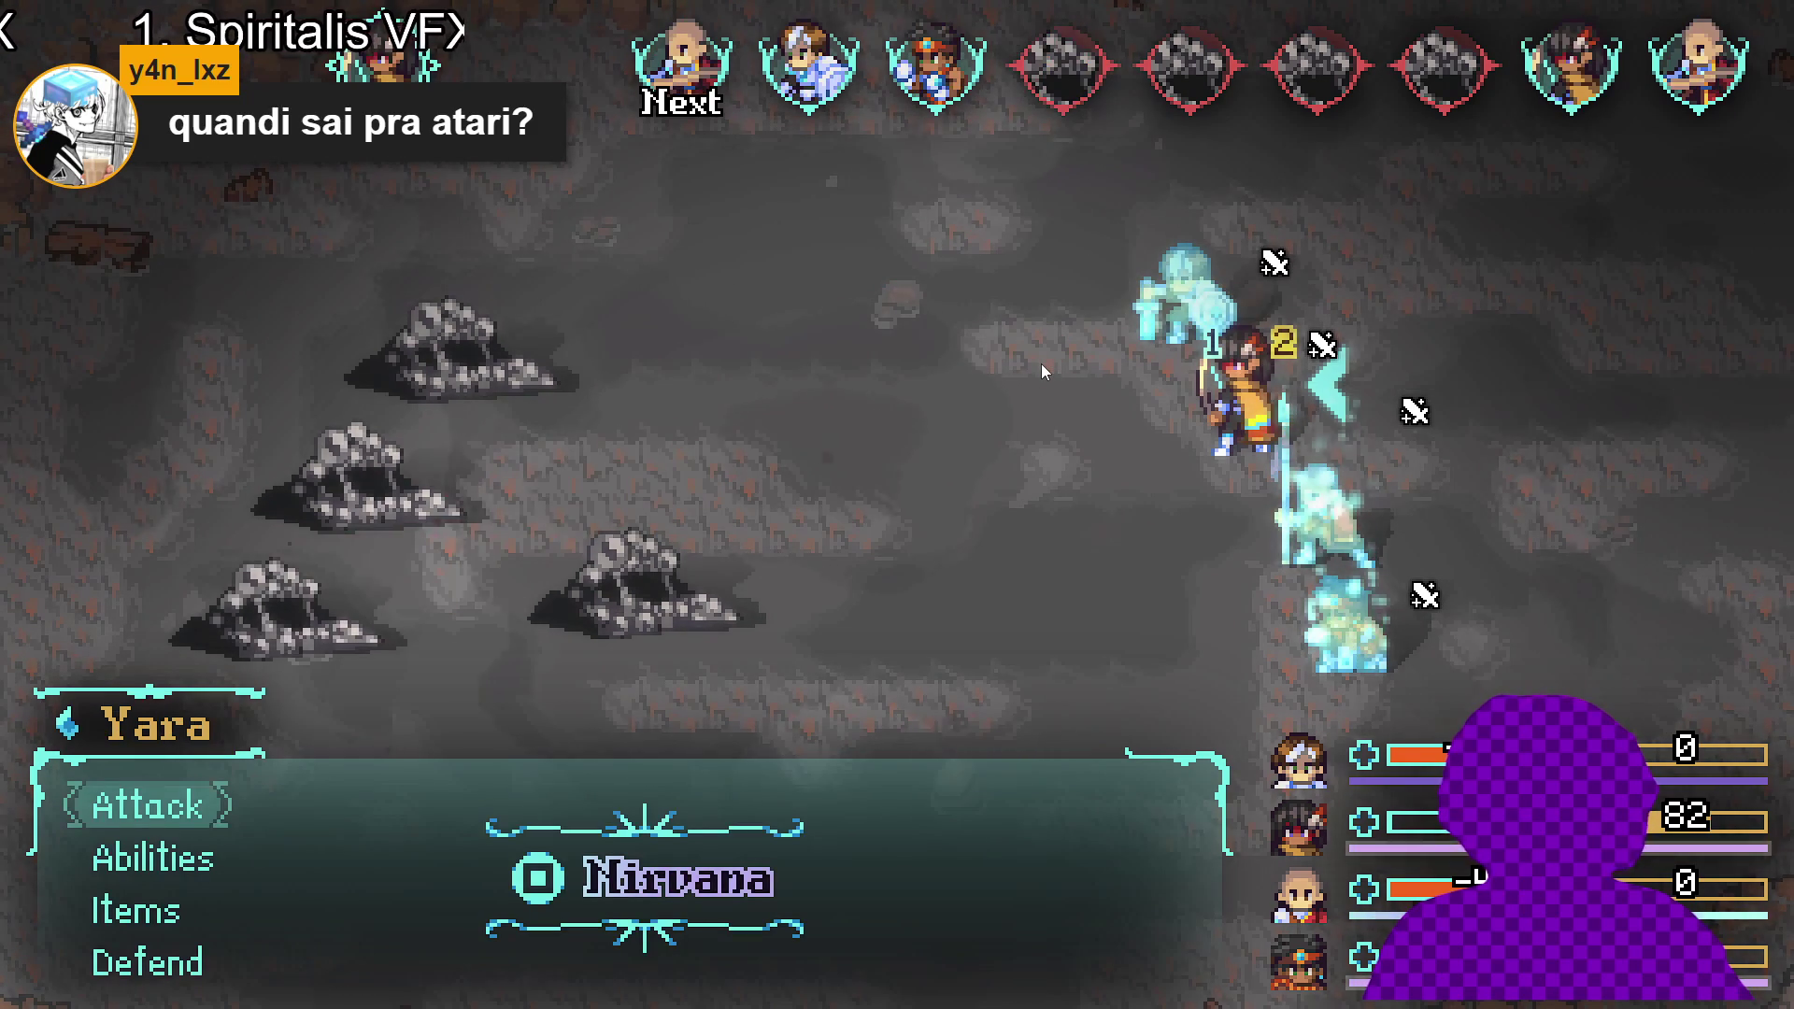
# - Have Yara cast Refreshing dew on herself
pyautogui.press('Down')
pyautogui.press('Down')
pyautogui.press('Up')
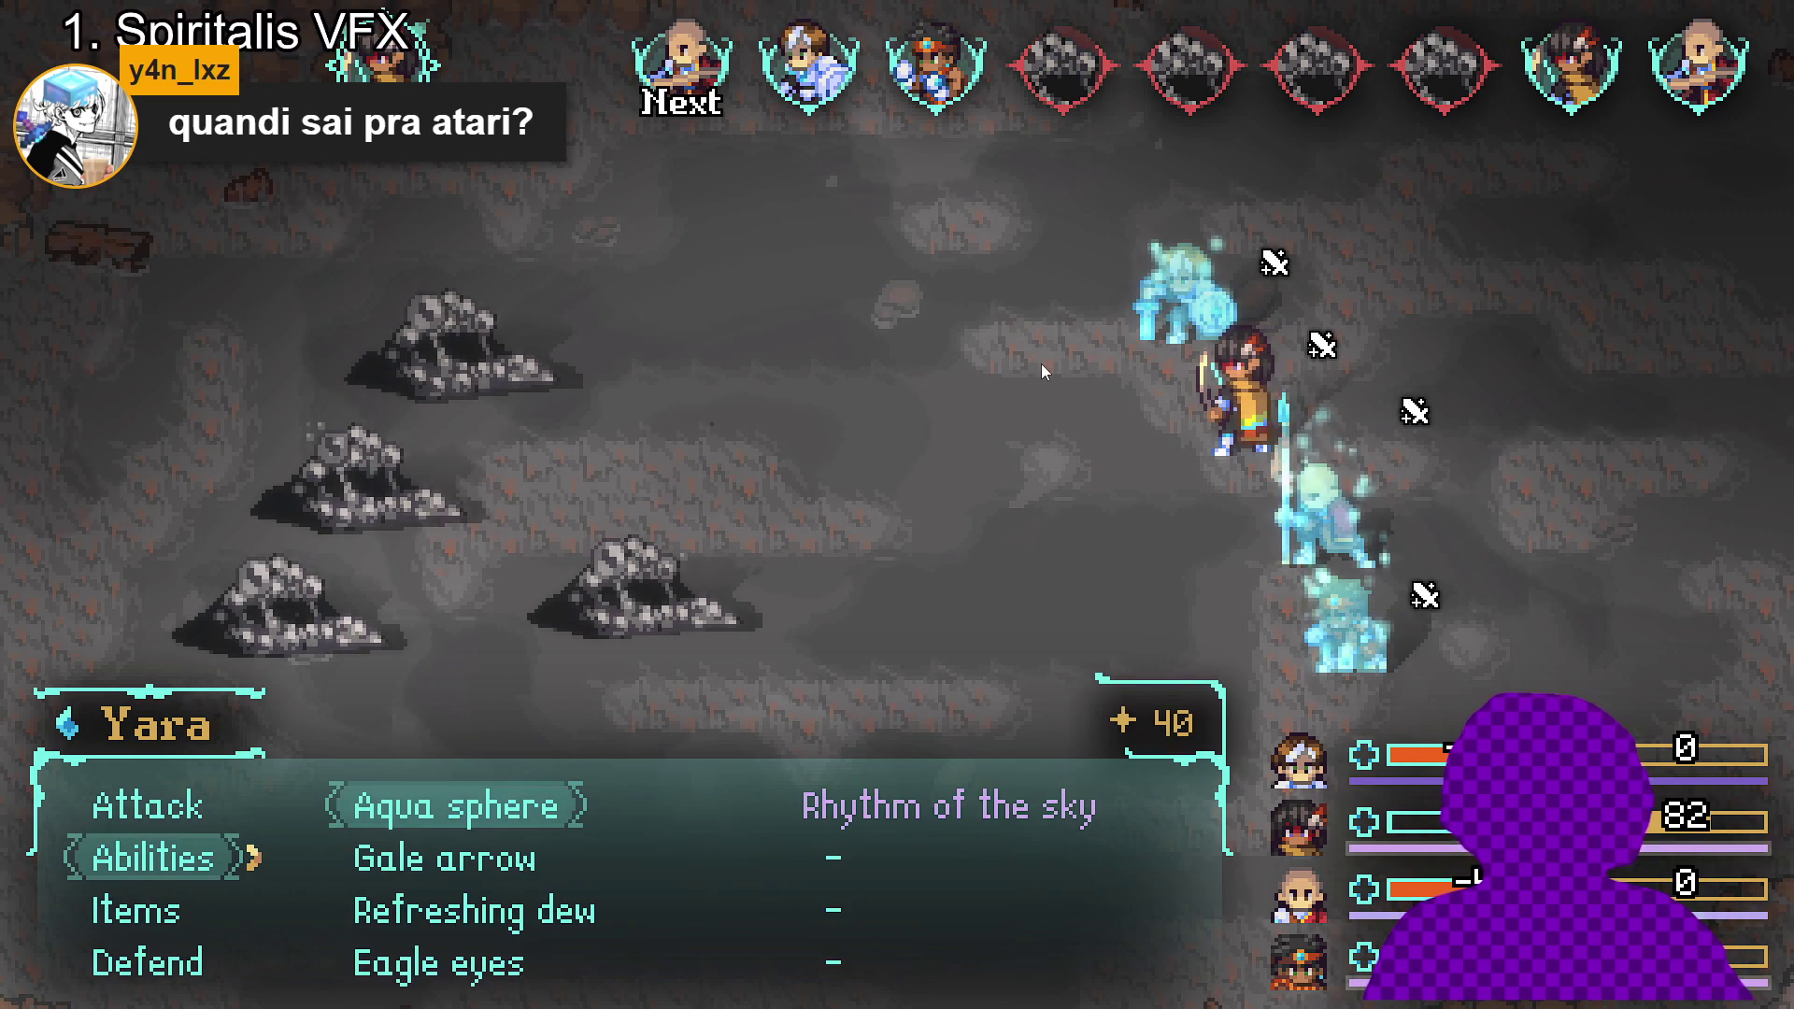
pyautogui.press('Down')
pyautogui.press('Down')
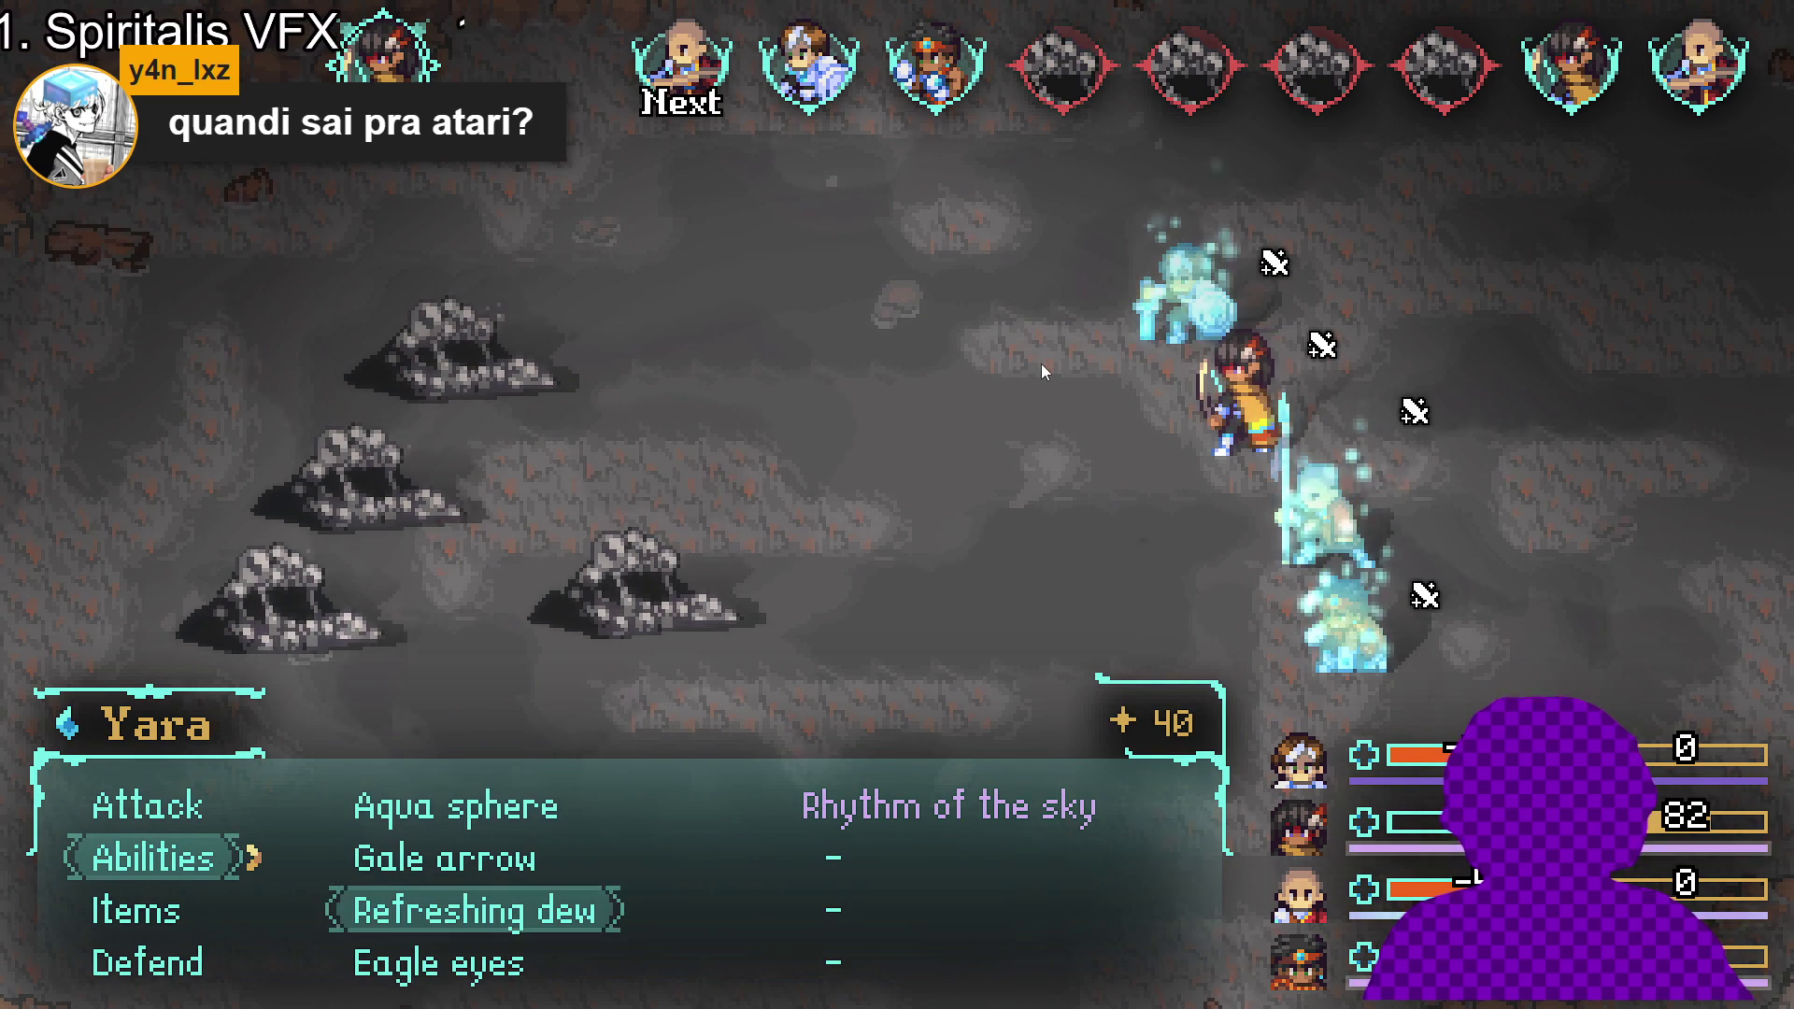
pyautogui.press('Return')
pyautogui.press('Down')
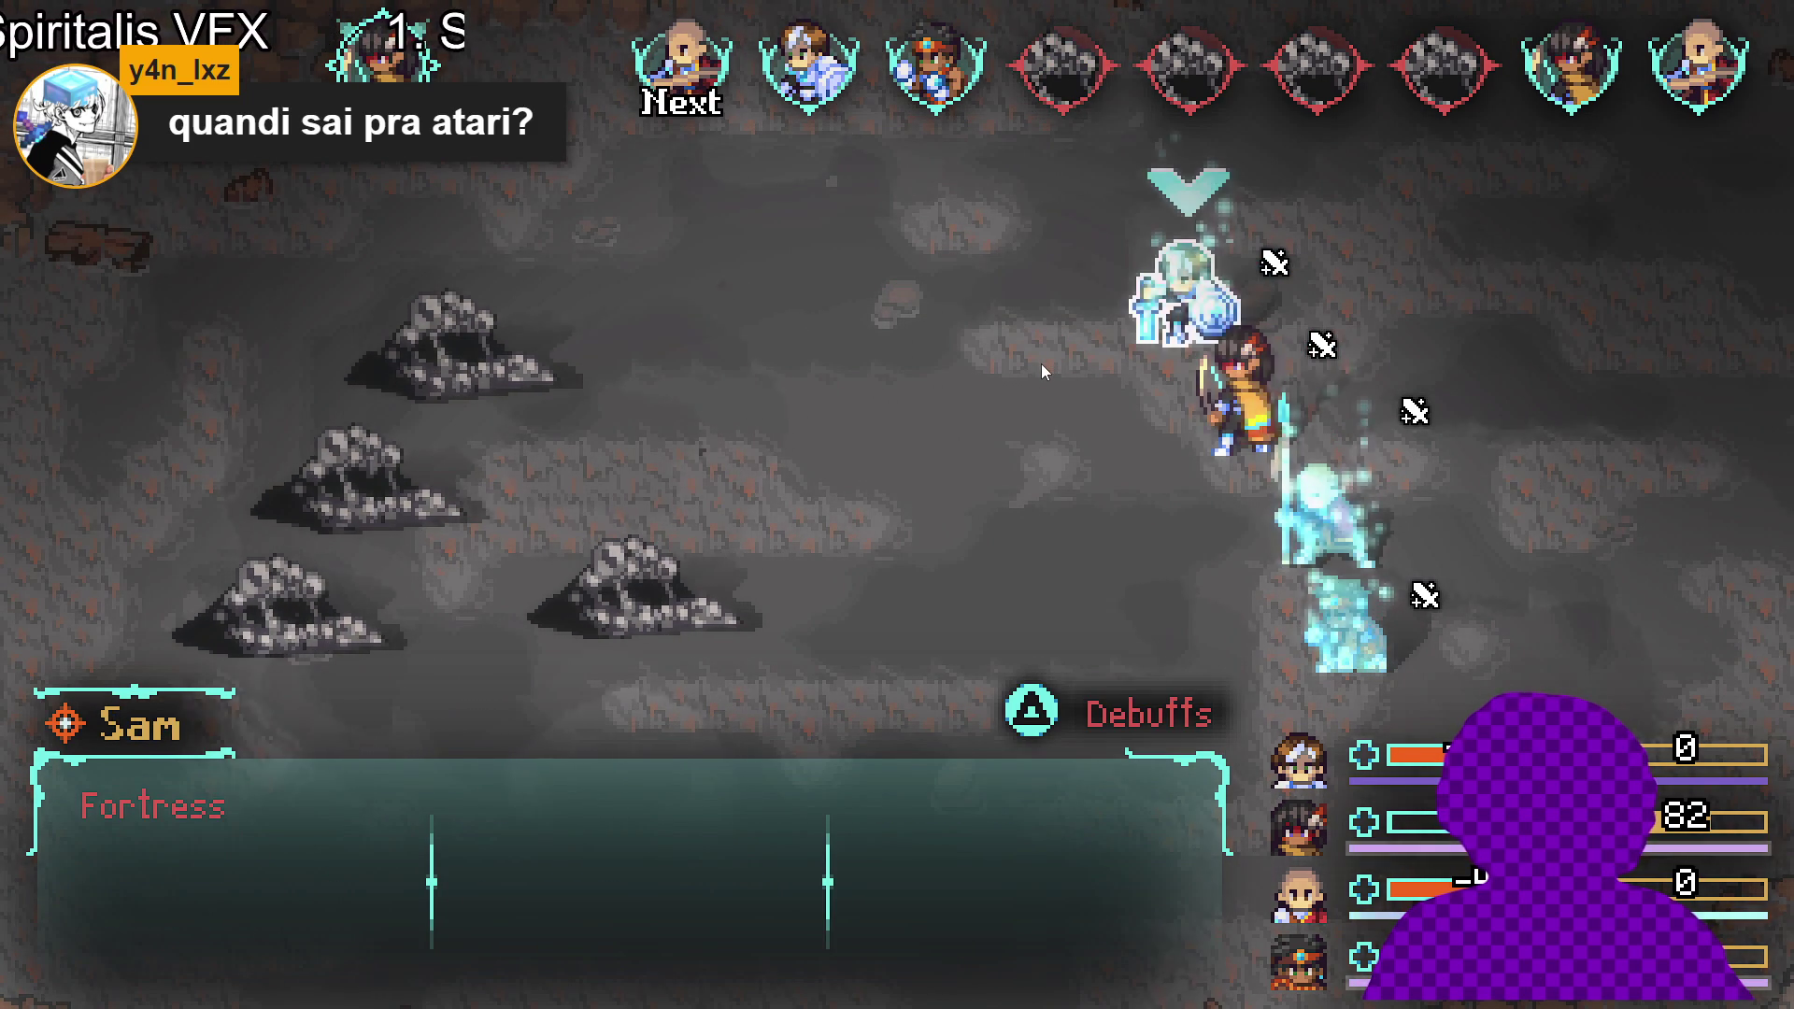
pyautogui.press('Return')
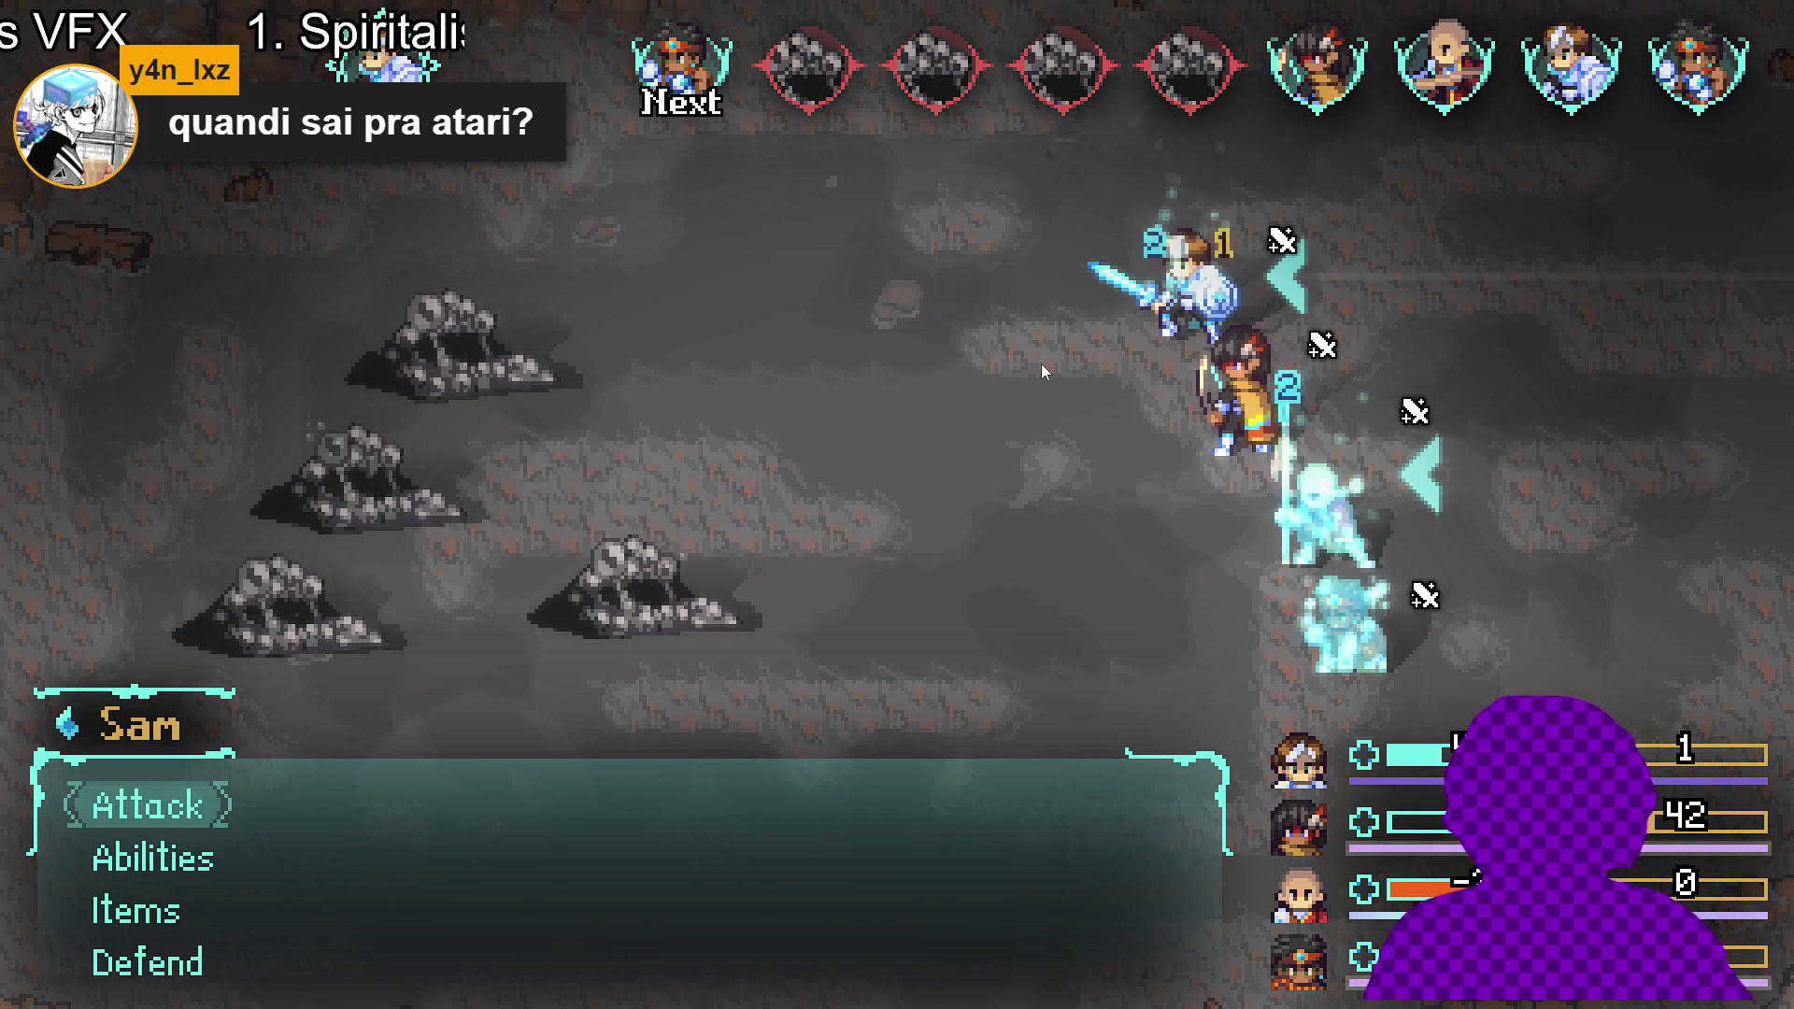
# - Look through Sam's abilities, then back out and make a basic Attack on the Sloth Blob
pyautogui.press('Down')
pyautogui.press('Return')
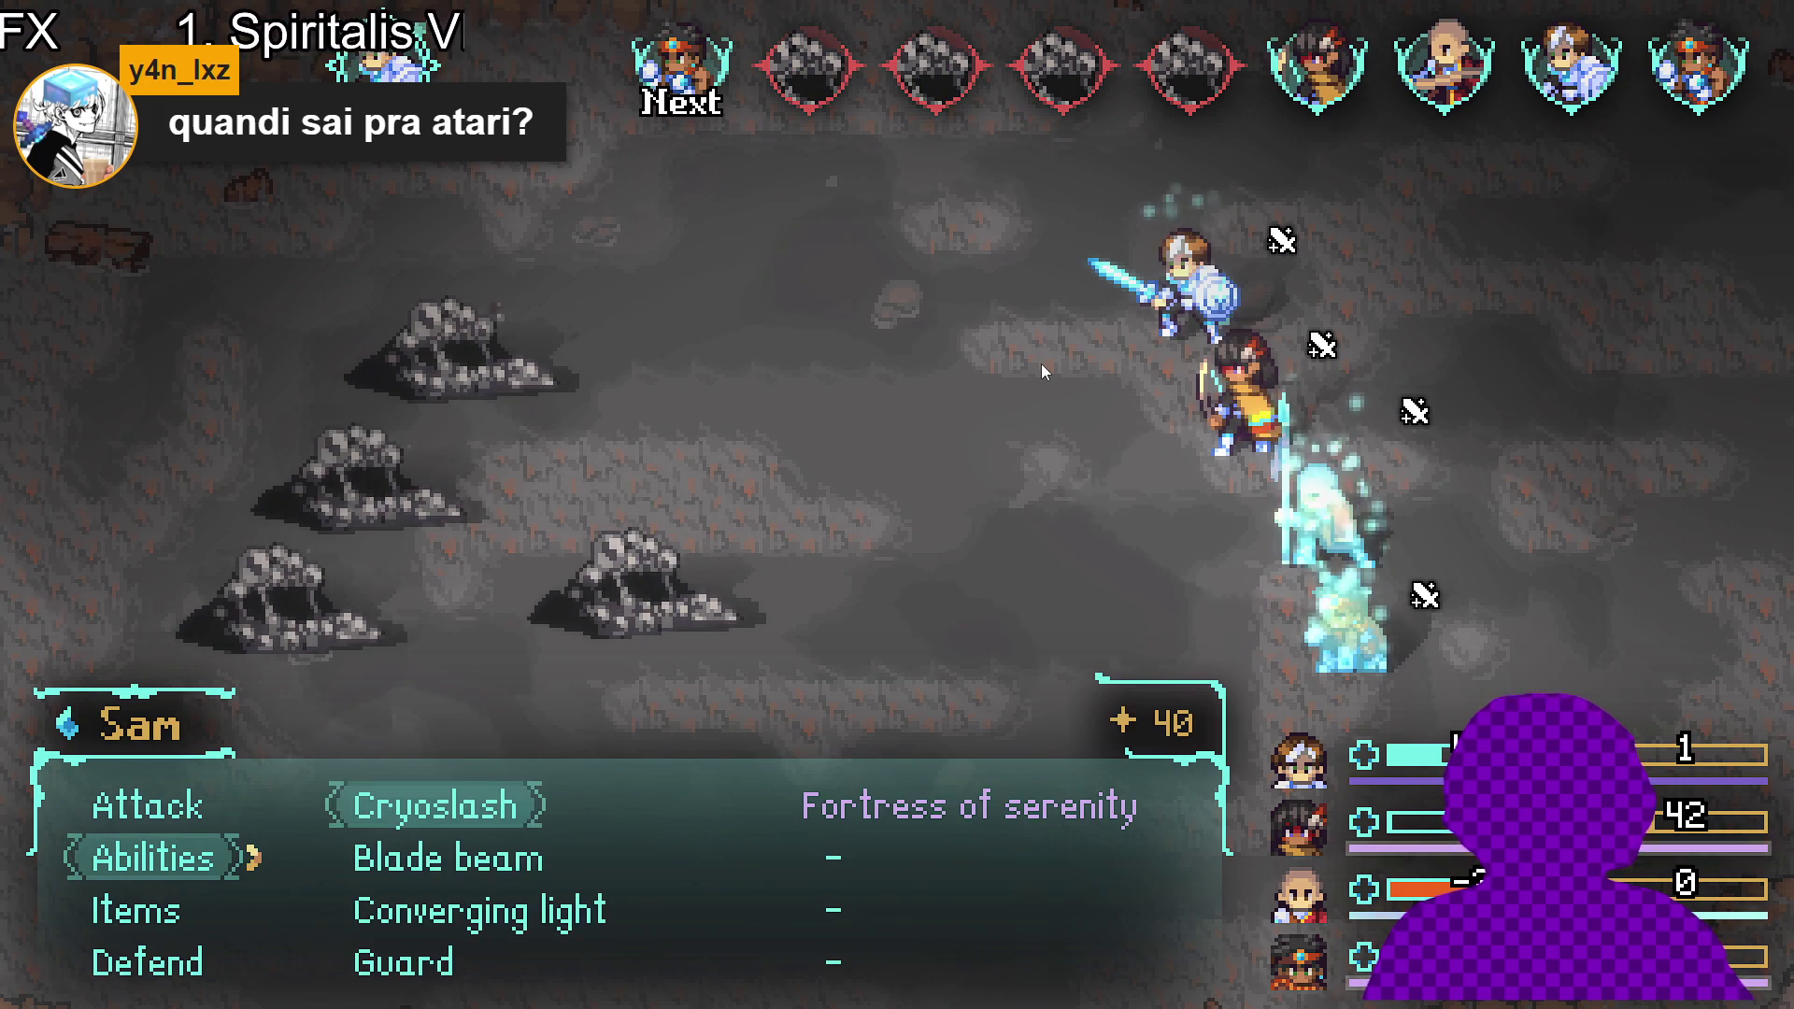
pyautogui.press('Down')
pyautogui.press('Down')
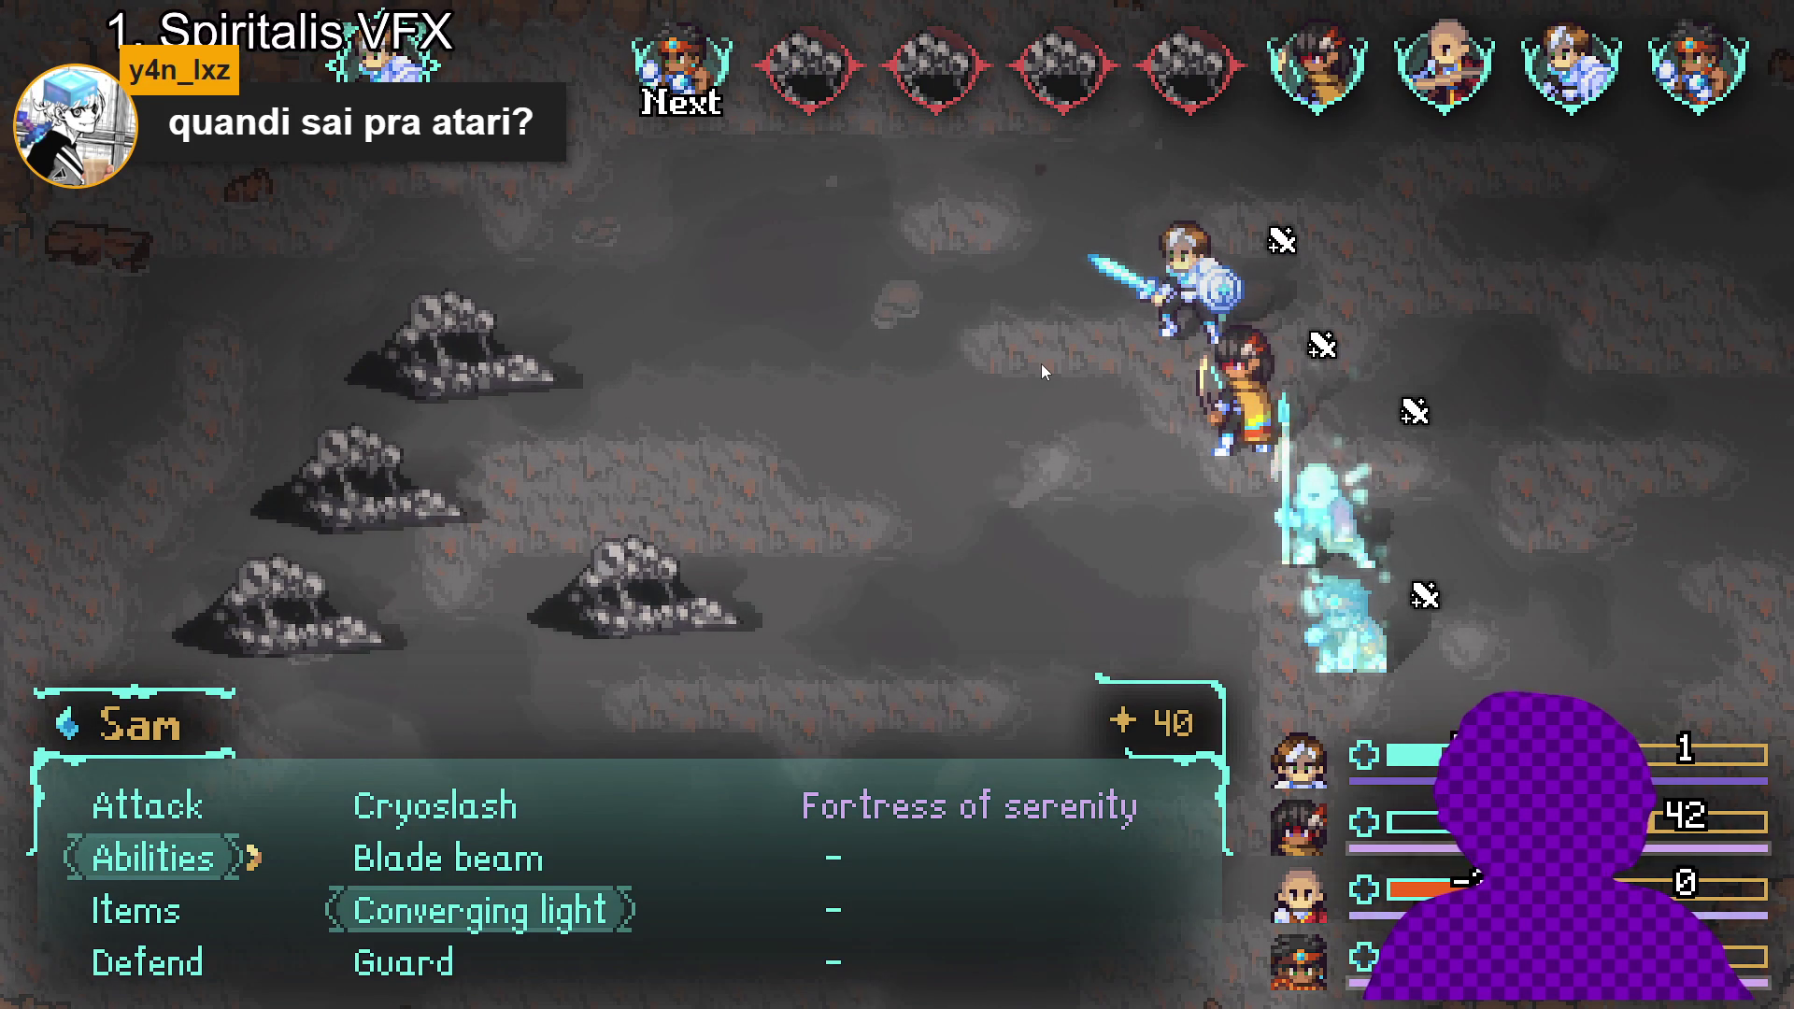
pyautogui.press('Down')
pyautogui.press('Up')
pyautogui.press('Down')
pyautogui.press('Up')
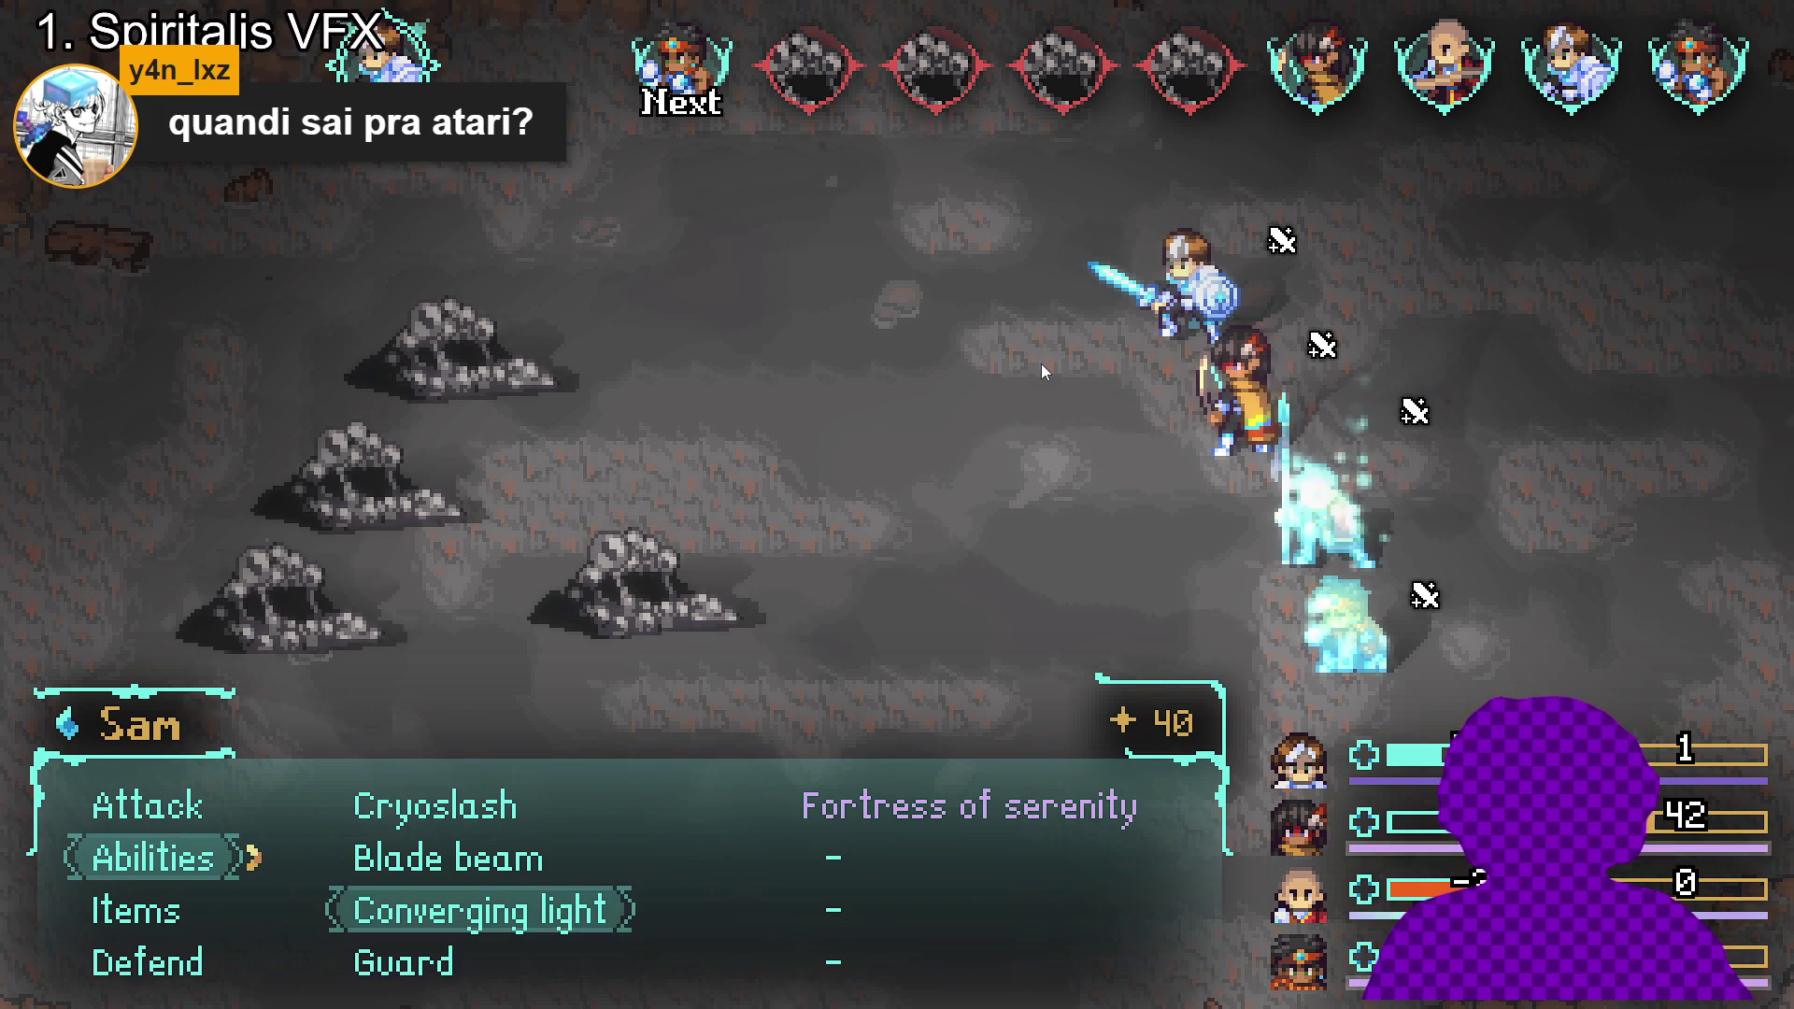
pyautogui.press('Escape')
pyautogui.press('Up')
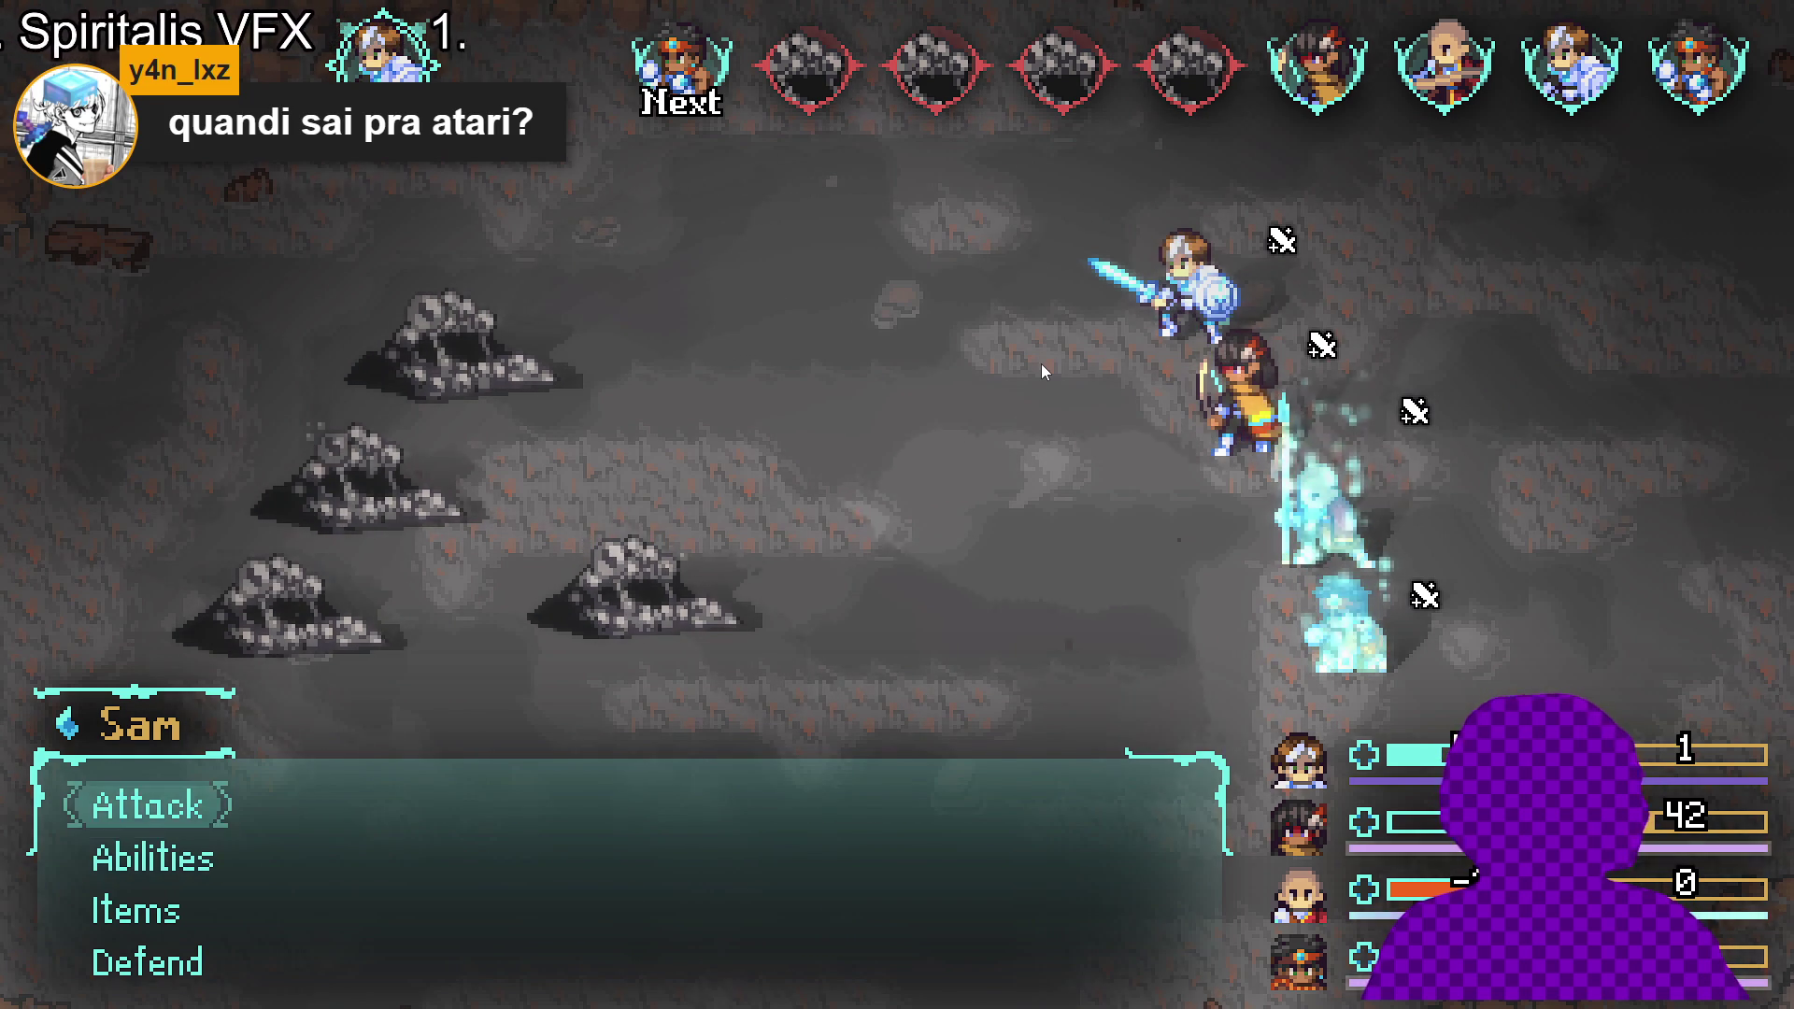
pyautogui.press('Return')
pyautogui.press('Return')
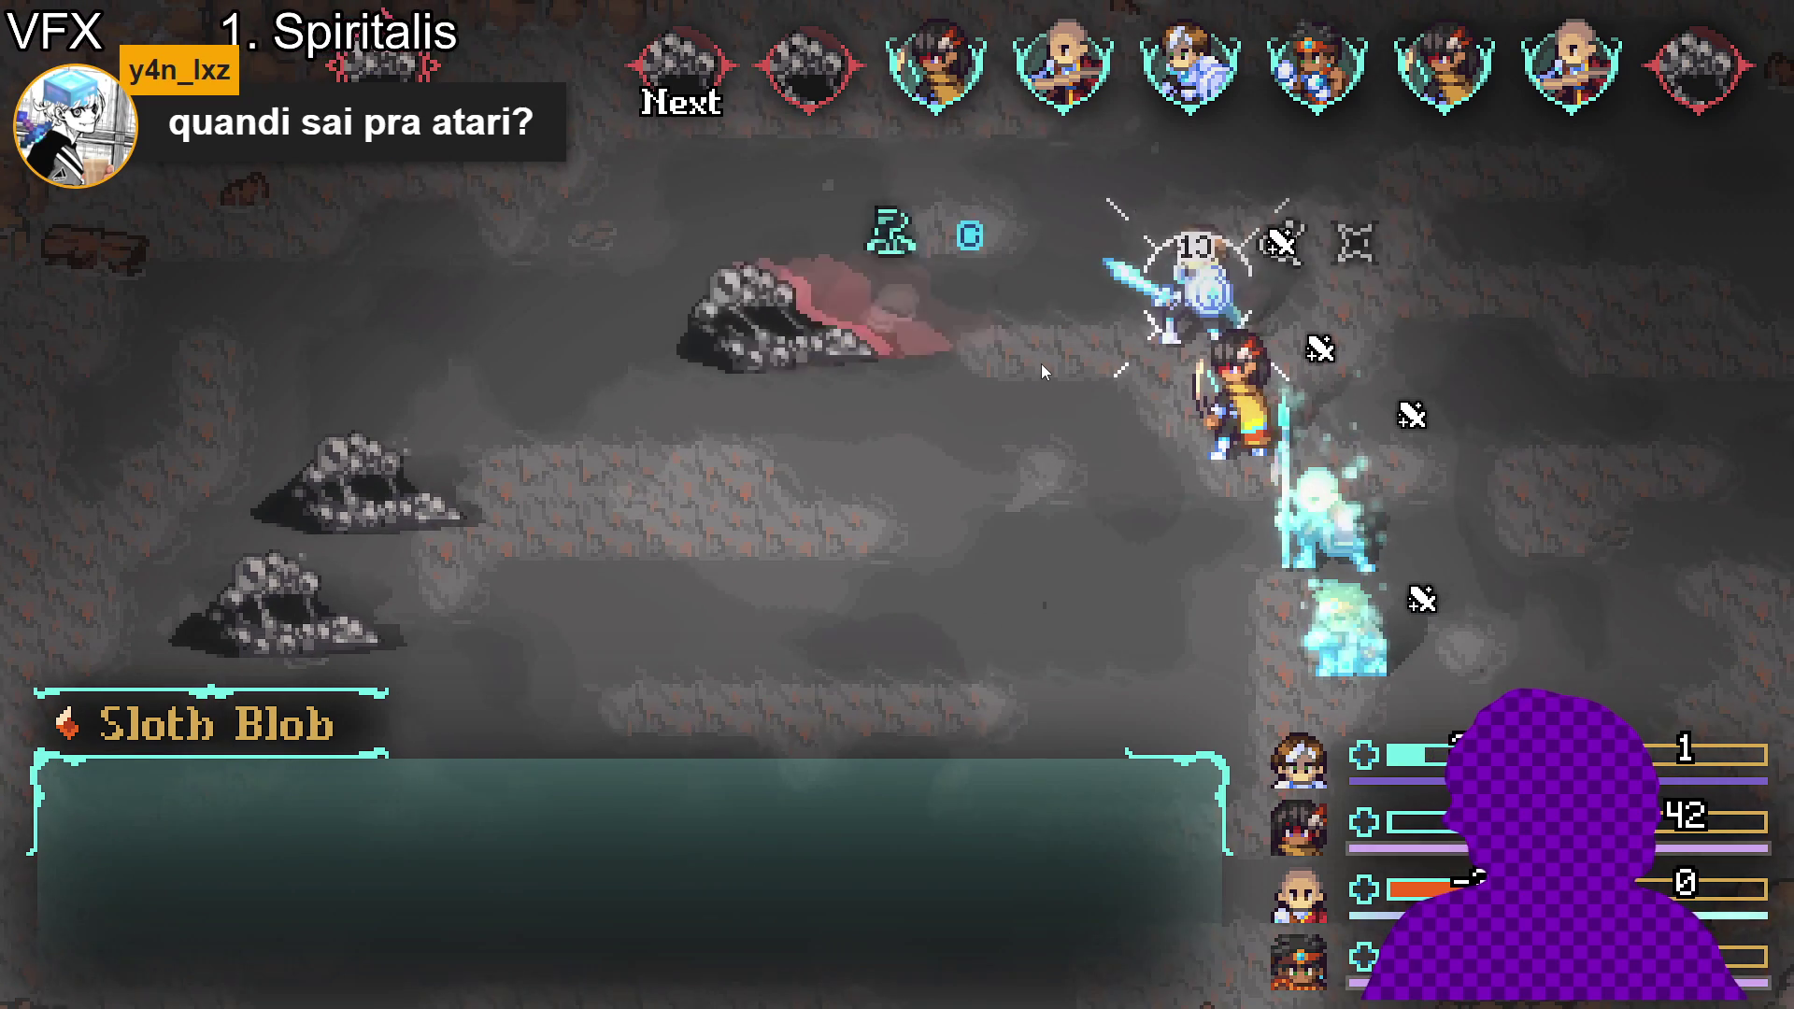
# - Finish Sam's timed attack, have Yara aim Aqua sphere at the top-left blob, then attack with Sam
pyautogui.press('Return')
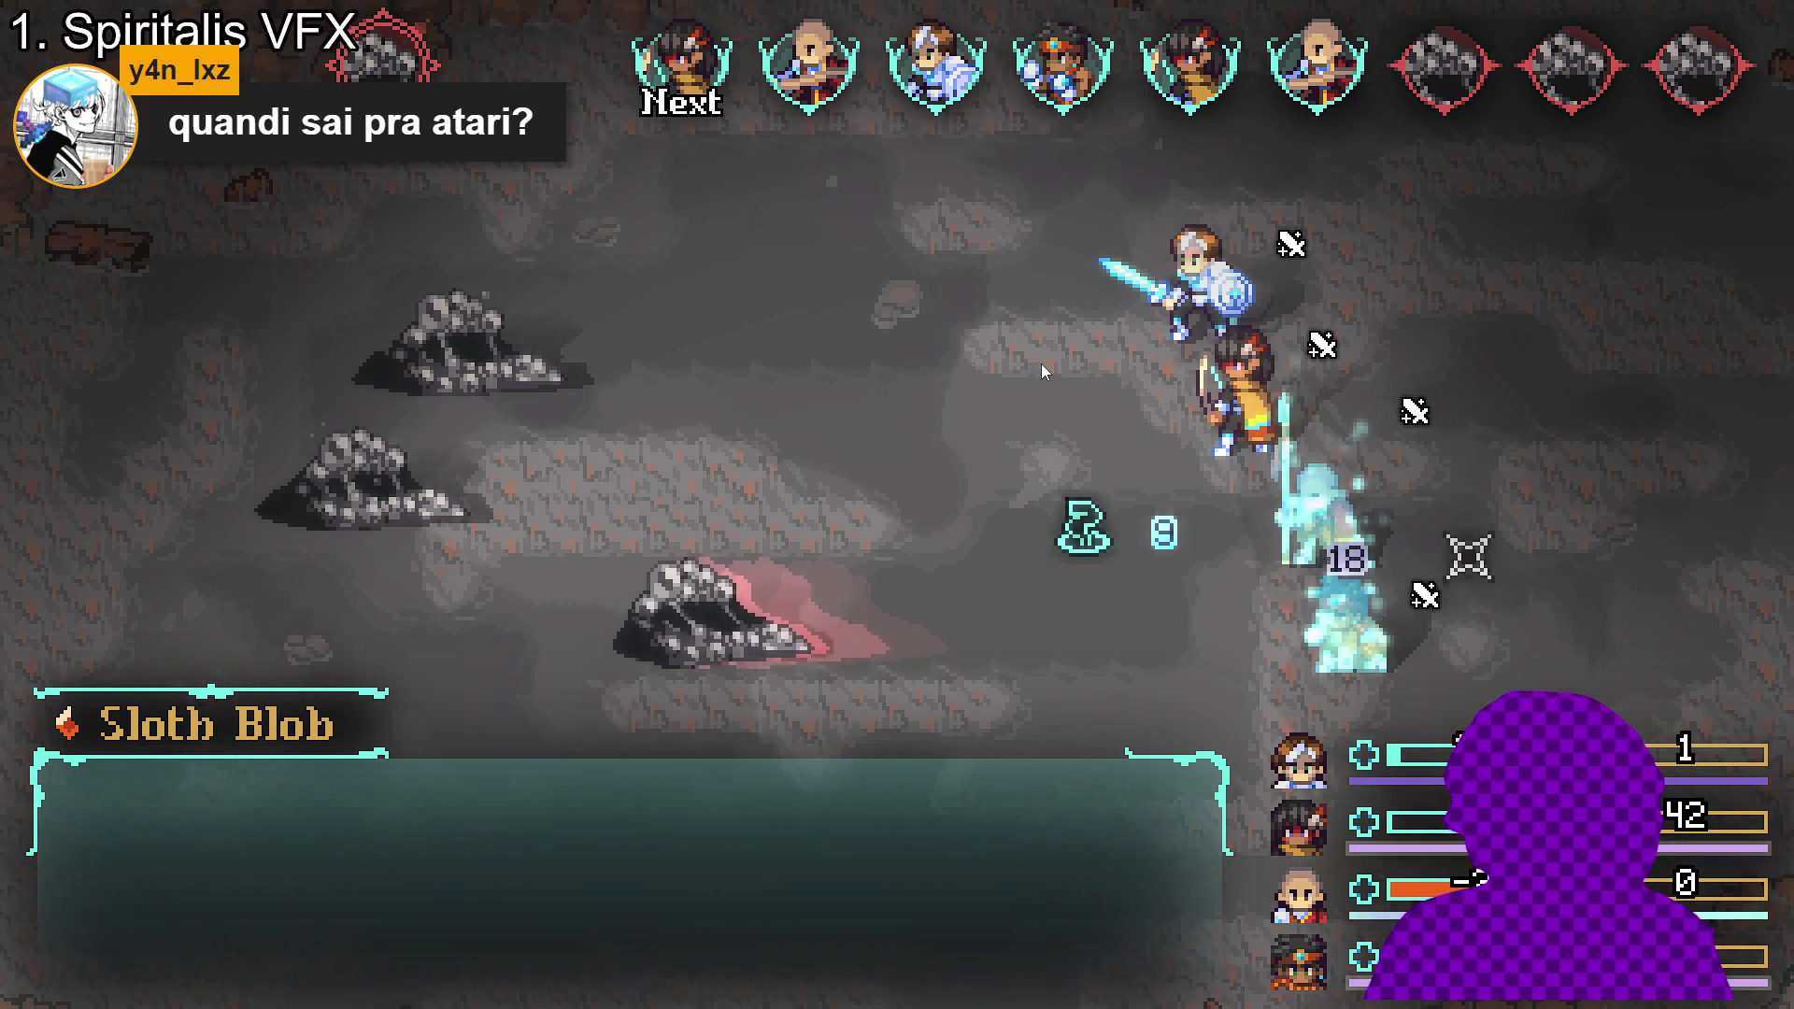
pyautogui.press('Down')
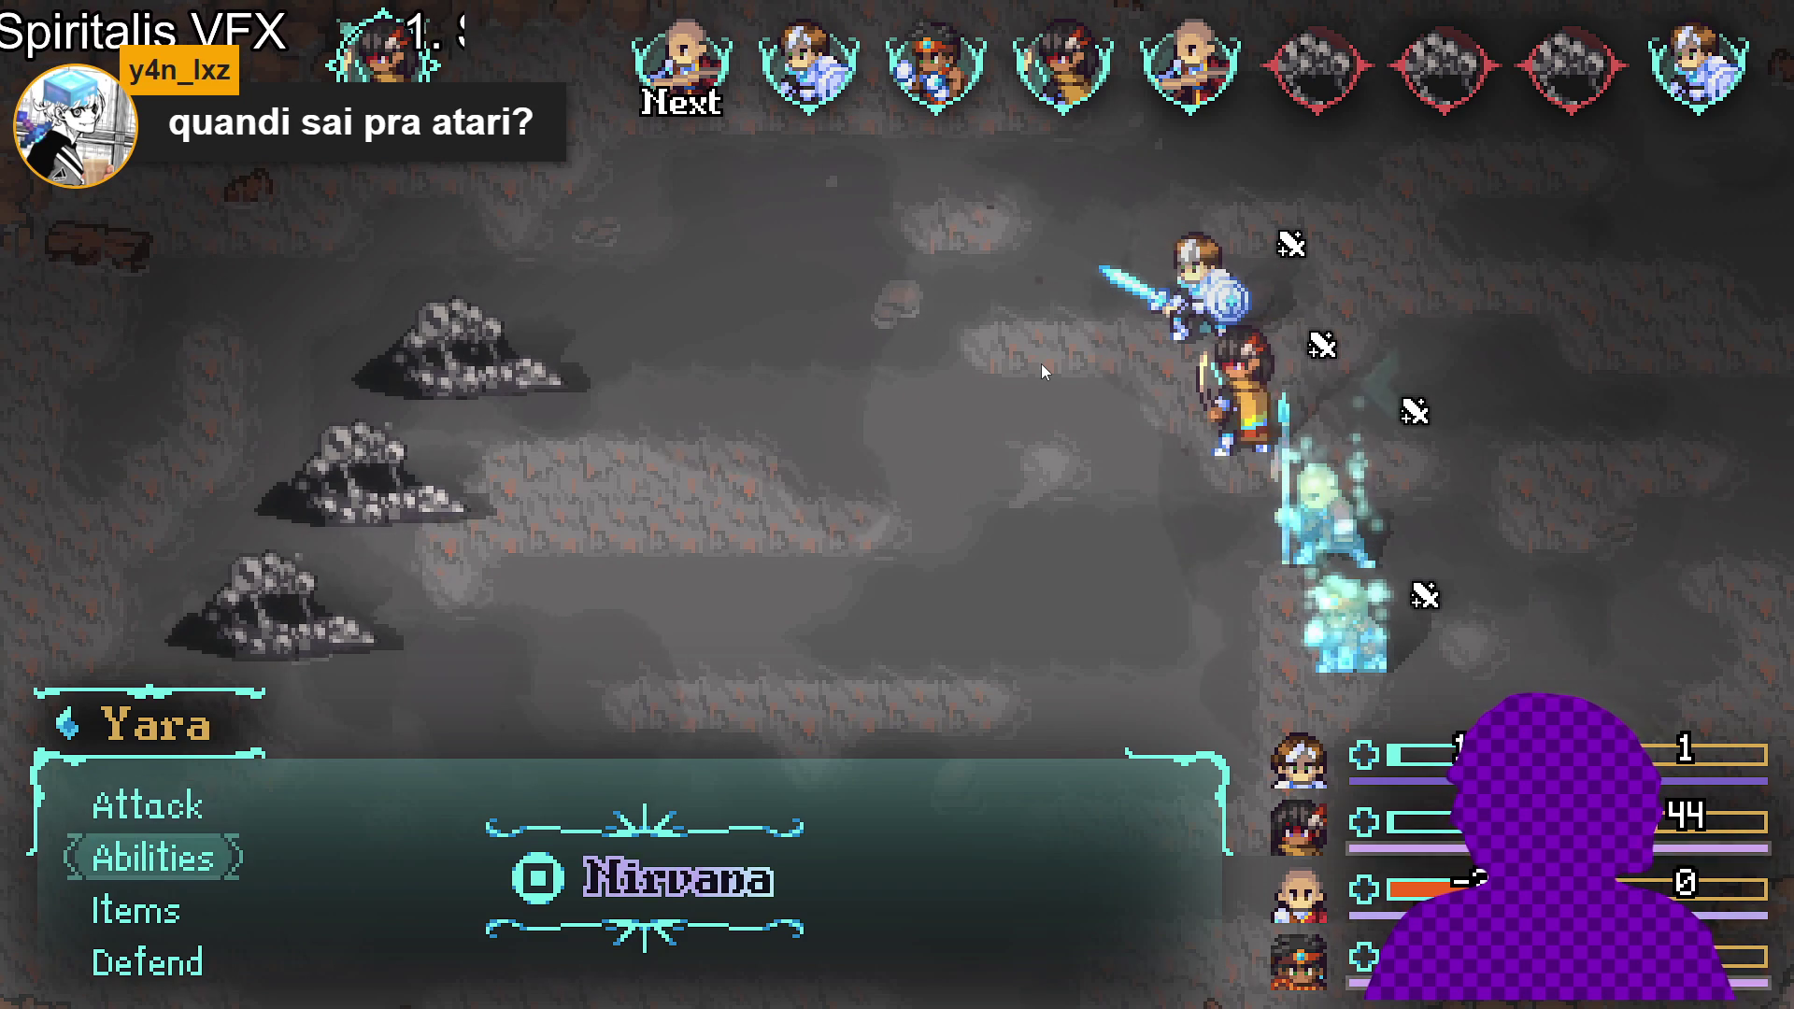
pyautogui.press('Return')
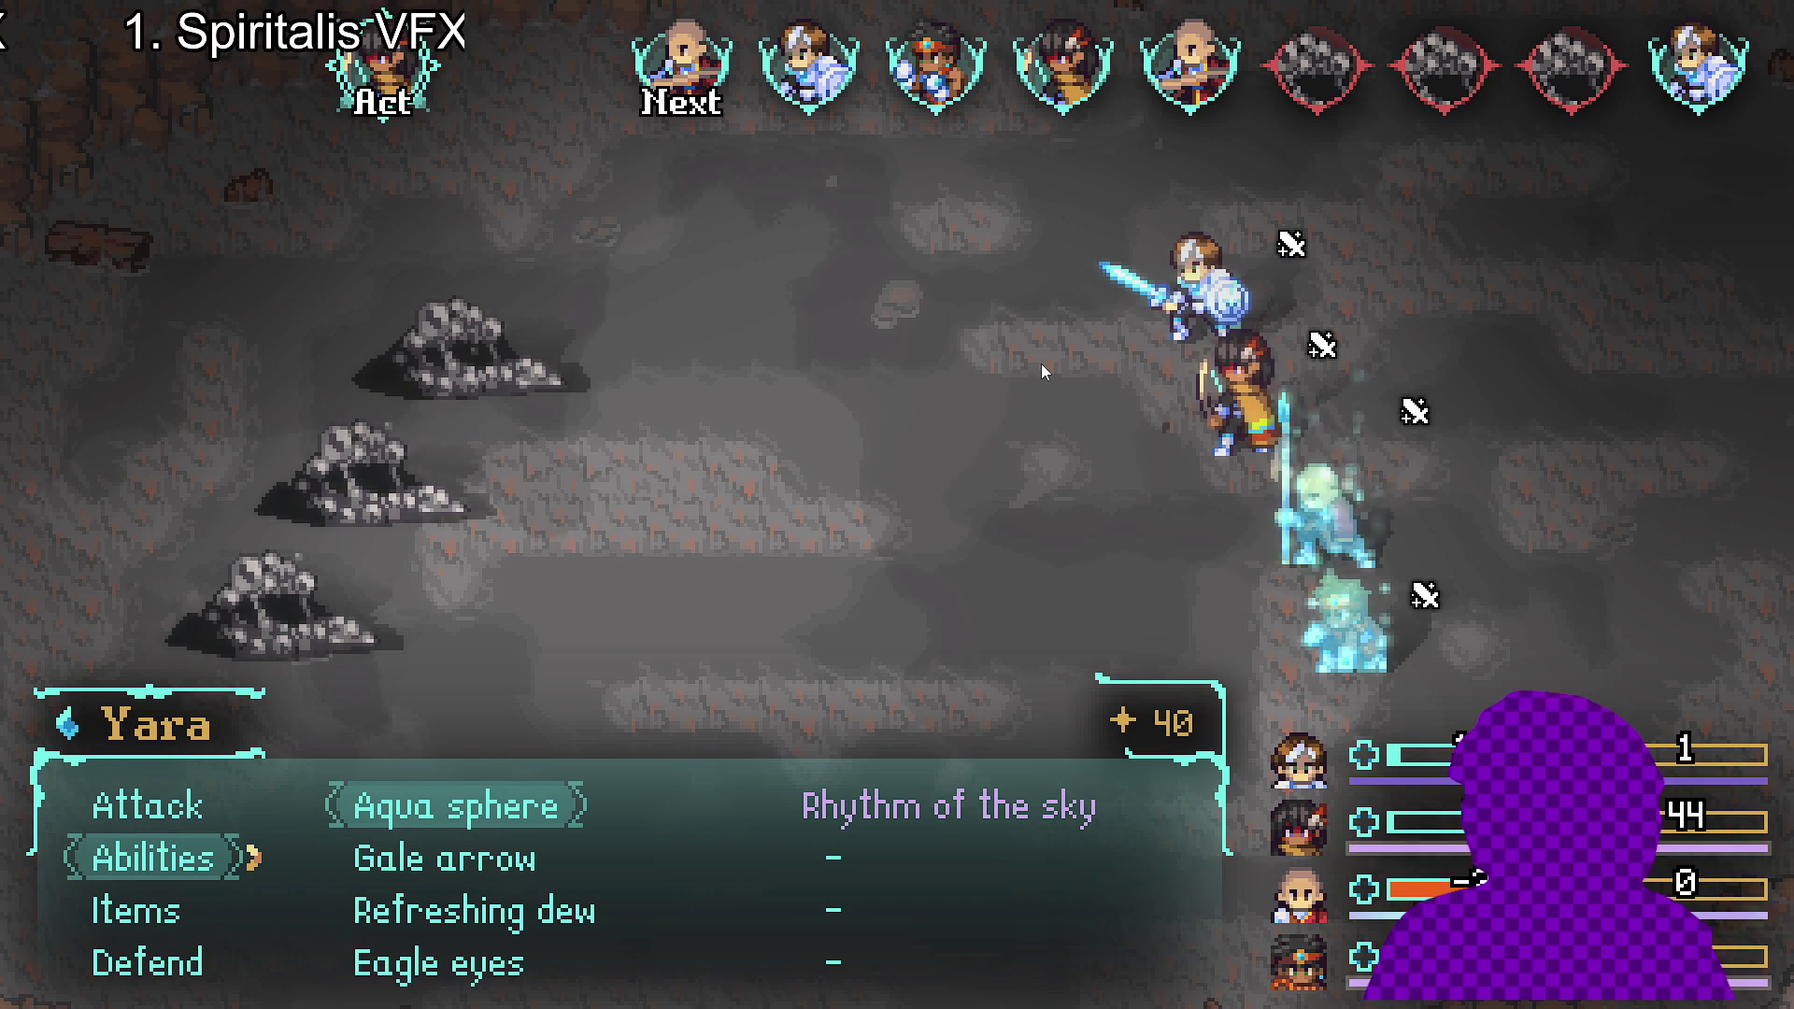
pyautogui.press('Return')
pyautogui.press('Return')
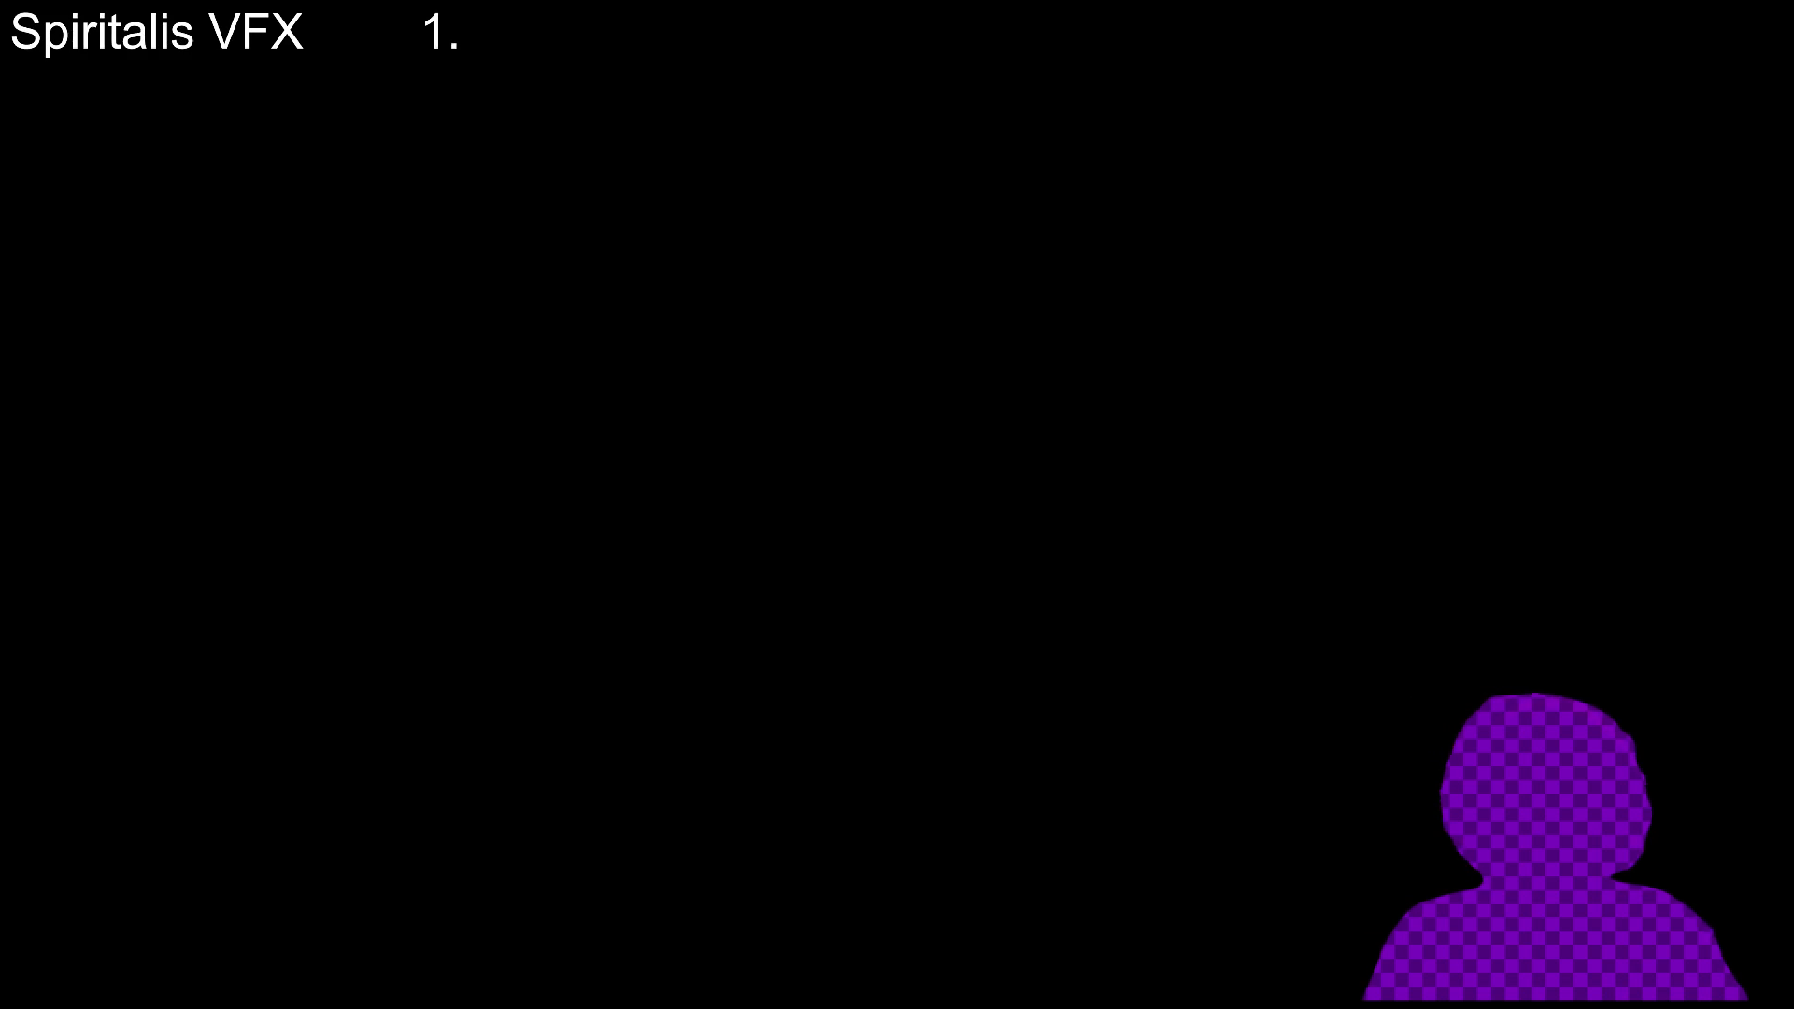
pyautogui.press('Up')
pyautogui.press('Return')
pyautogui.press('Return')
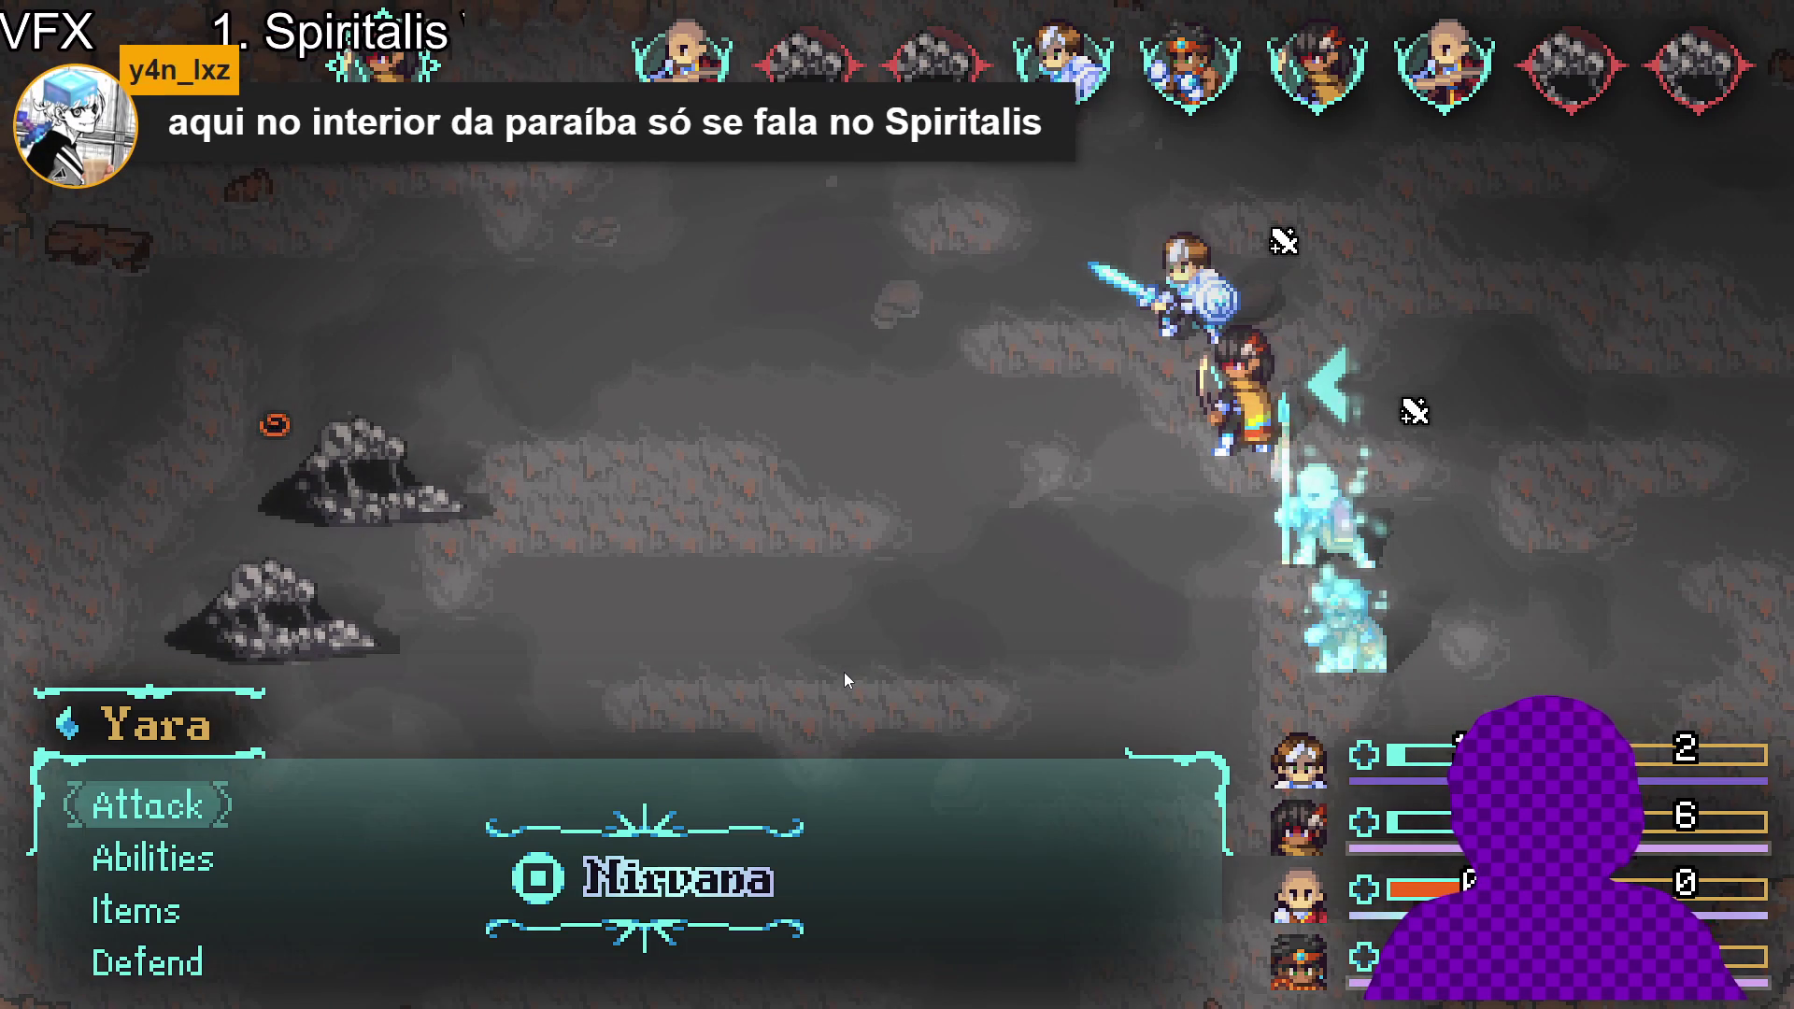
# - Have Yara use an ability on the Sloth Blob
pyautogui.press('Down')
pyautogui.press('Down')
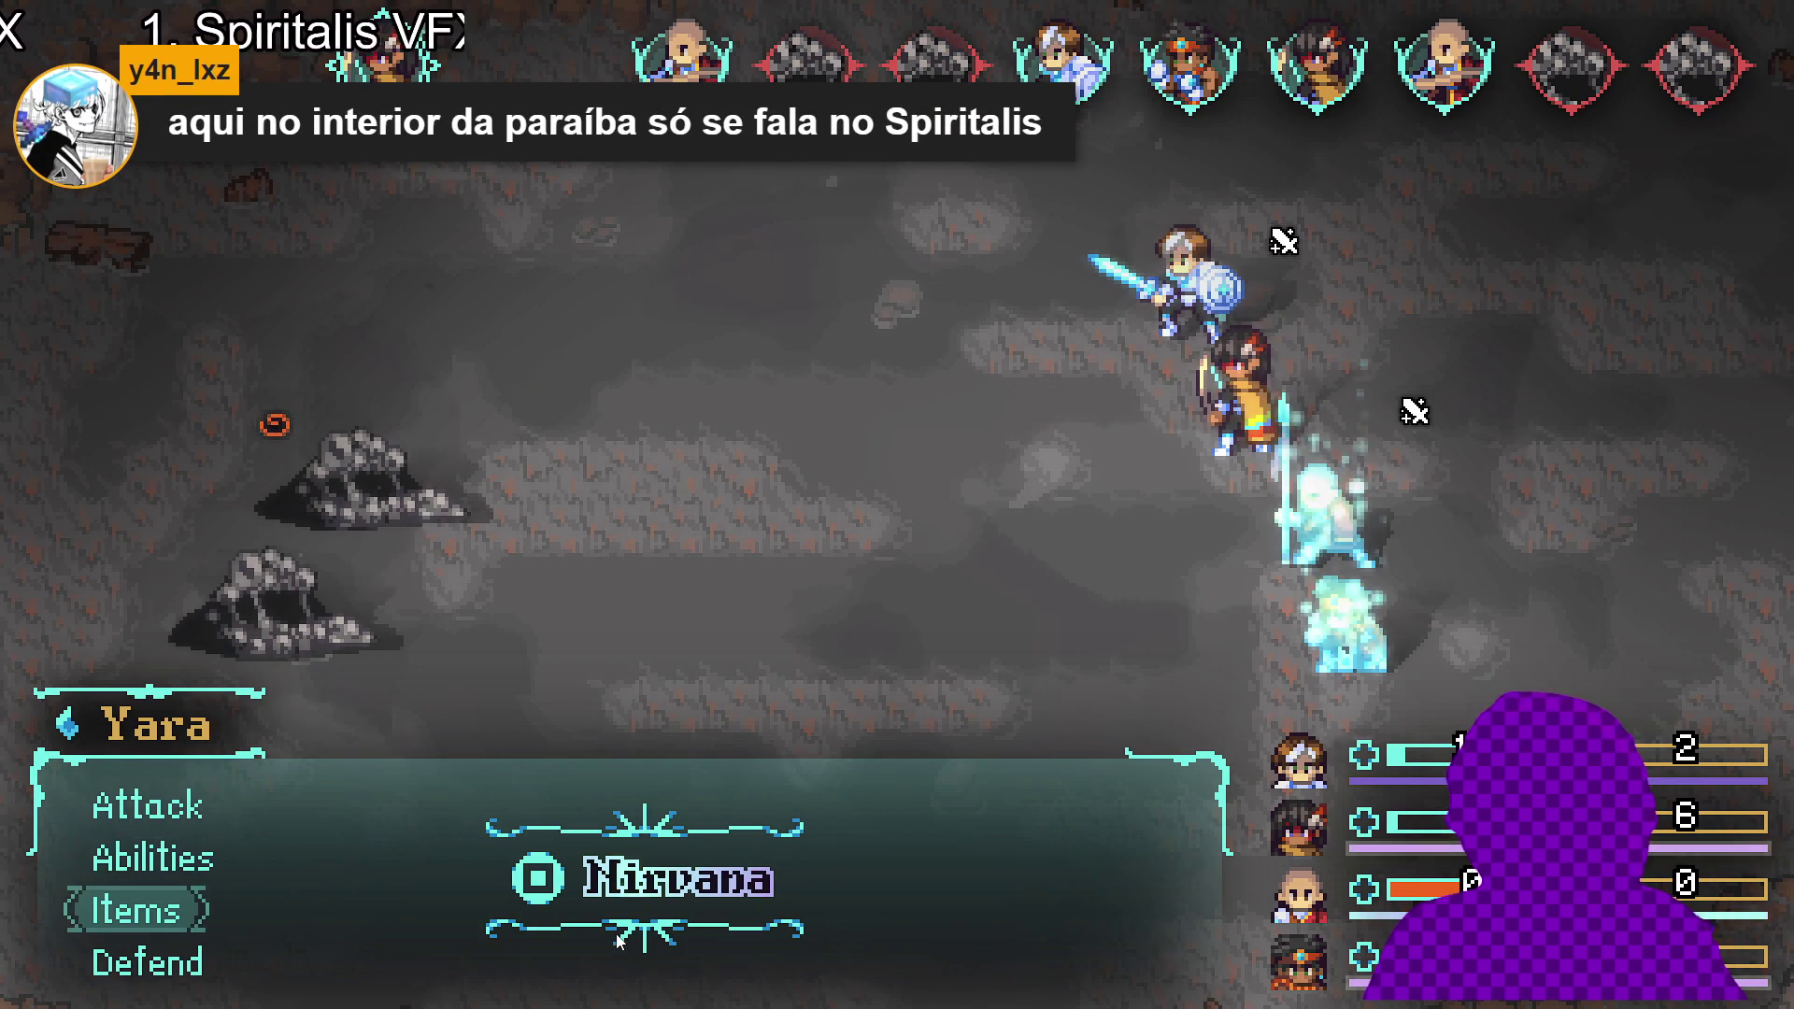
pyautogui.press('Up')
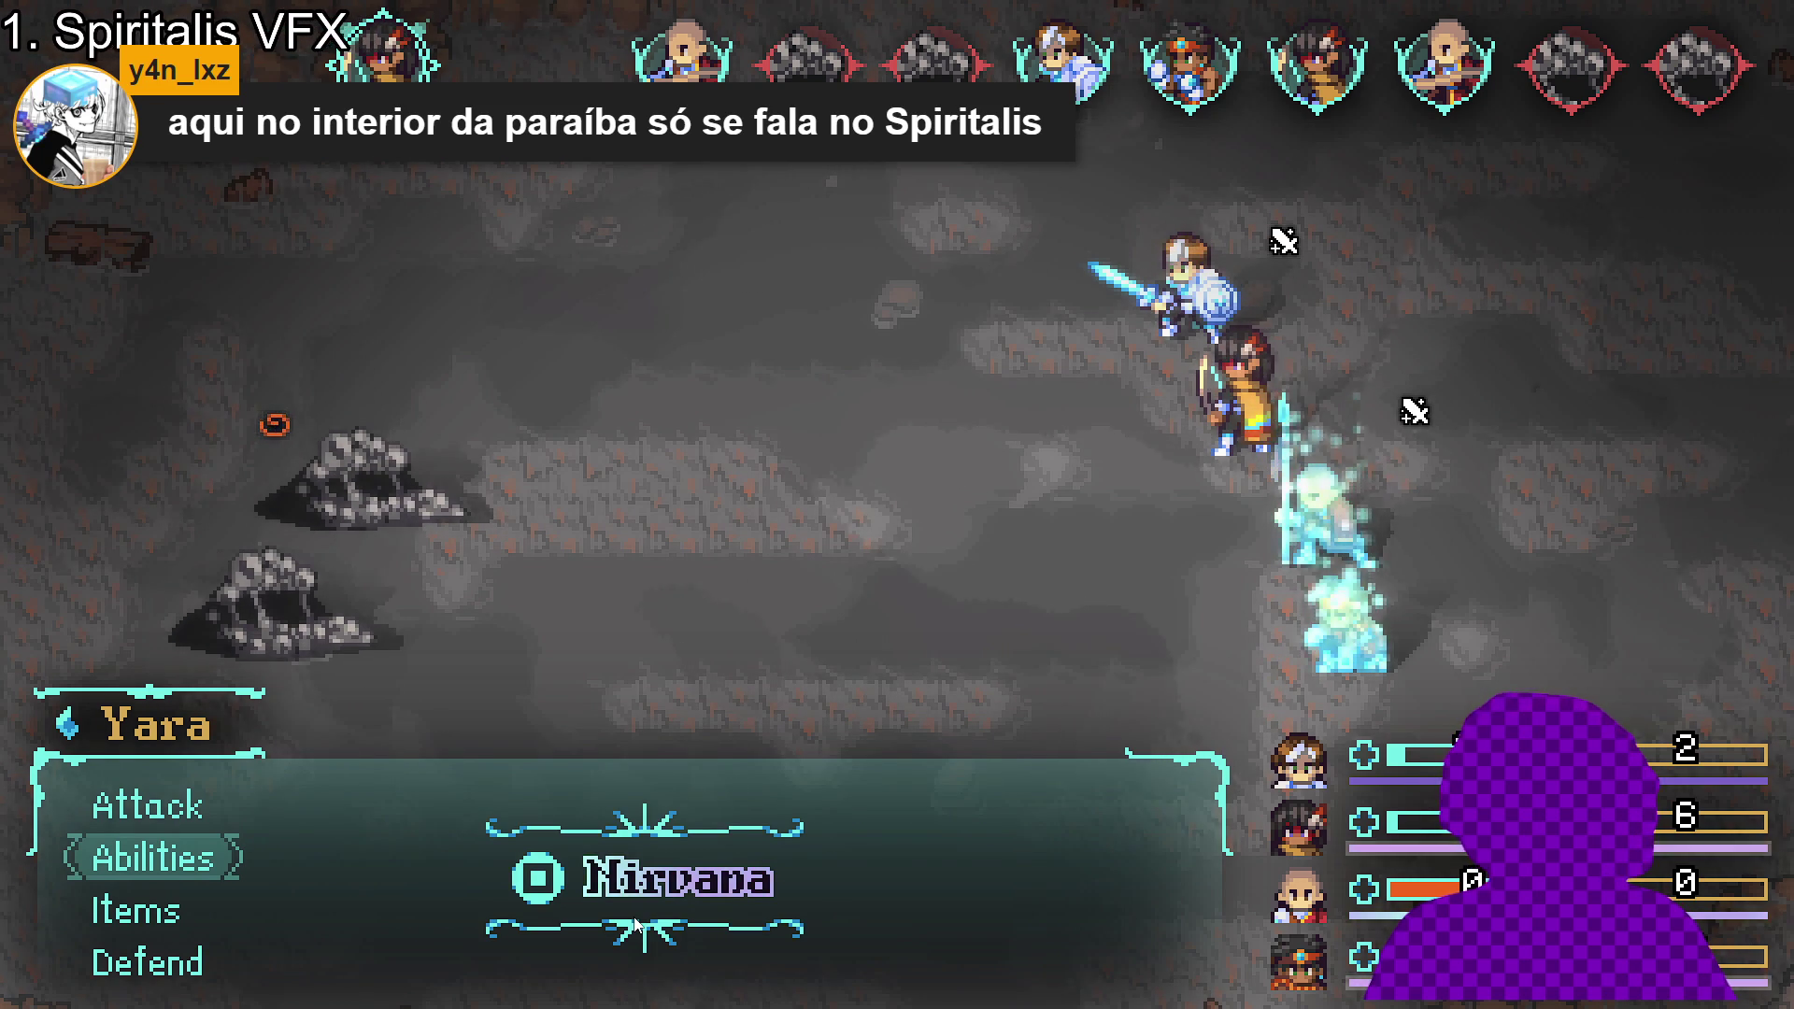
pyautogui.press('Return')
pyautogui.press('Return')
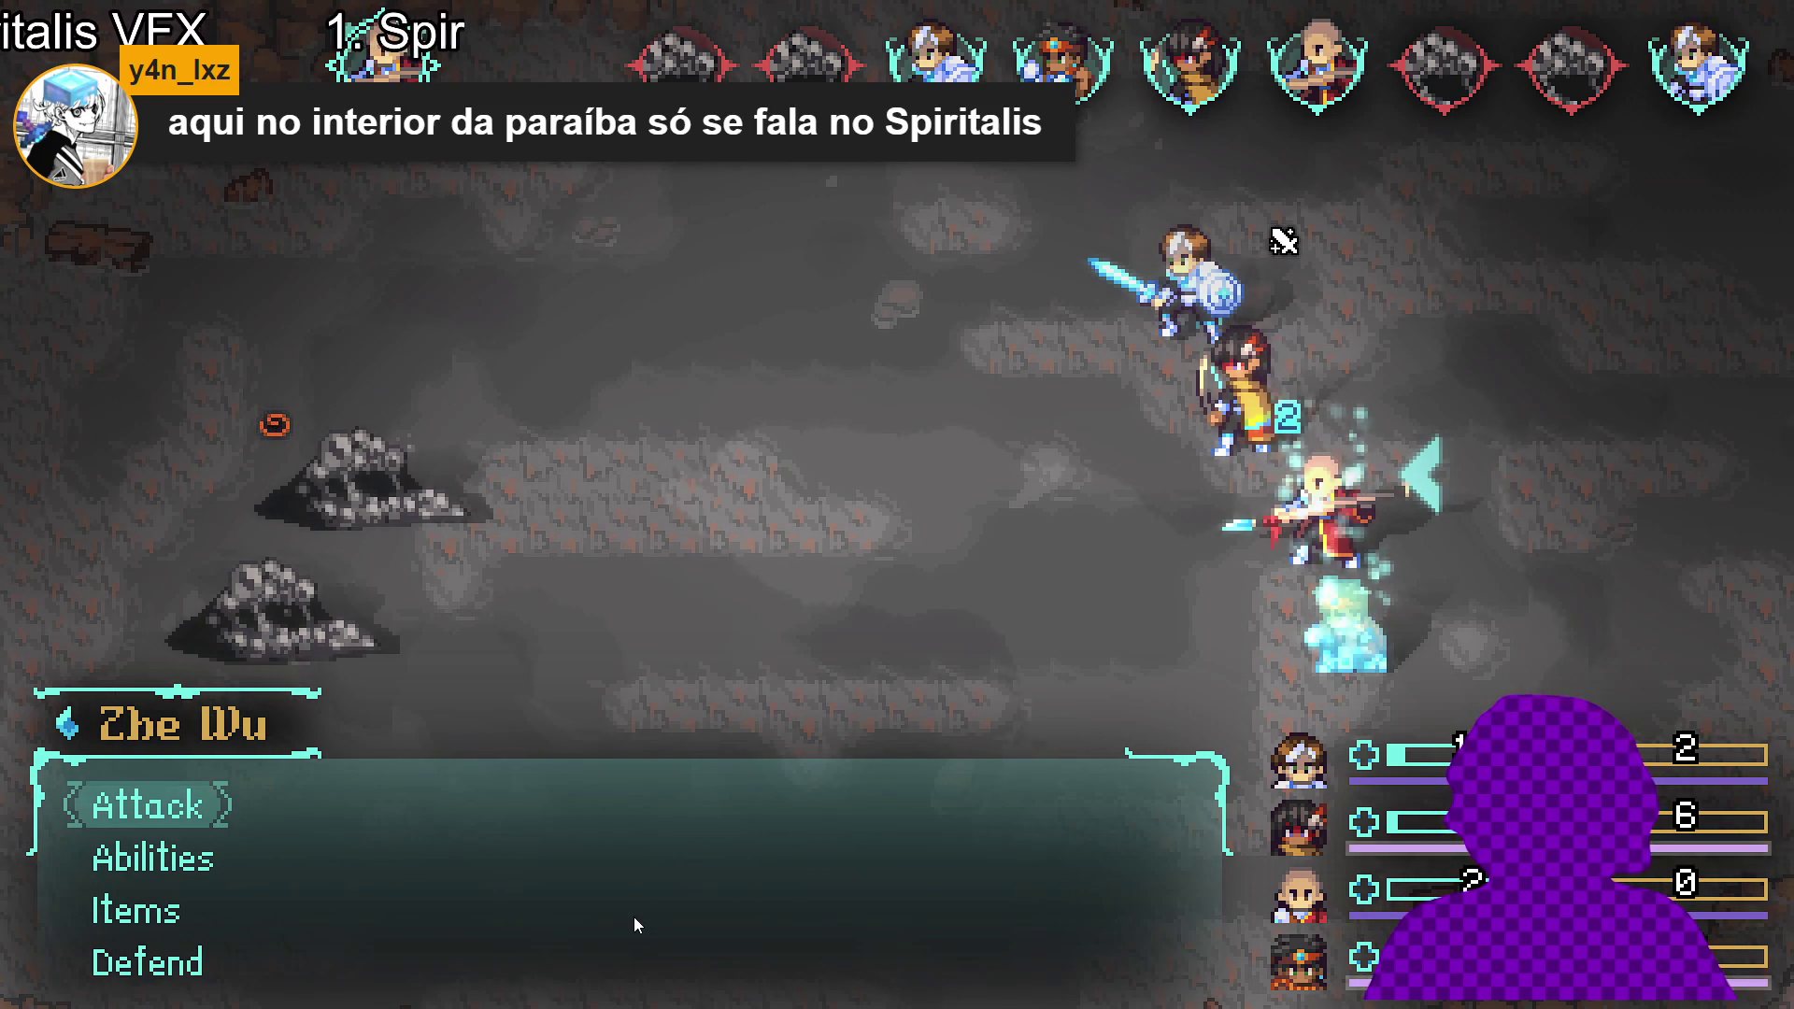
# - Browse Zhe Wu's abilities, then back out and attack the Sloth Blob
pyautogui.press('Down')
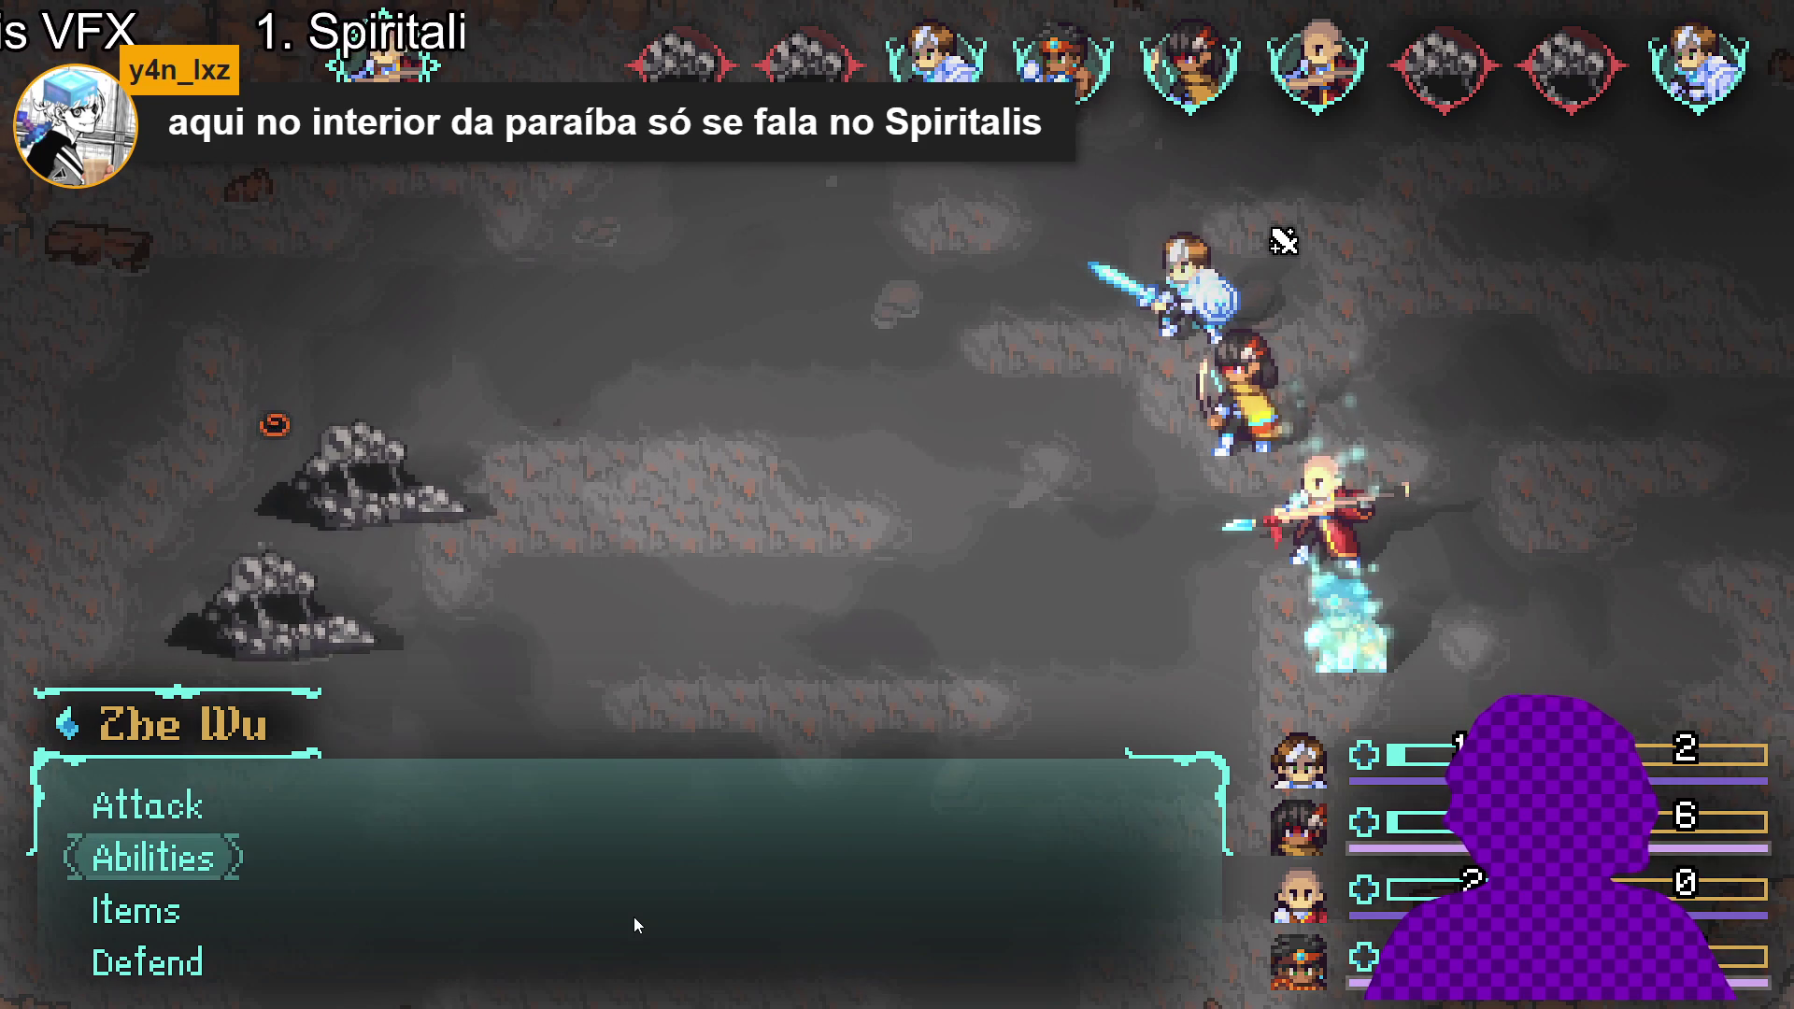
pyautogui.press('Return')
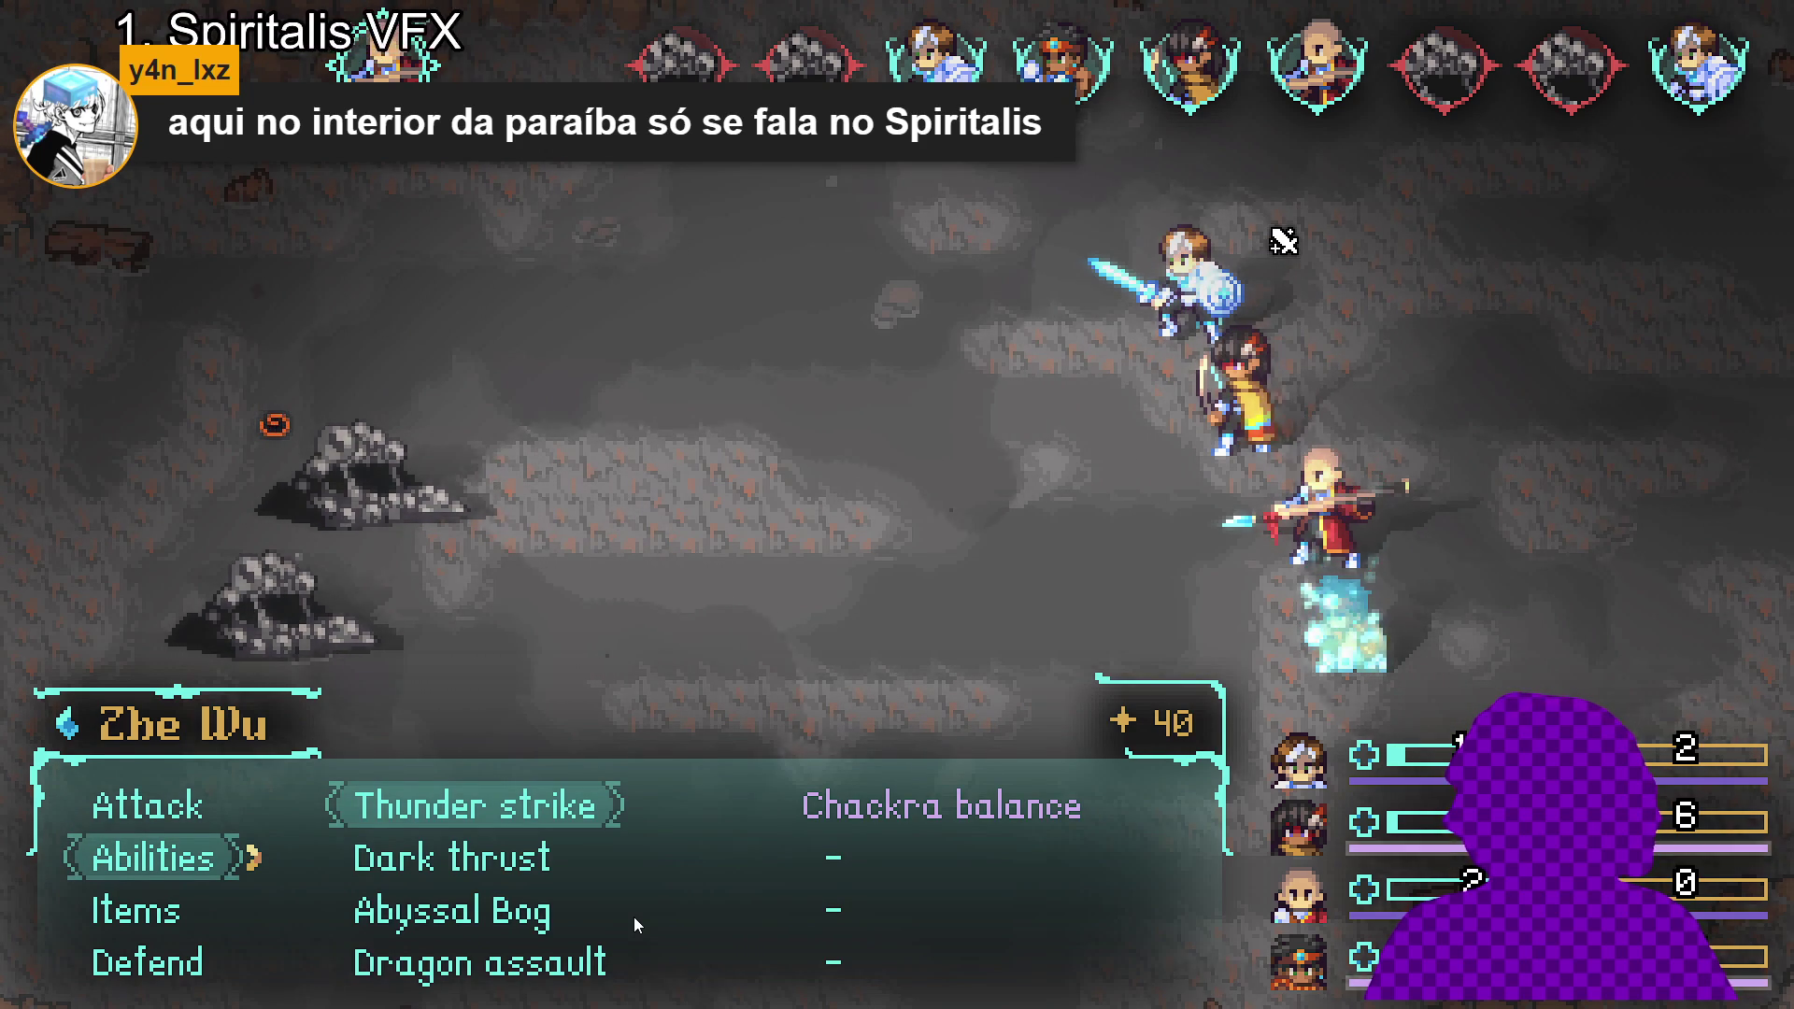
pyautogui.press('Down')
pyautogui.press('Up')
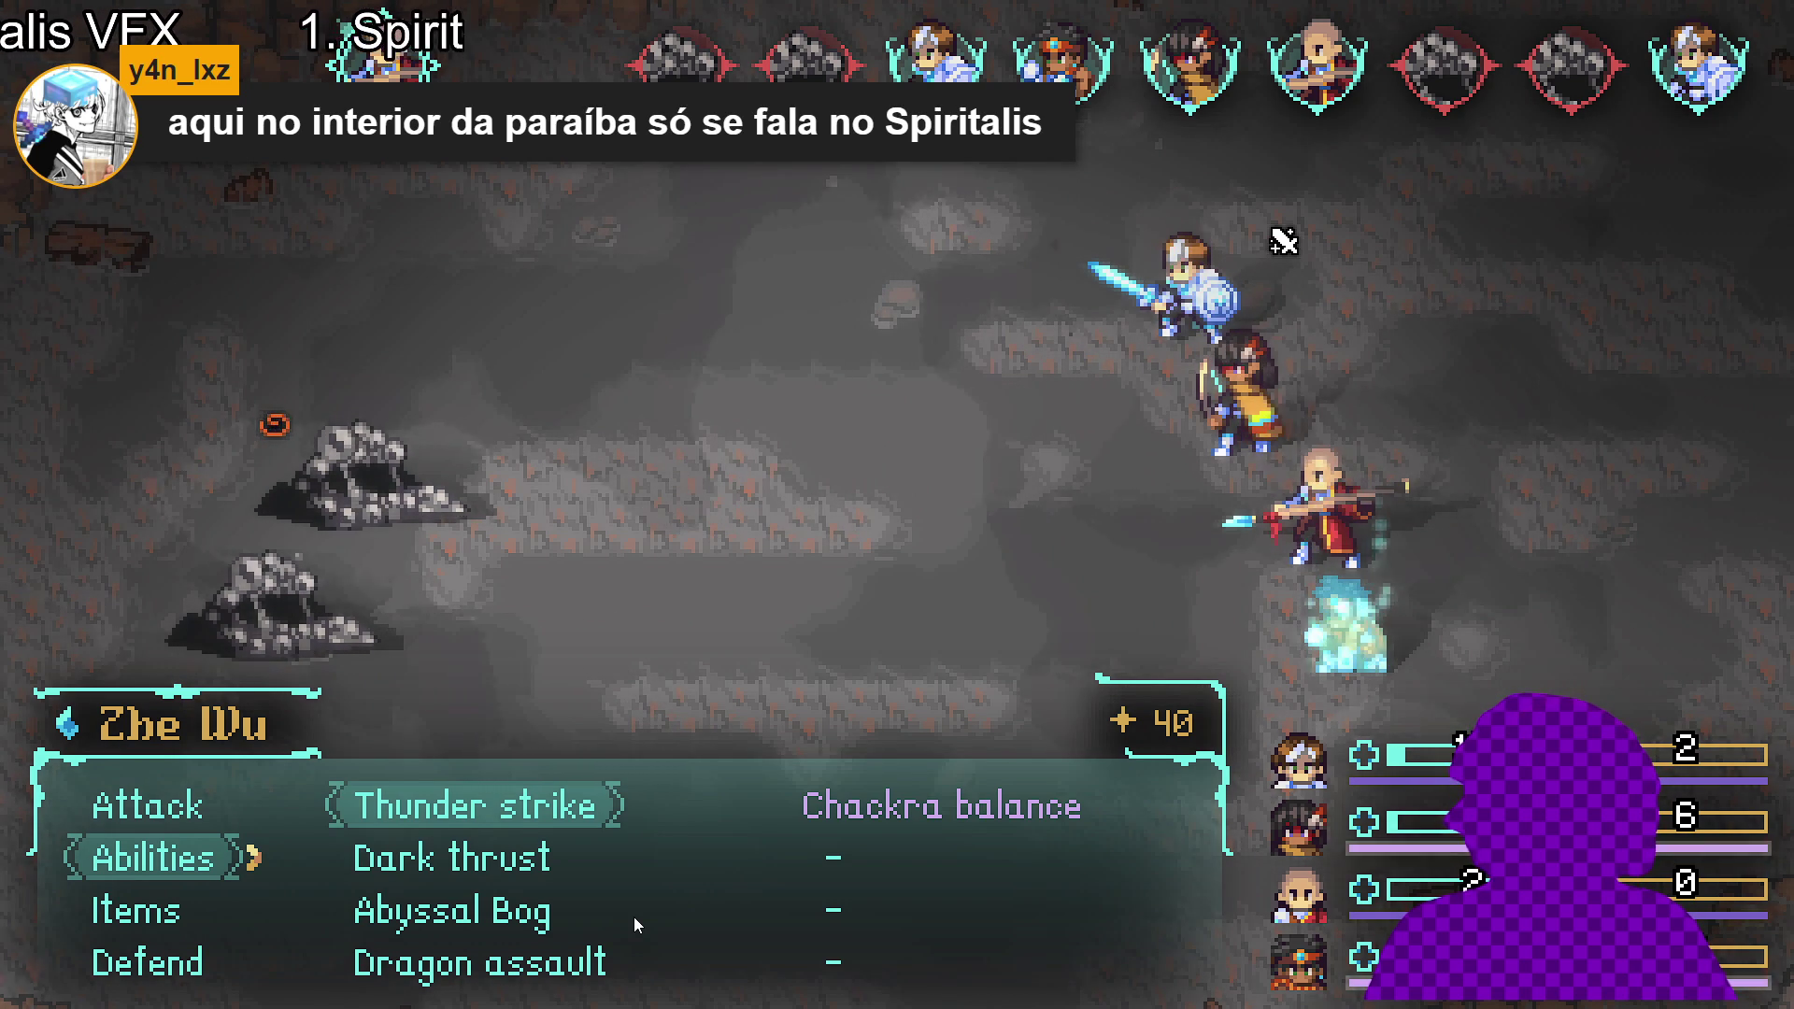
pyautogui.press('Down')
pyautogui.press('Up')
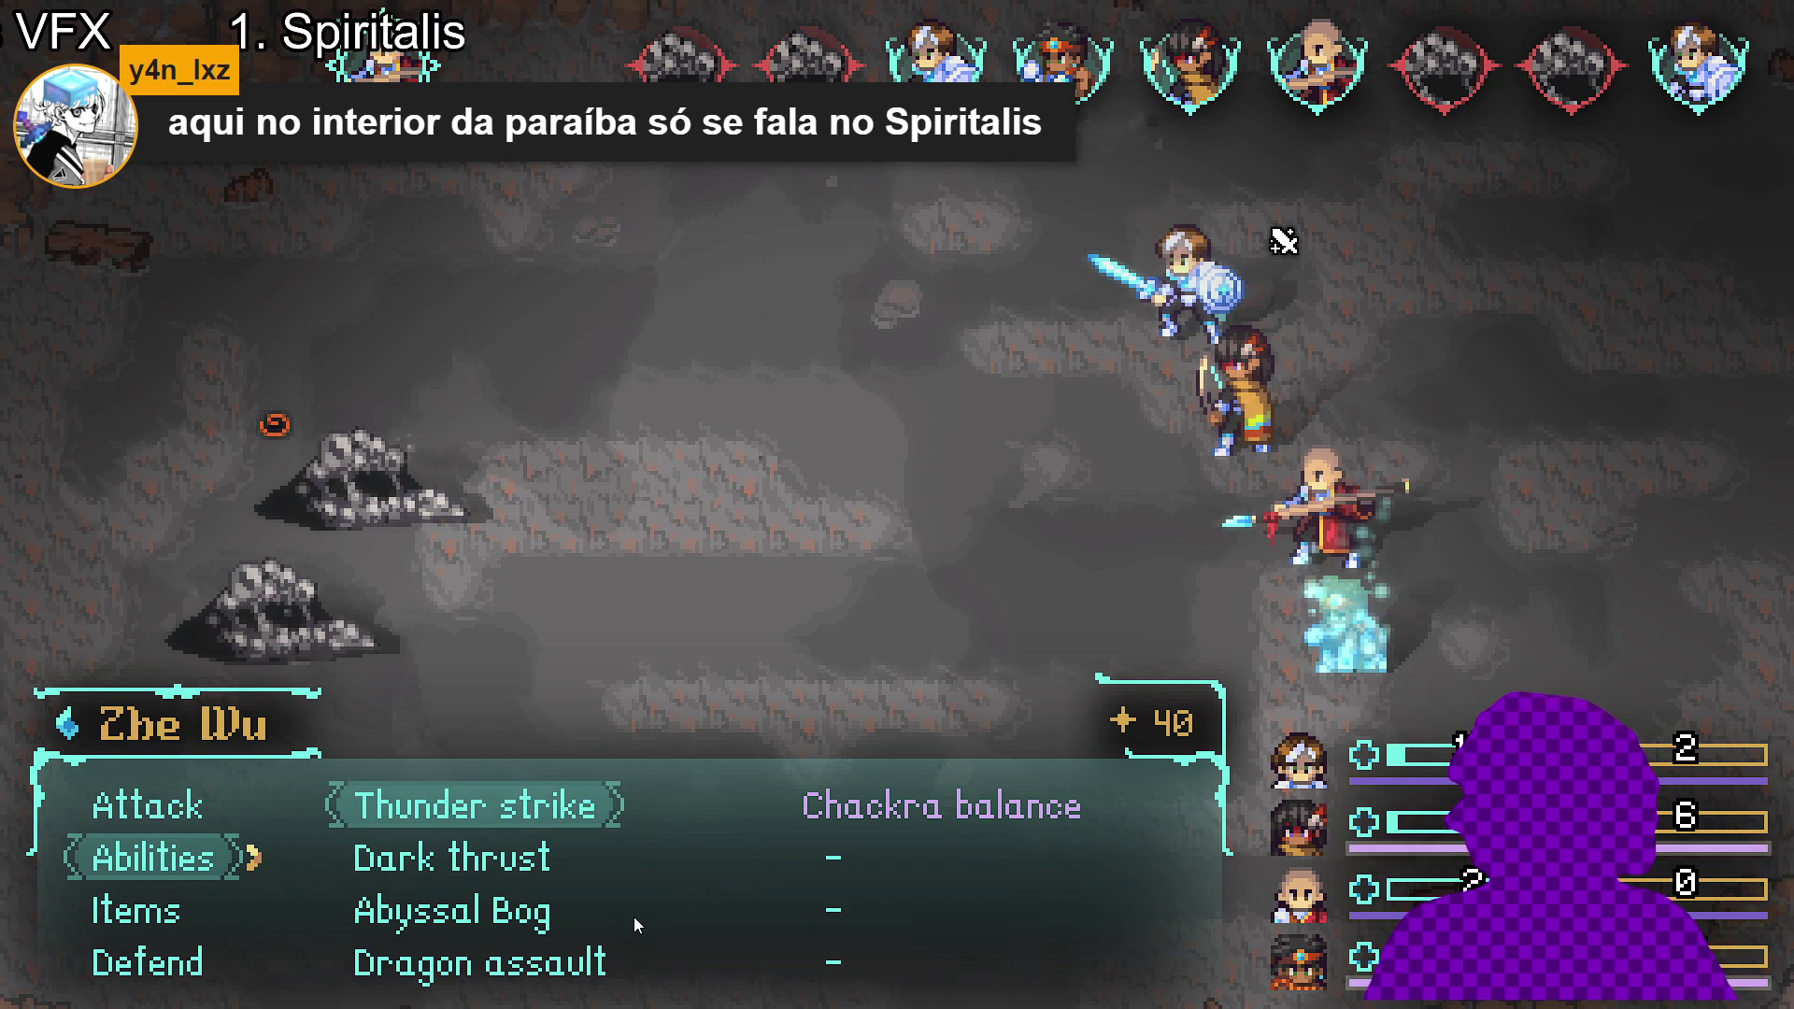
pyautogui.press('Down')
pyautogui.press('Down')
pyautogui.press('Down')
pyautogui.press('Escape')
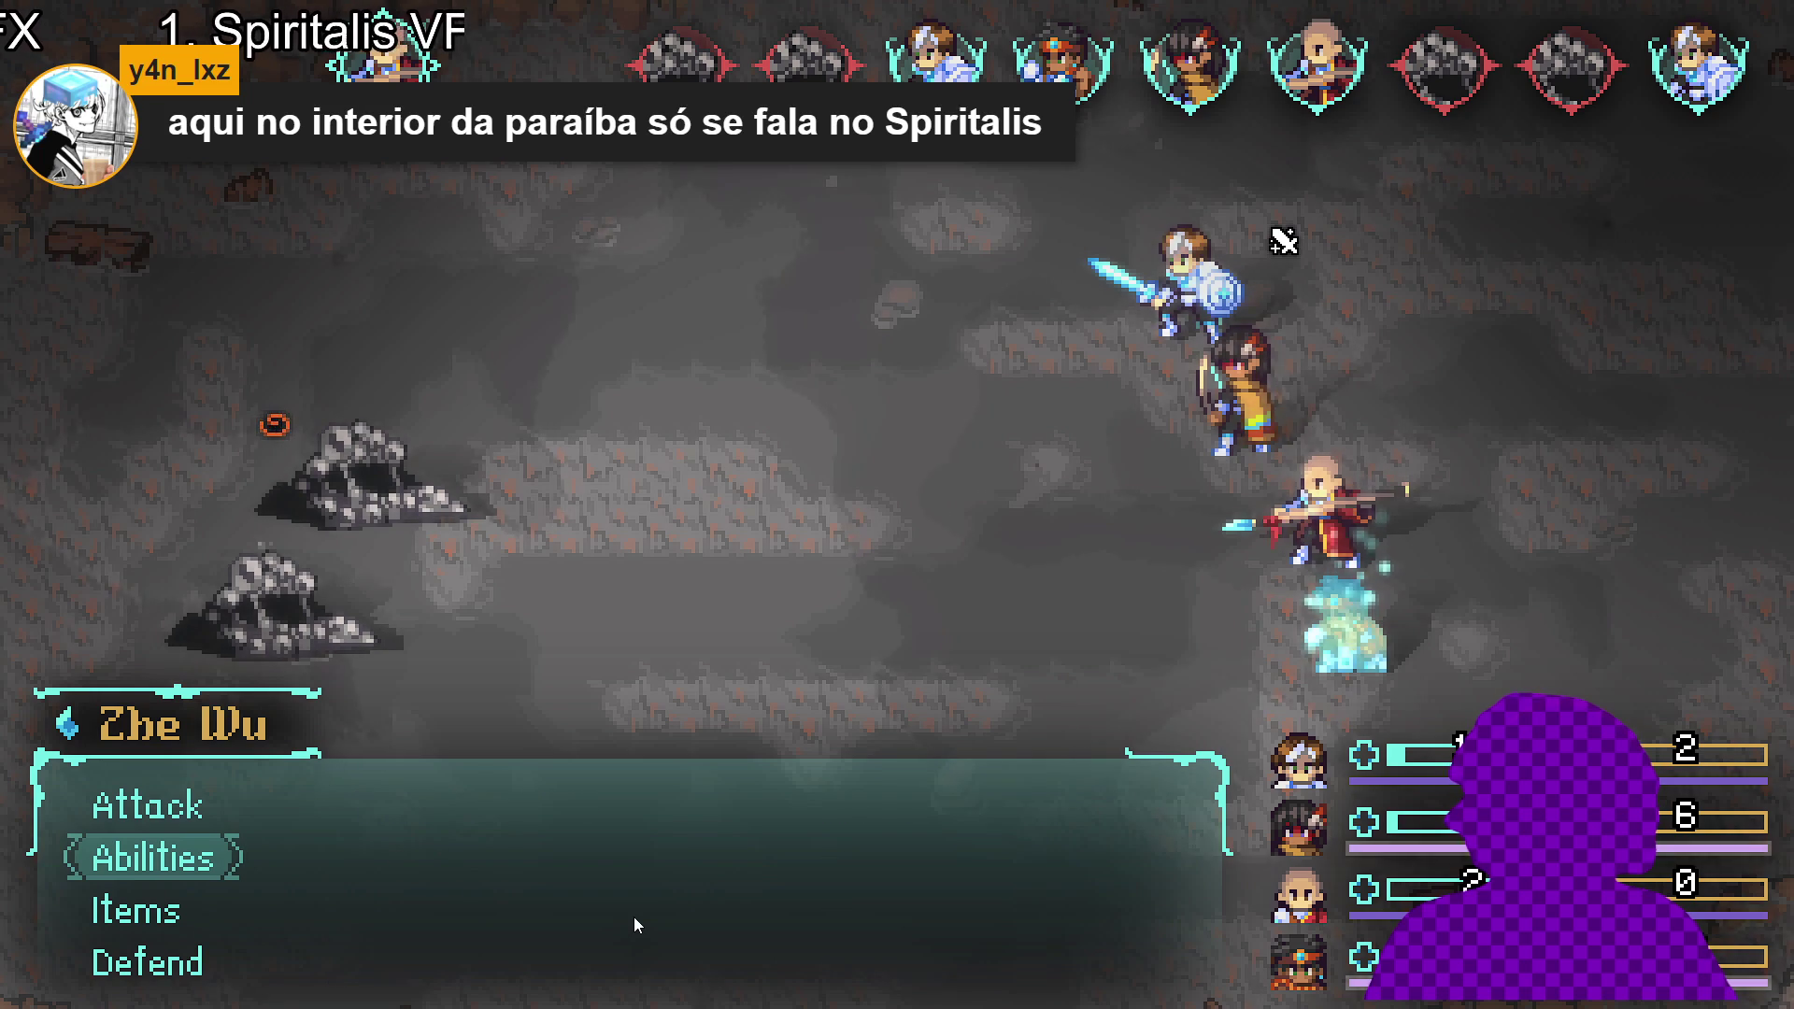
pyautogui.press('Down')
pyautogui.press('Up')
pyautogui.press('Up')
pyautogui.press('Return')
pyautogui.press('Return')
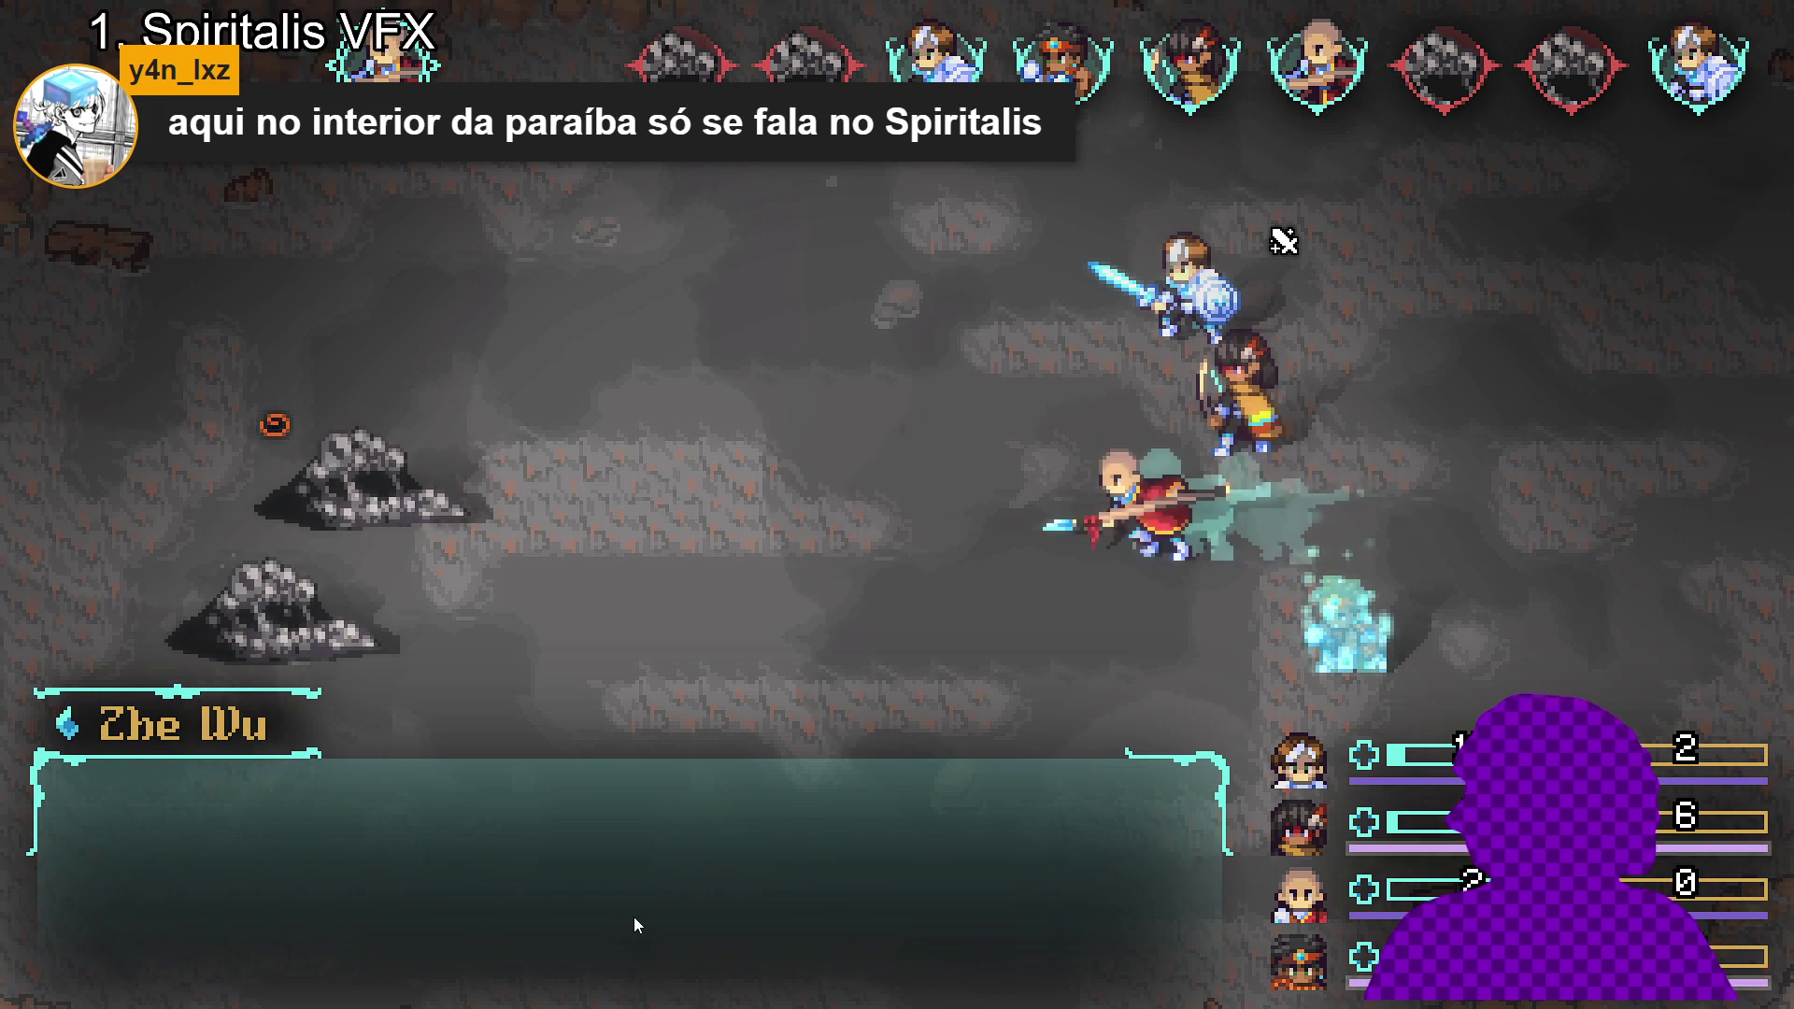
pyautogui.press('Return')
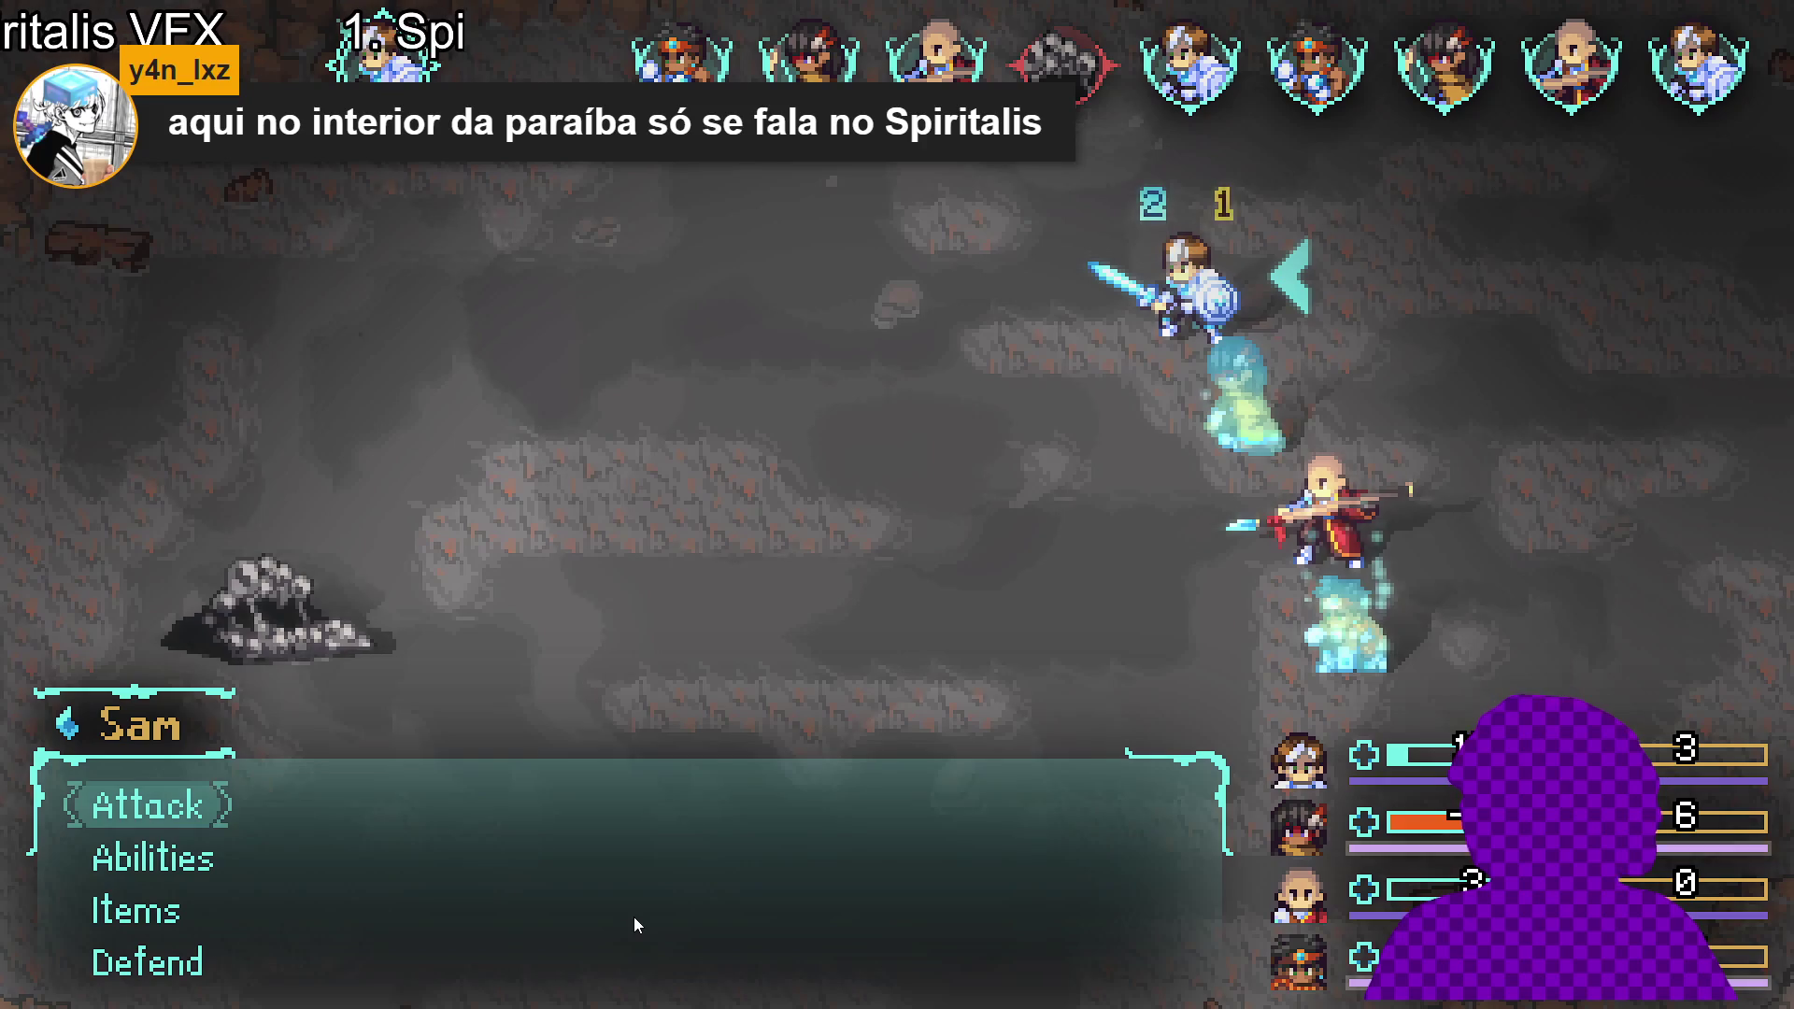
# - Attack the Sloth Blob with Sam and Zhe Wu to win, then dismiss the results
pyautogui.press('Return')
pyautogui.press('Return')
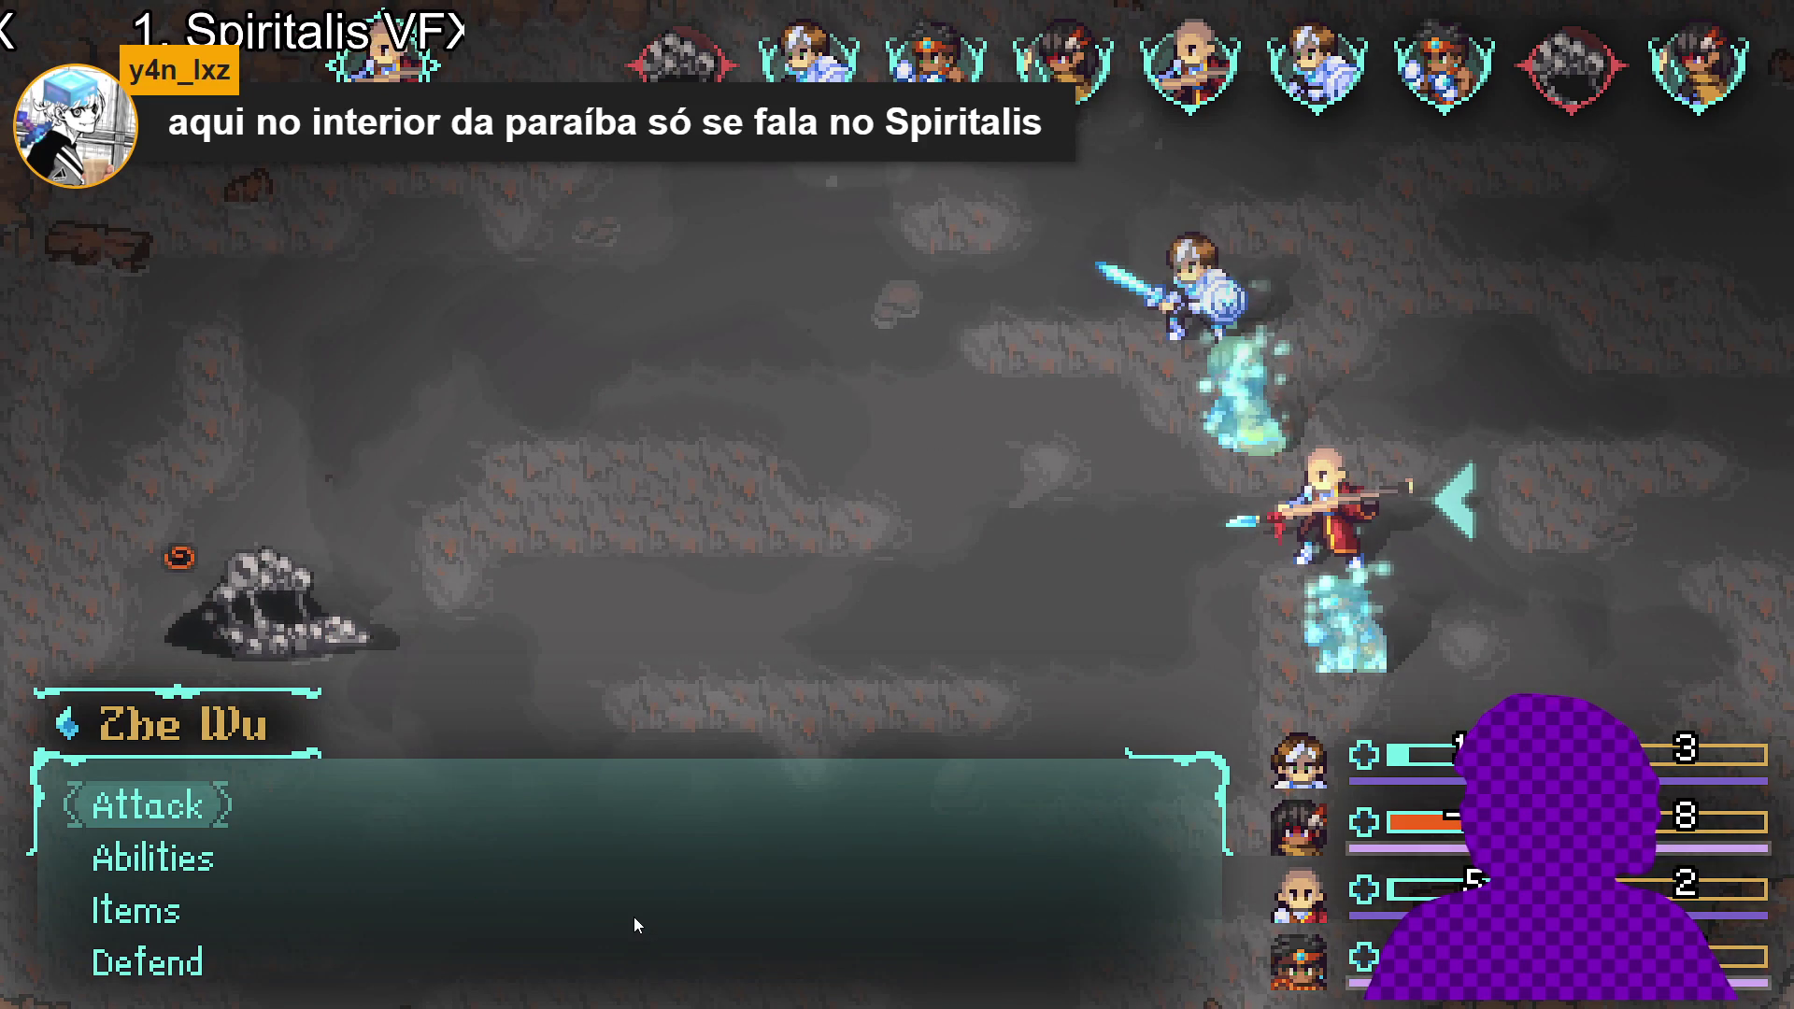
pyautogui.press('Return')
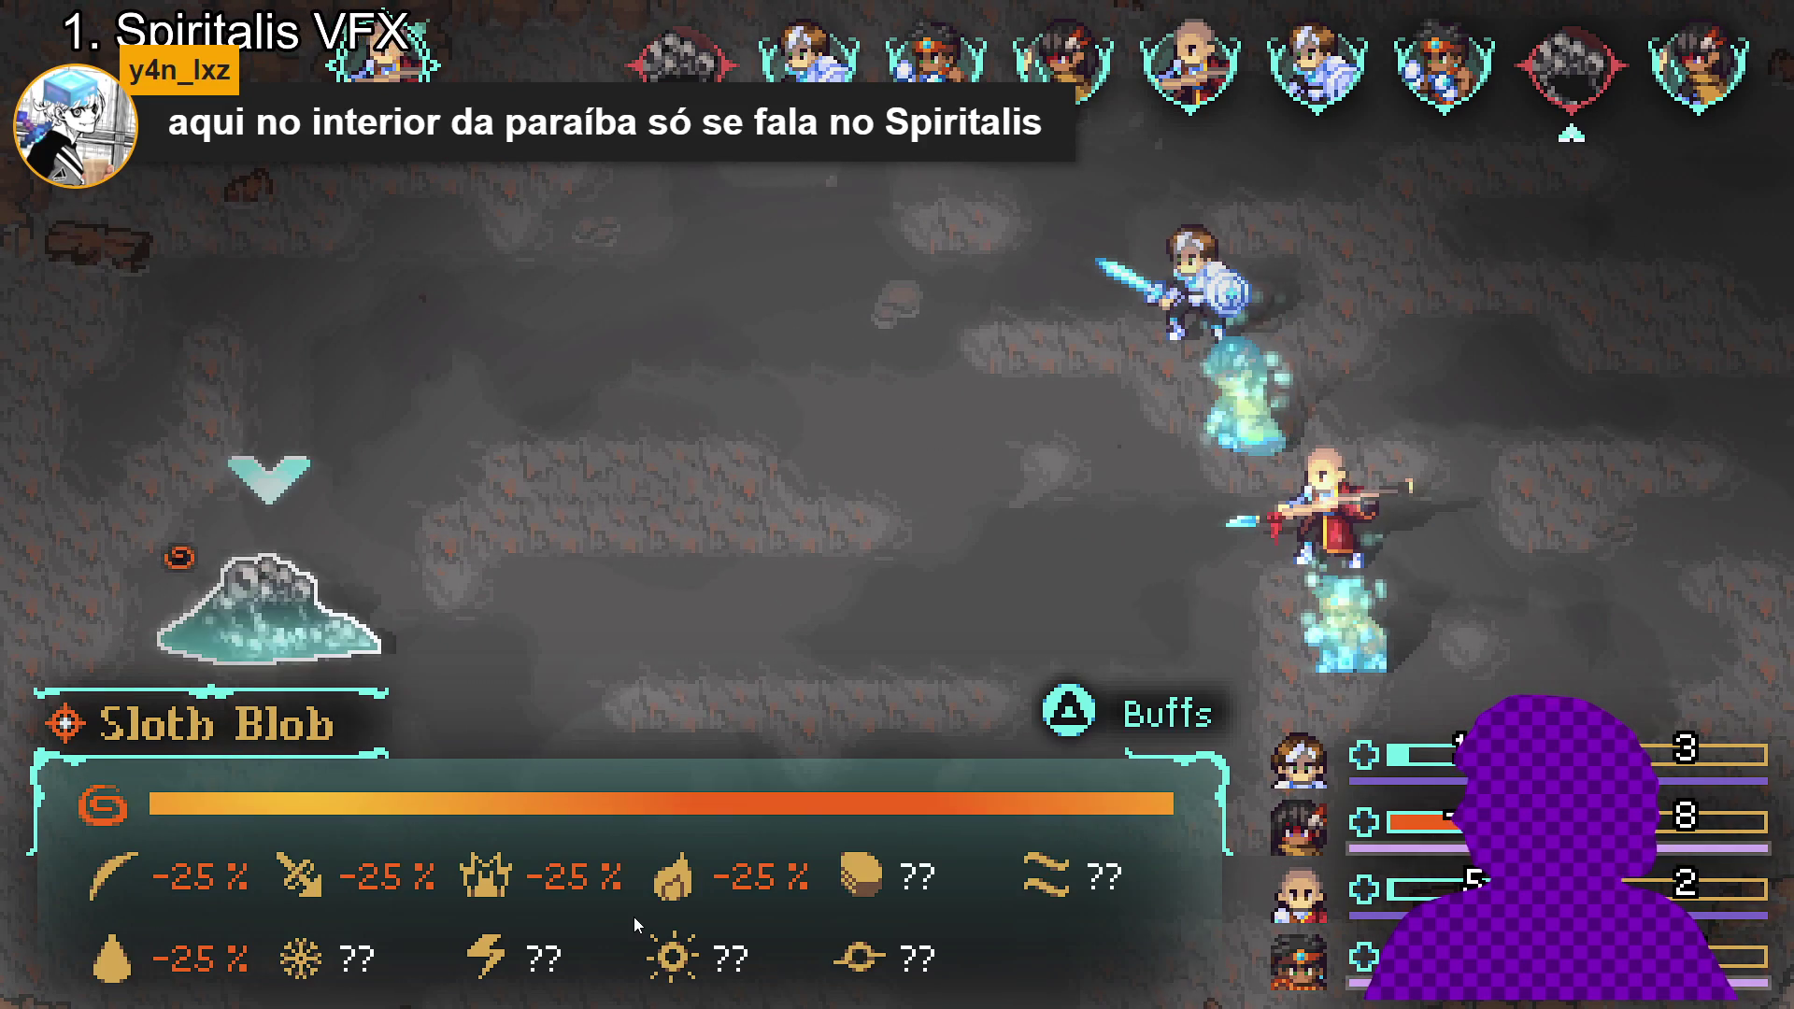
pyautogui.press('Return')
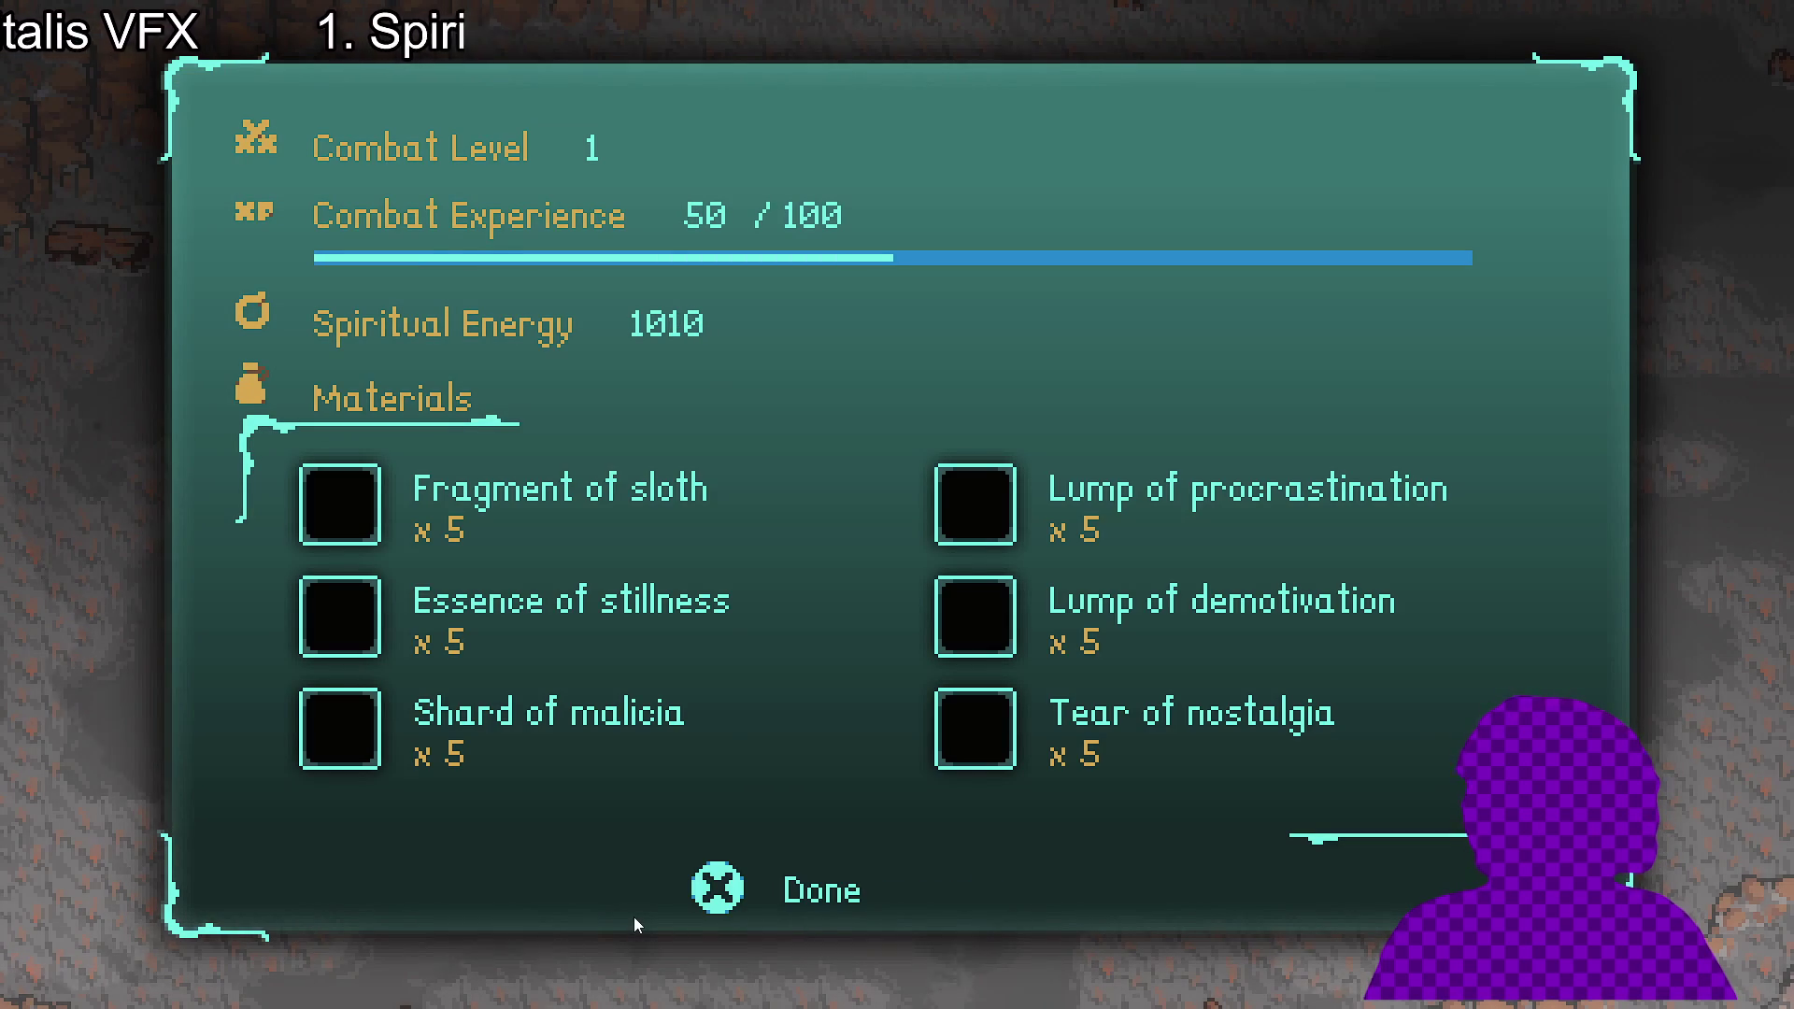
pyautogui.press('Return')
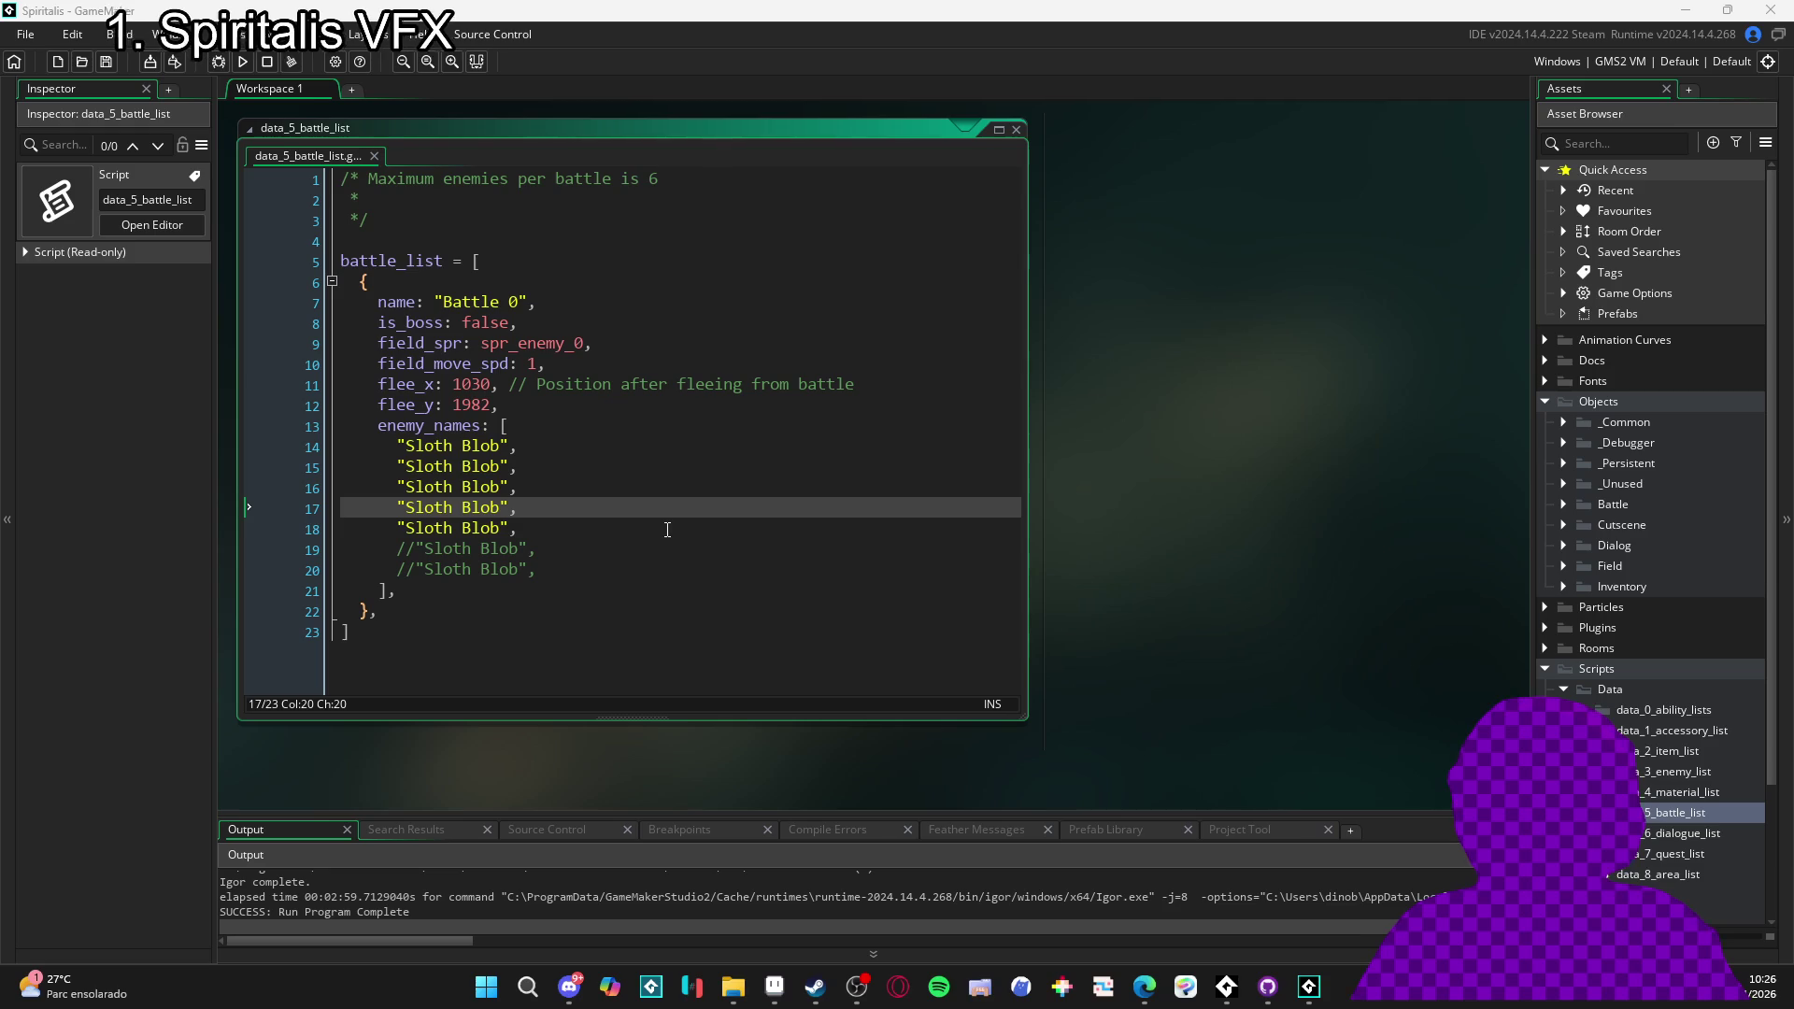
# - Build and launch Spiritalis with F5 from the data_5_battle_list editor
pyautogui.click(725, 521)
pyautogui.press('F5')
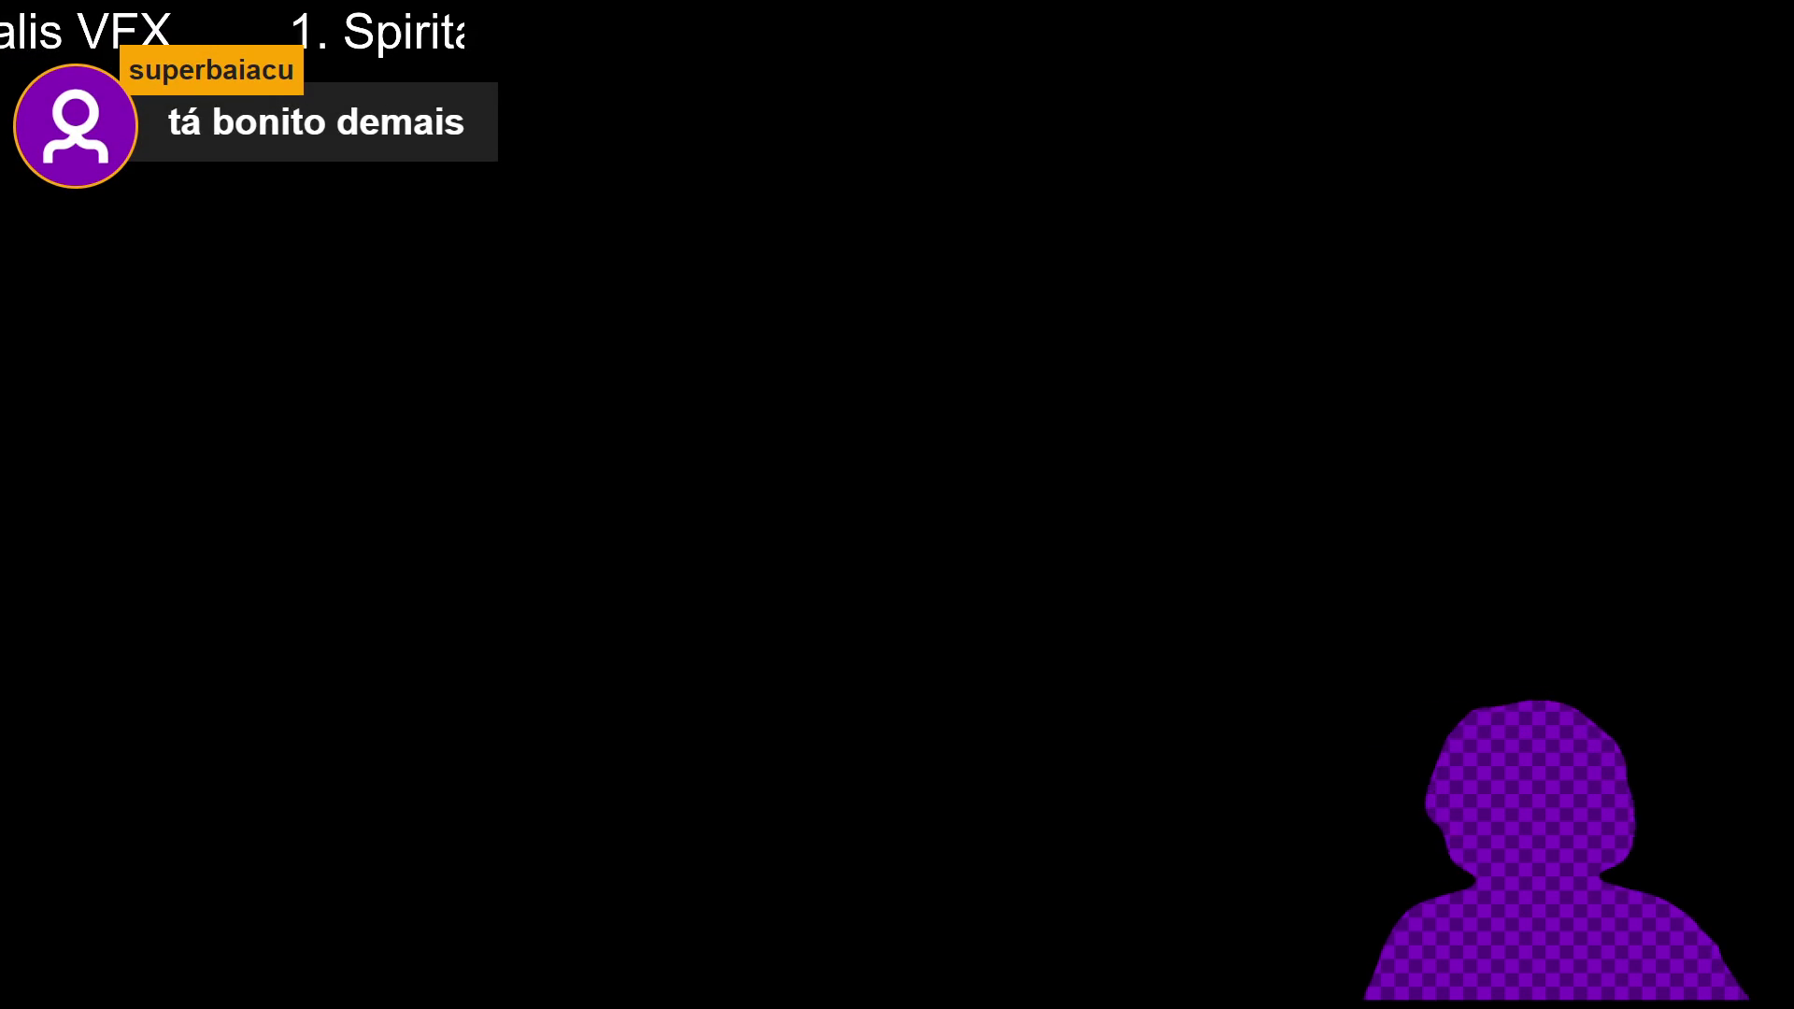
# - Have Yara cast Refreshing dew to heal herself
pyautogui.press('Down')
pyautogui.press('Return')
pyautogui.press('Down')
pyautogui.press('Down')
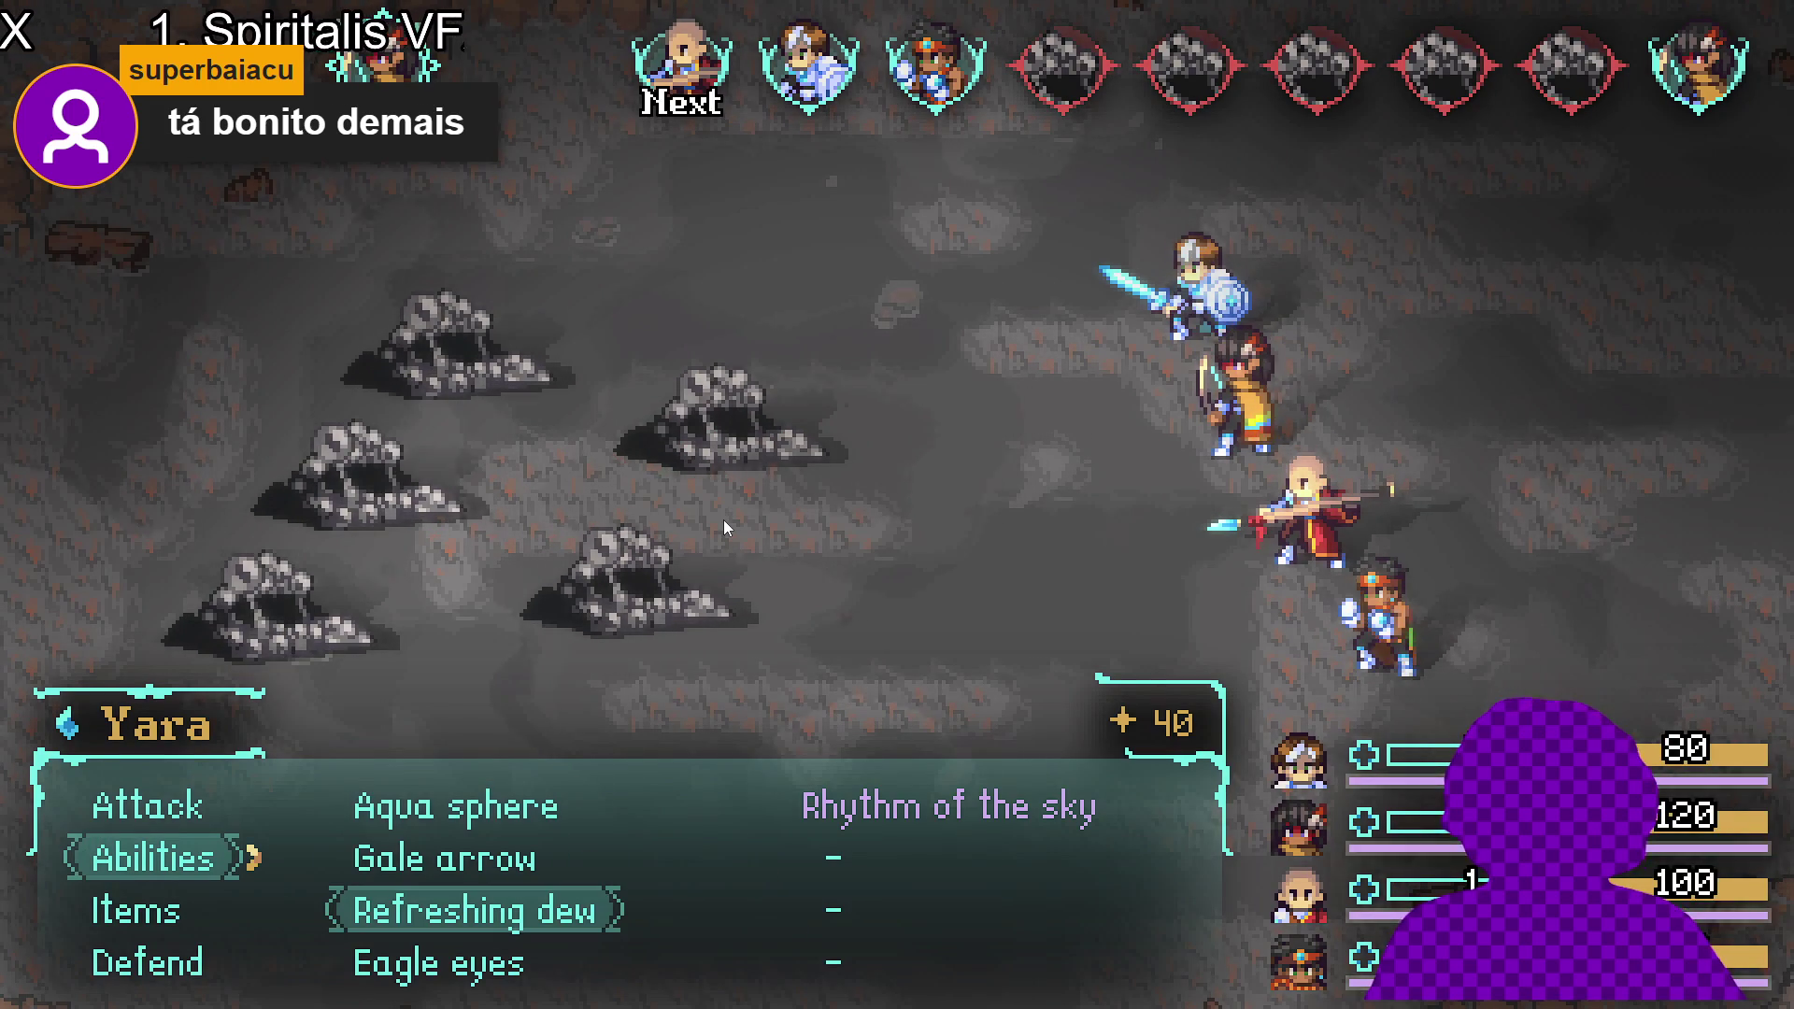
pyautogui.press('Return')
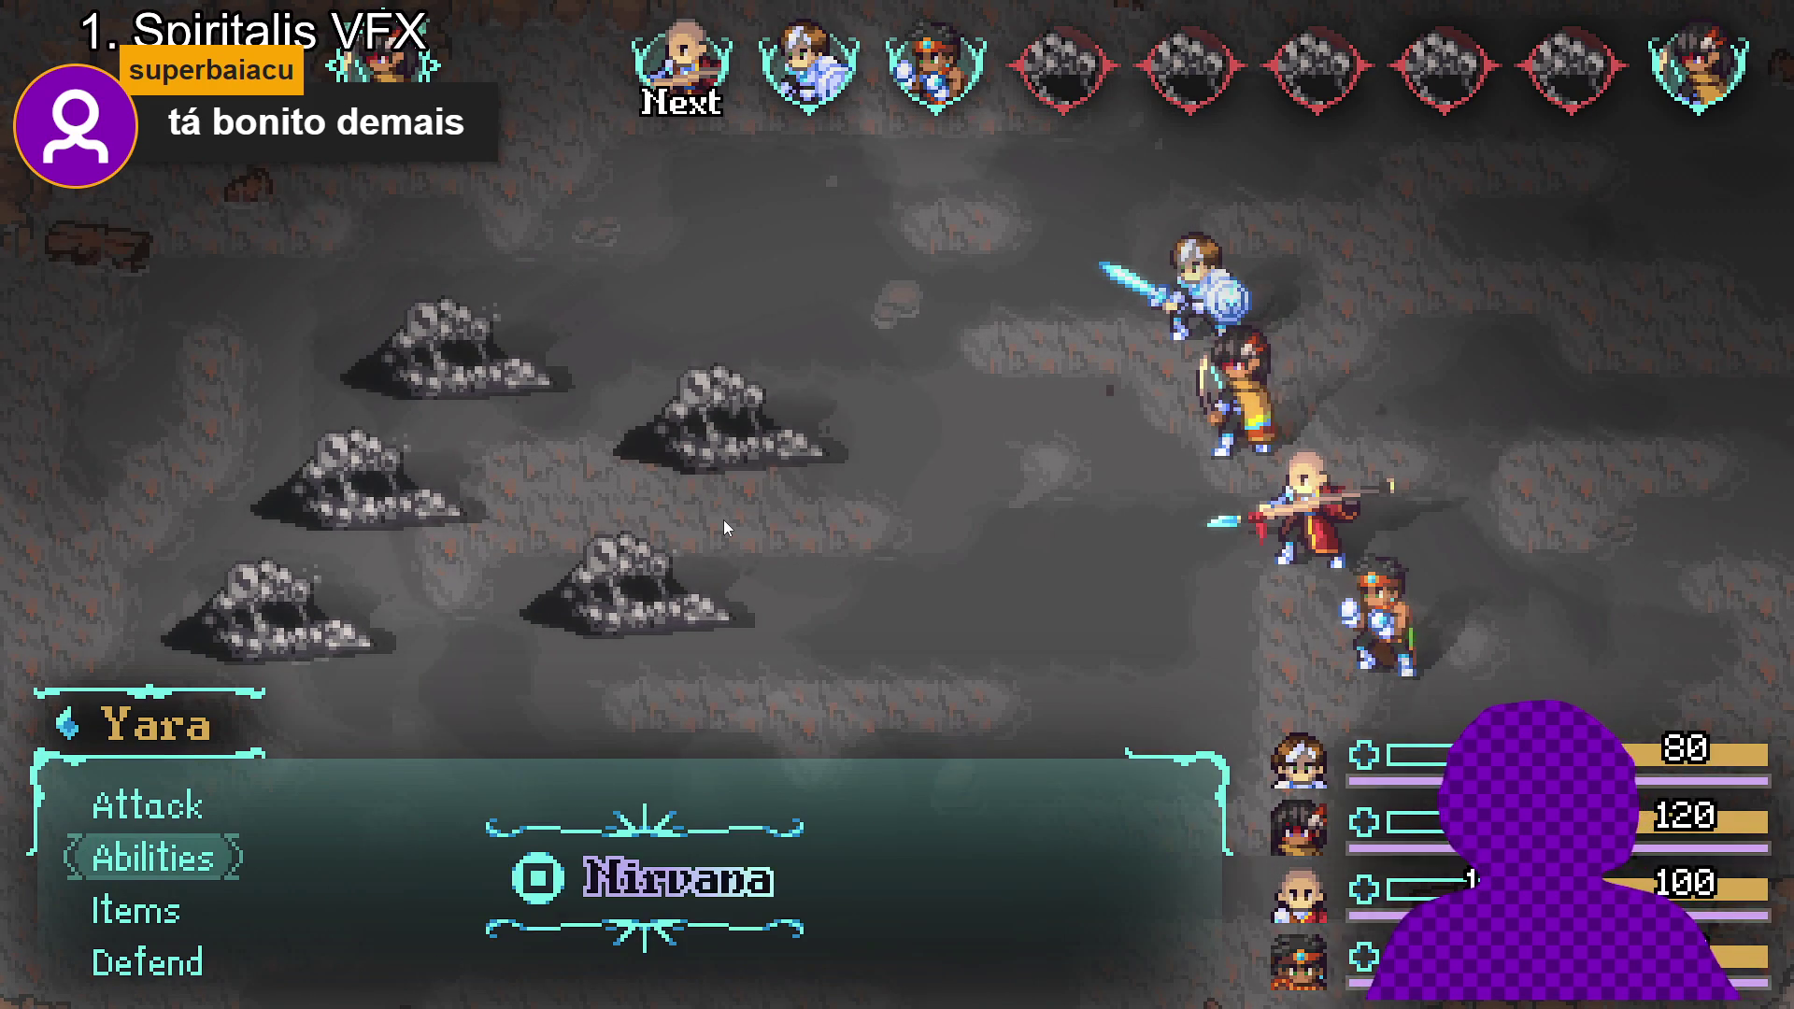
# - Have Zhe Wu cast Thunder strike on the Sloth Blob
pyautogui.press('Up')
pyautogui.press('Up')
pyautogui.press('Down')
pyautogui.press('Up')
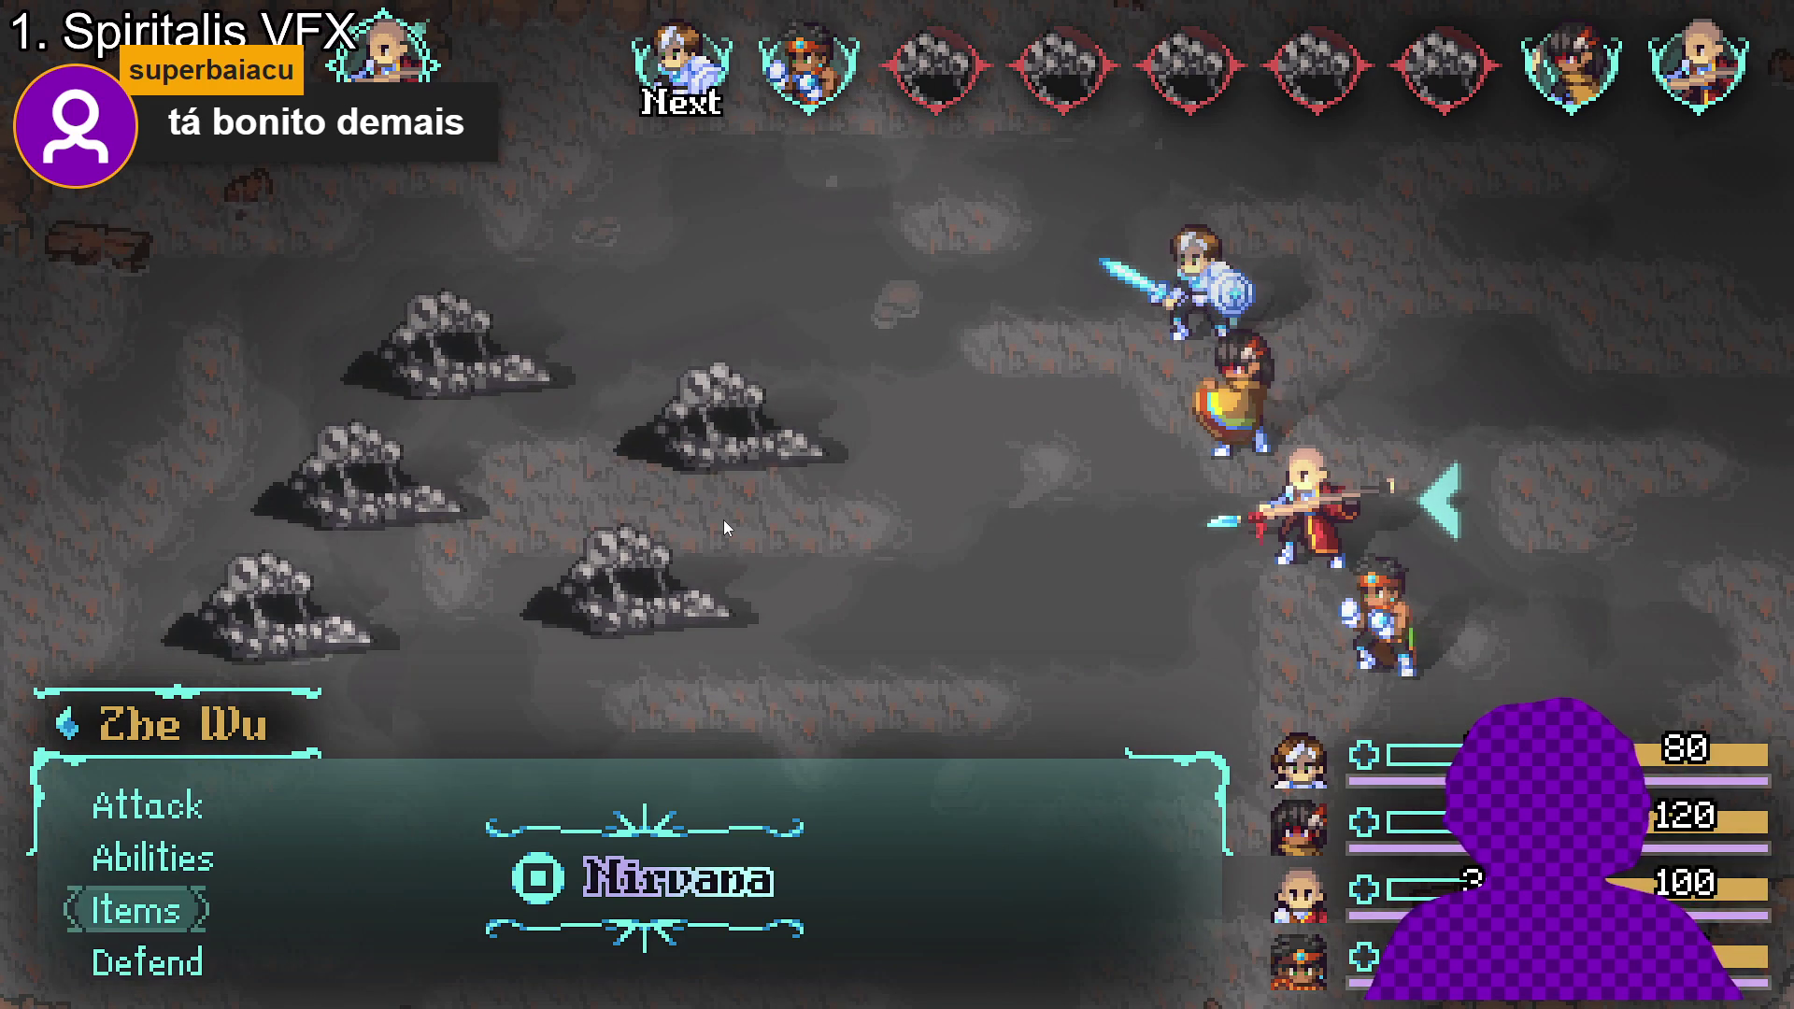
pyautogui.press('Up')
pyautogui.press('Return')
pyautogui.press('Down')
pyautogui.press('Down')
pyautogui.press('Up')
pyautogui.press('Up')
pyautogui.press('Return')
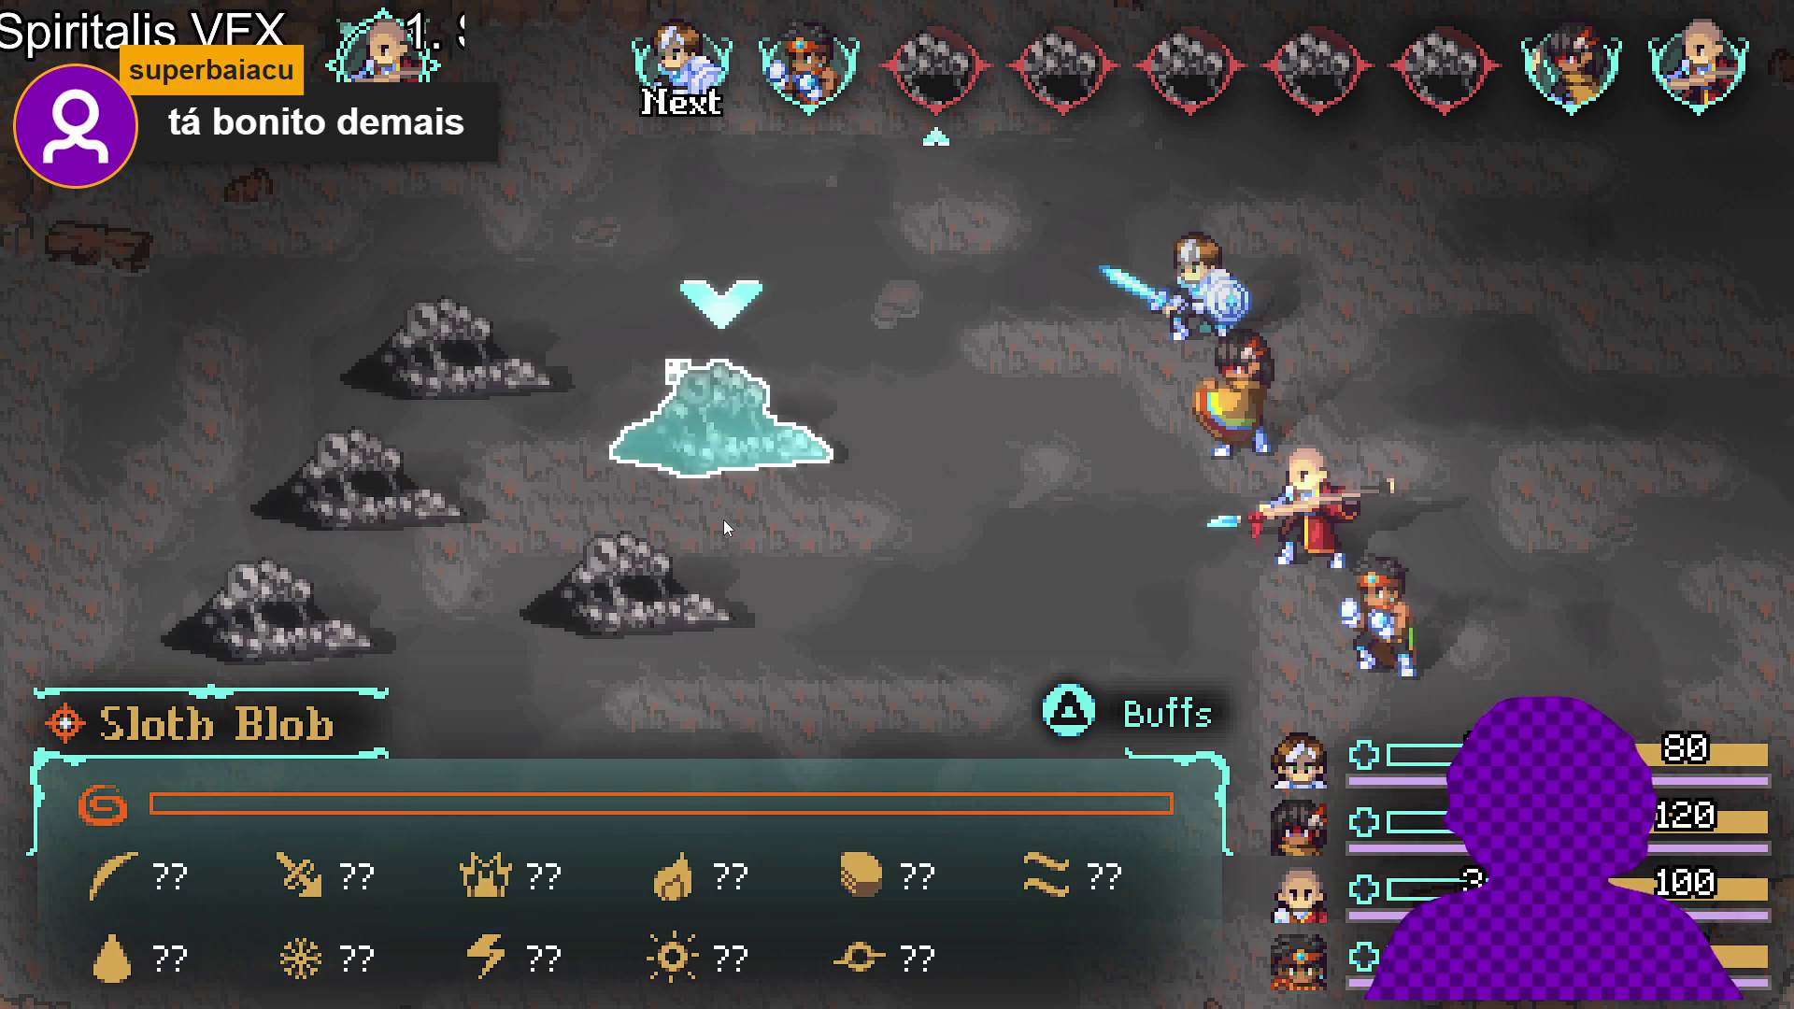
pyautogui.press('Return')
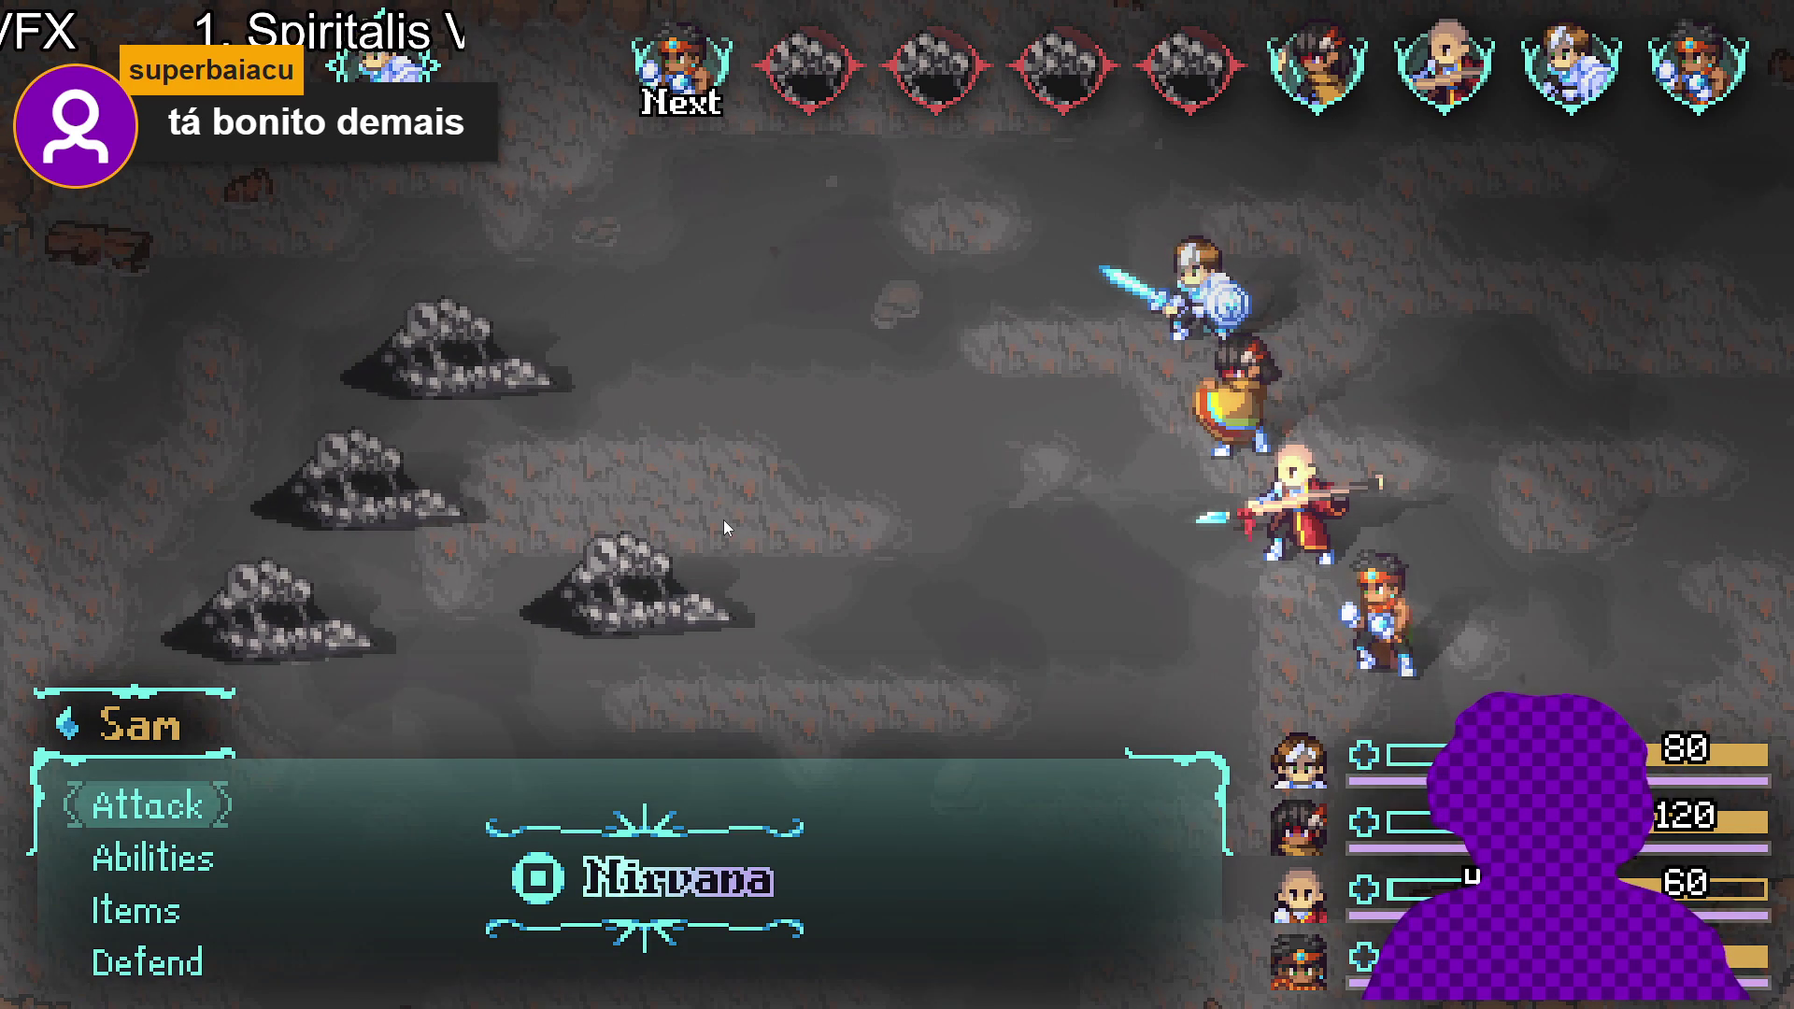
# - Set both Sam and Themba to Defend this turn
pyautogui.press('Down')
pyautogui.press('Down')
pyautogui.press('Down')
pyautogui.press('Return')
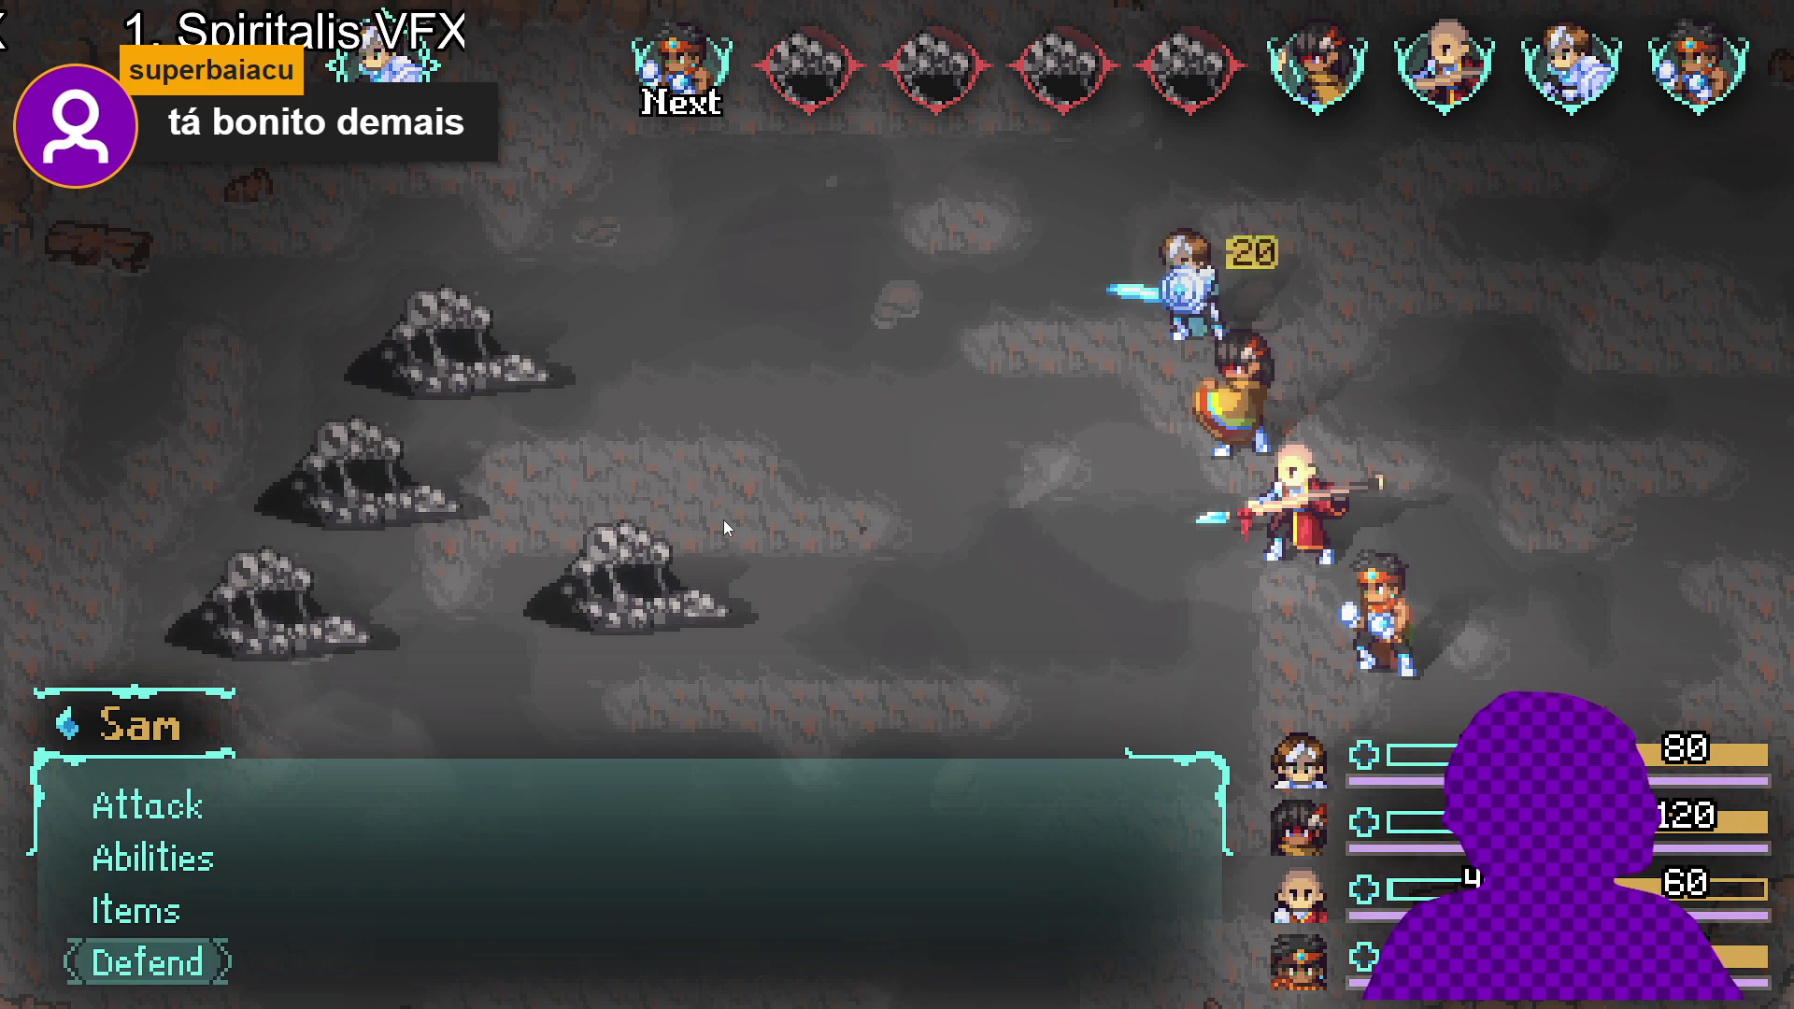
pyautogui.press('Down')
pyautogui.press('Down')
pyautogui.press('Down')
pyautogui.press('Return')
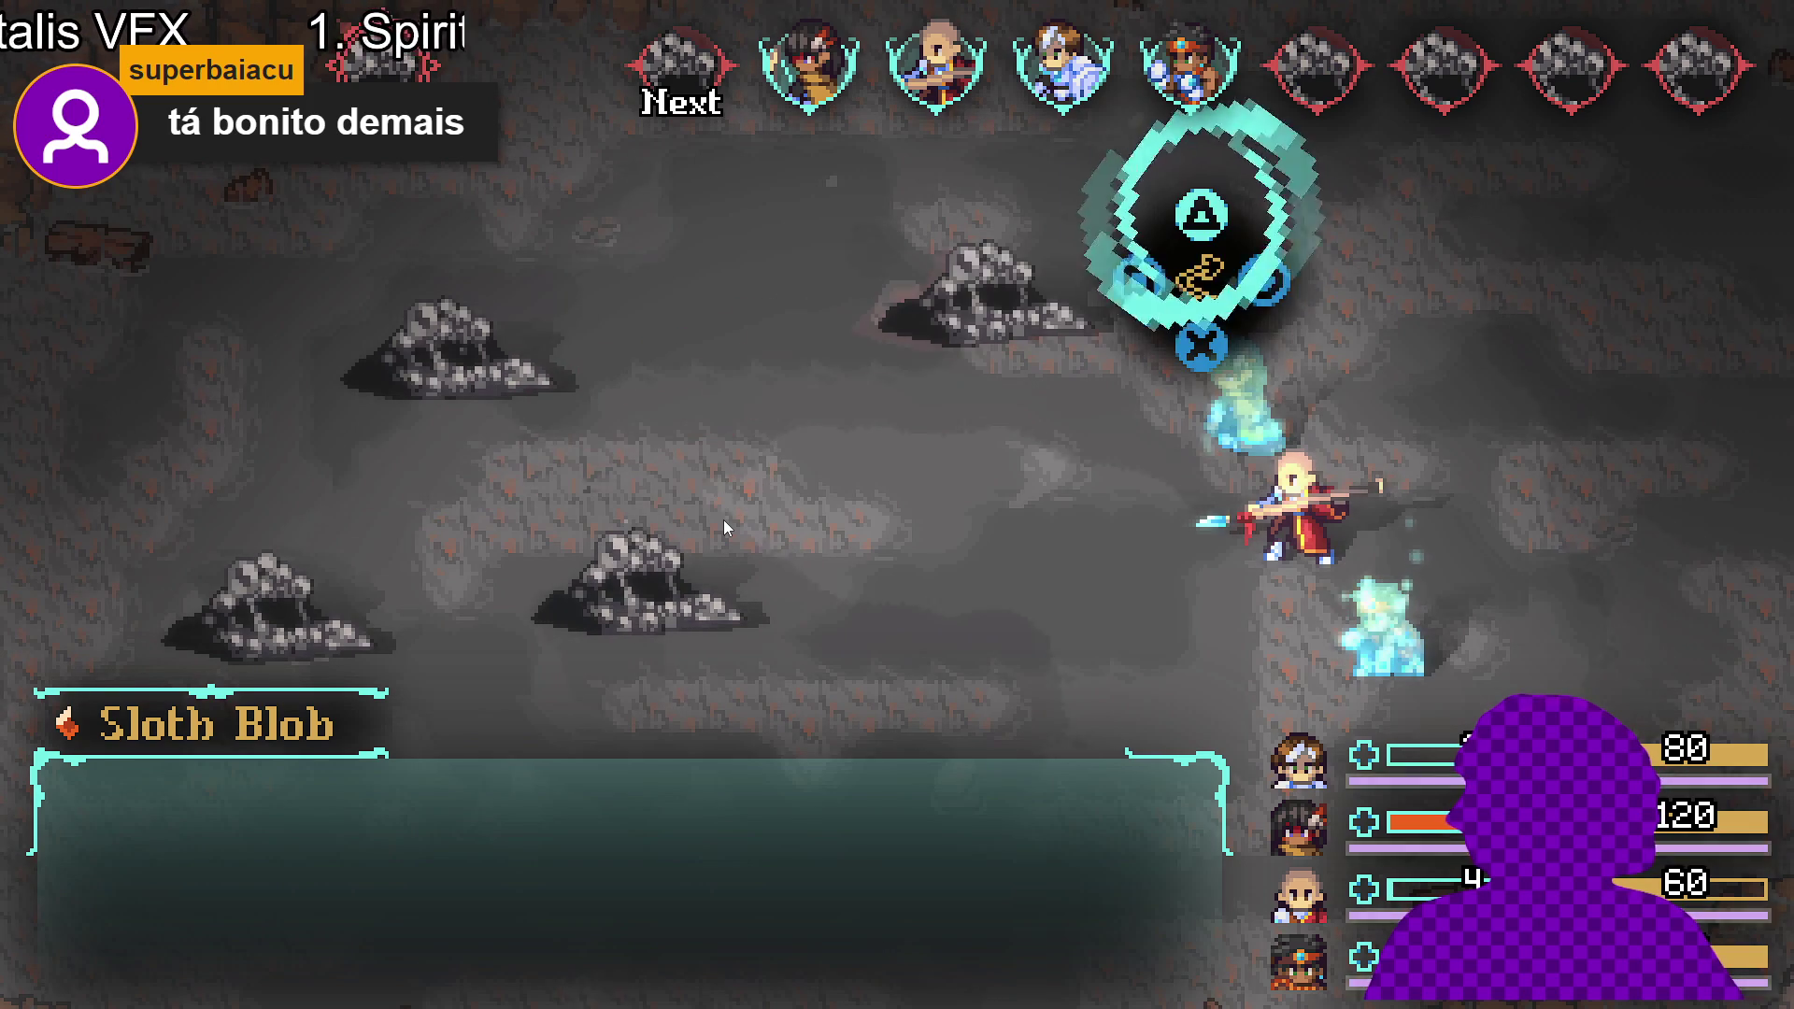
# - Answer the timed prompts during the enemy attack, then have Zhe Wu use Dark thrust on the Sloth Blob
pyautogui.press('Up')
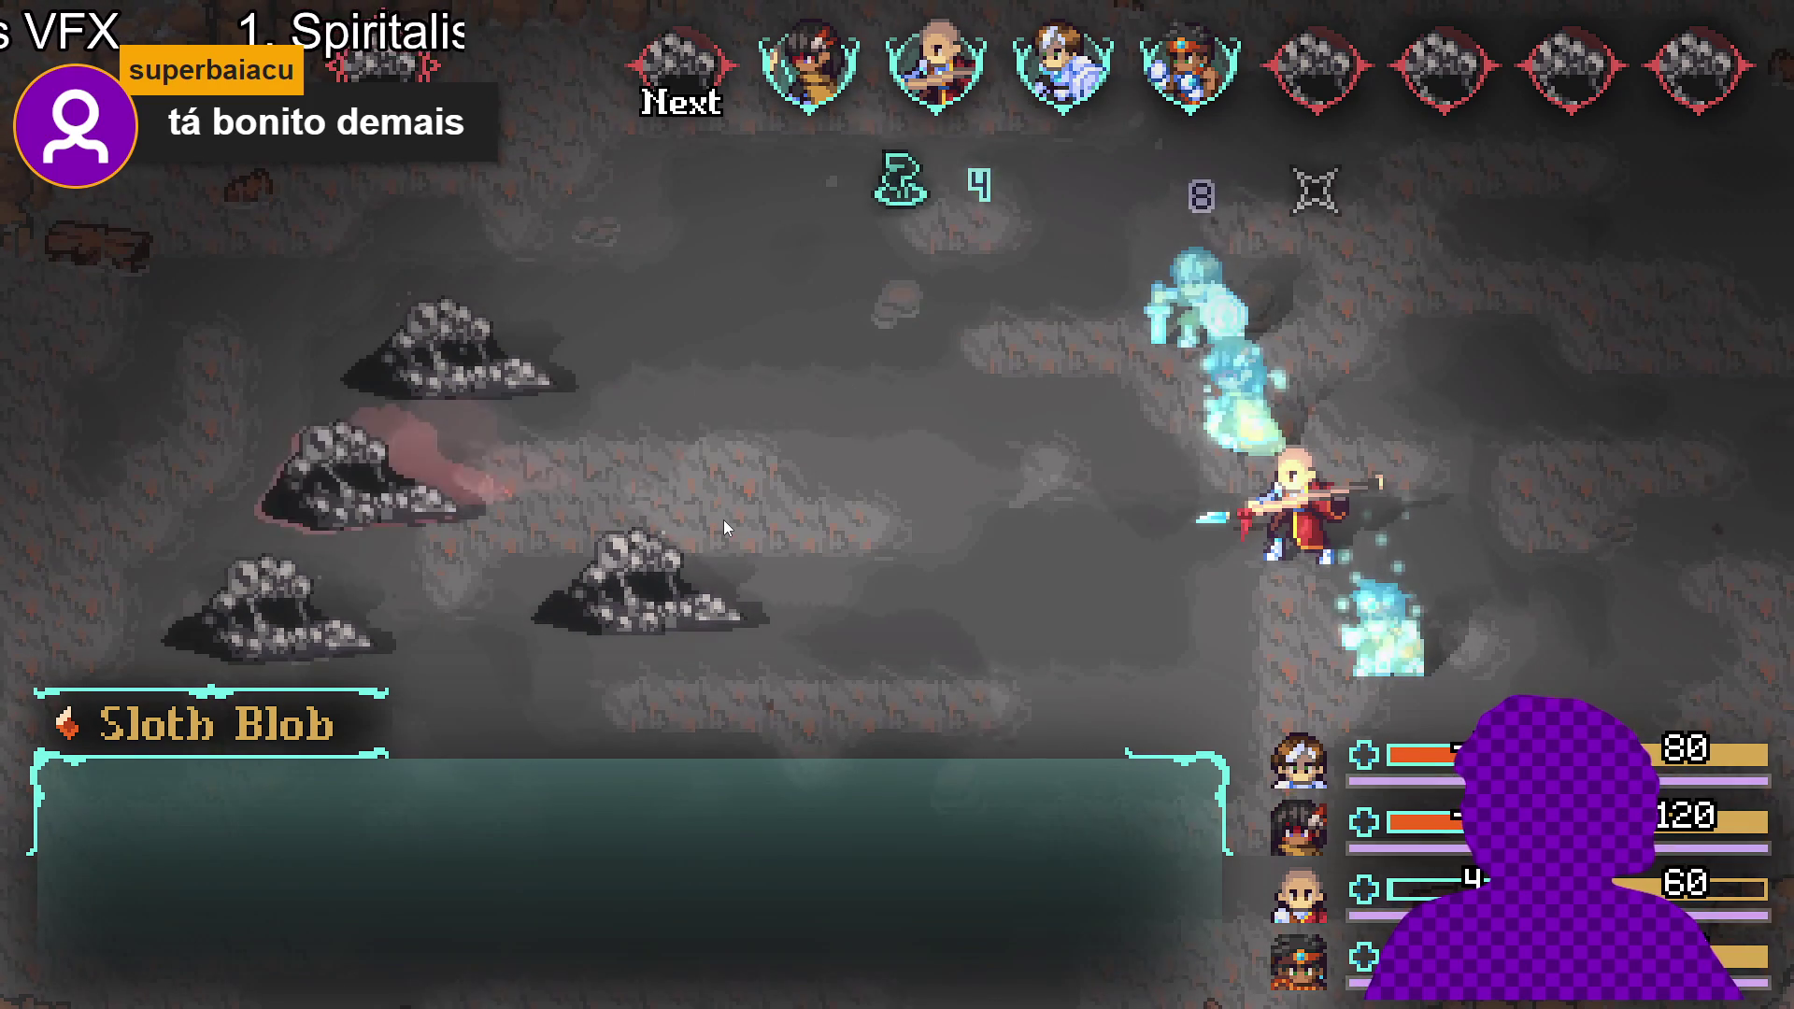
pyautogui.press('Up')
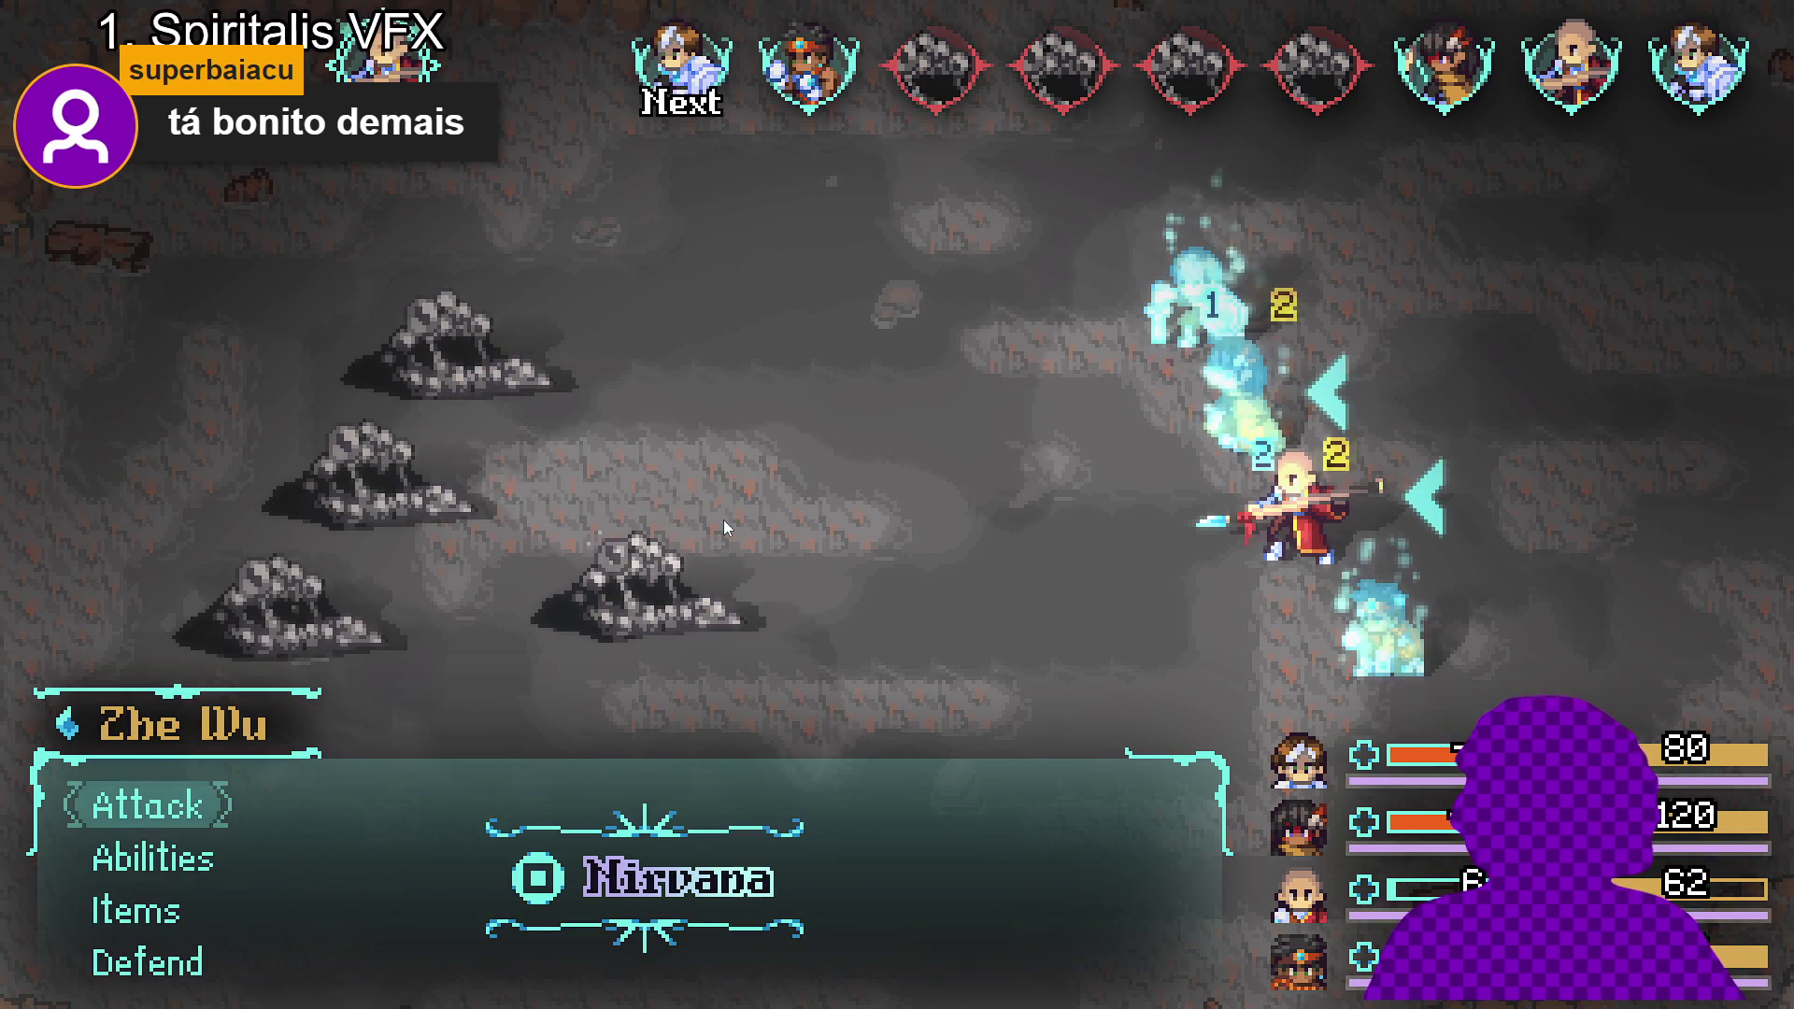
pyautogui.press('Down')
pyautogui.press('Return')
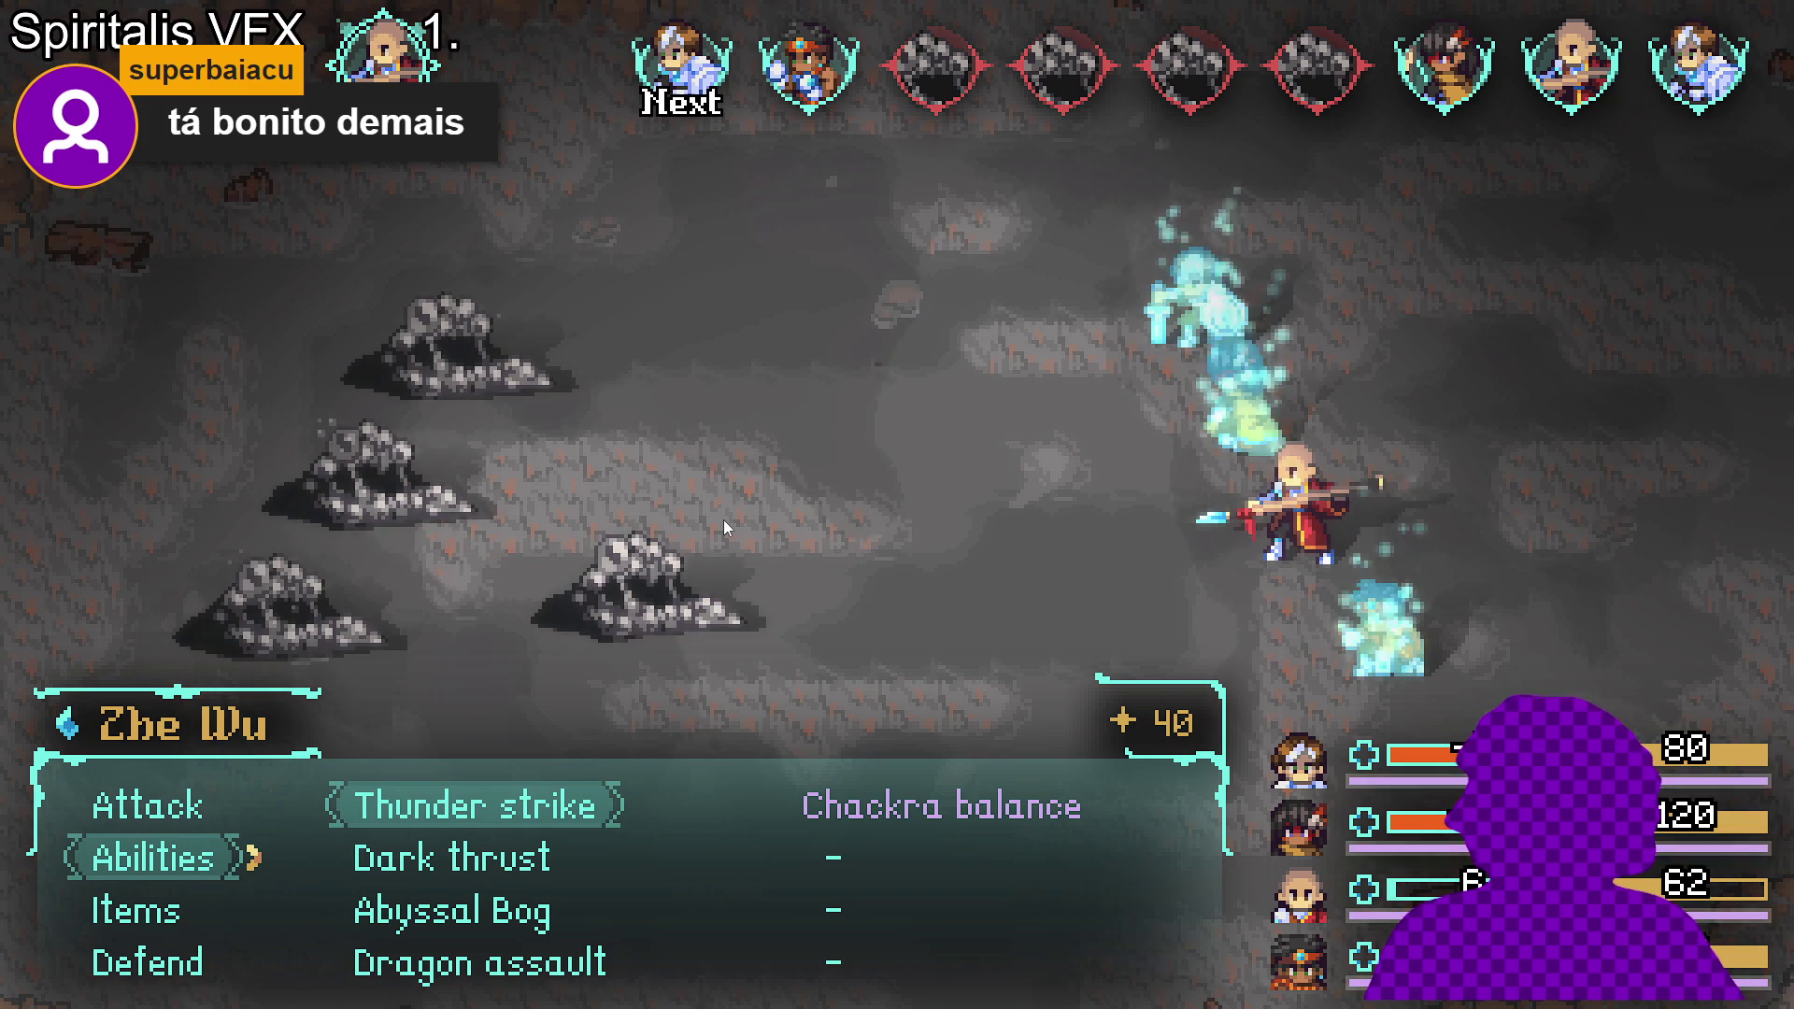
pyautogui.press('Down')
pyautogui.press('Return')
pyautogui.press('Return')
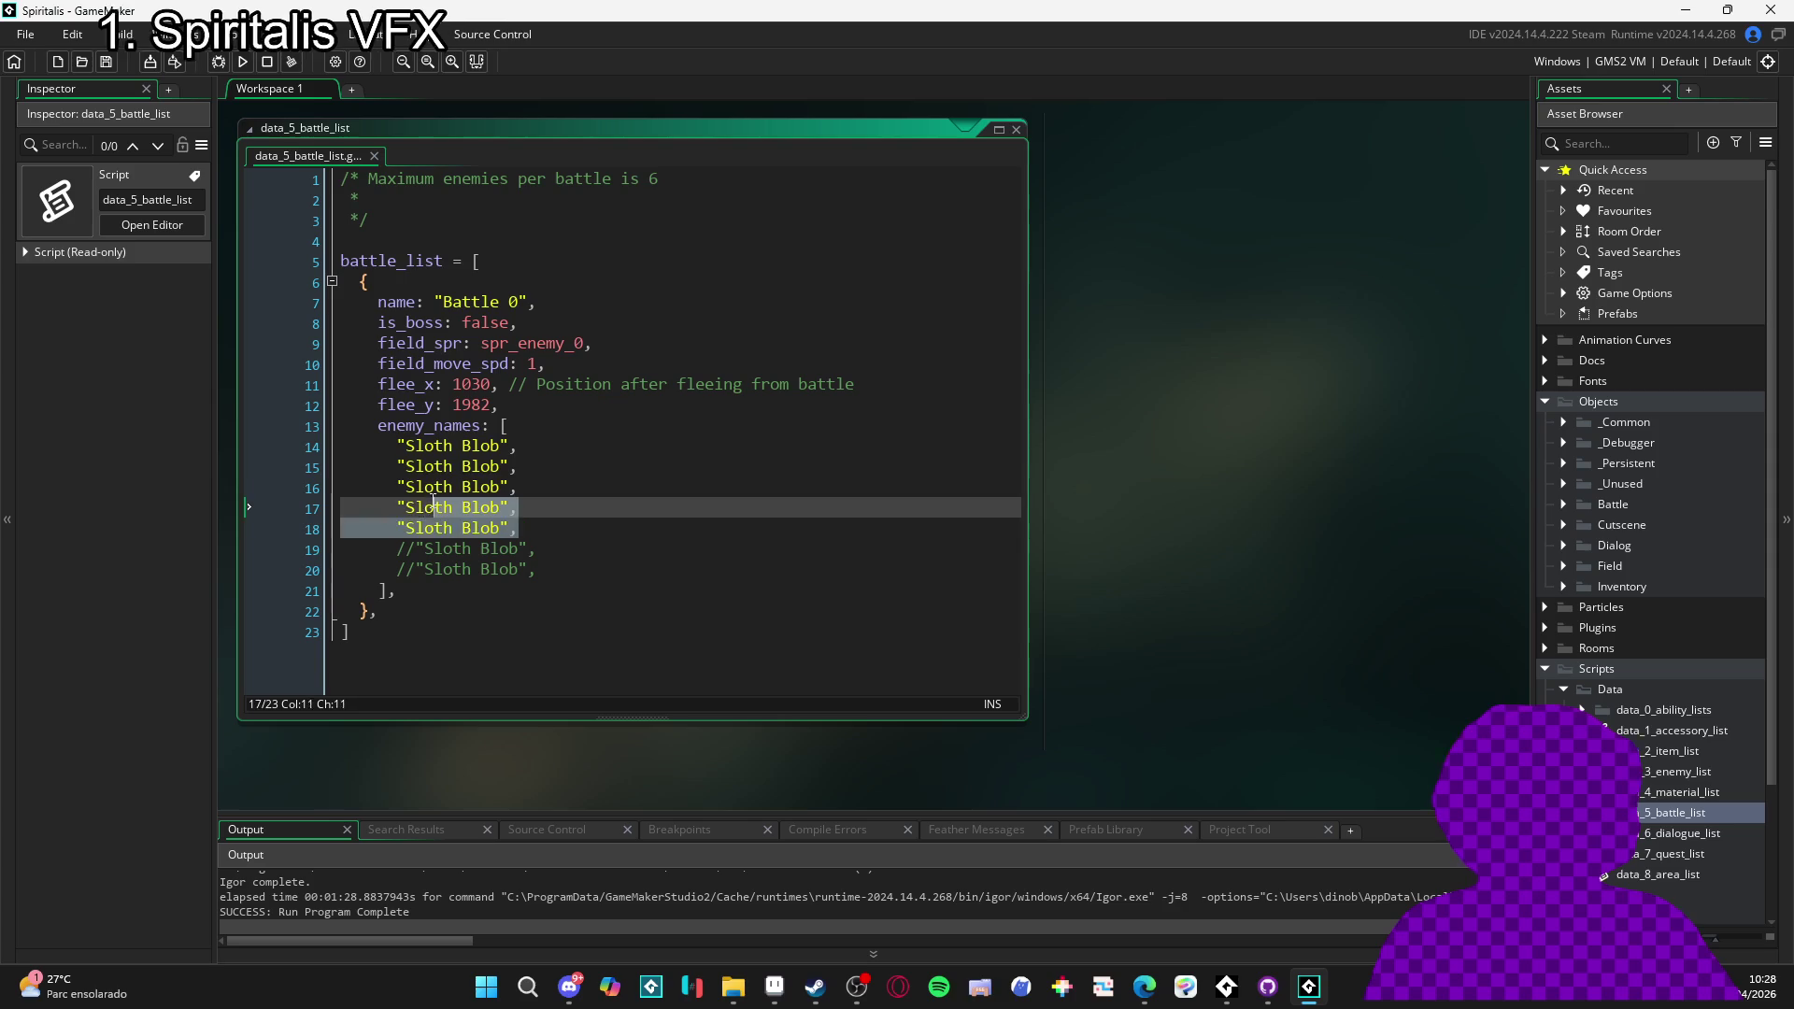
# - Comment out the extra Sloth Blob entries on lines 15–18, then bring up the Imagens folder
pyautogui.moveTo(418, 510); pyautogui.dragTo(381, 470)
pyautogui.hotkey('ctrl', 'k')
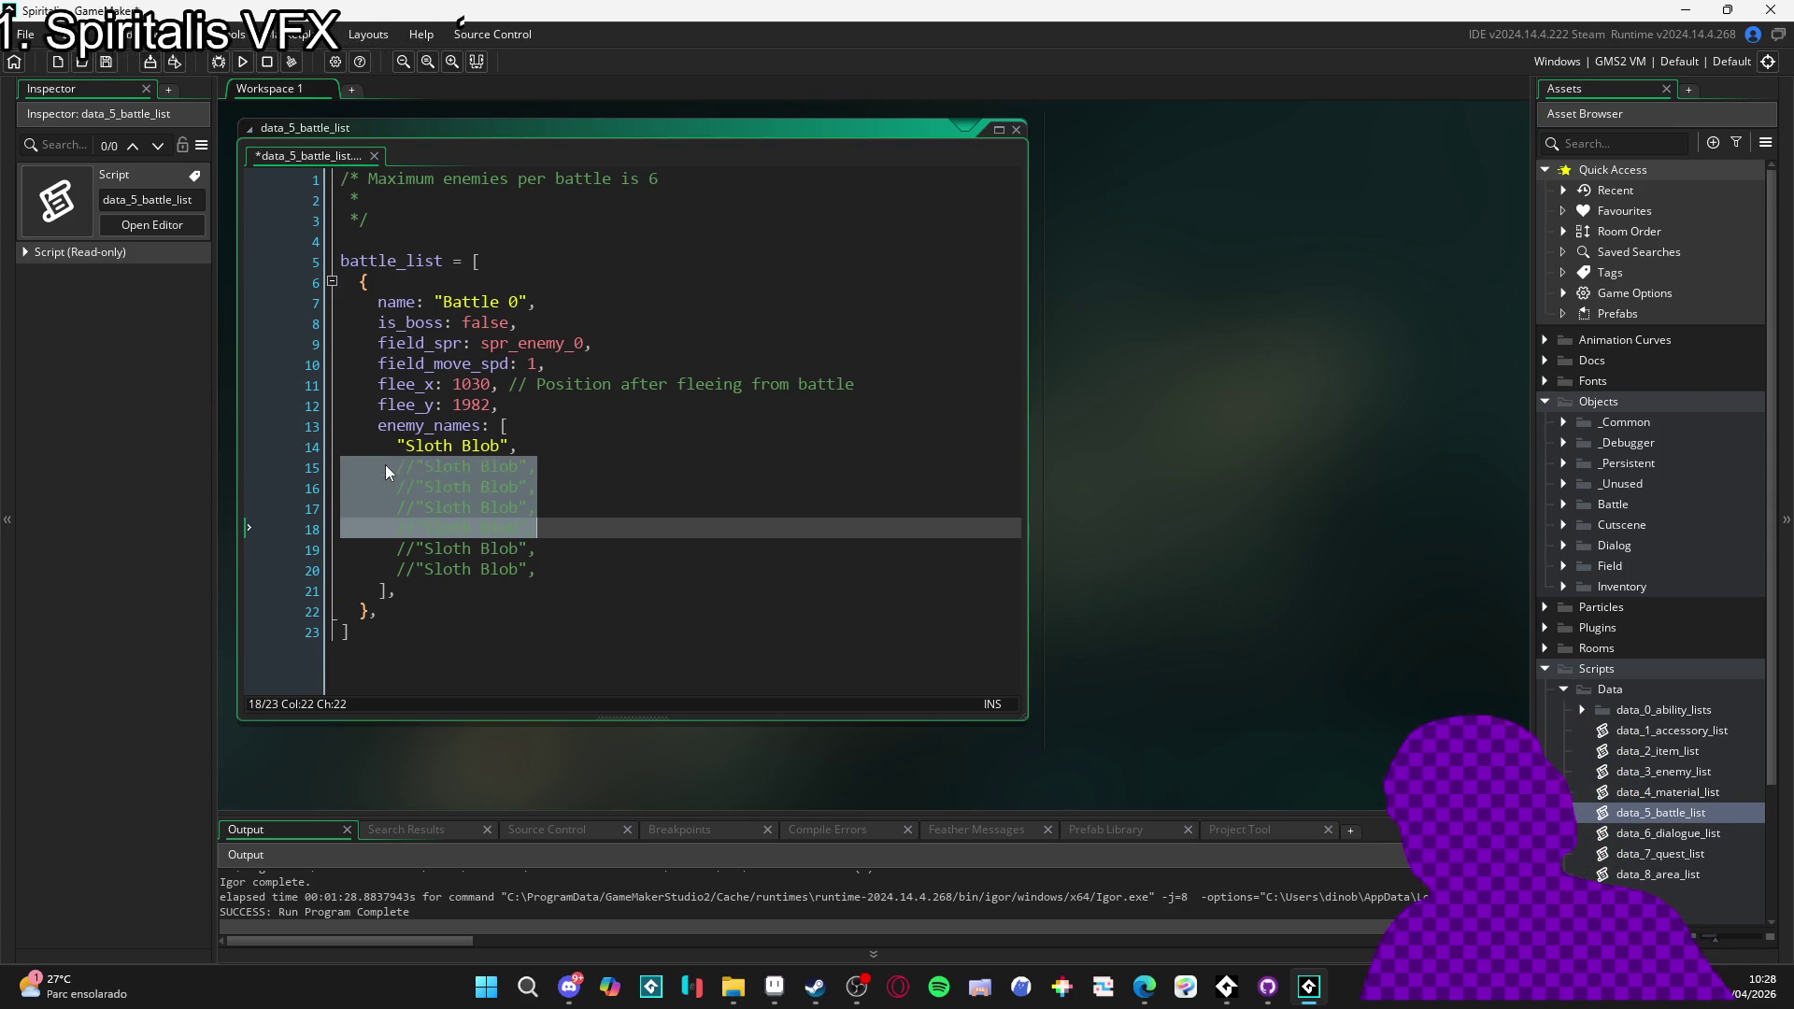
pyautogui.click(775, 987)
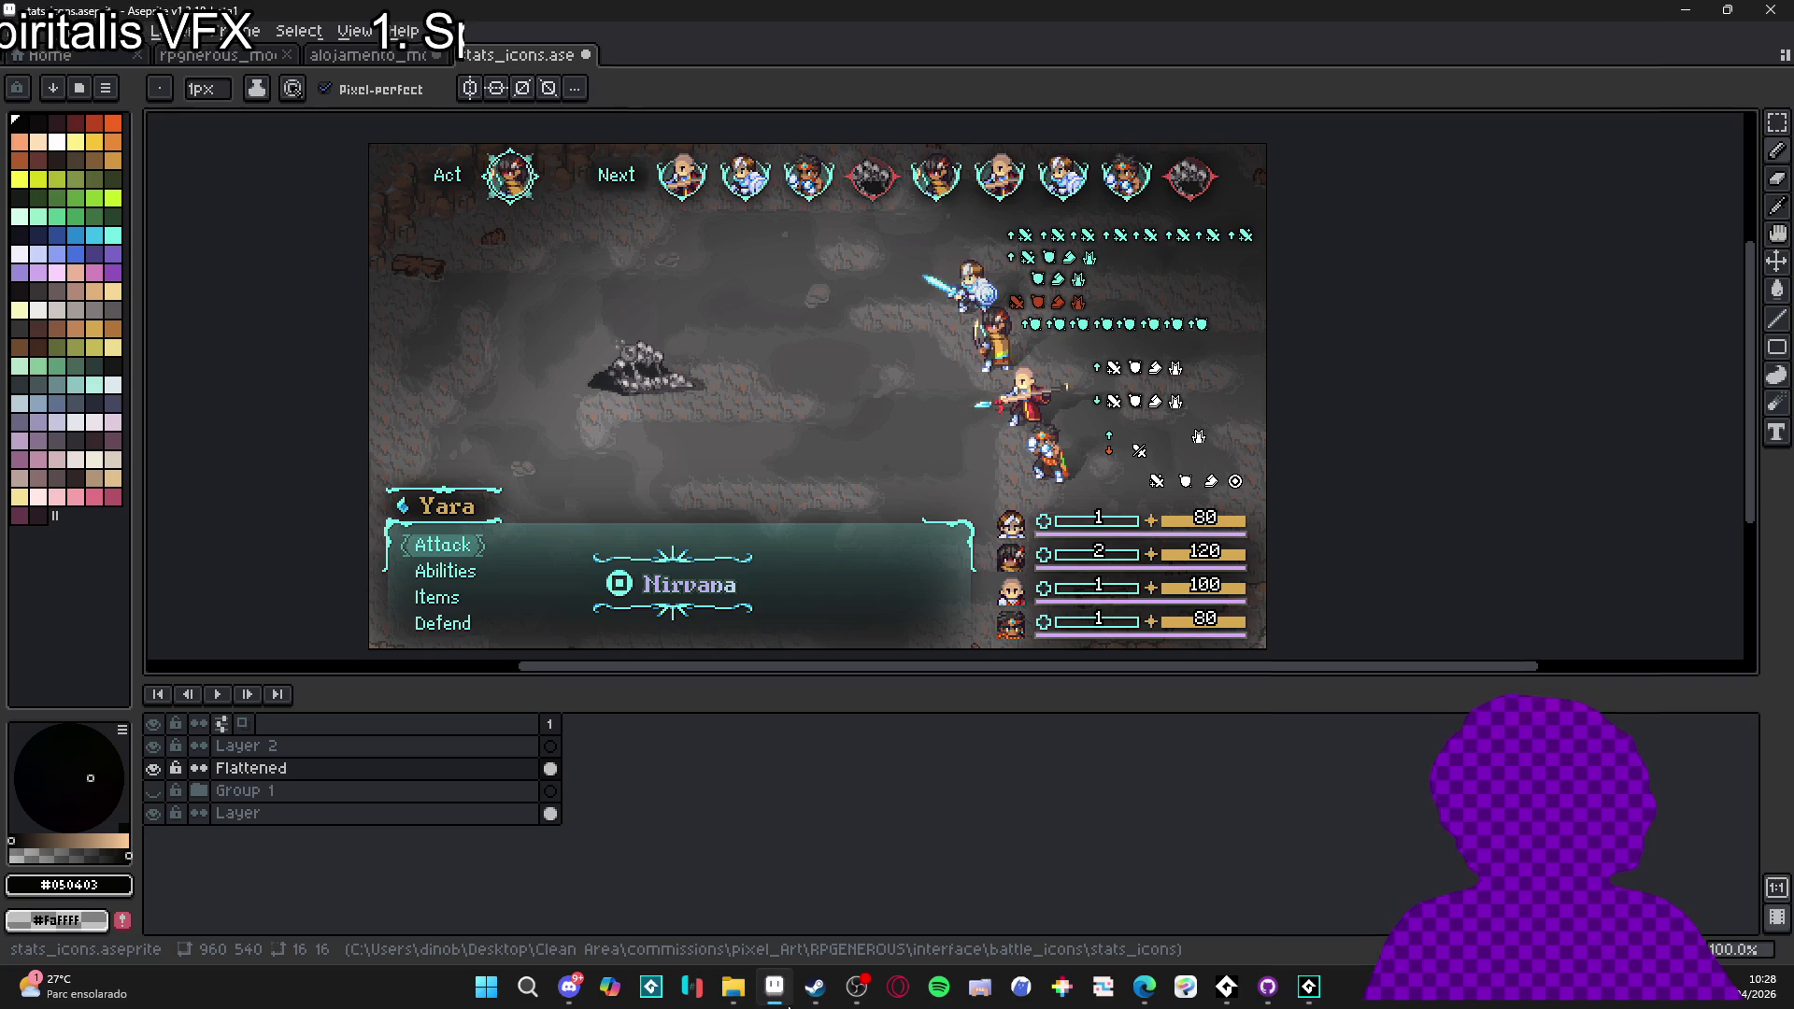
pyautogui.click(731, 986)
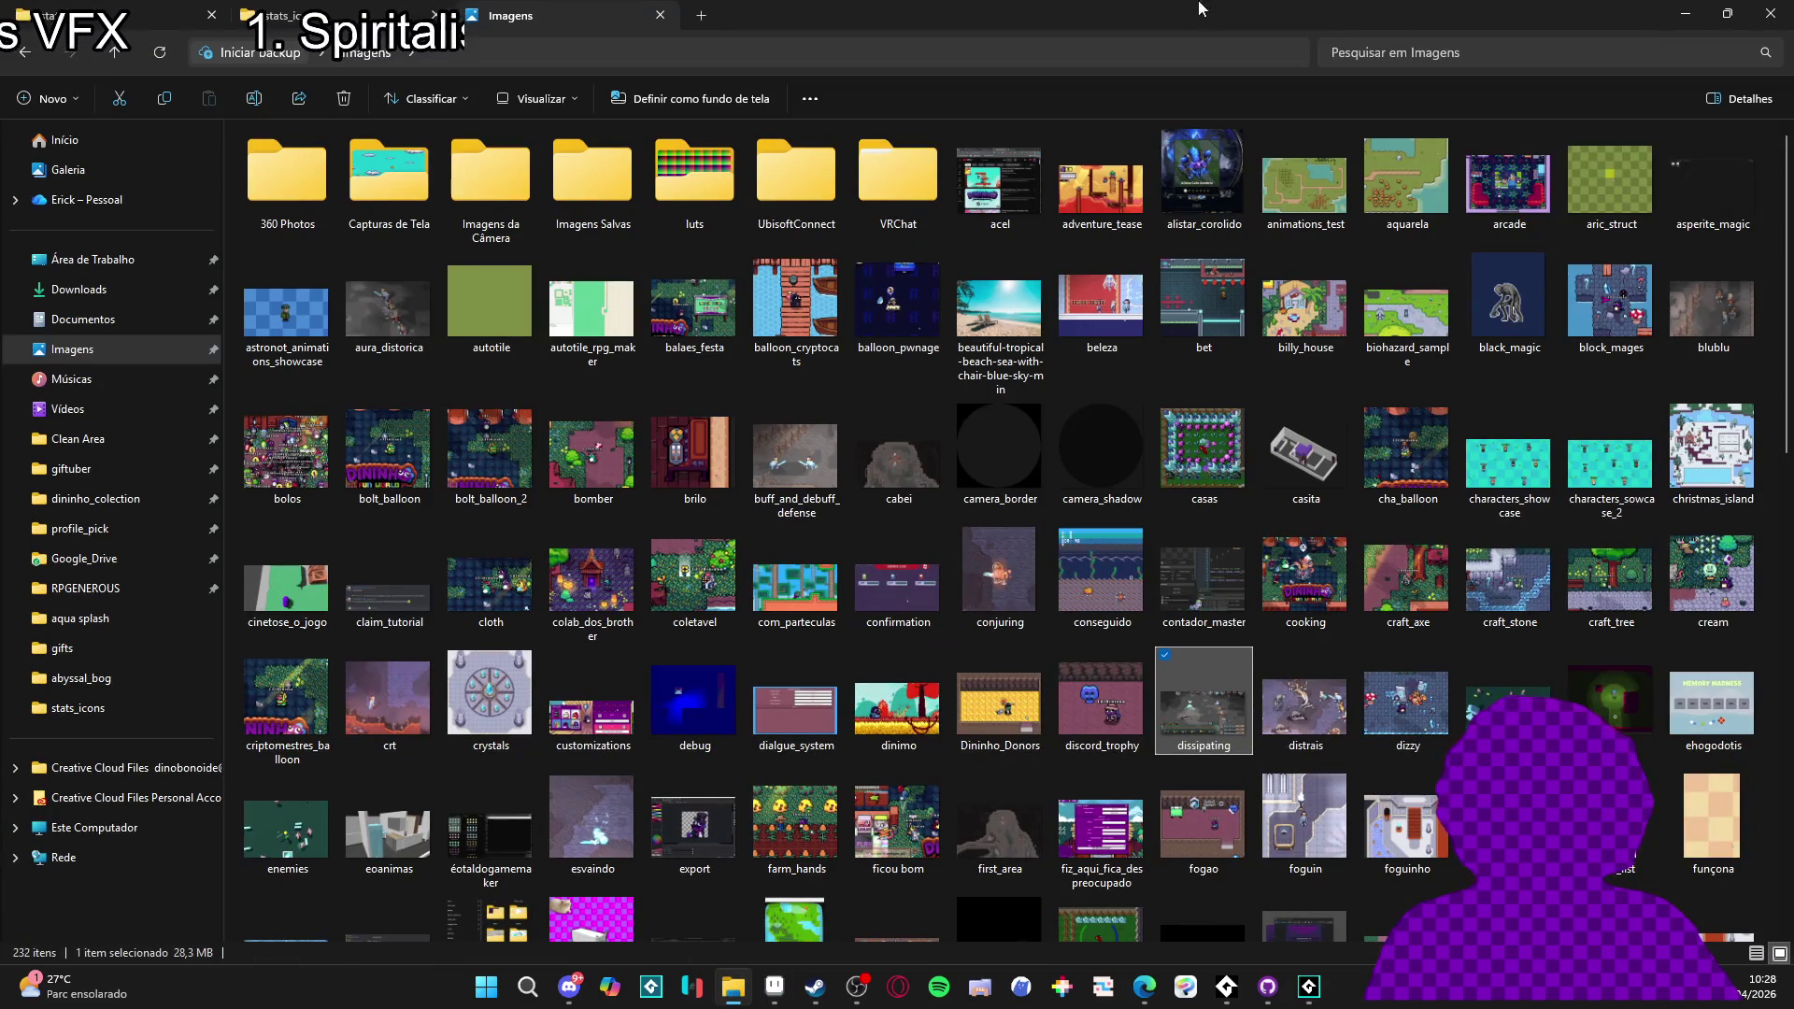
pyautogui.click(1686, 13)
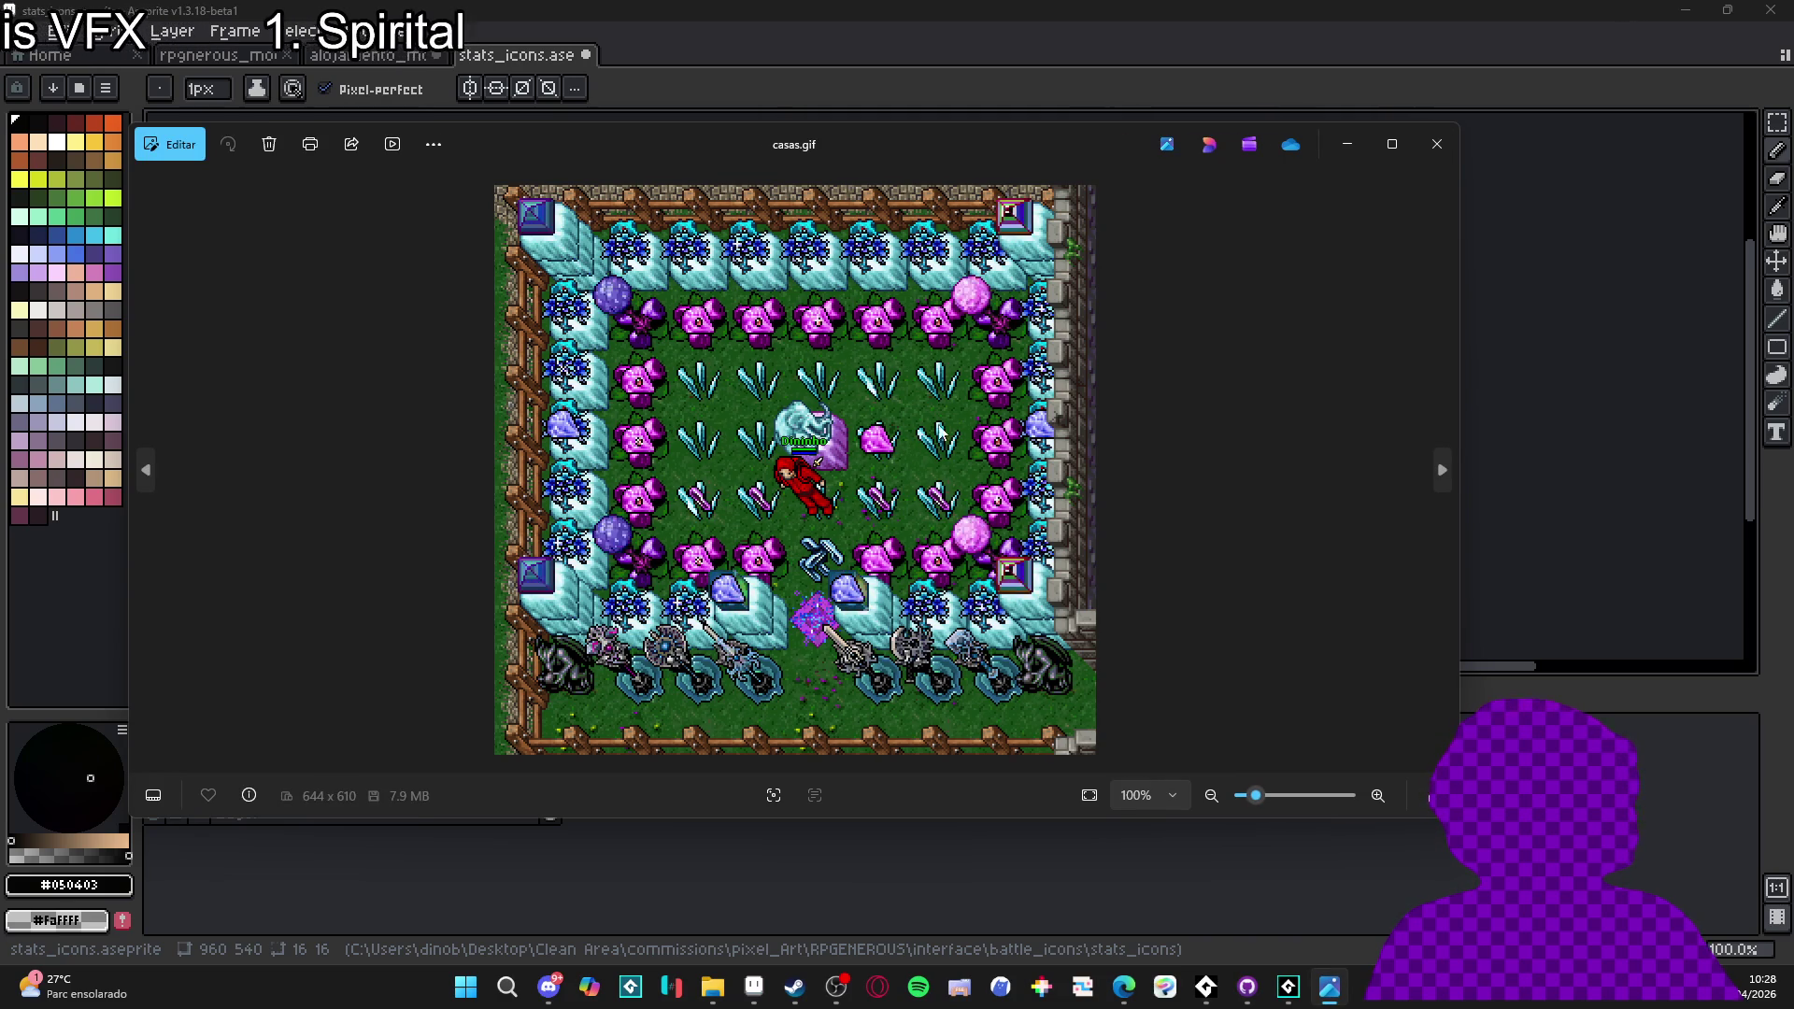
pyautogui.click(1437, 145)
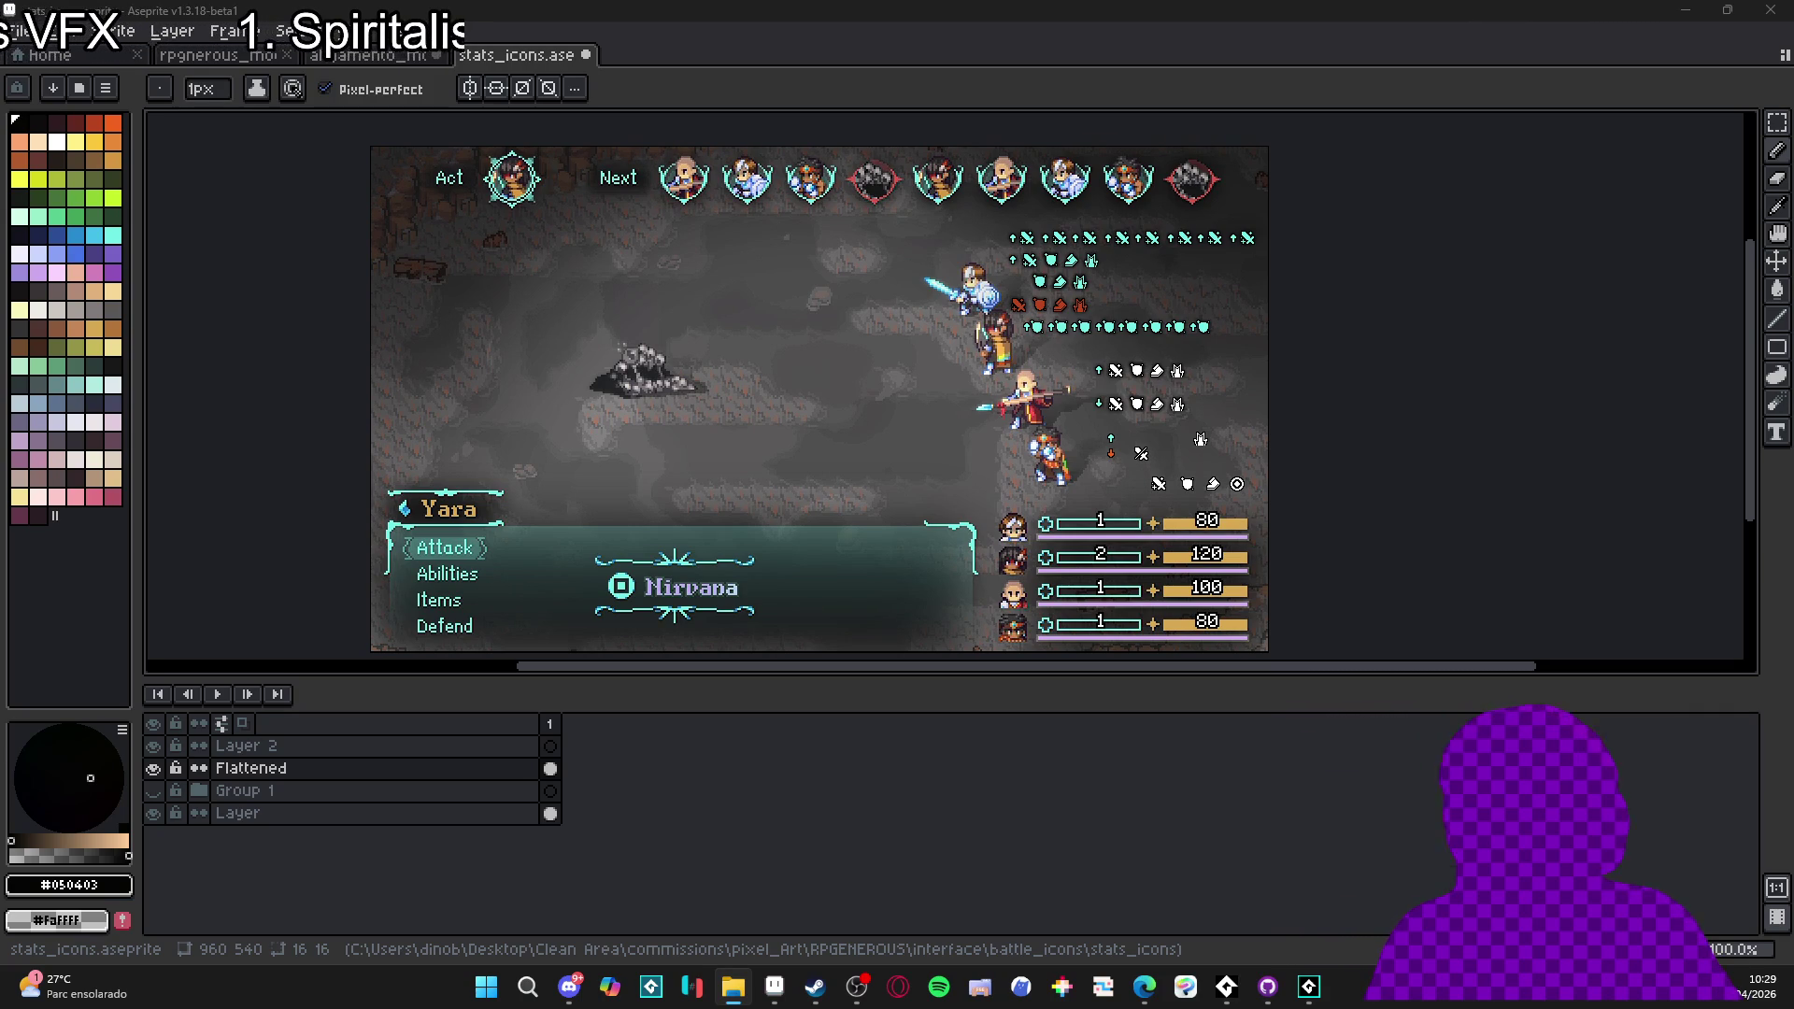
# - Open dissipating.gif in Aseprite and play through the animation to review its frames
pyautogui.moveTo(1107, 70); pyautogui.dragTo(322, 198)
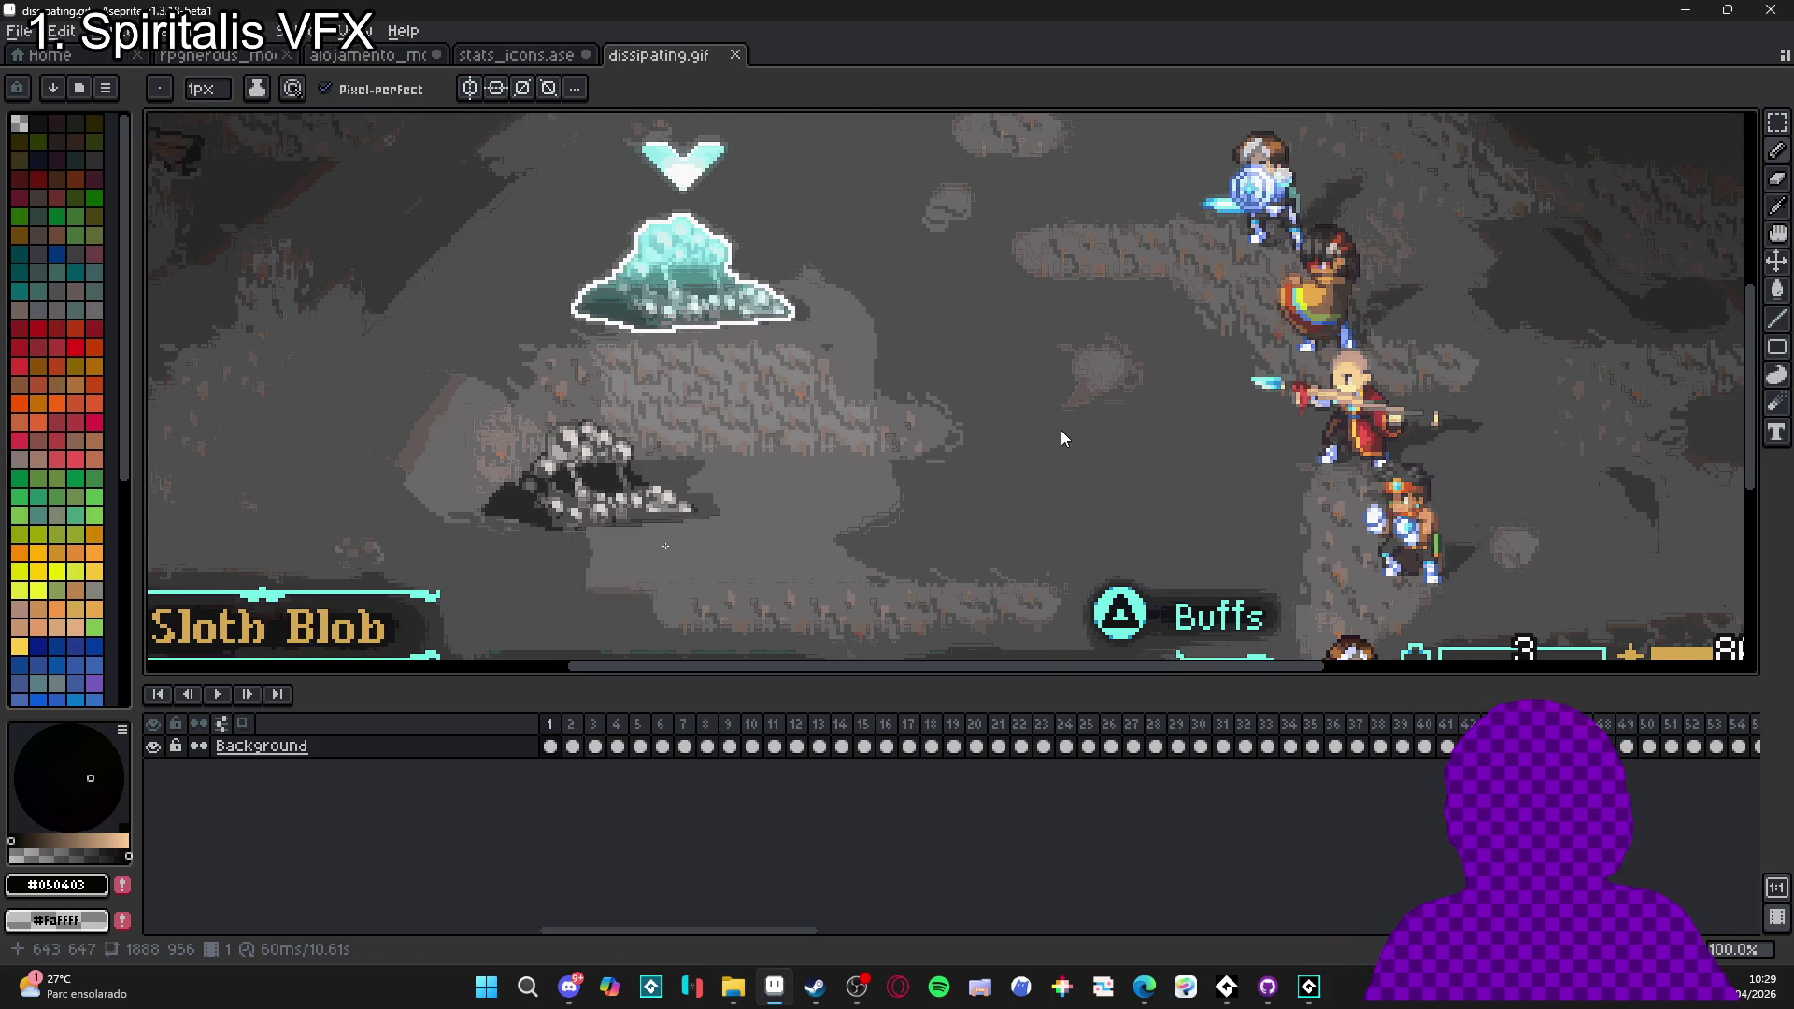
pyautogui.scroll(-2, 1062, 436)
pyautogui.press('Return')
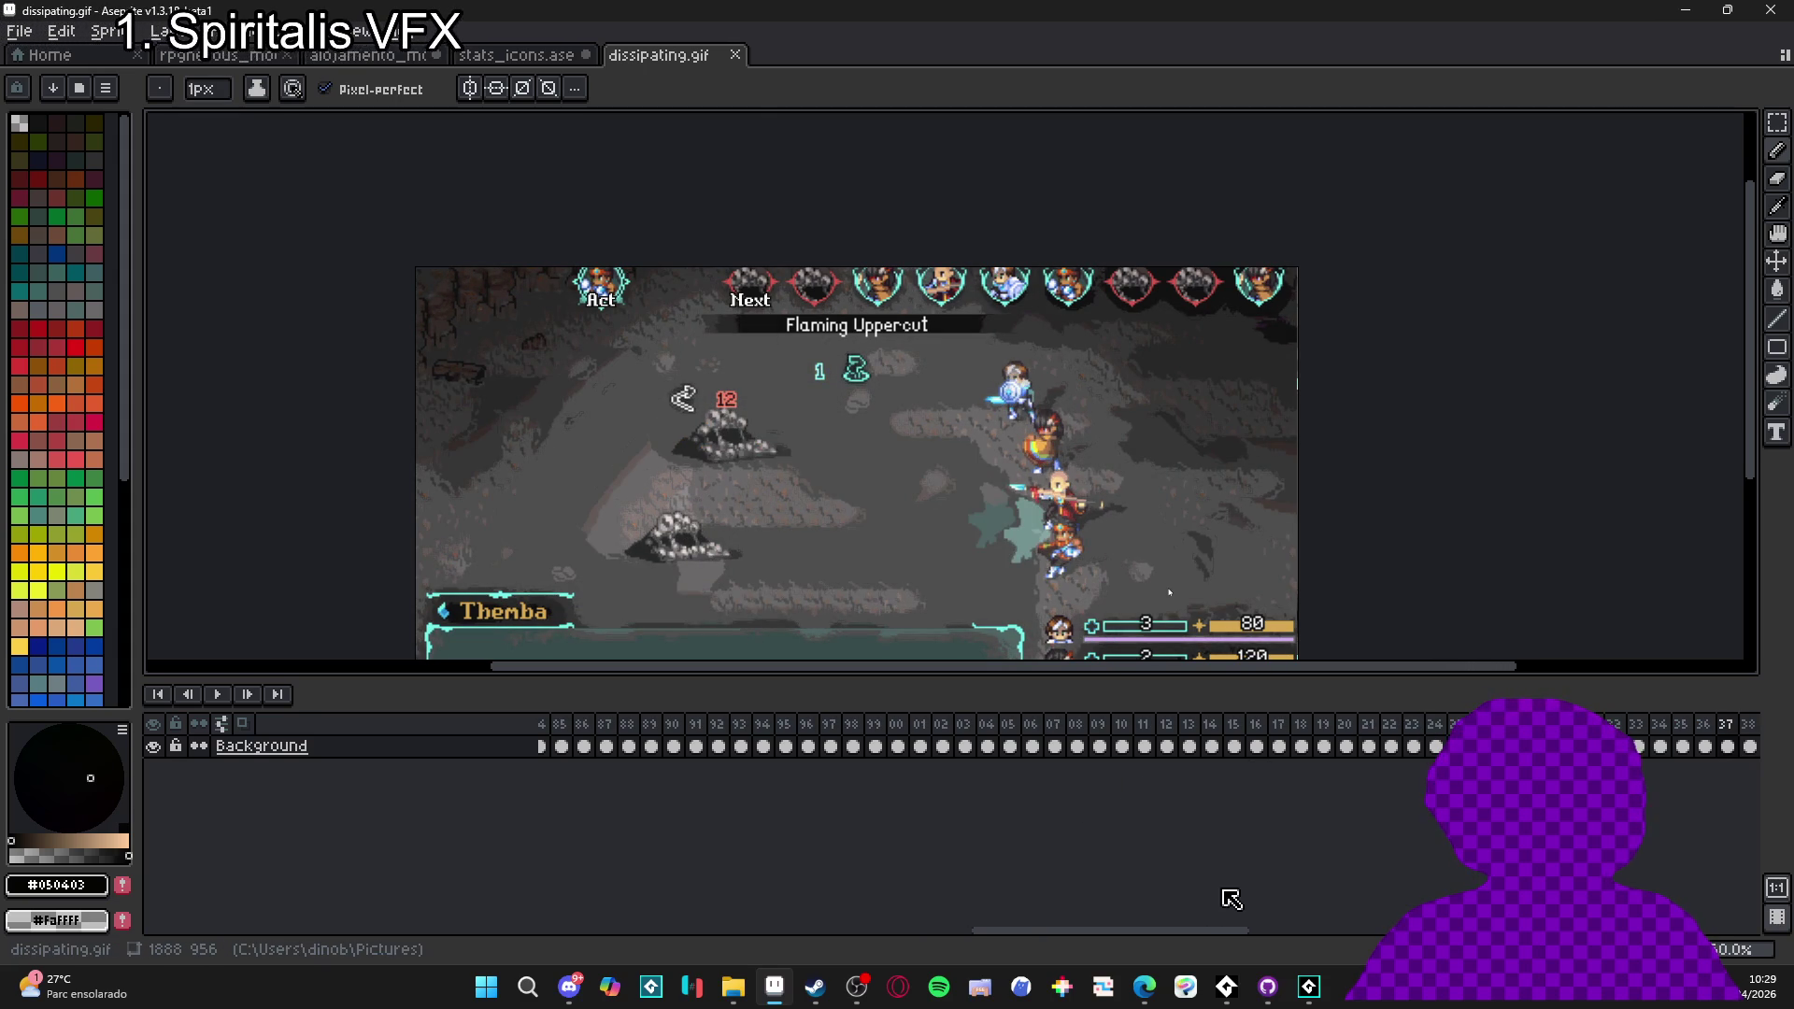
pyautogui.moveTo(1122, 931); pyautogui.dragTo(1202, 931)
pyautogui.click(1370, 729)
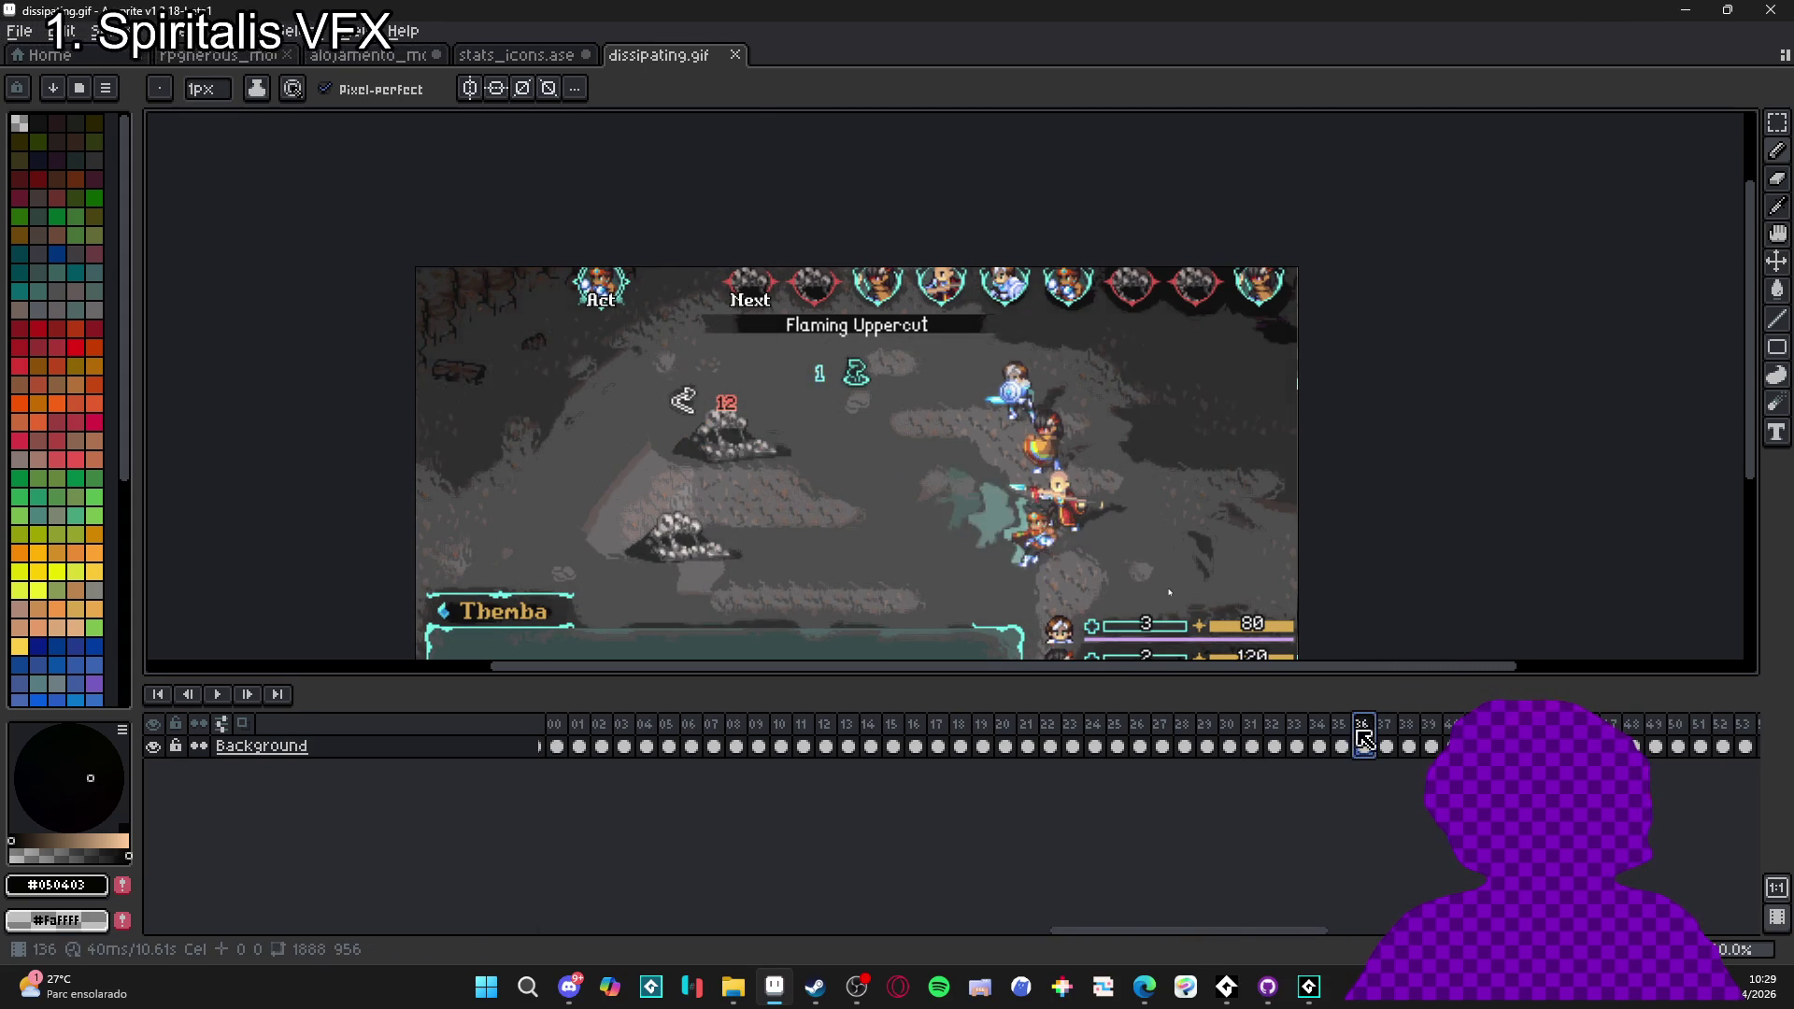
pyautogui.press('Home')
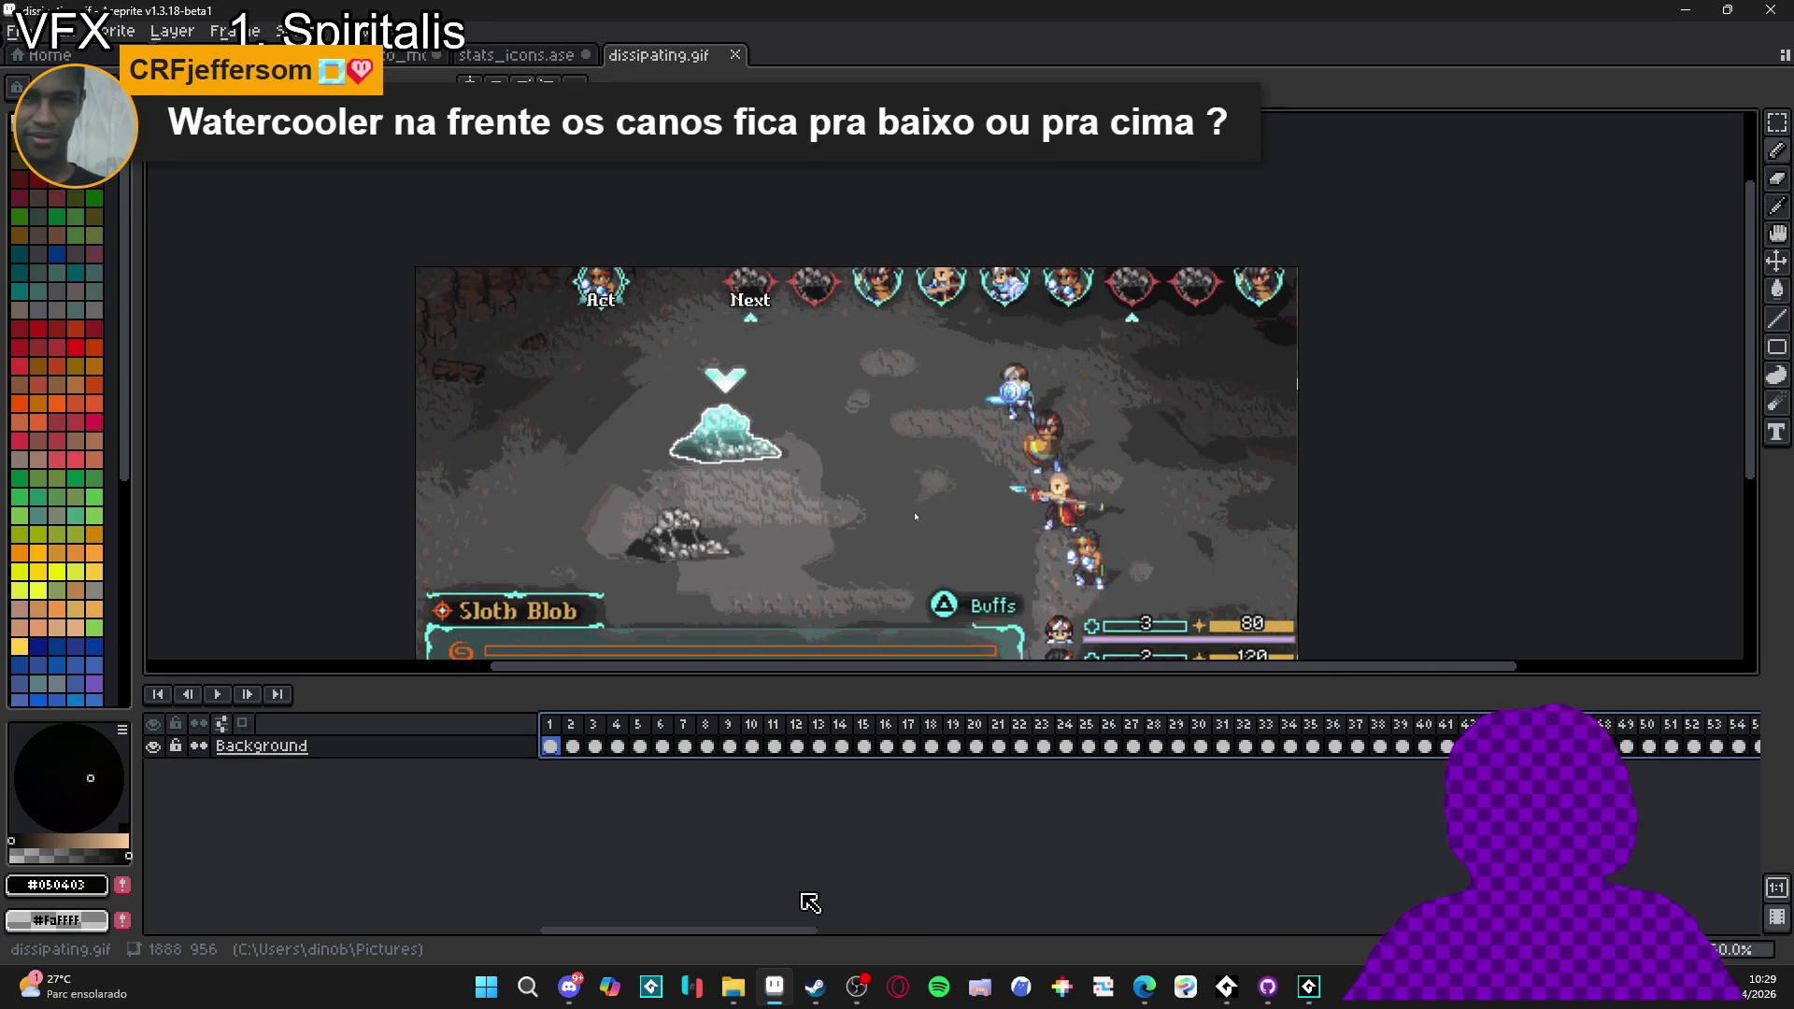
pyautogui.press('Return')
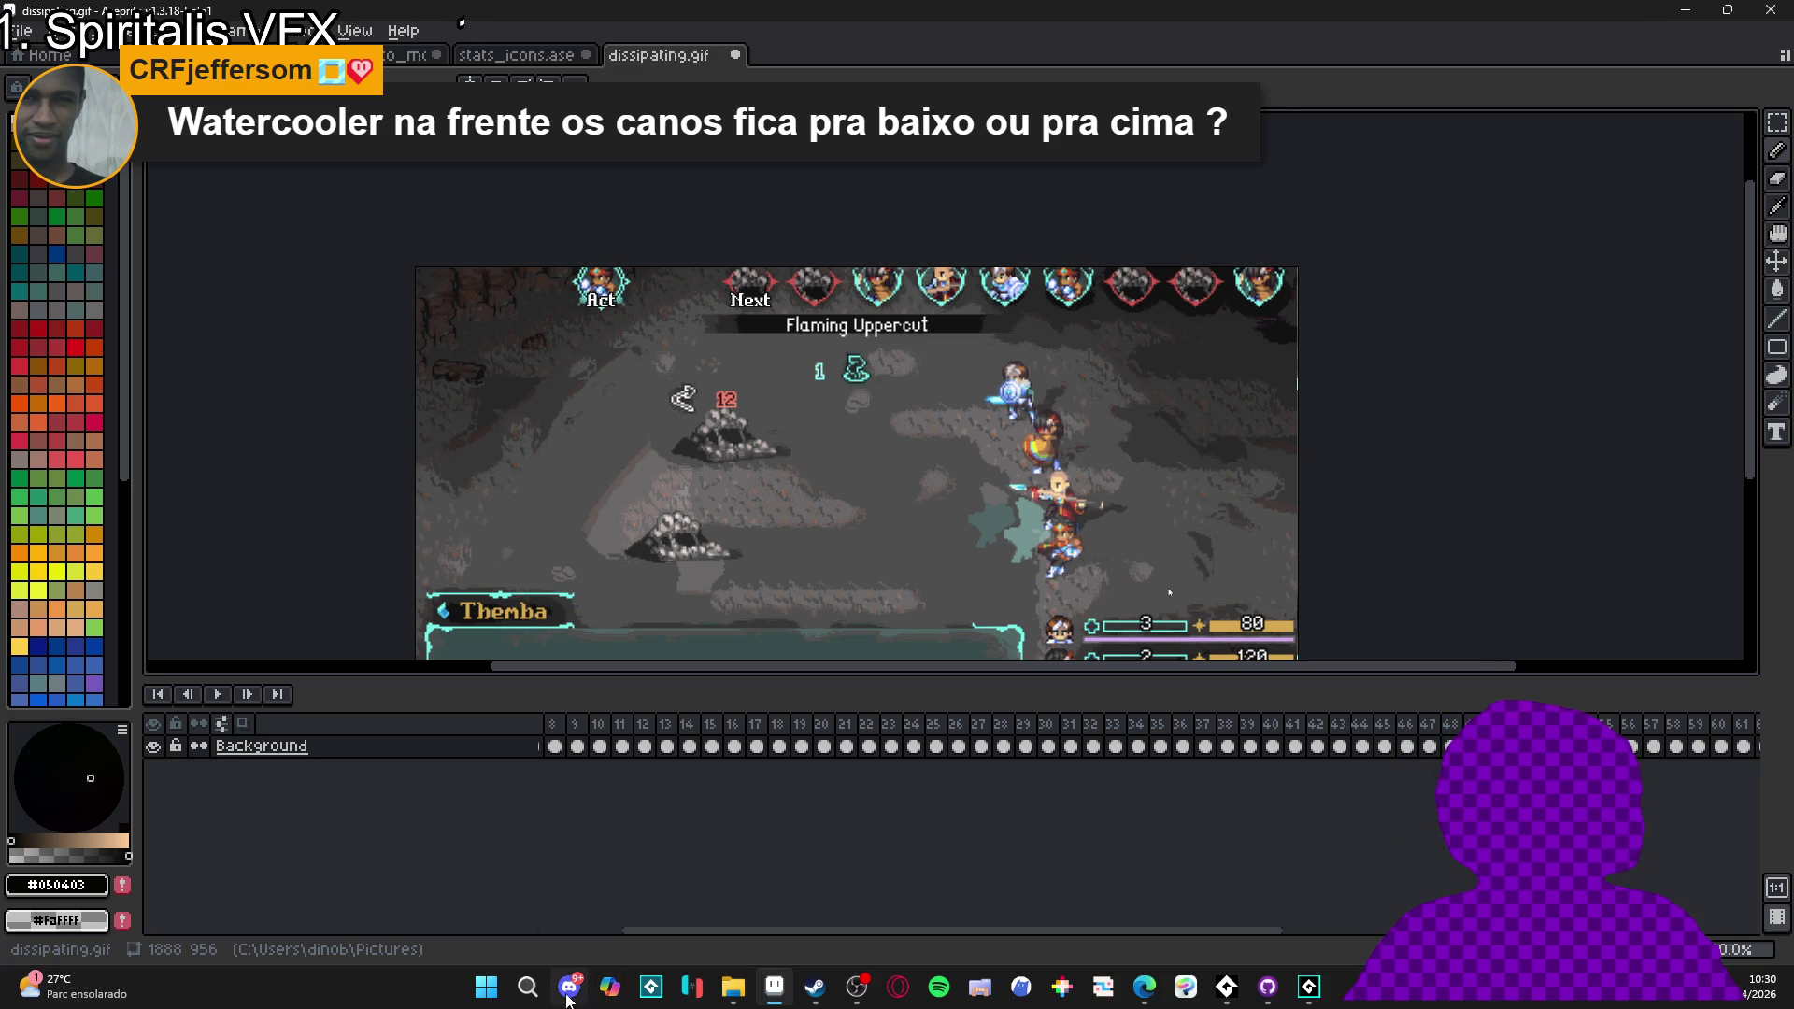
pyautogui.click(573, 746)
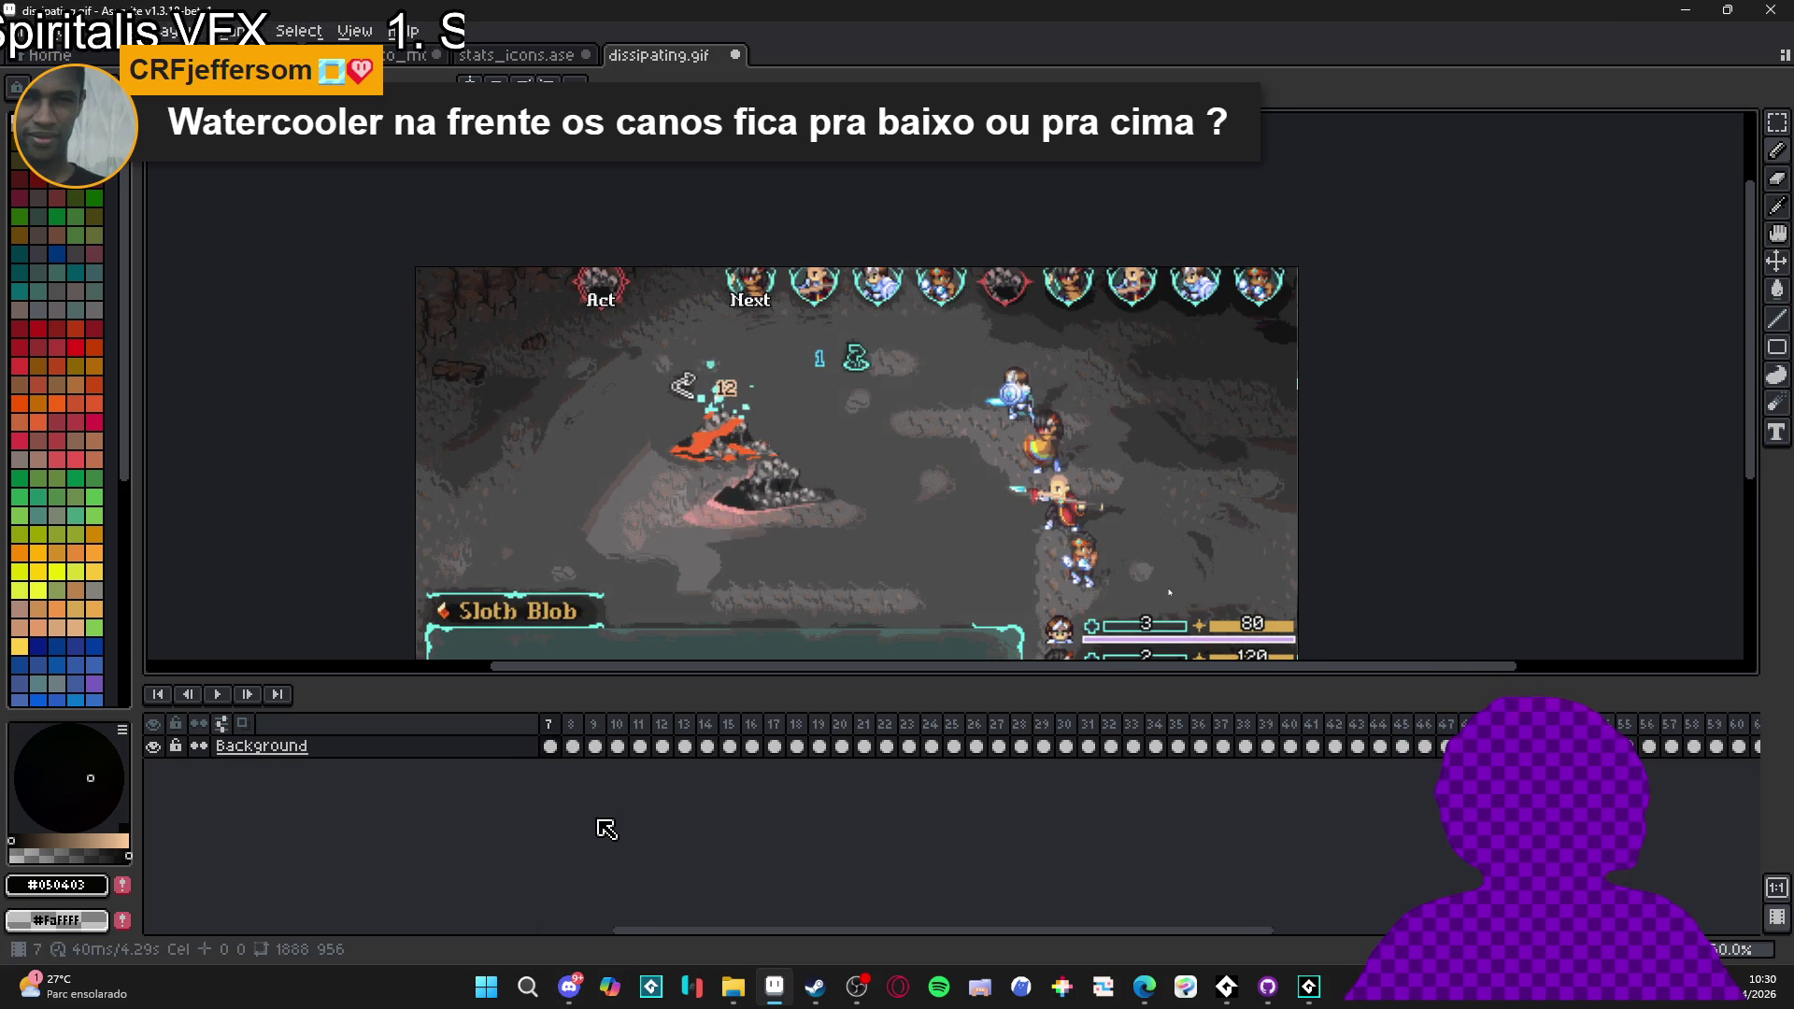
pyautogui.moveTo(608, 931); pyautogui.dragTo(548, 931)
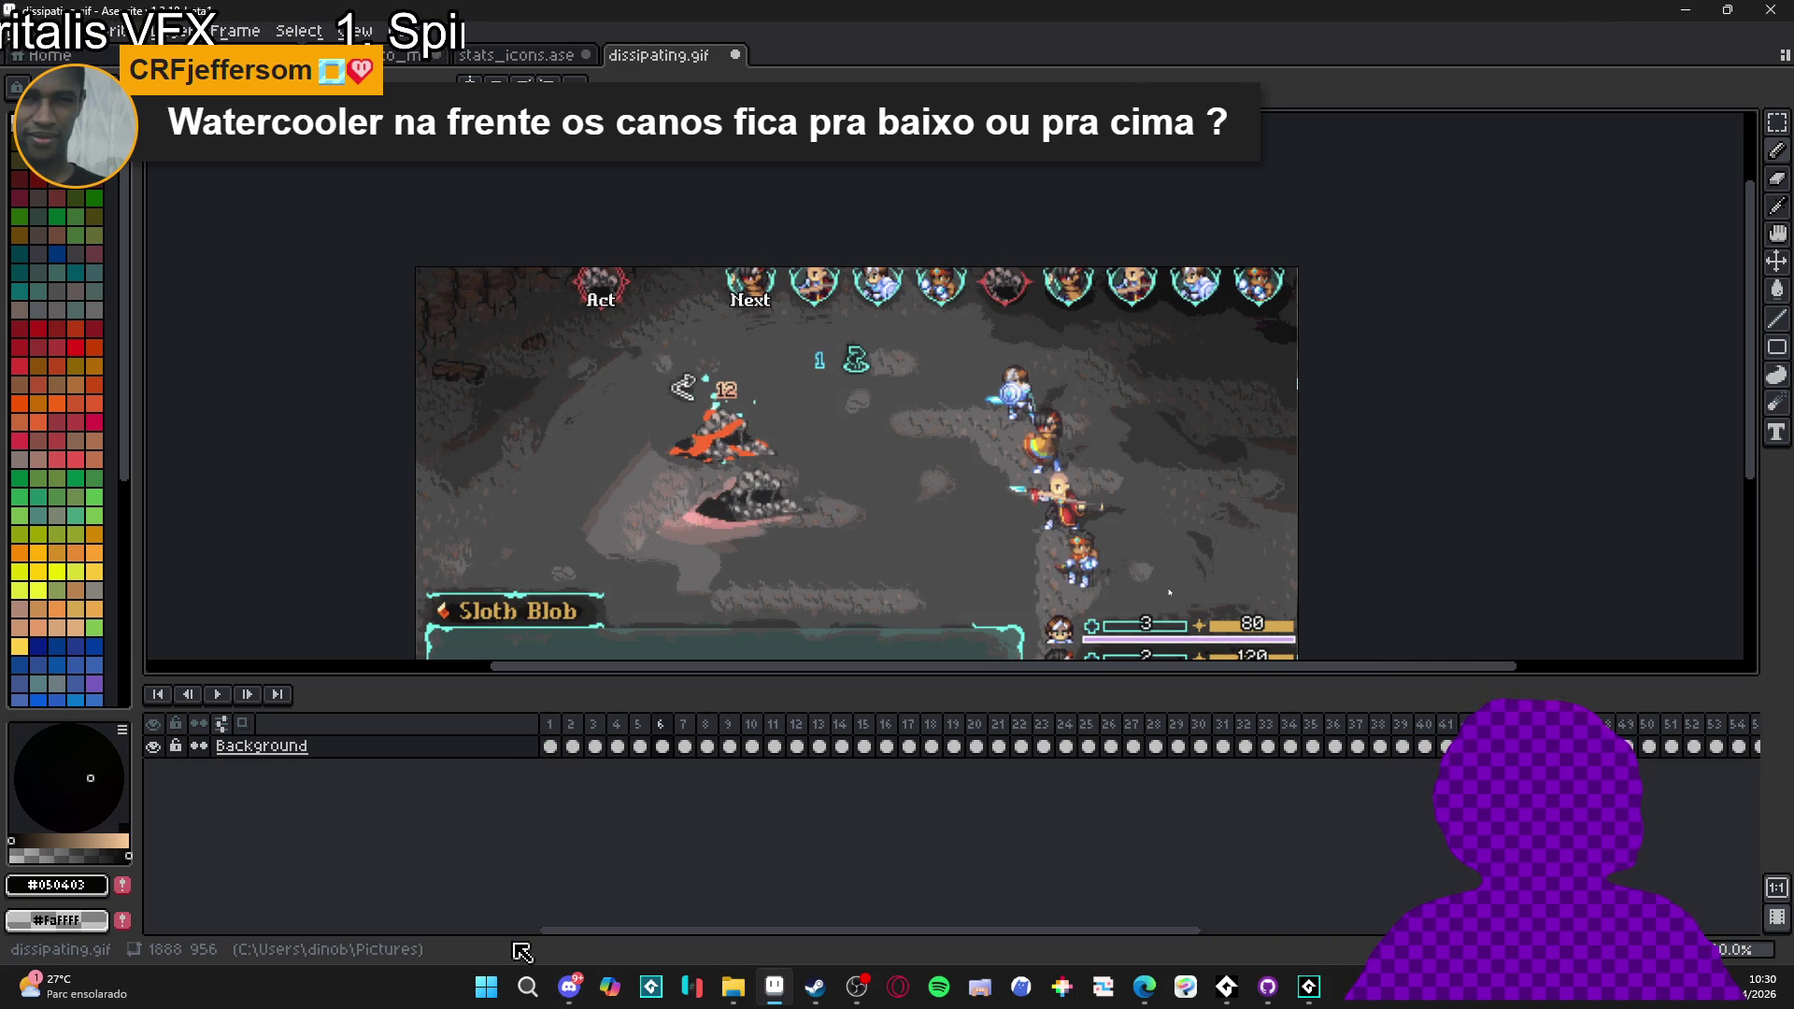
pyautogui.click(560, 746)
pyautogui.press('Return')
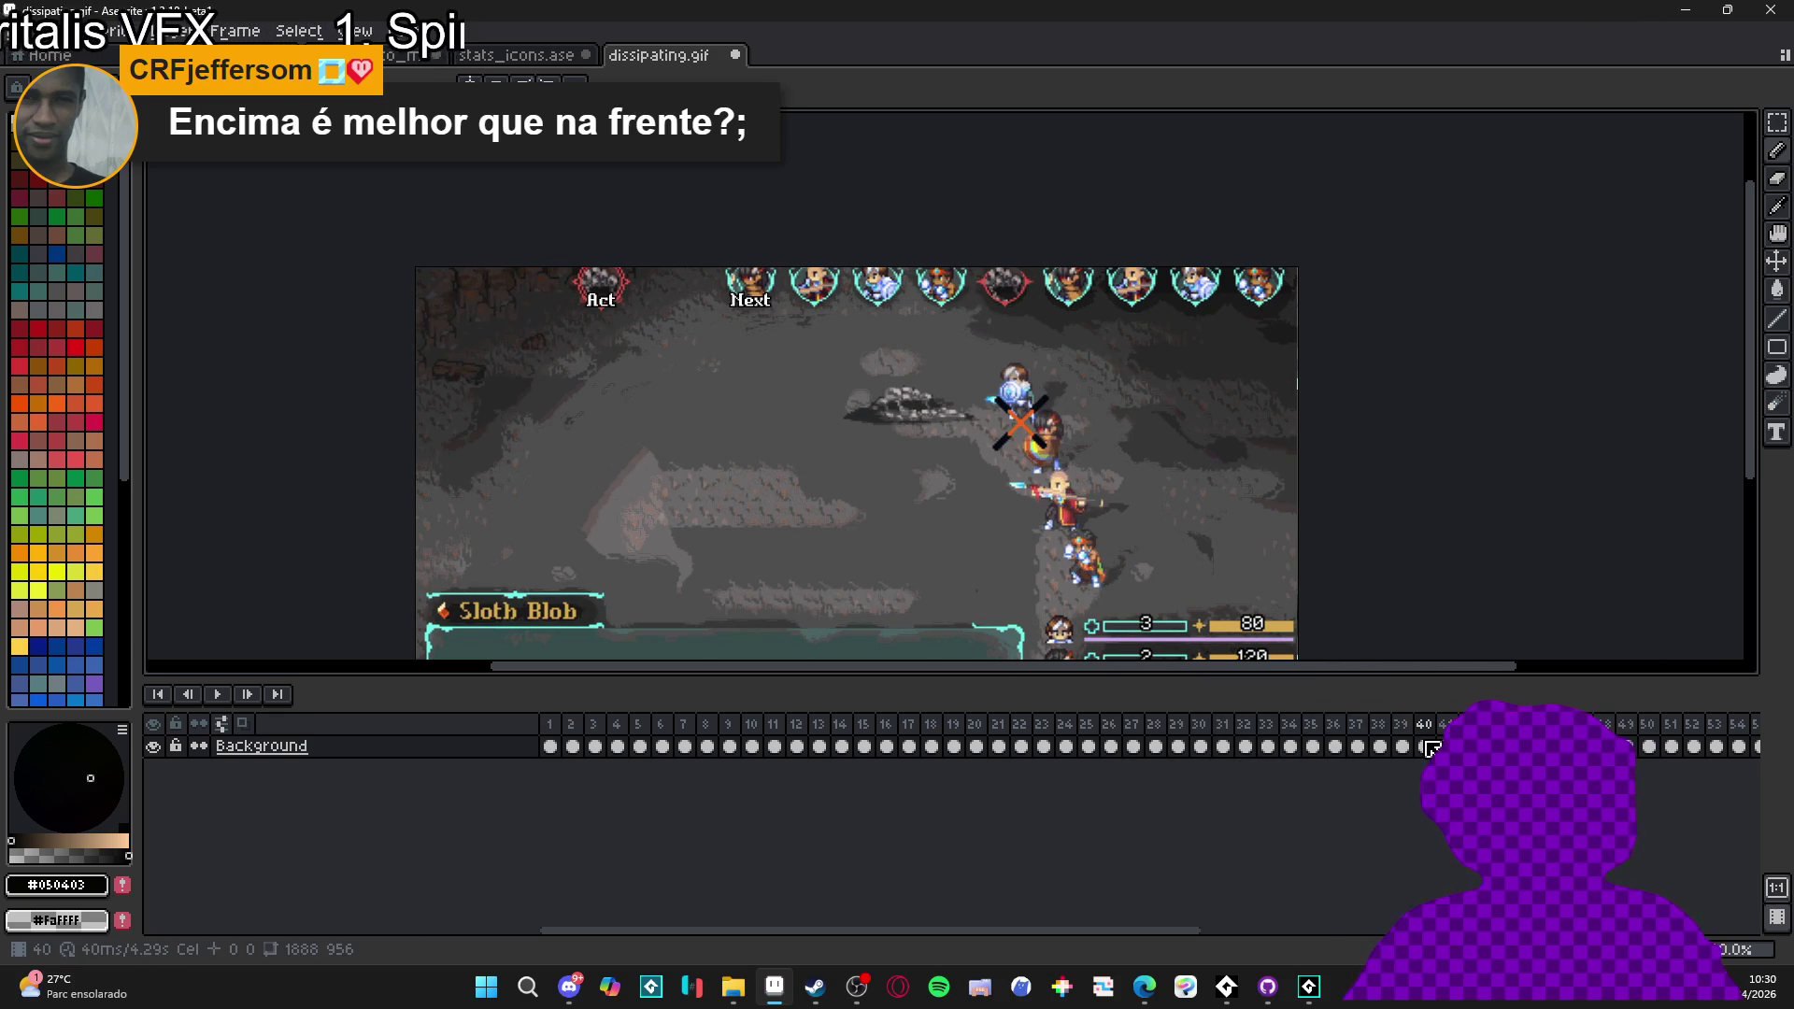
# - Delete frames 40 through the last, removing the trailing white and editor-screen captures
pyautogui.moveTo(1424, 745); pyautogui.dragTo(1750, 746)
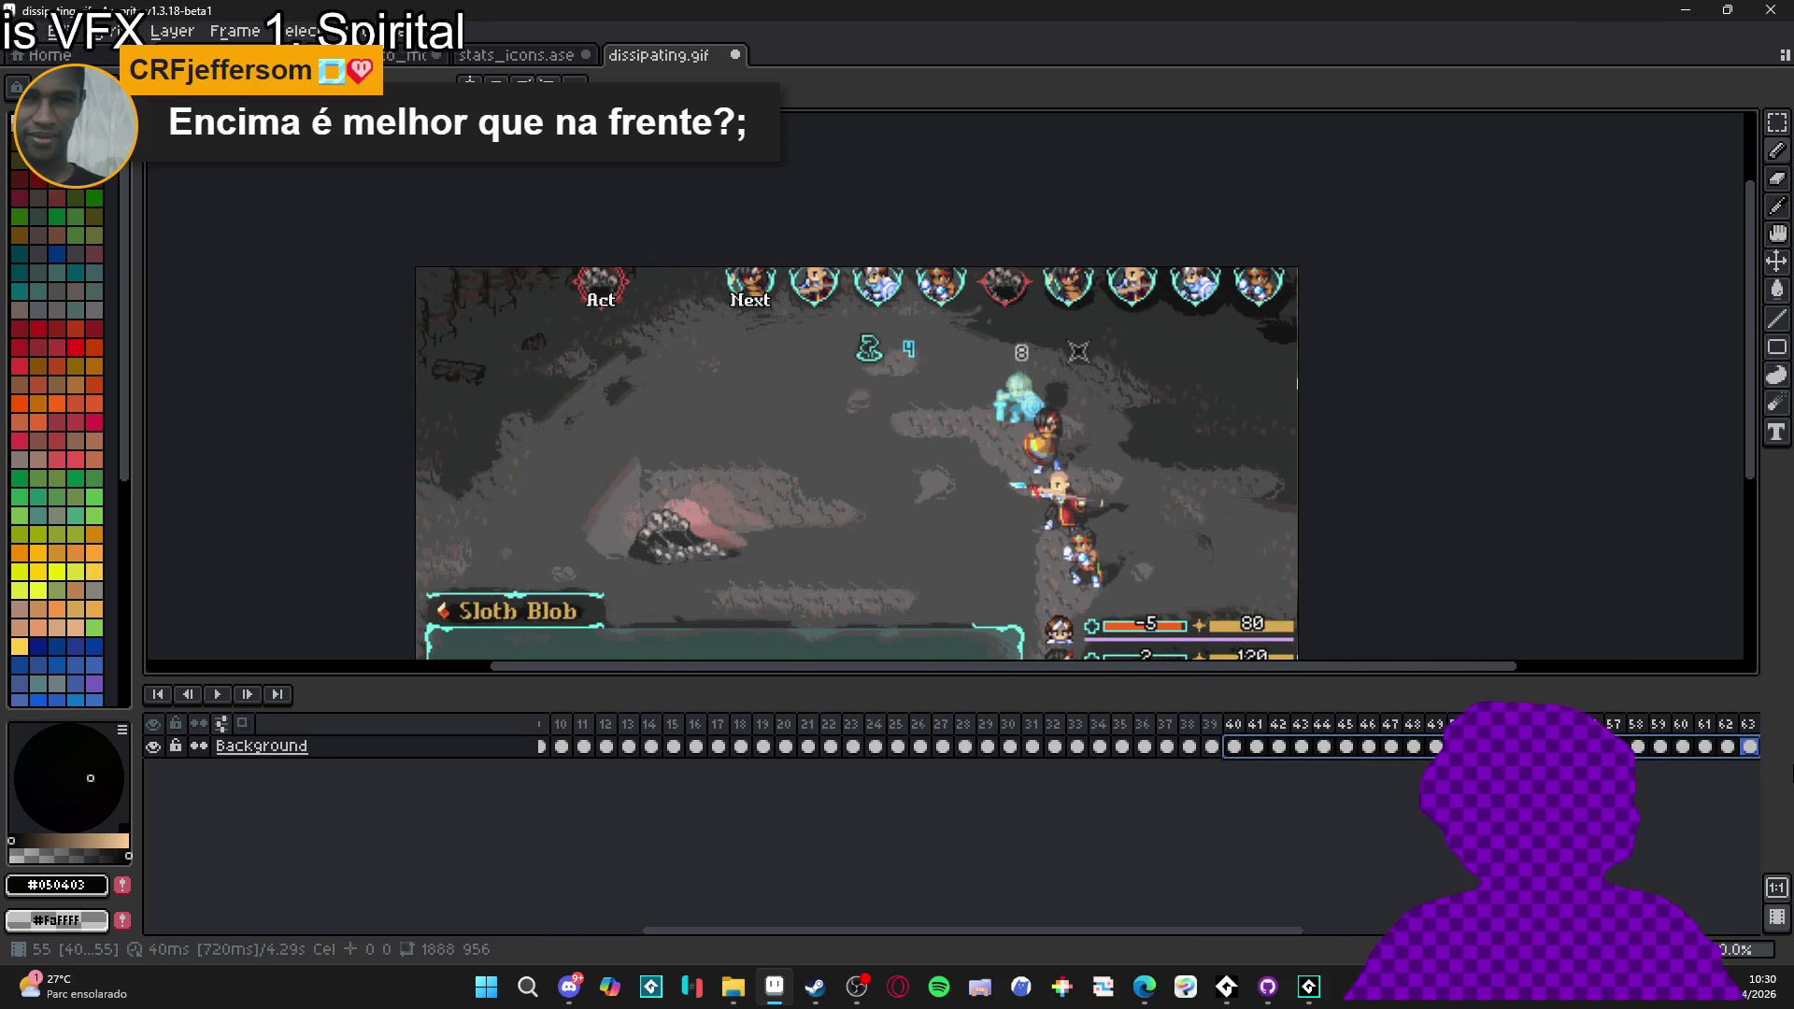
pyautogui.press('Delete')
pyautogui.click(1235, 727)
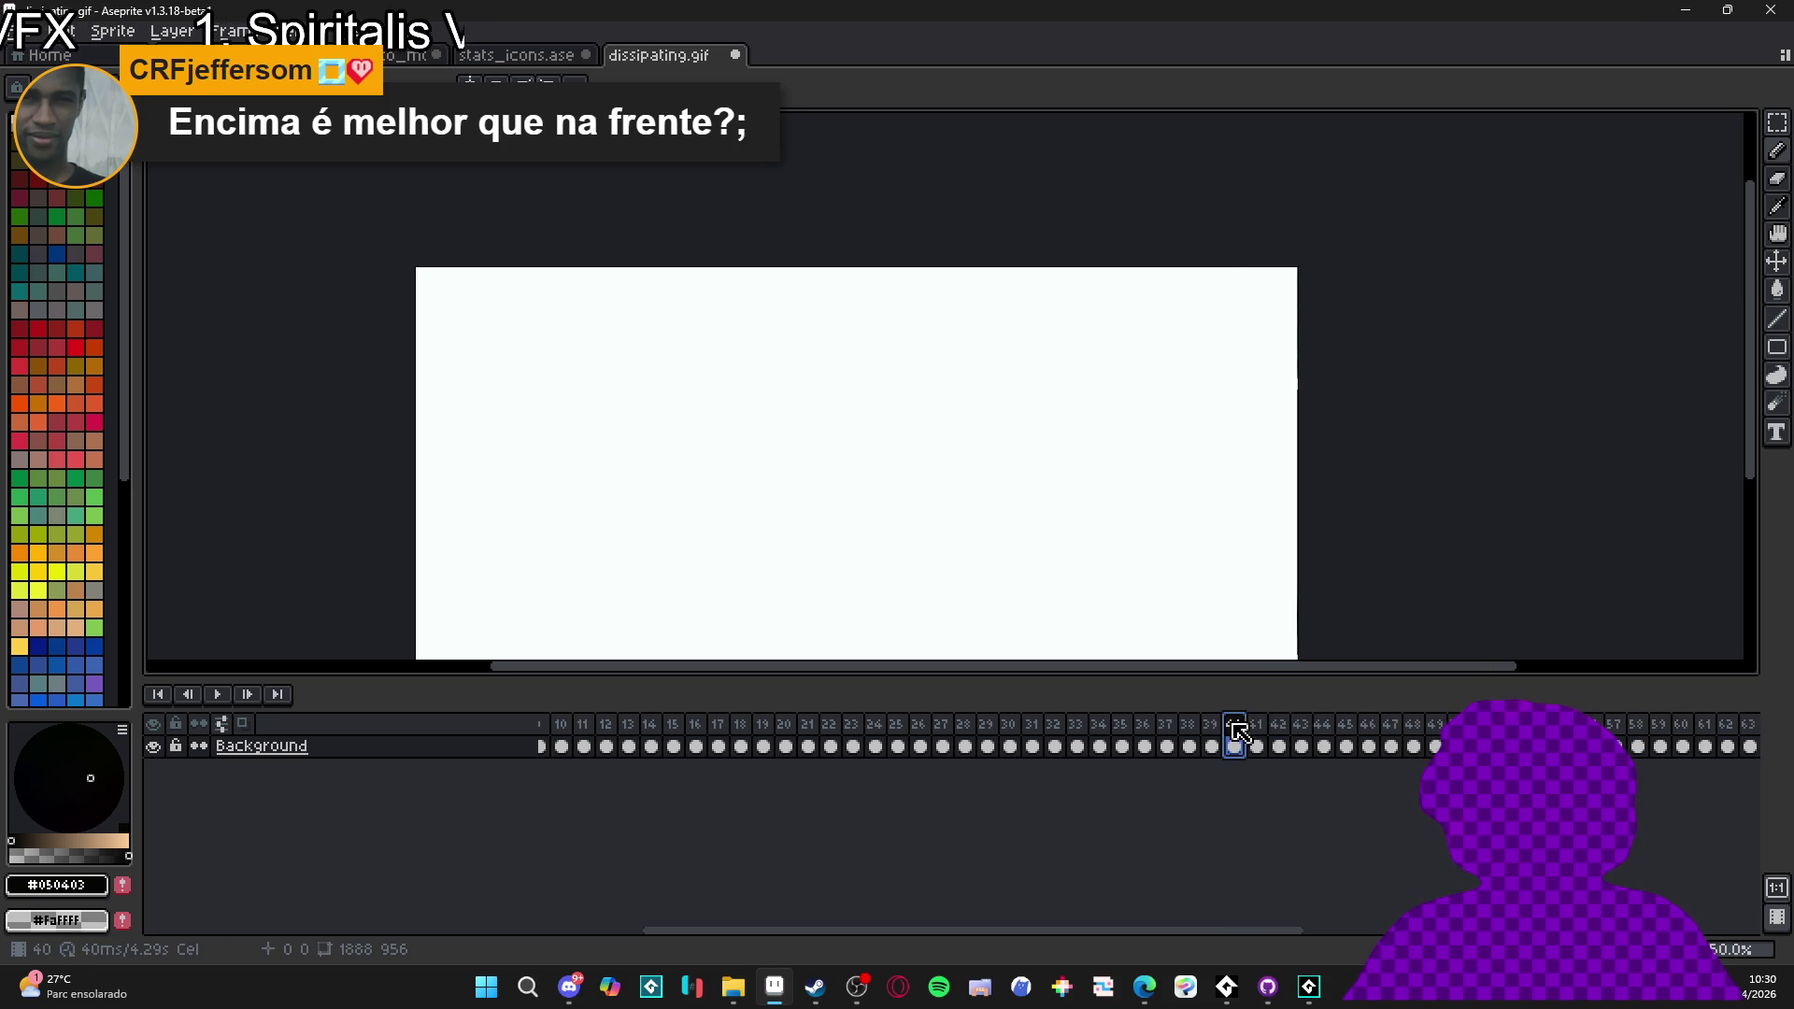
pyautogui.moveTo(1249, 733); pyautogui.dragTo(1750, 746)
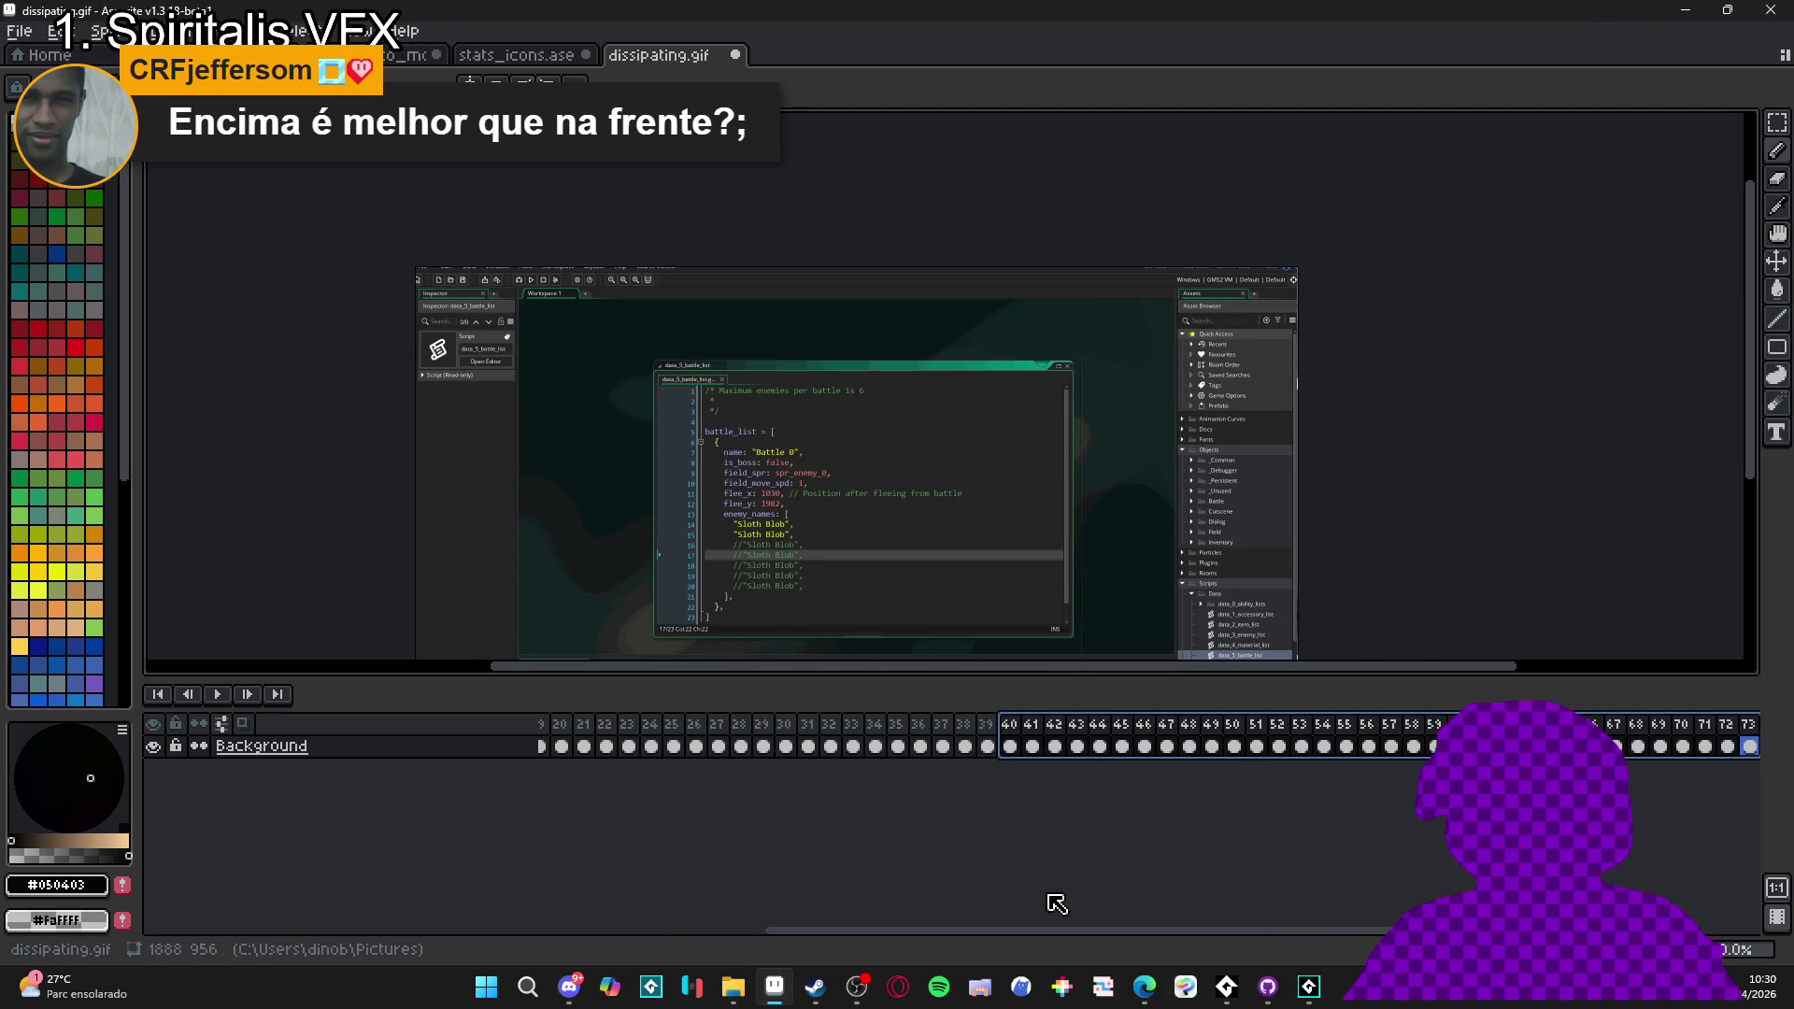
pyautogui.hotkey('alt', 'c')
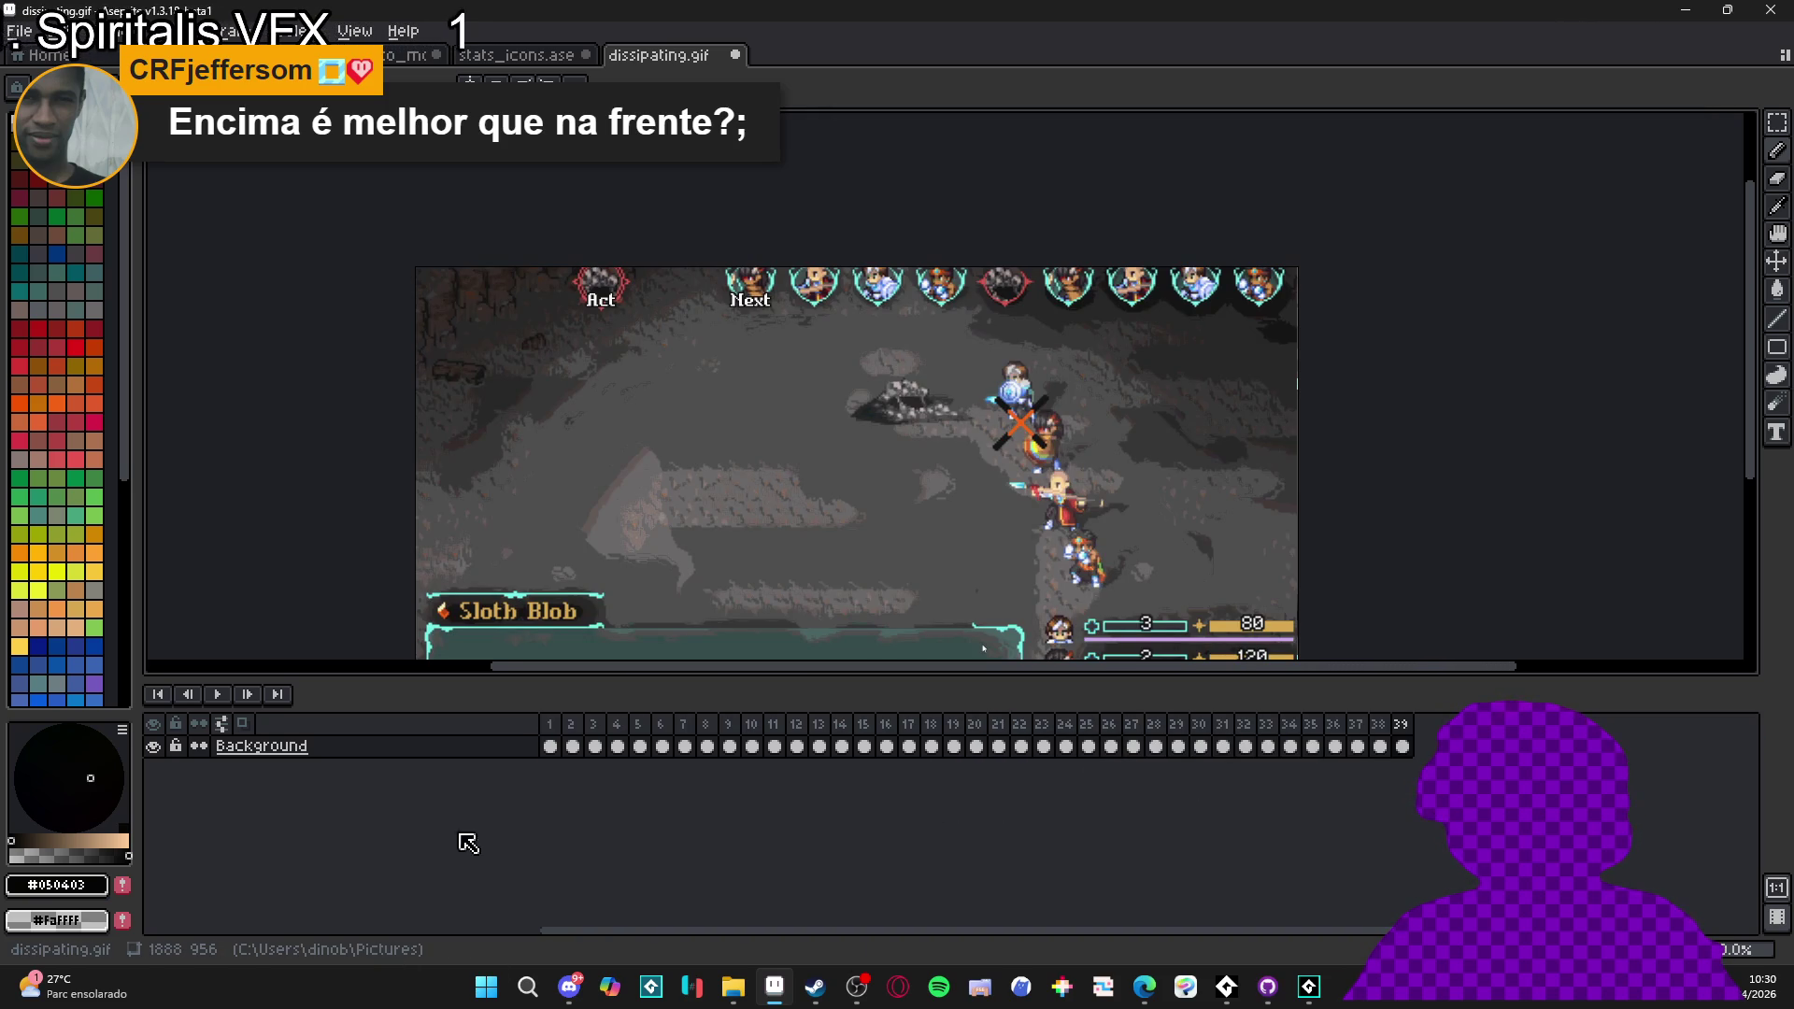
pyautogui.click(214, 696)
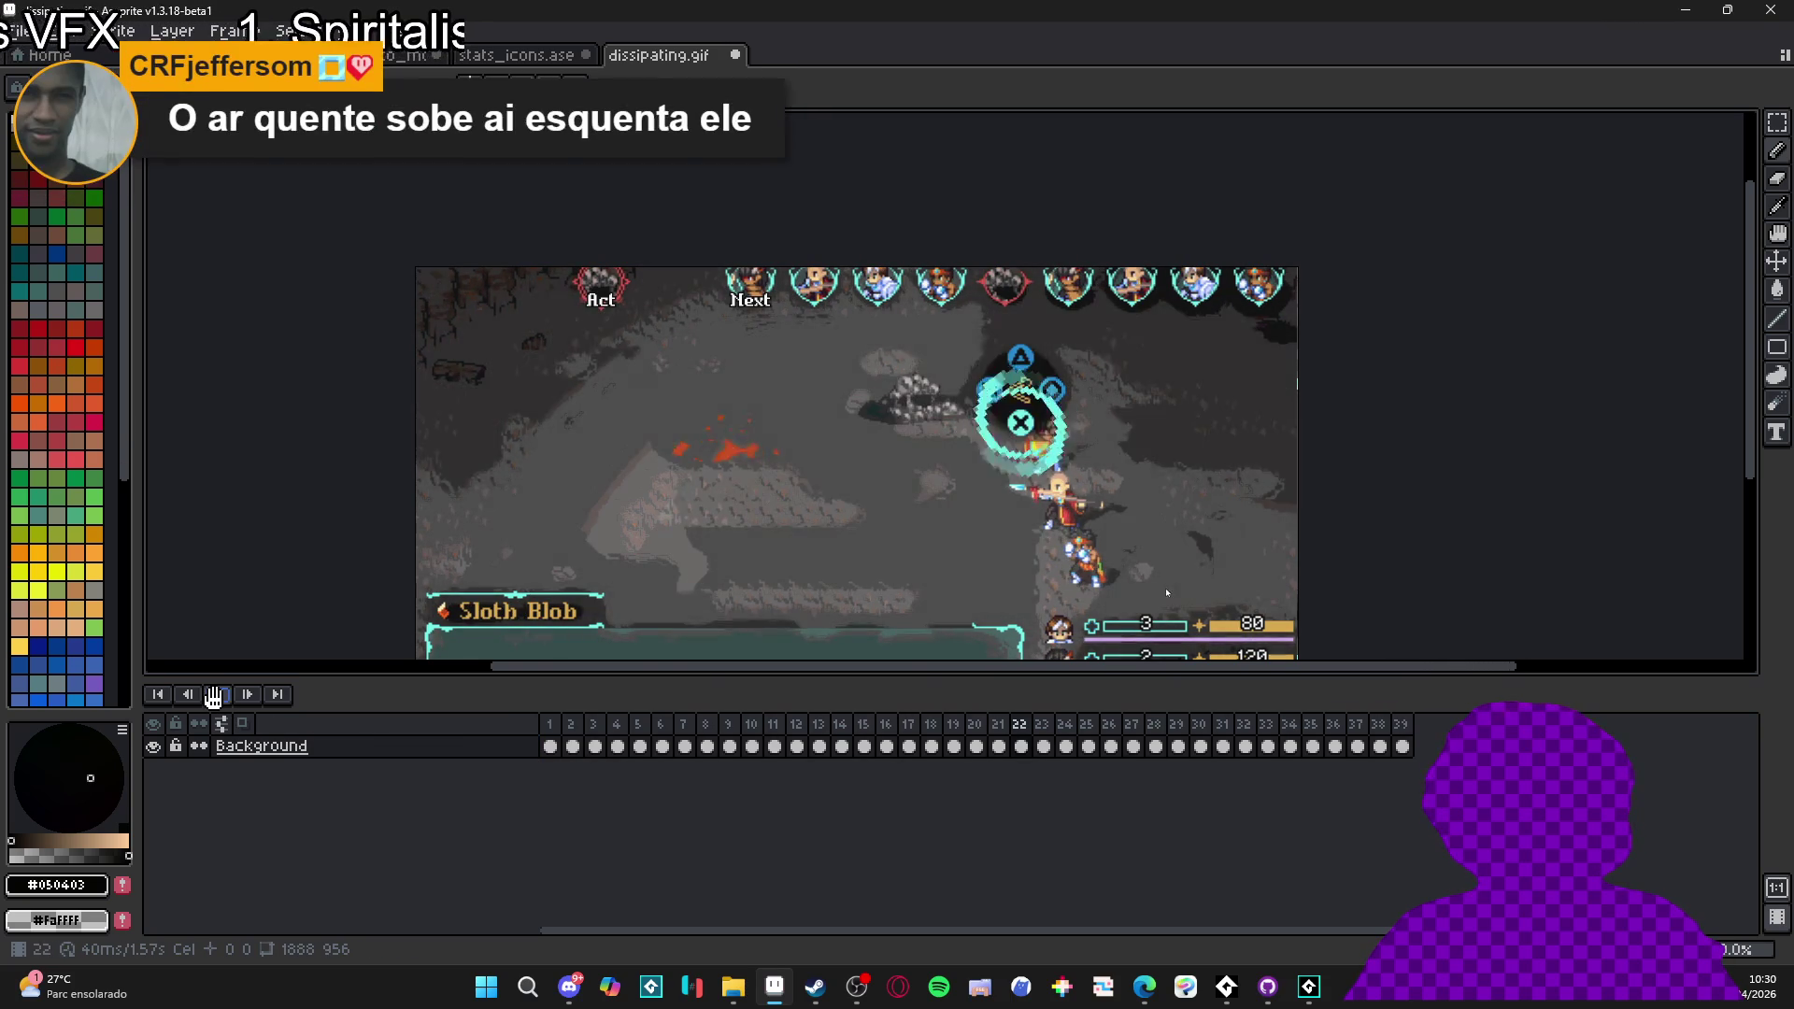
pyautogui.click(214, 696)
pyautogui.click(214, 696)
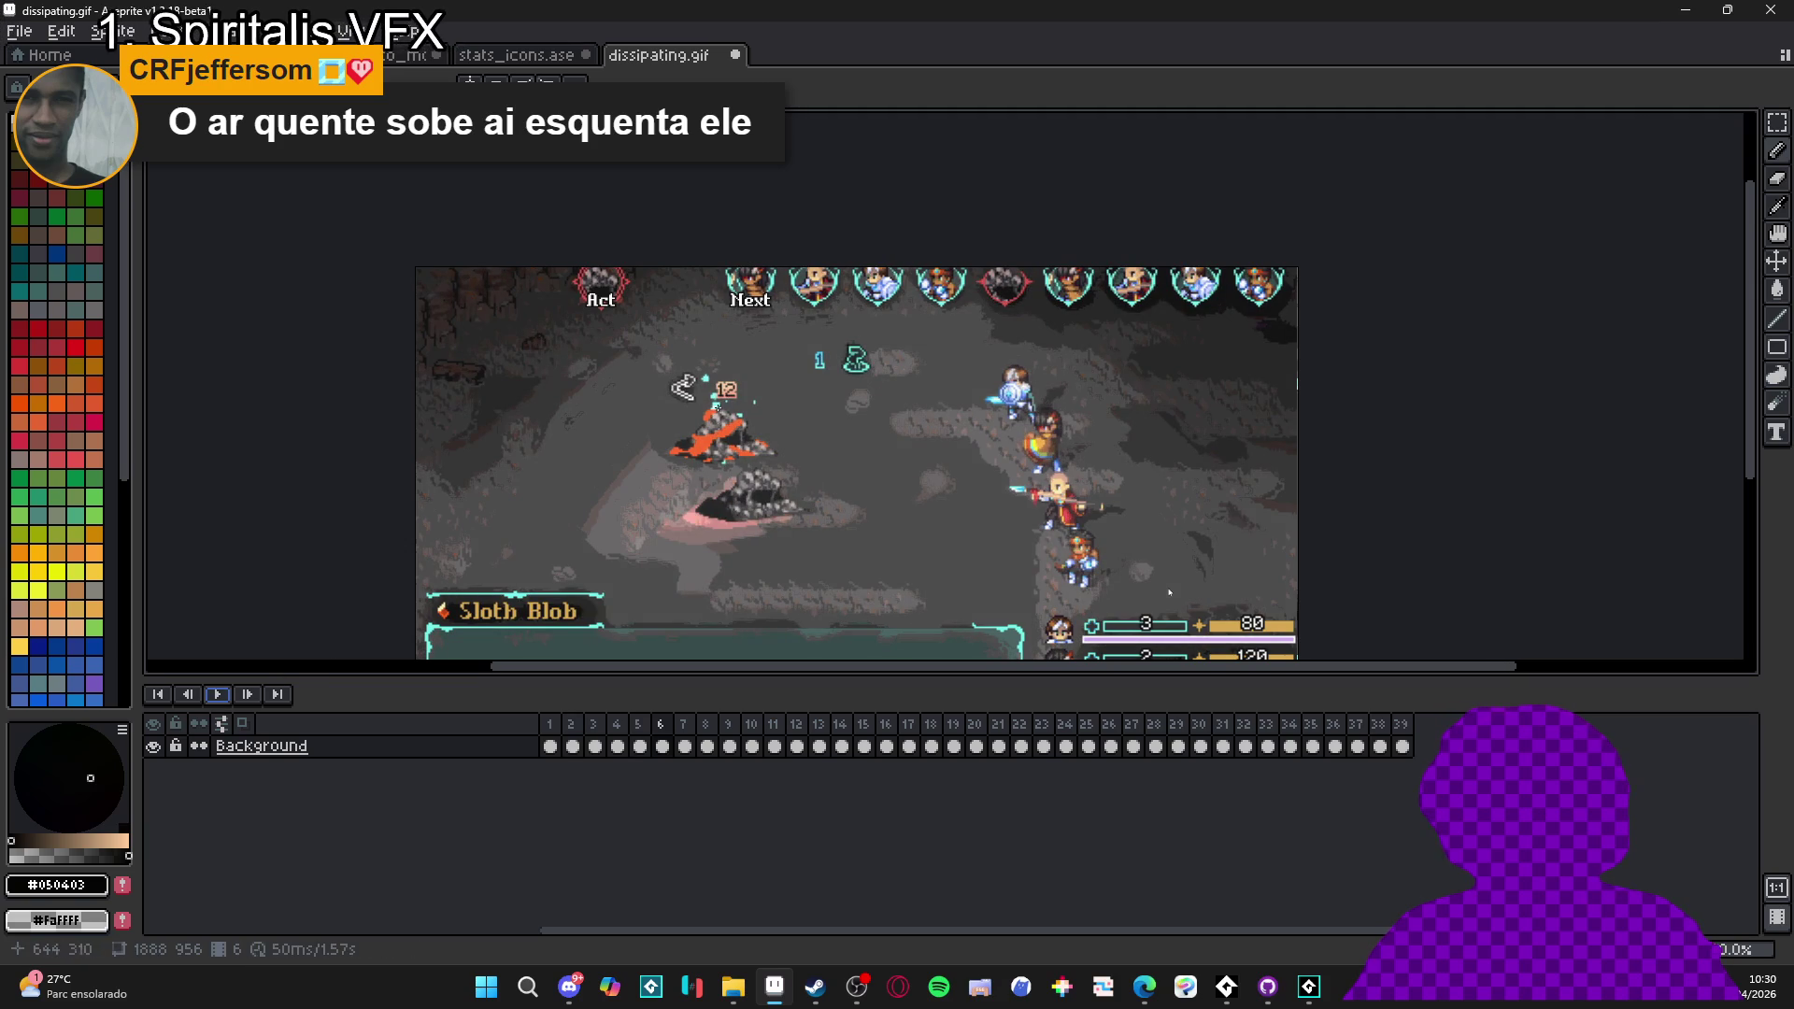
pyautogui.click(220, 696)
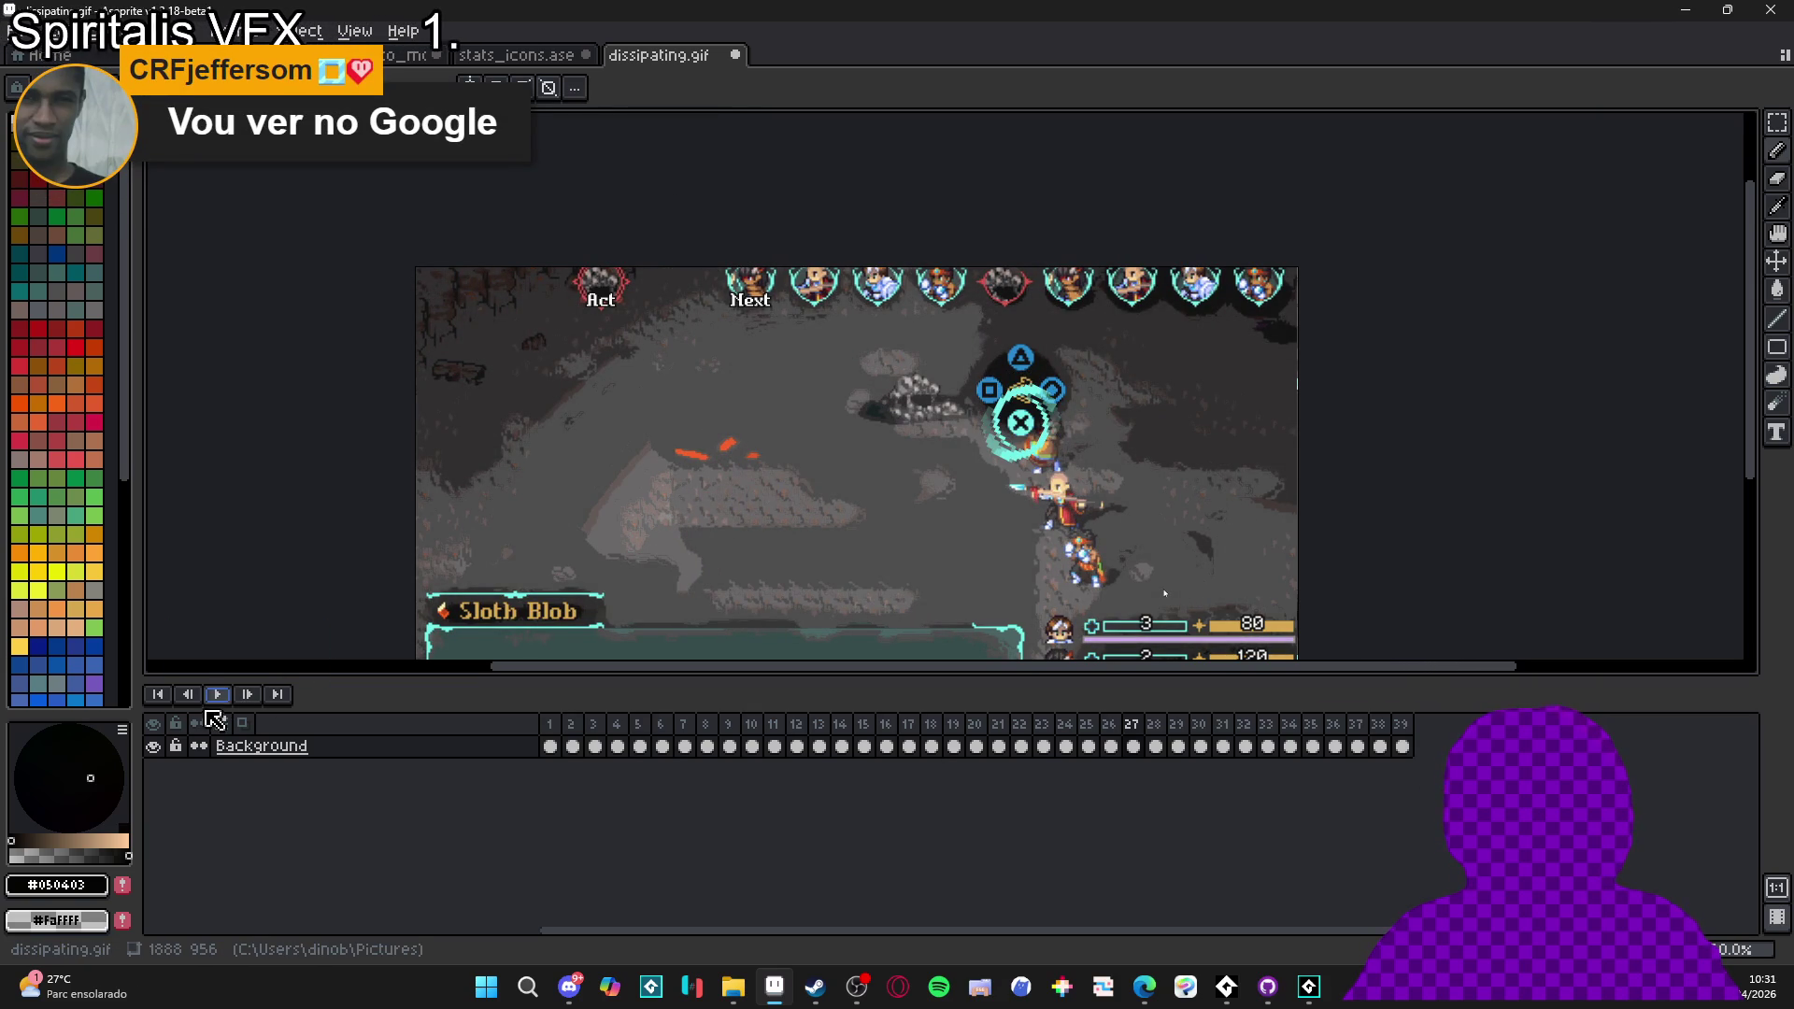
pyautogui.click(551, 748)
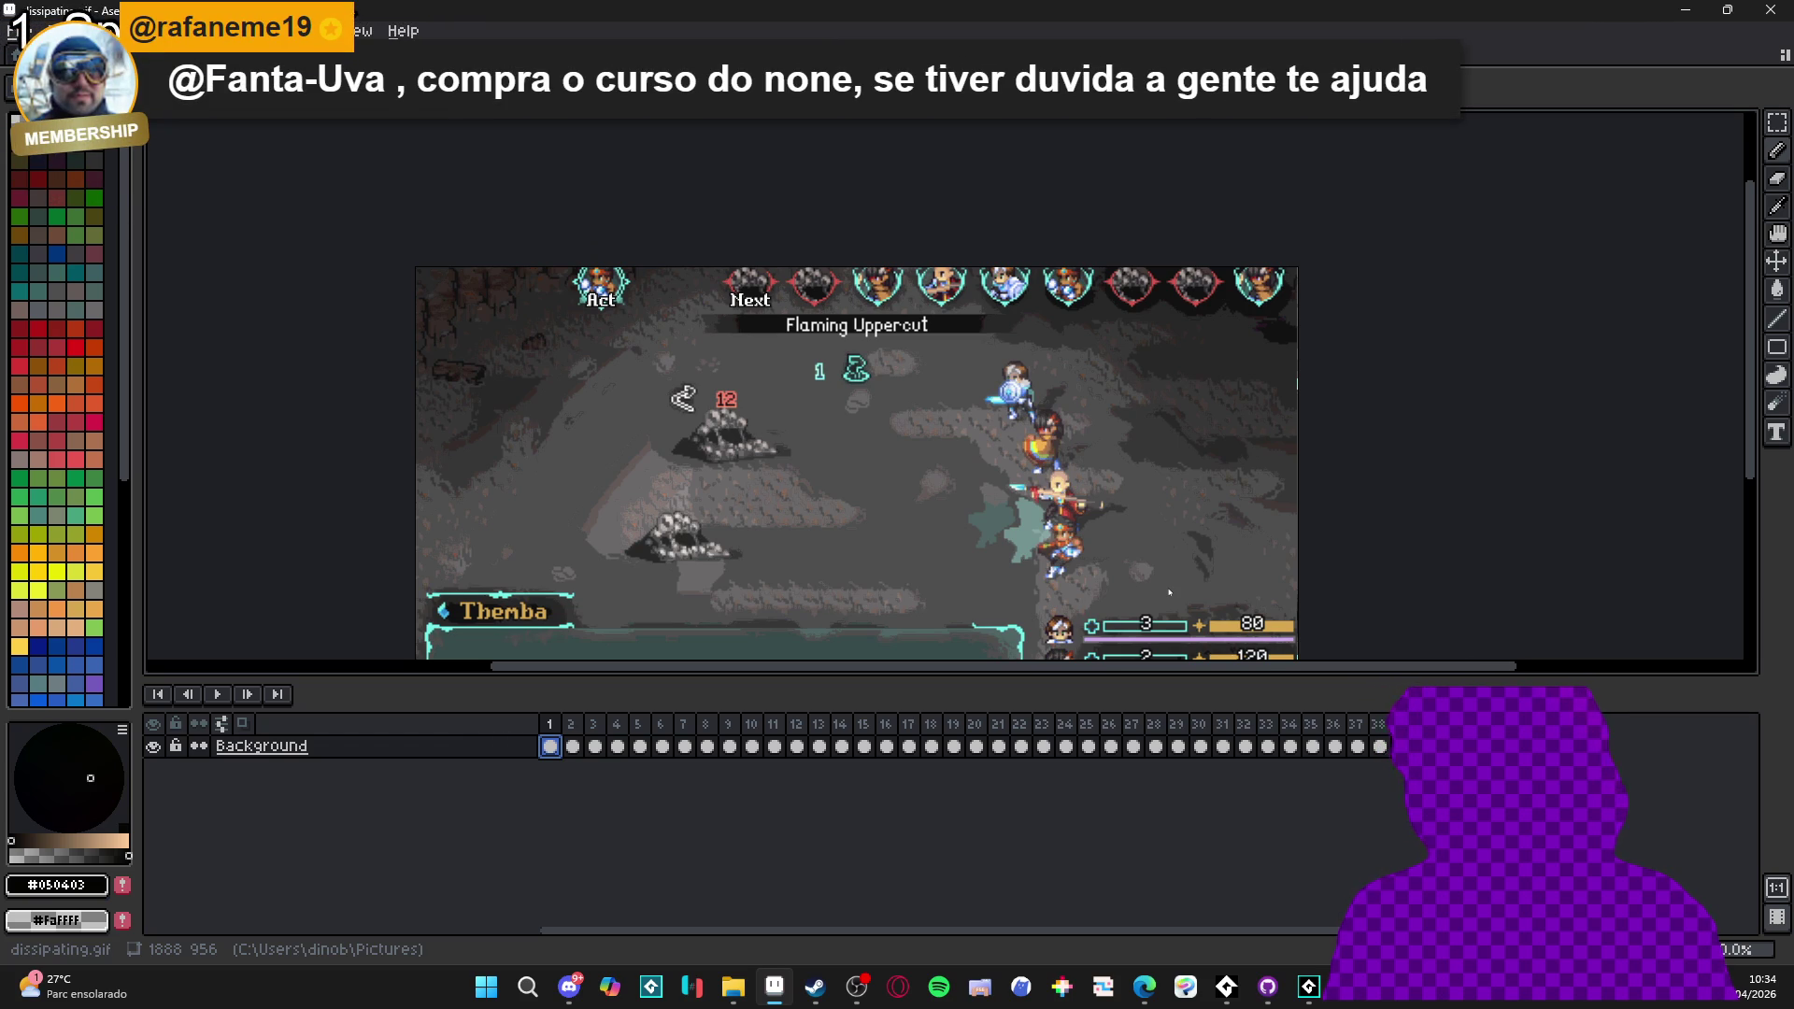
# - Give the canvas more vertical room, play the animation, then stop and step to frame 6
pyautogui.moveTo(580, 480)
pyautogui.mouseDown()
pyautogui.moveTo(609, 392)
pyautogui.moveTo(581, 386)
pyautogui.mouseUp()
pyautogui.moveTo(635, 681); pyautogui.dragTo(607, 845)
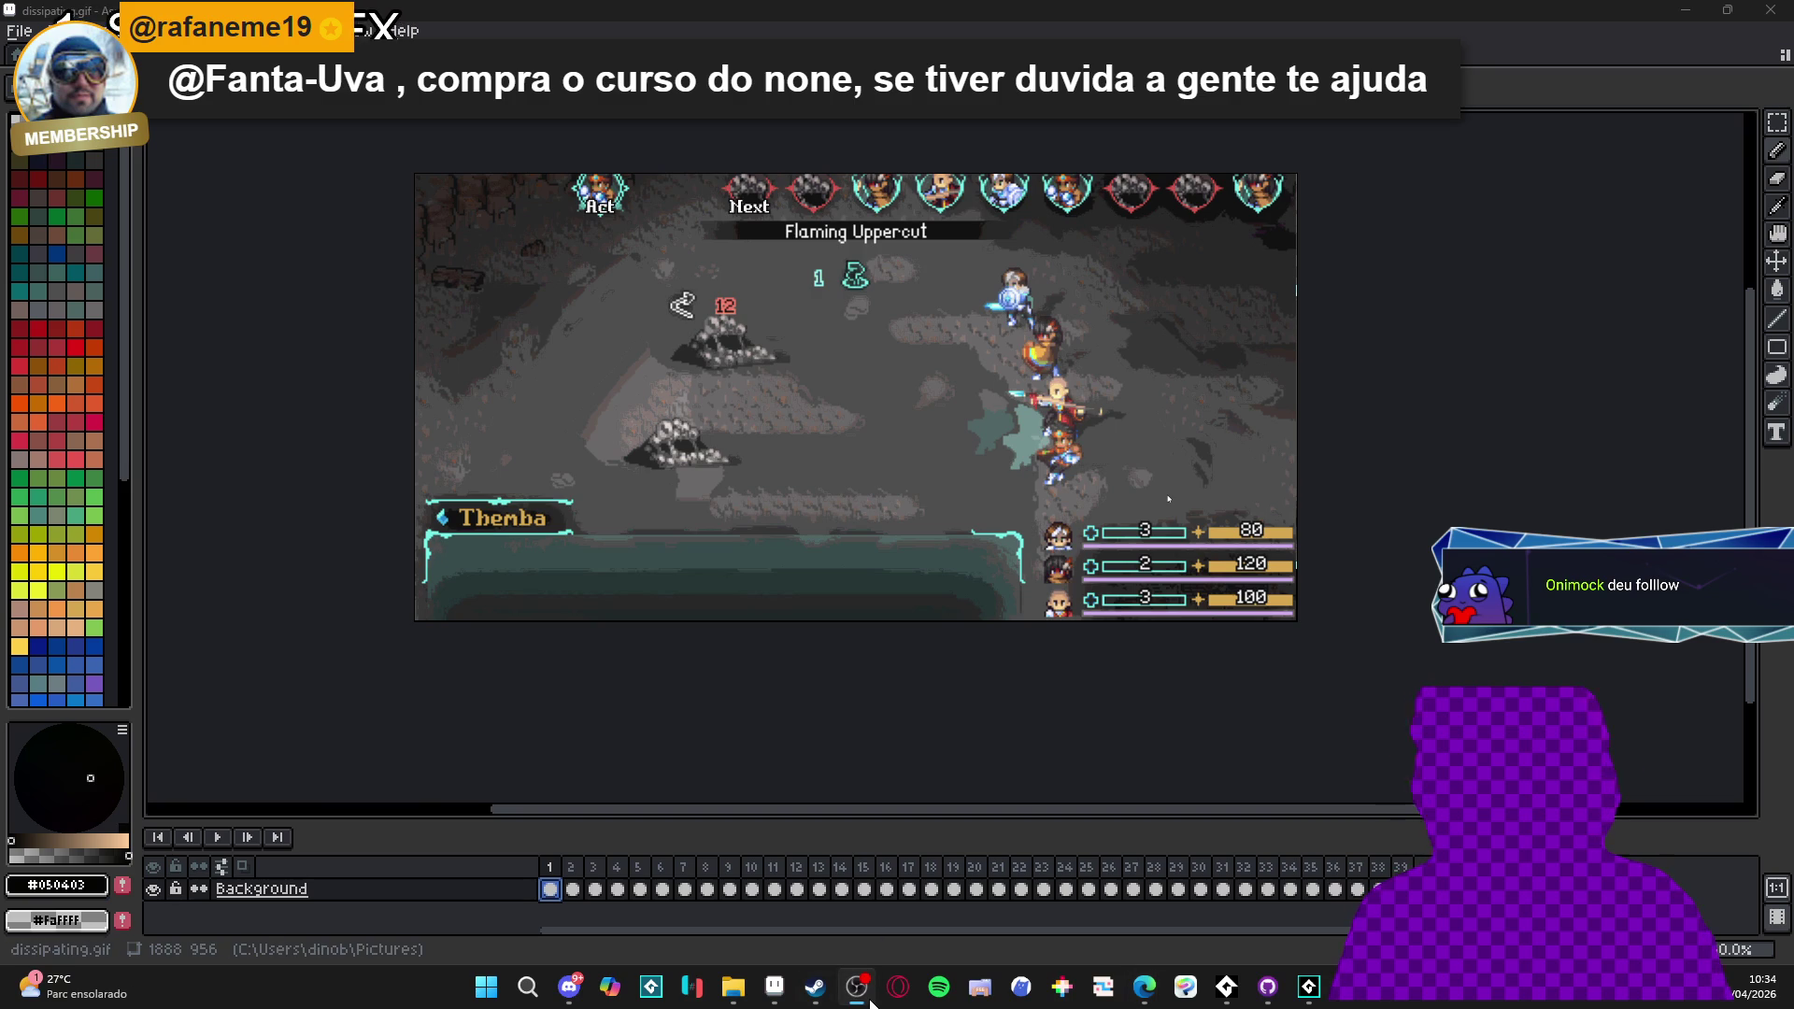
pyautogui.moveTo(1023, 538); pyautogui.dragTo(1035, 577)
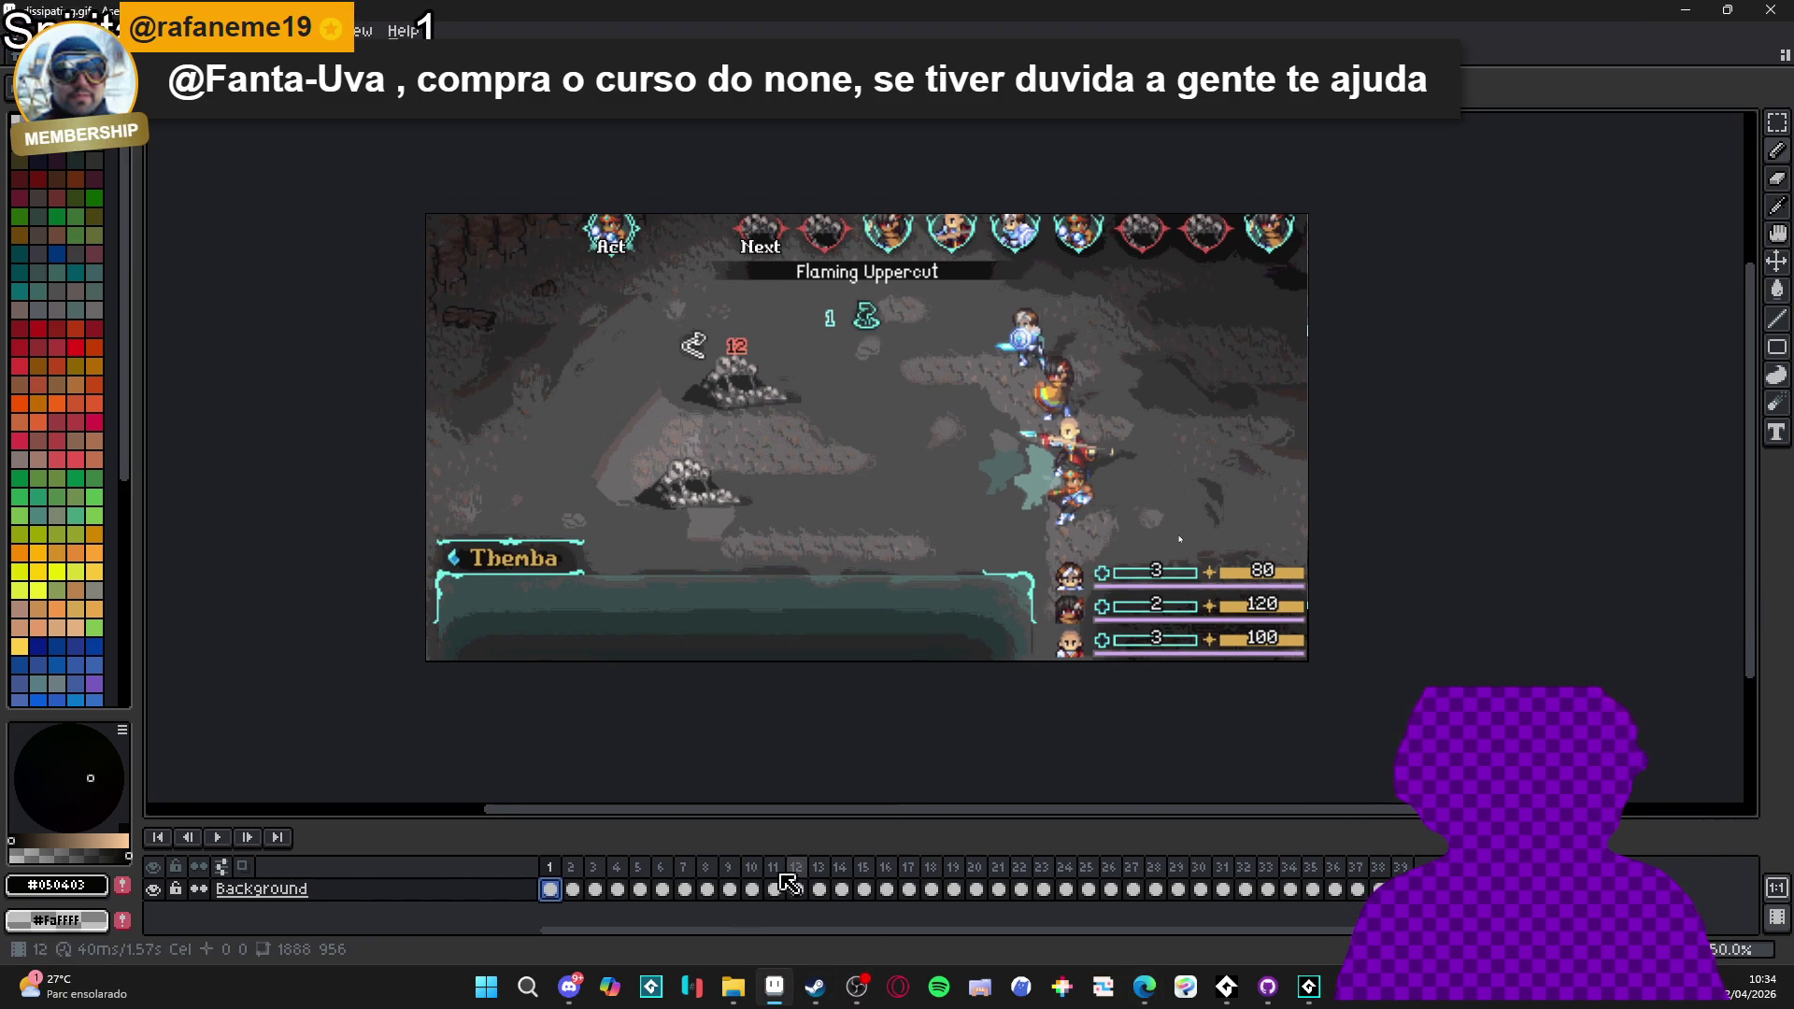
pyautogui.click(211, 836)
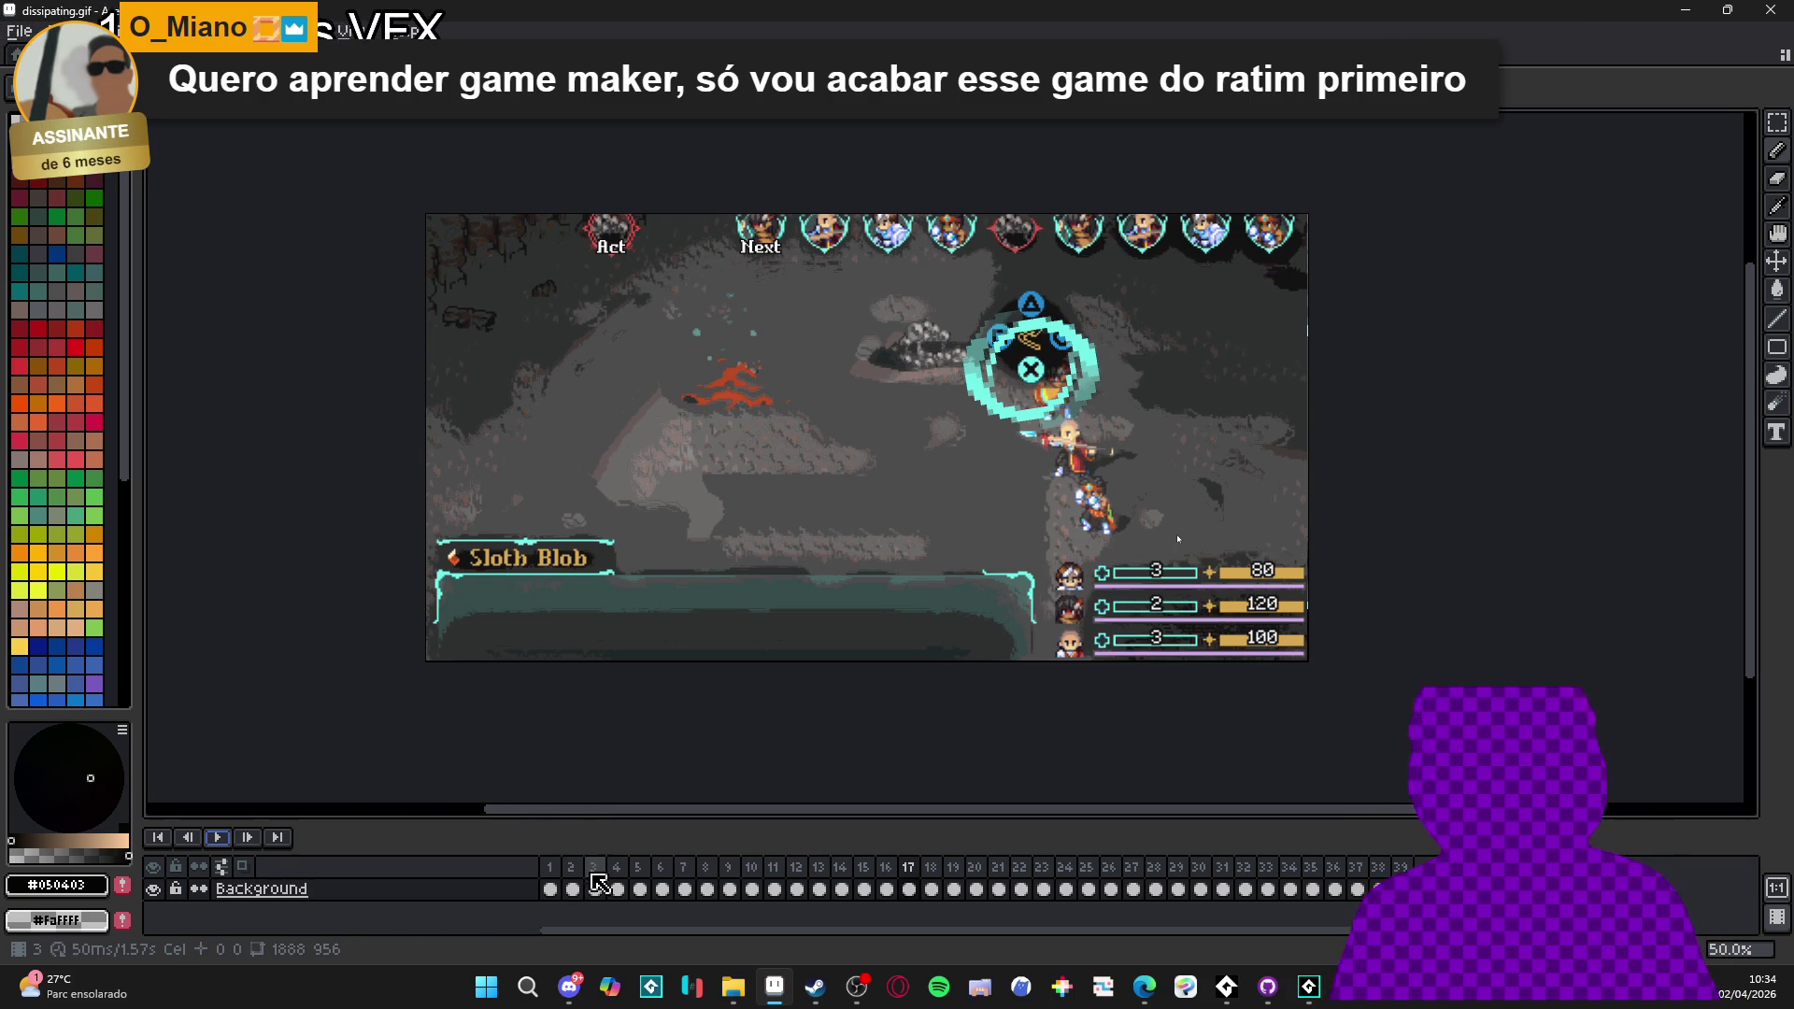
pyautogui.click(565, 887)
pyautogui.press('Right')
pyautogui.press('Right')
pyautogui.press('Right')
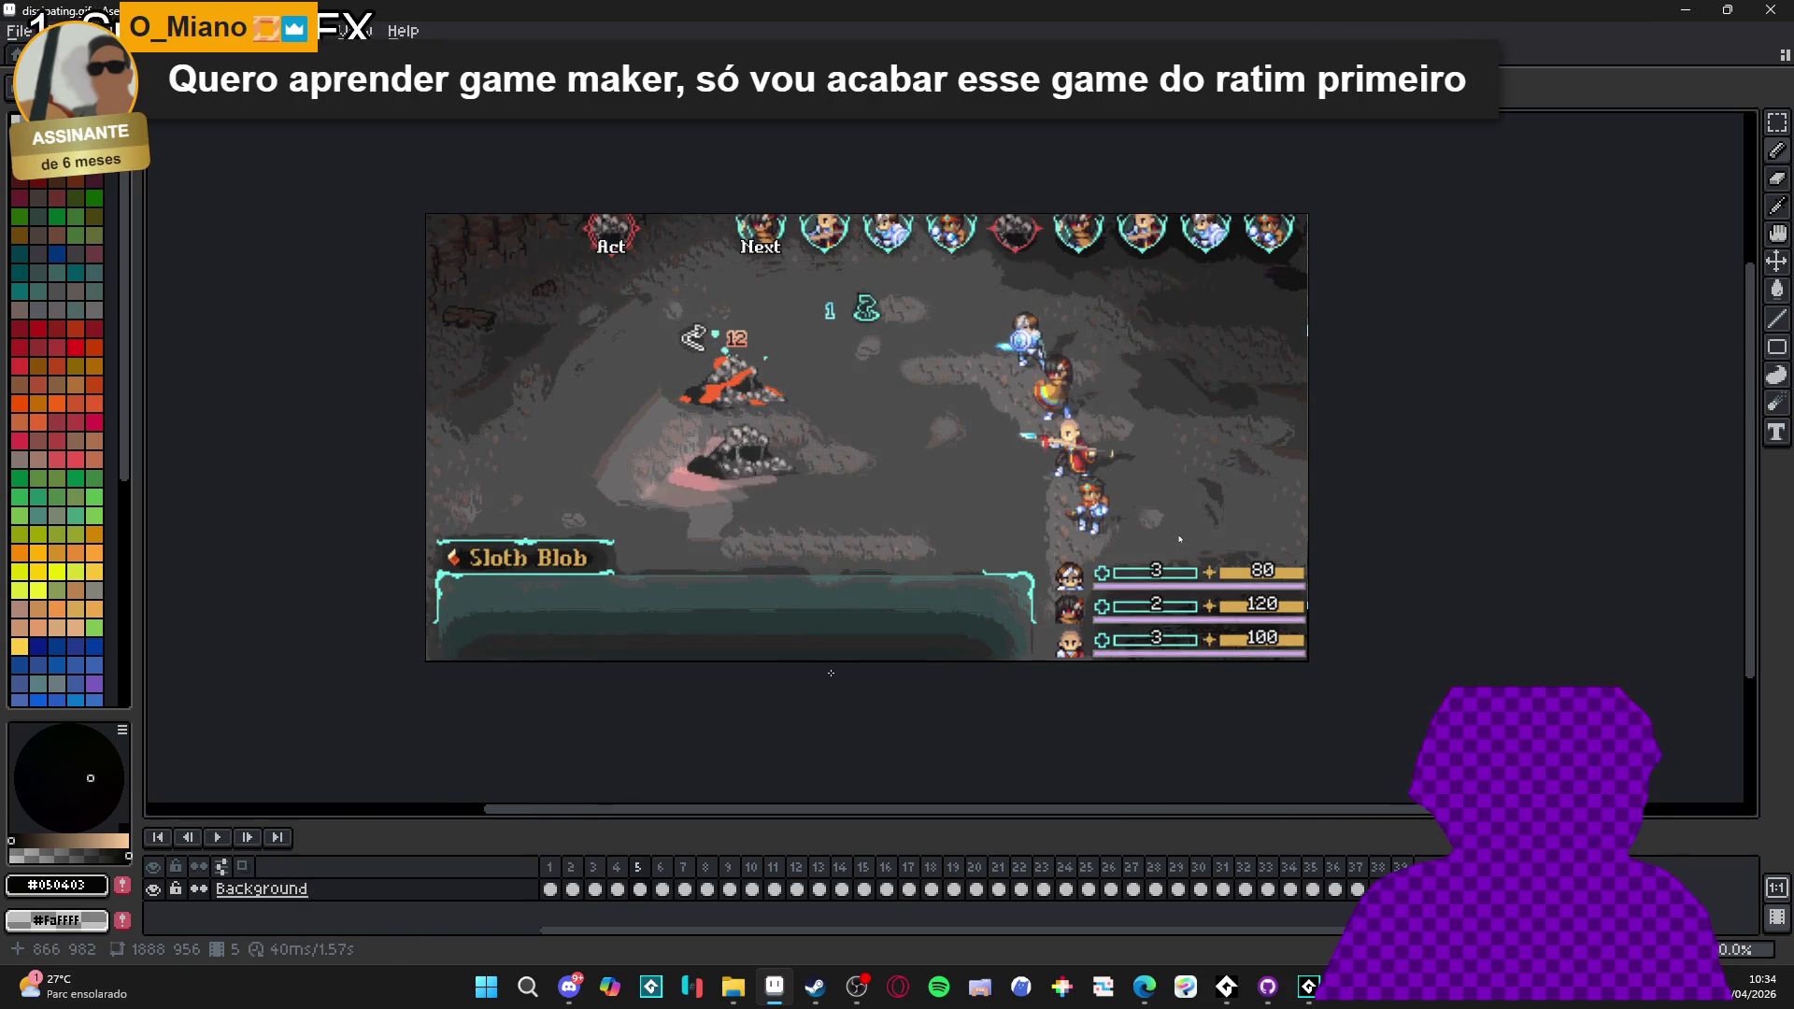
# - Zoom in on the 12 damage number and rock on frame 6, ready for rectangular selection
pyautogui.scroll(6, 790, 371)
pyautogui.scroll(-3, 774, 396)
pyautogui.scroll(6, 887, 501)
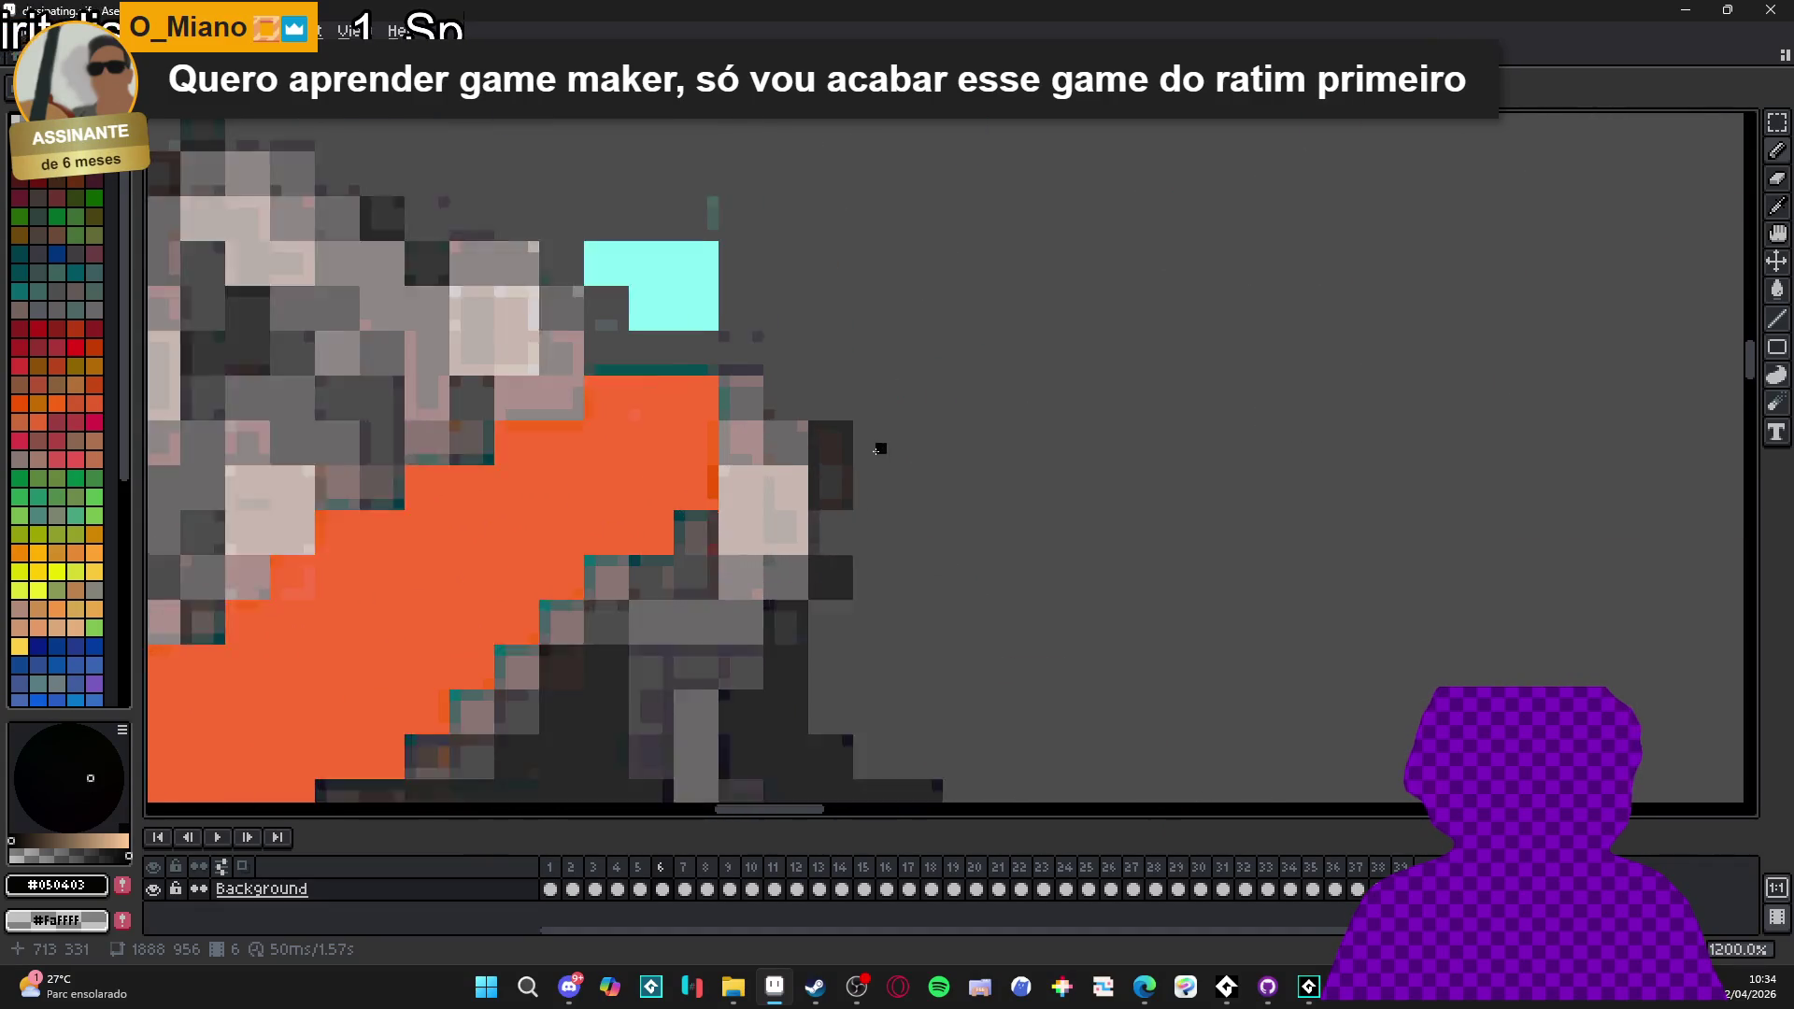
pyautogui.scroll(-3, 841, 501)
pyautogui.scroll(3, 837, 502)
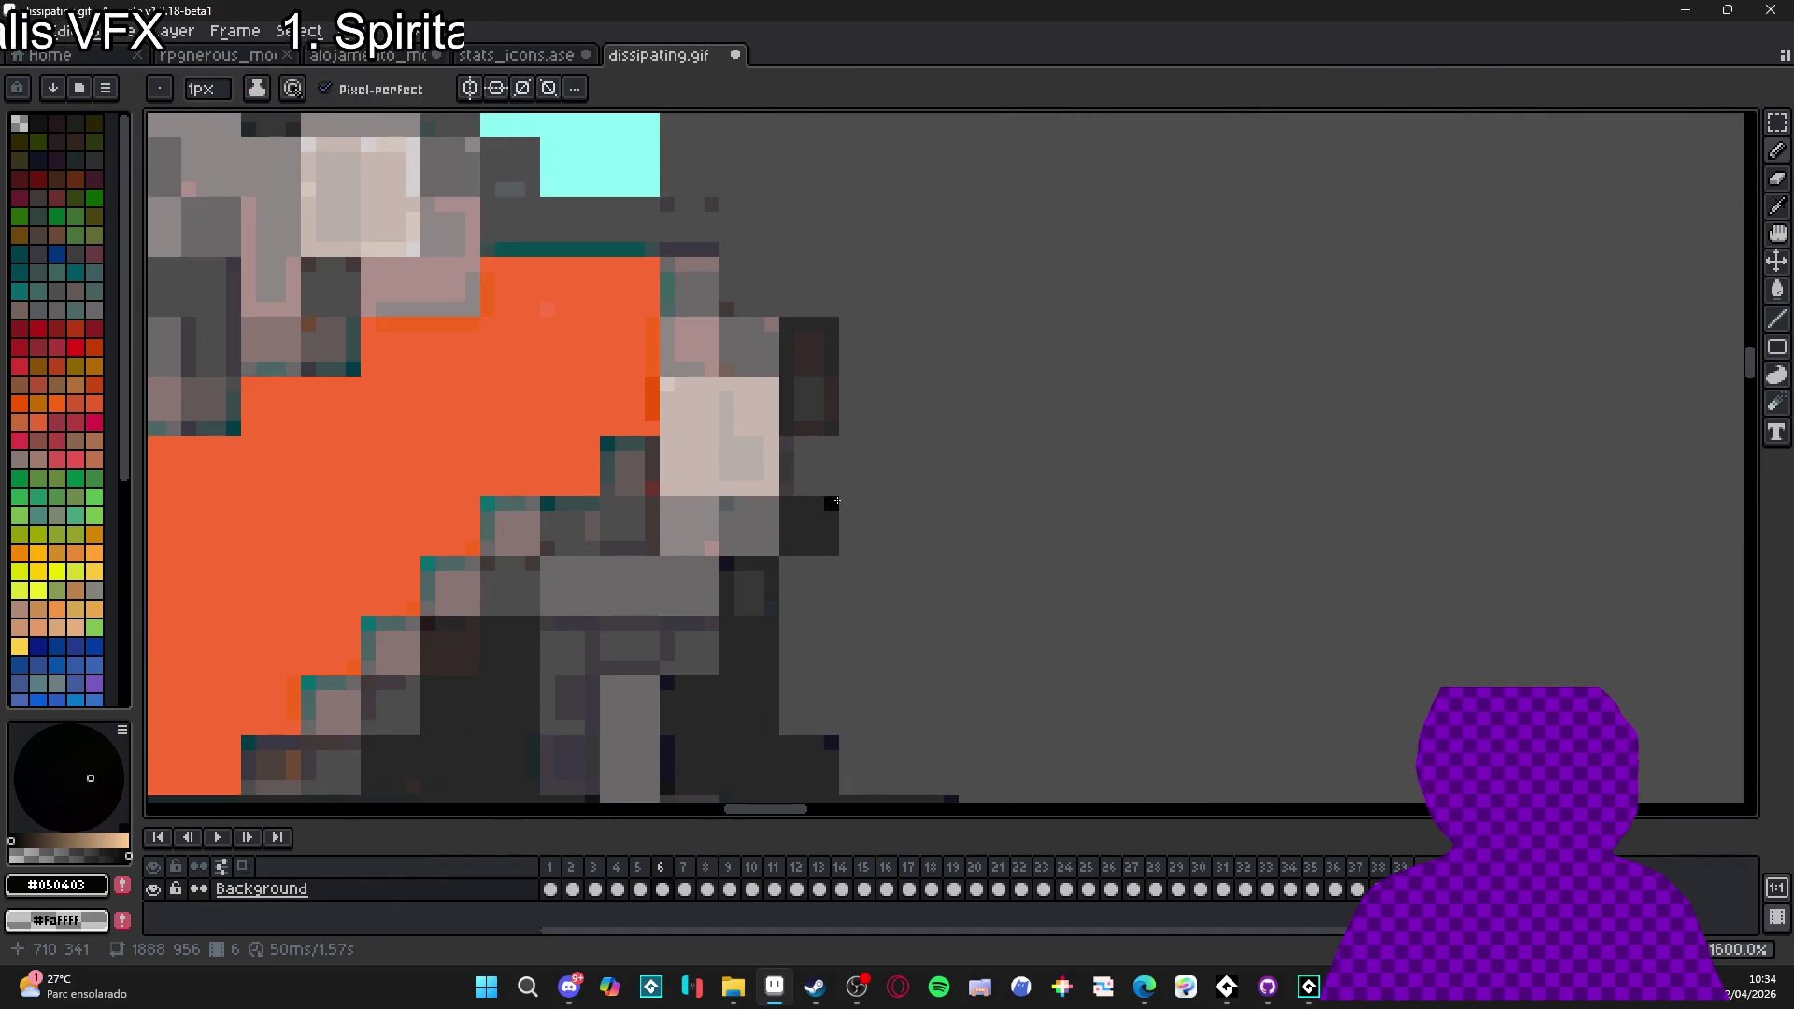
pyautogui.moveTo(836, 502); pyautogui.dragTo(793, 559)
pyautogui.scroll(-6, 799, 559)
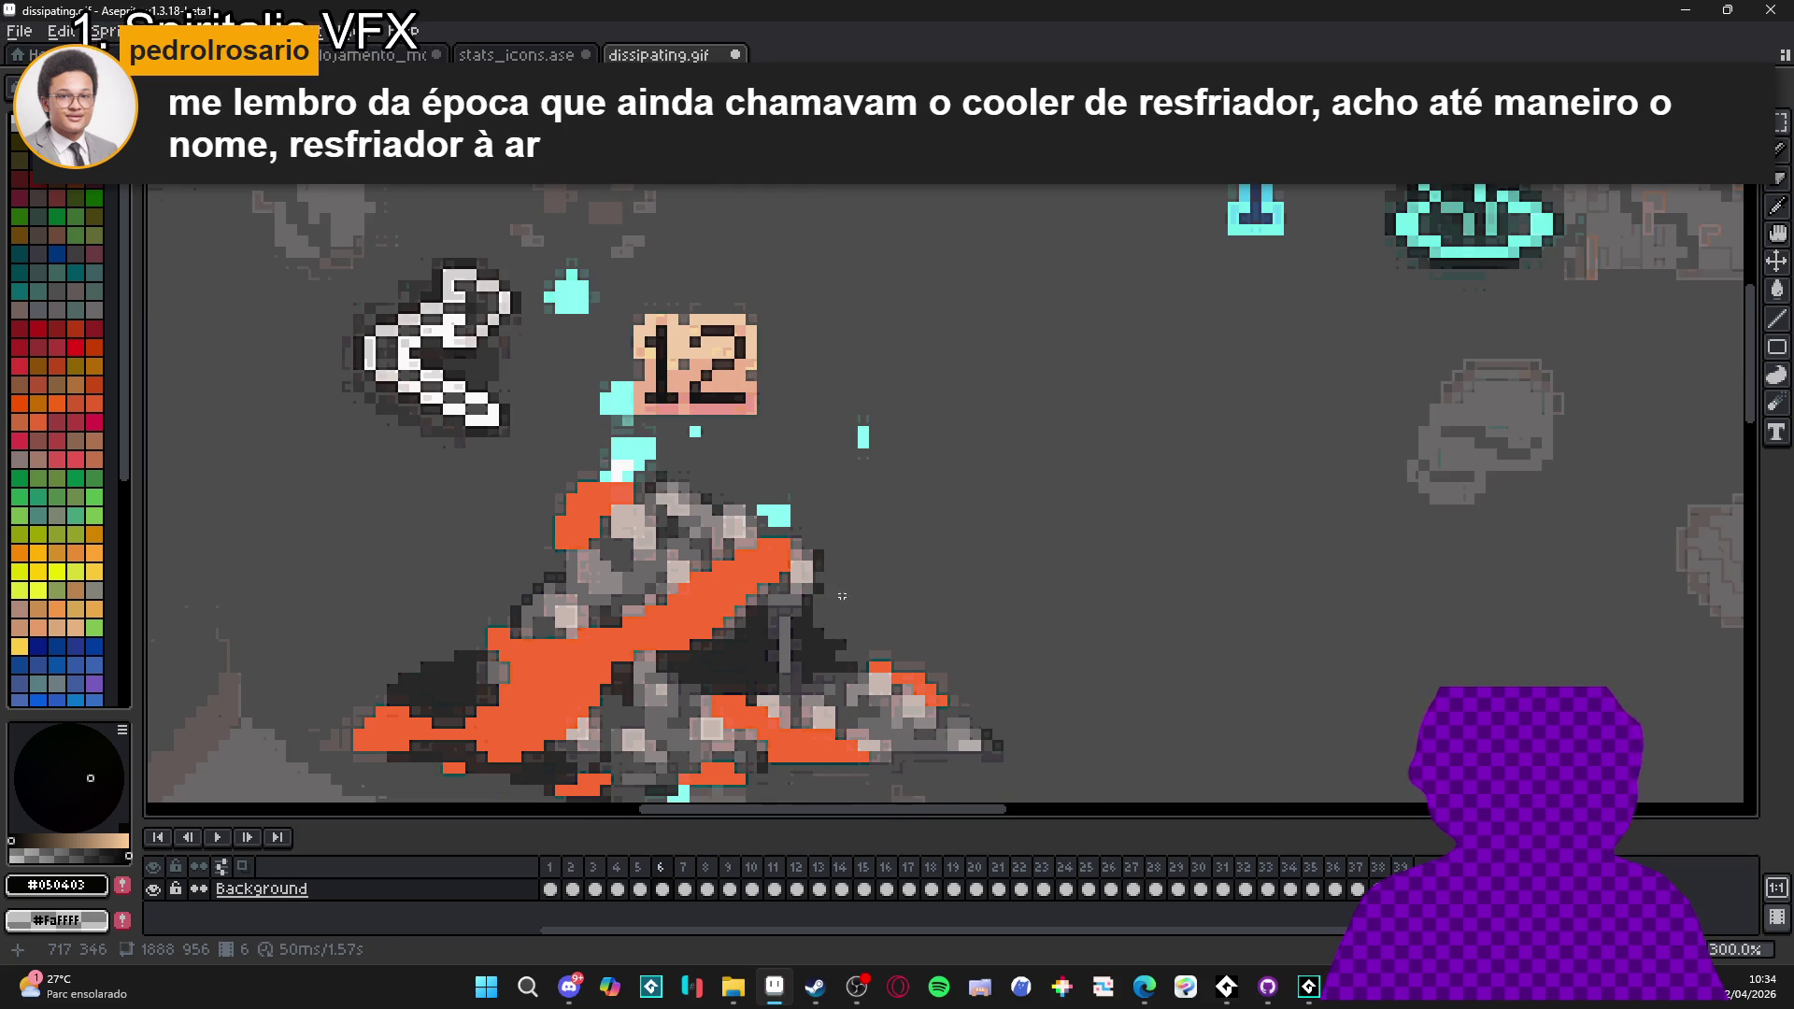
pyautogui.scroll(-2, 841, 594)
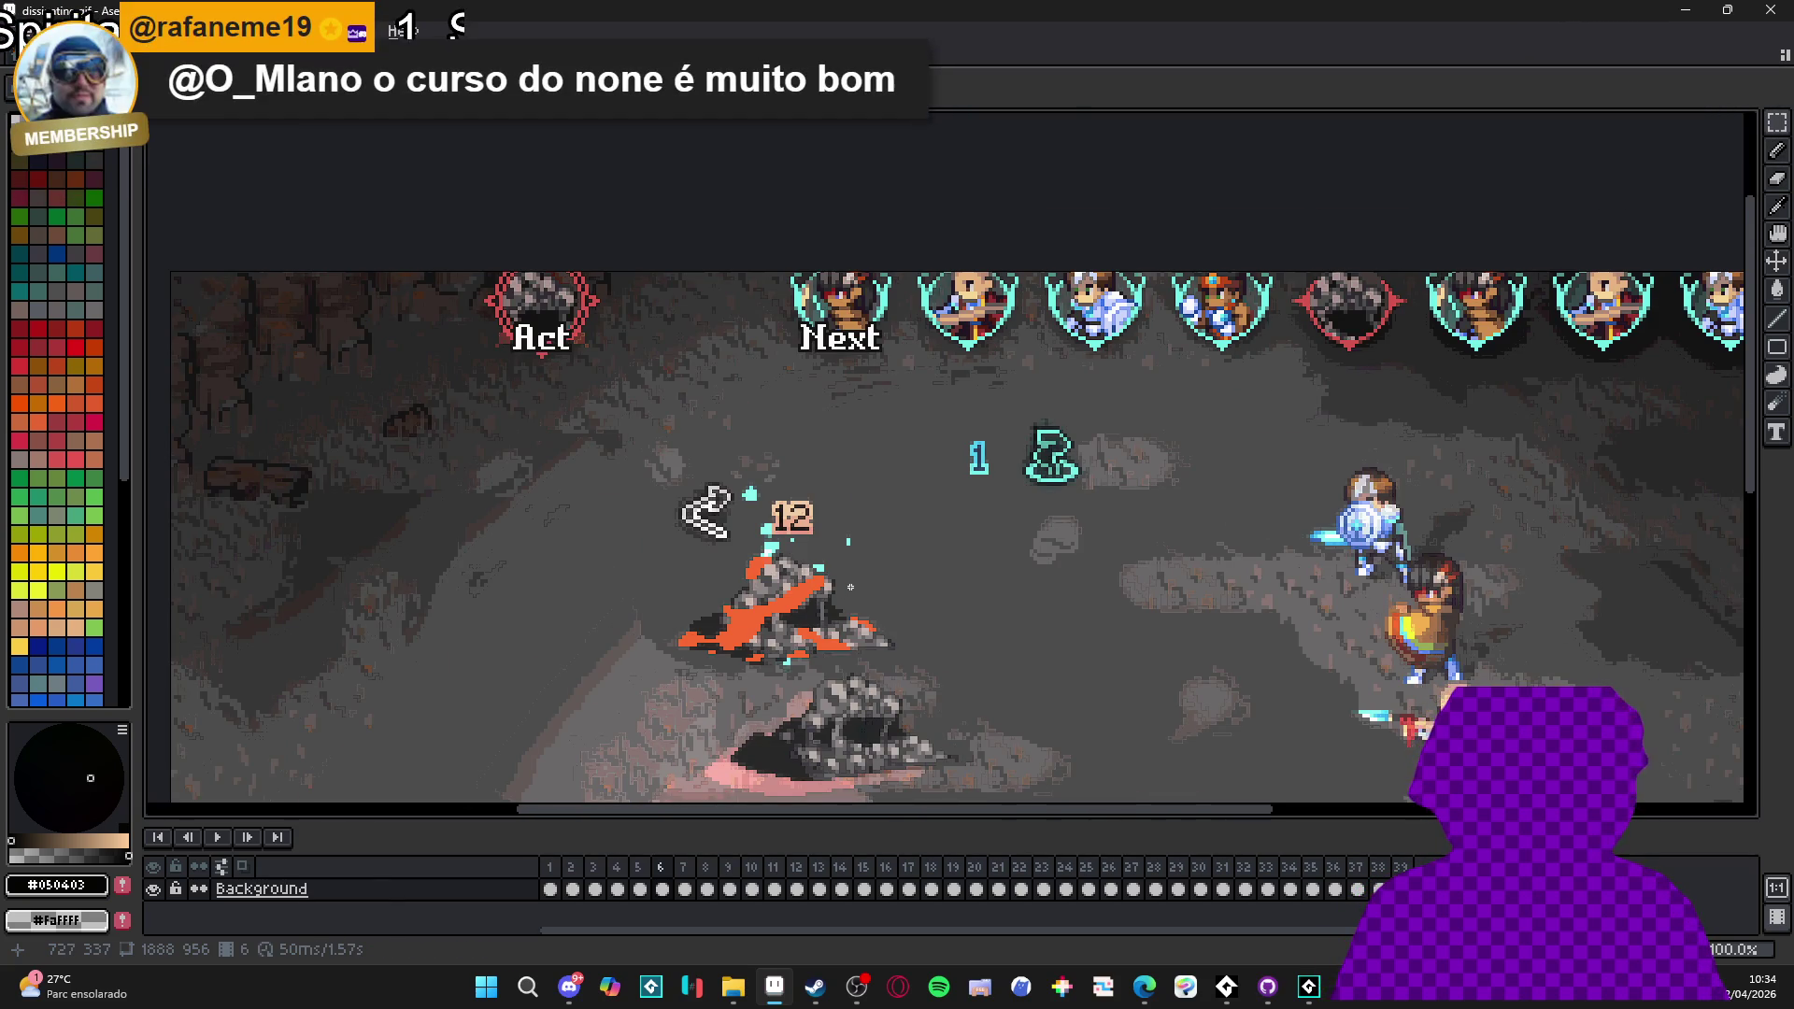
pyautogui.scroll(4, 789, 553)
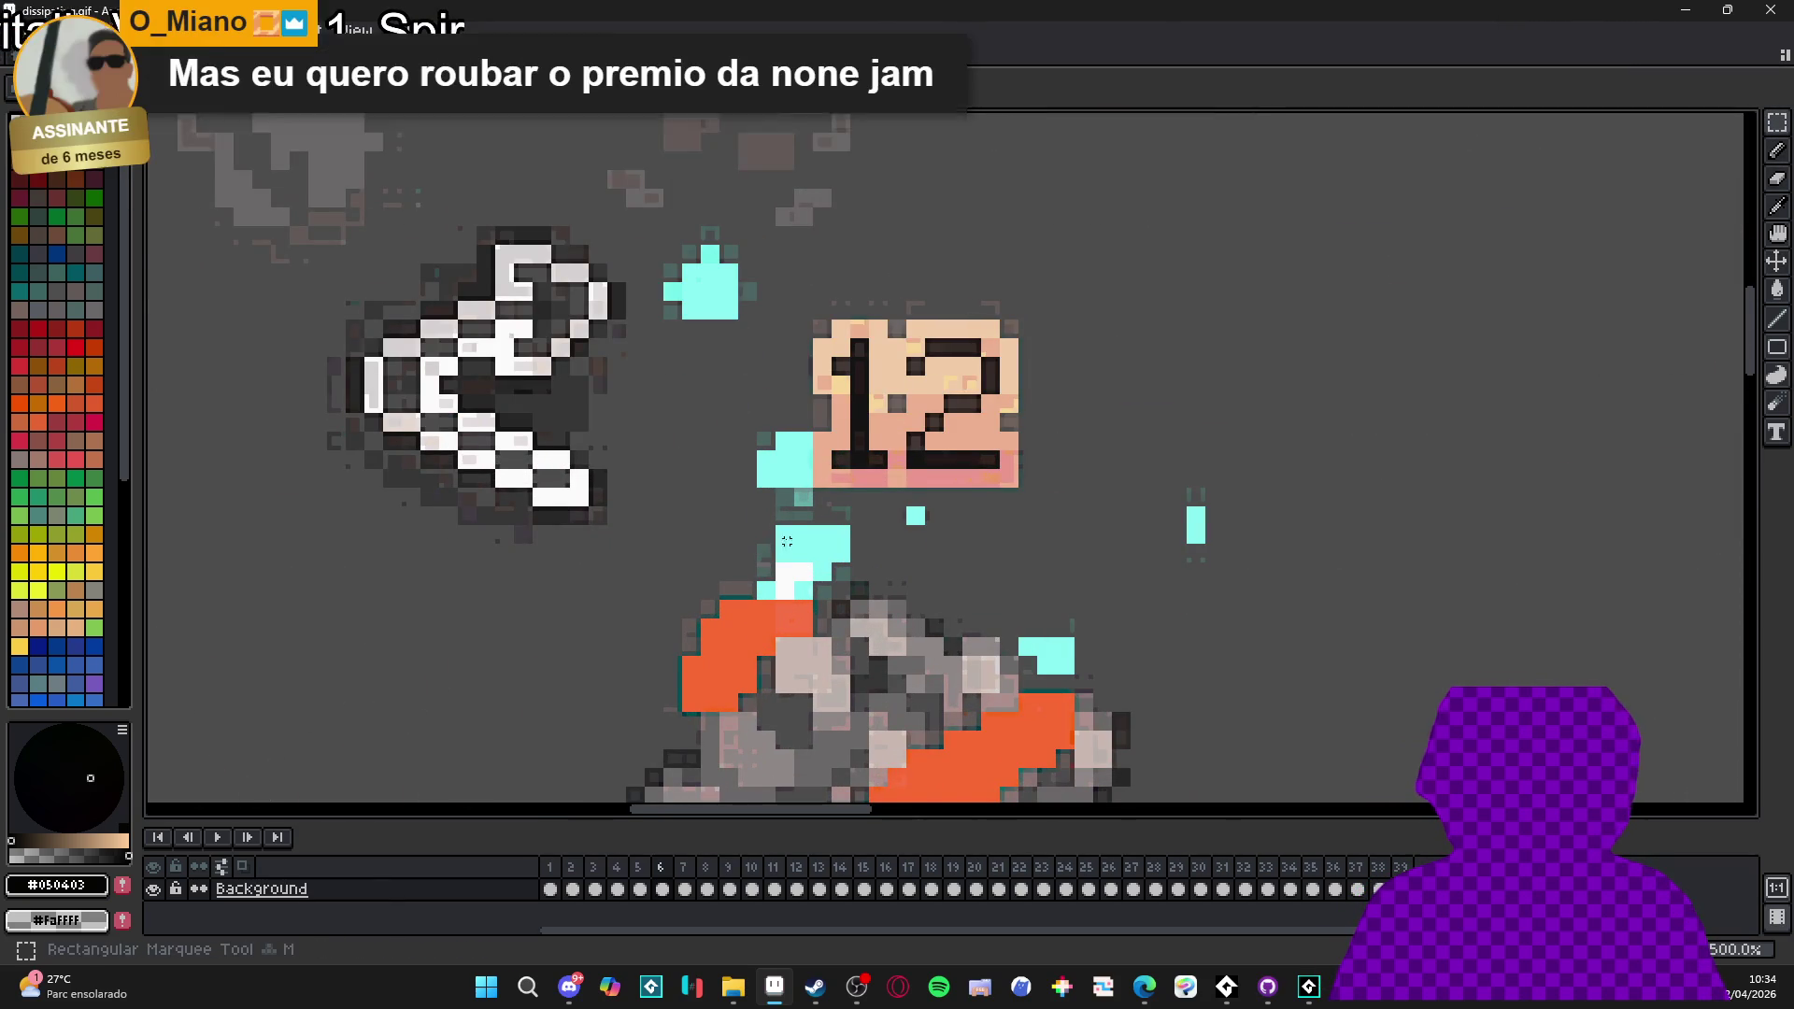
pyautogui.scroll(2, 775, 537)
pyautogui.press('m')
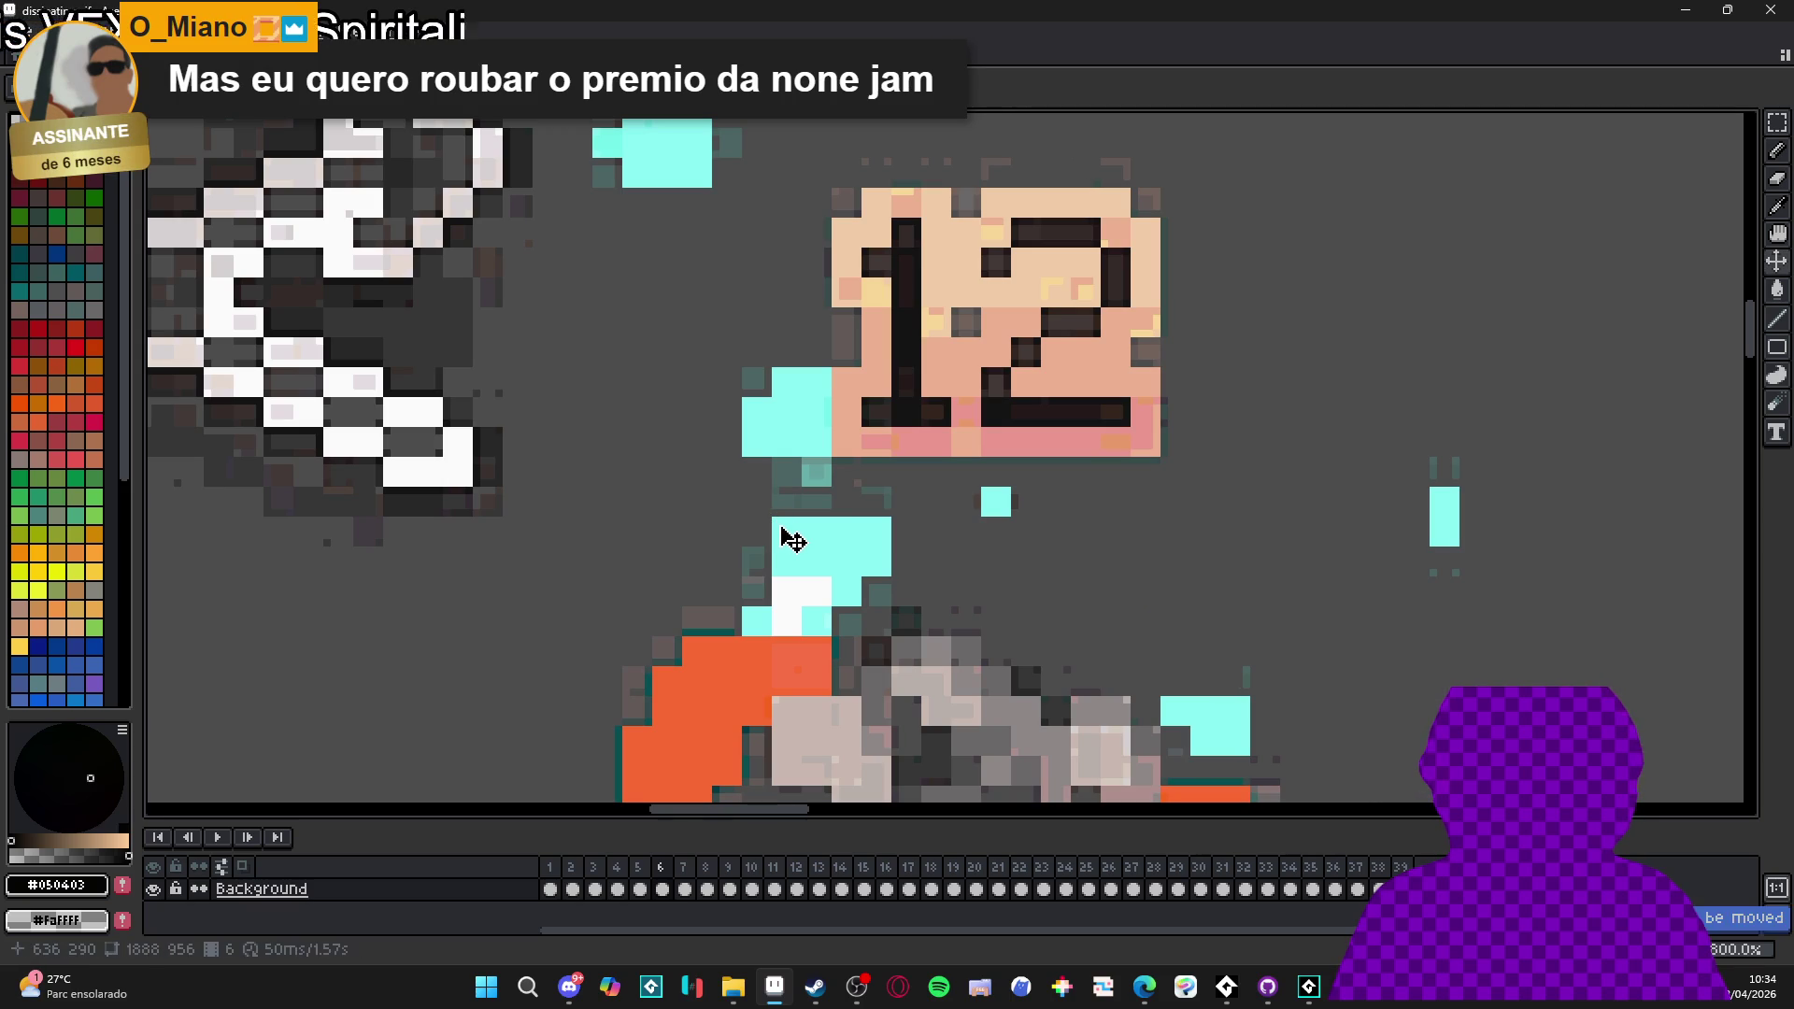
# - Box-select the cyan particle blocks above the rock and the pixels to their left
pyautogui.moveTo(932, 603); pyautogui.dragTo(860, 604)
pyautogui.scroll(5, 893, 529)
pyautogui.moveTo(888, 491); pyautogui.dragTo(765, 614)
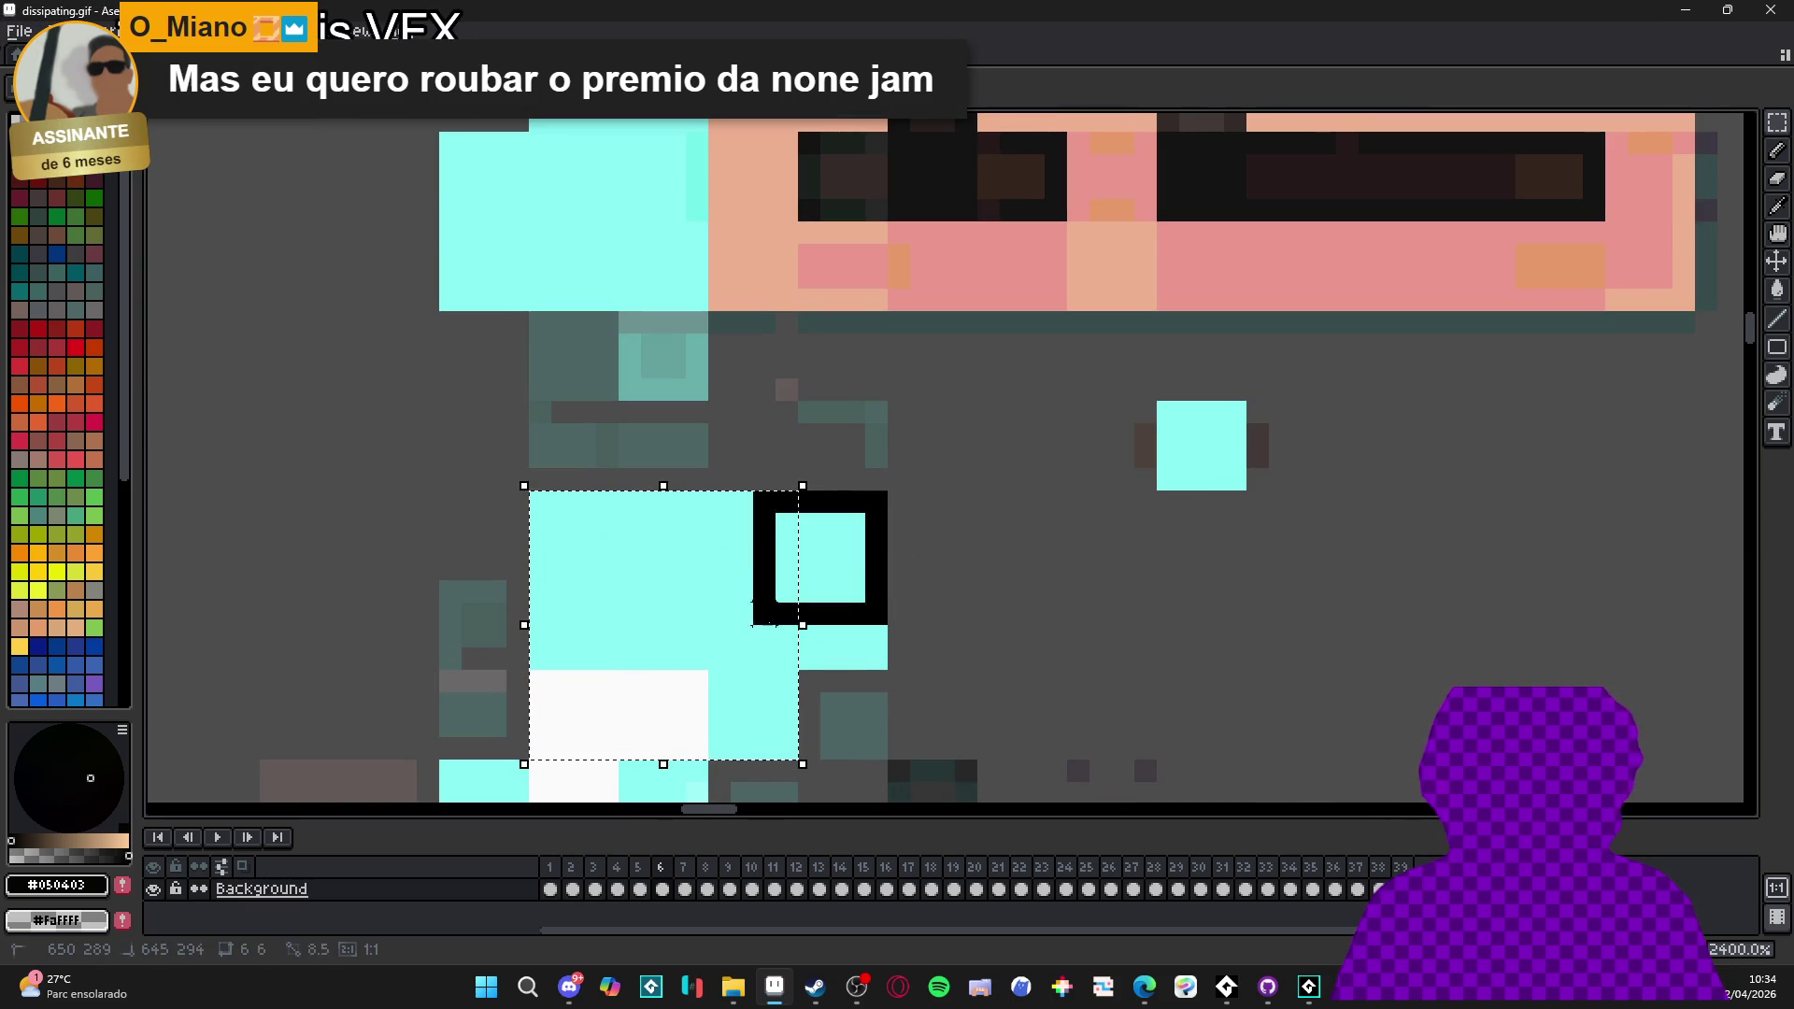
pyautogui.scroll(-6, 727, 675)
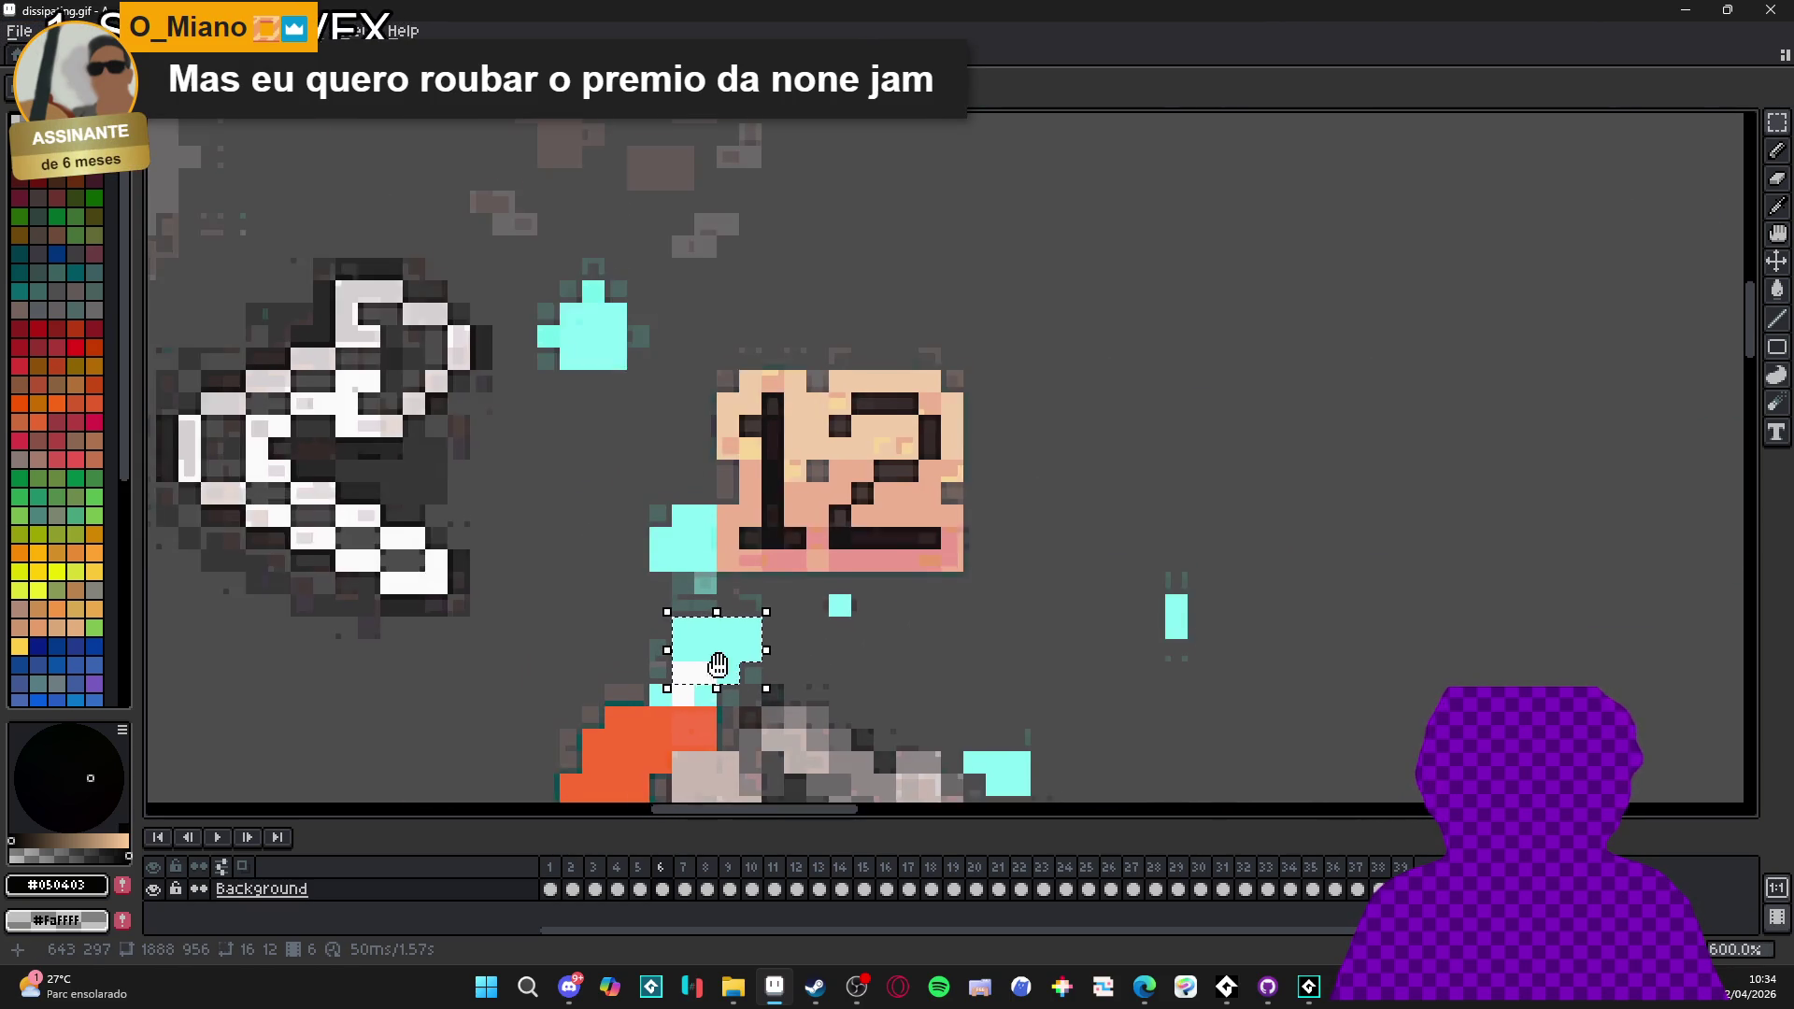
pyautogui.scroll(7, 732, 680)
pyautogui.moveTo(619, 660)
pyautogui.mouseDown()
pyautogui.moveTo(649, 606)
pyautogui.moveTo(598, 549)
pyautogui.mouseUp()
pyautogui.scroll(-4, 579, 477)
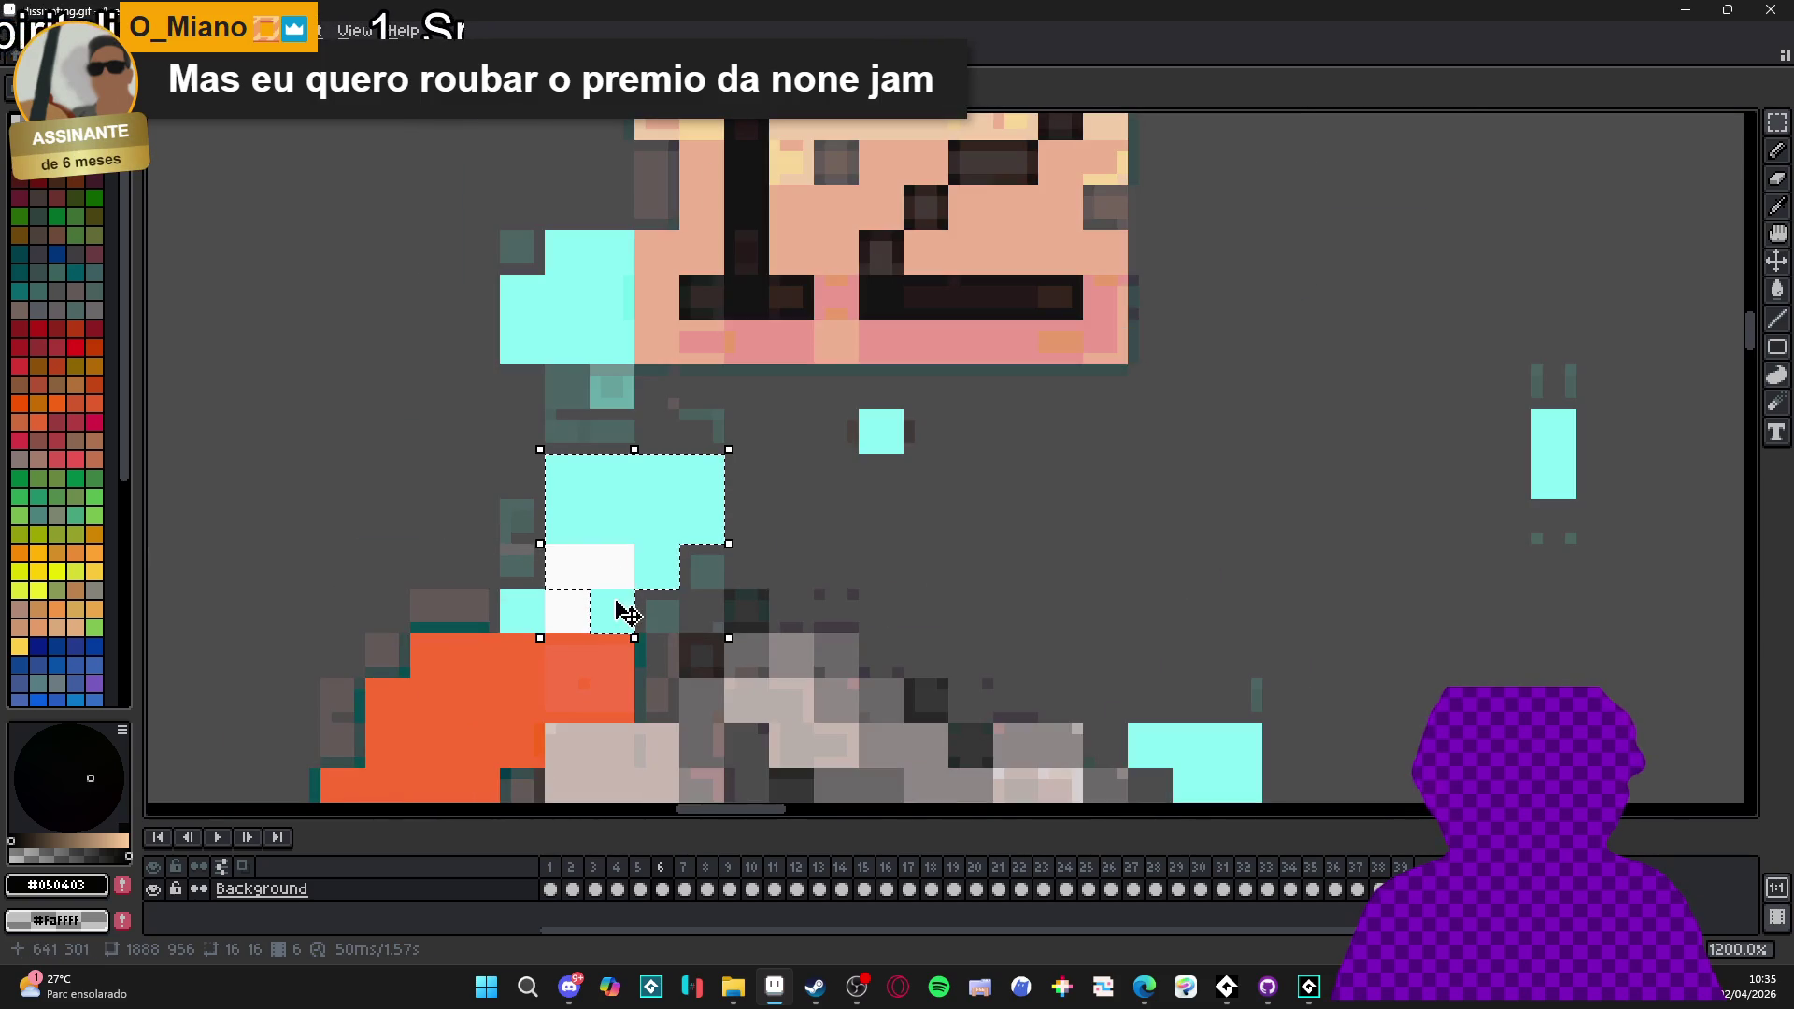
pyautogui.scroll(4, 562, 604)
pyautogui.moveTo(488, 654); pyautogui.dragTo(589, 553)
pyautogui.scroll(-4, 644, 573)
pyautogui.scroll(4, 560, 523)
pyautogui.scroll(-2, 537, 522)
pyautogui.scroll(2, 537, 521)
pyautogui.moveTo(495, 520)
pyautogui.mouseDown()
pyautogui.moveTo(556, 428)
pyautogui.moveTo(590, 178)
pyautogui.mouseUp()
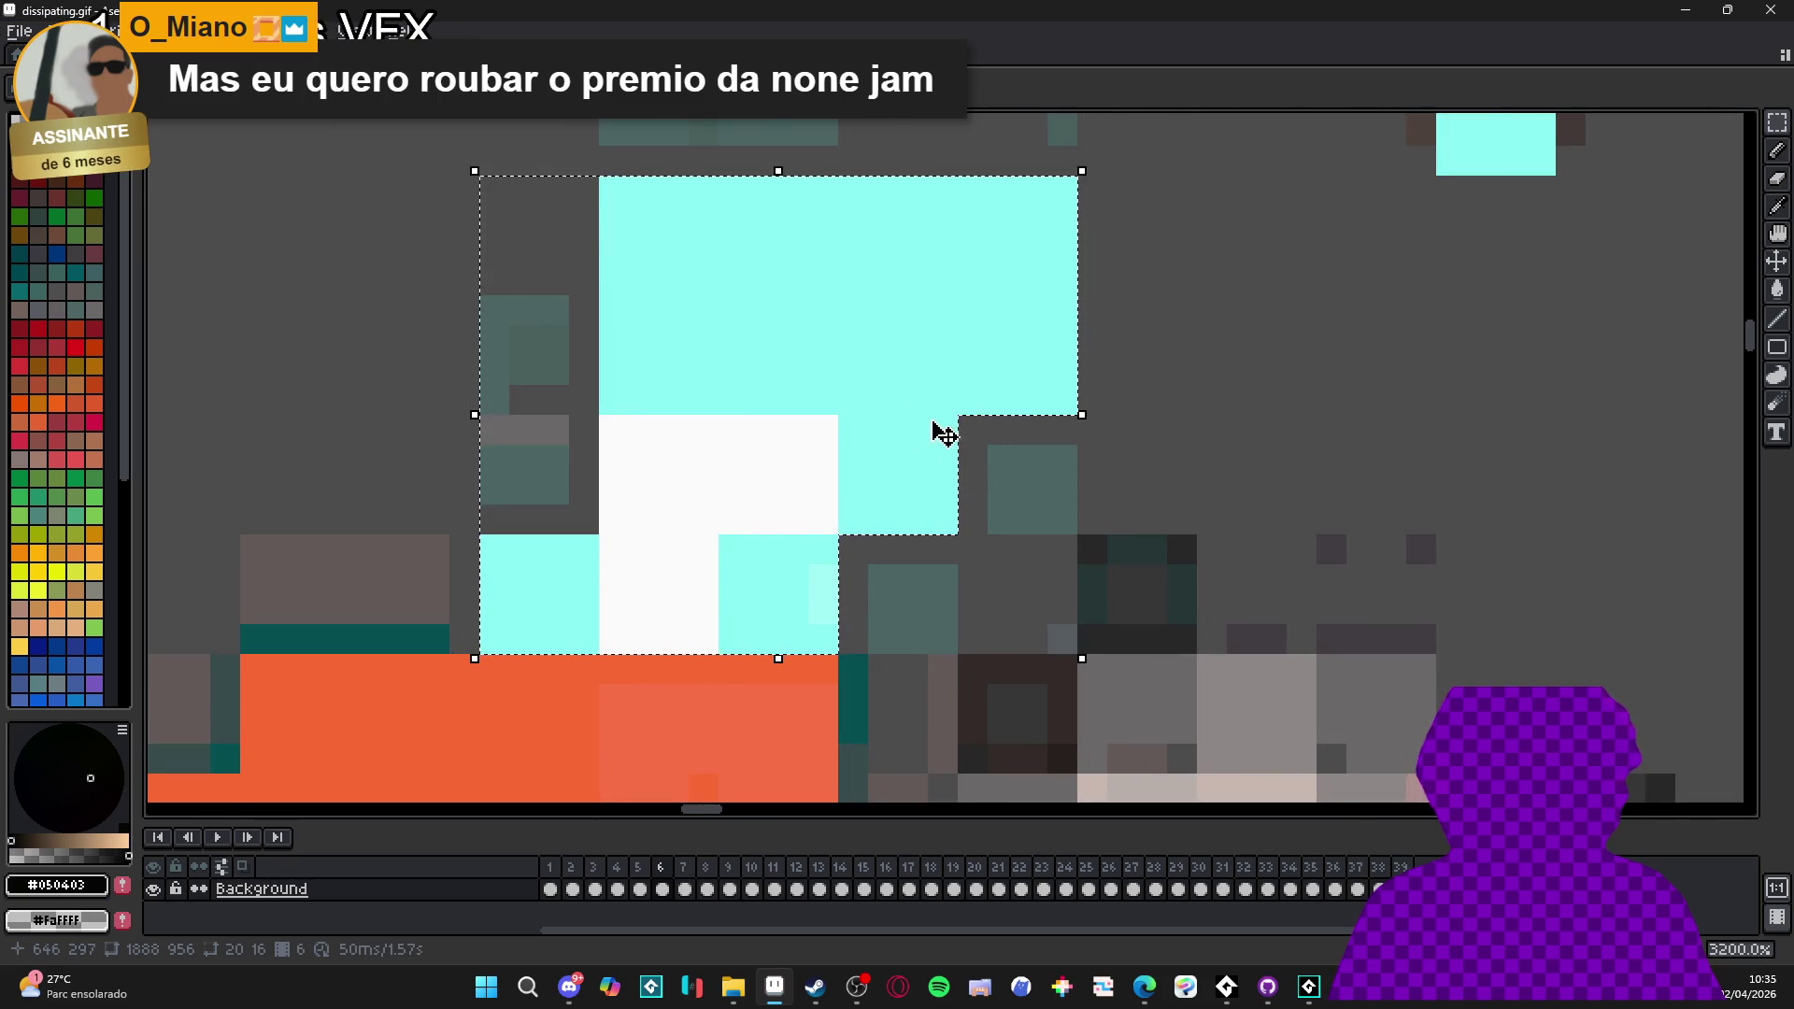
pyautogui.scroll(-5, 1002, 460)
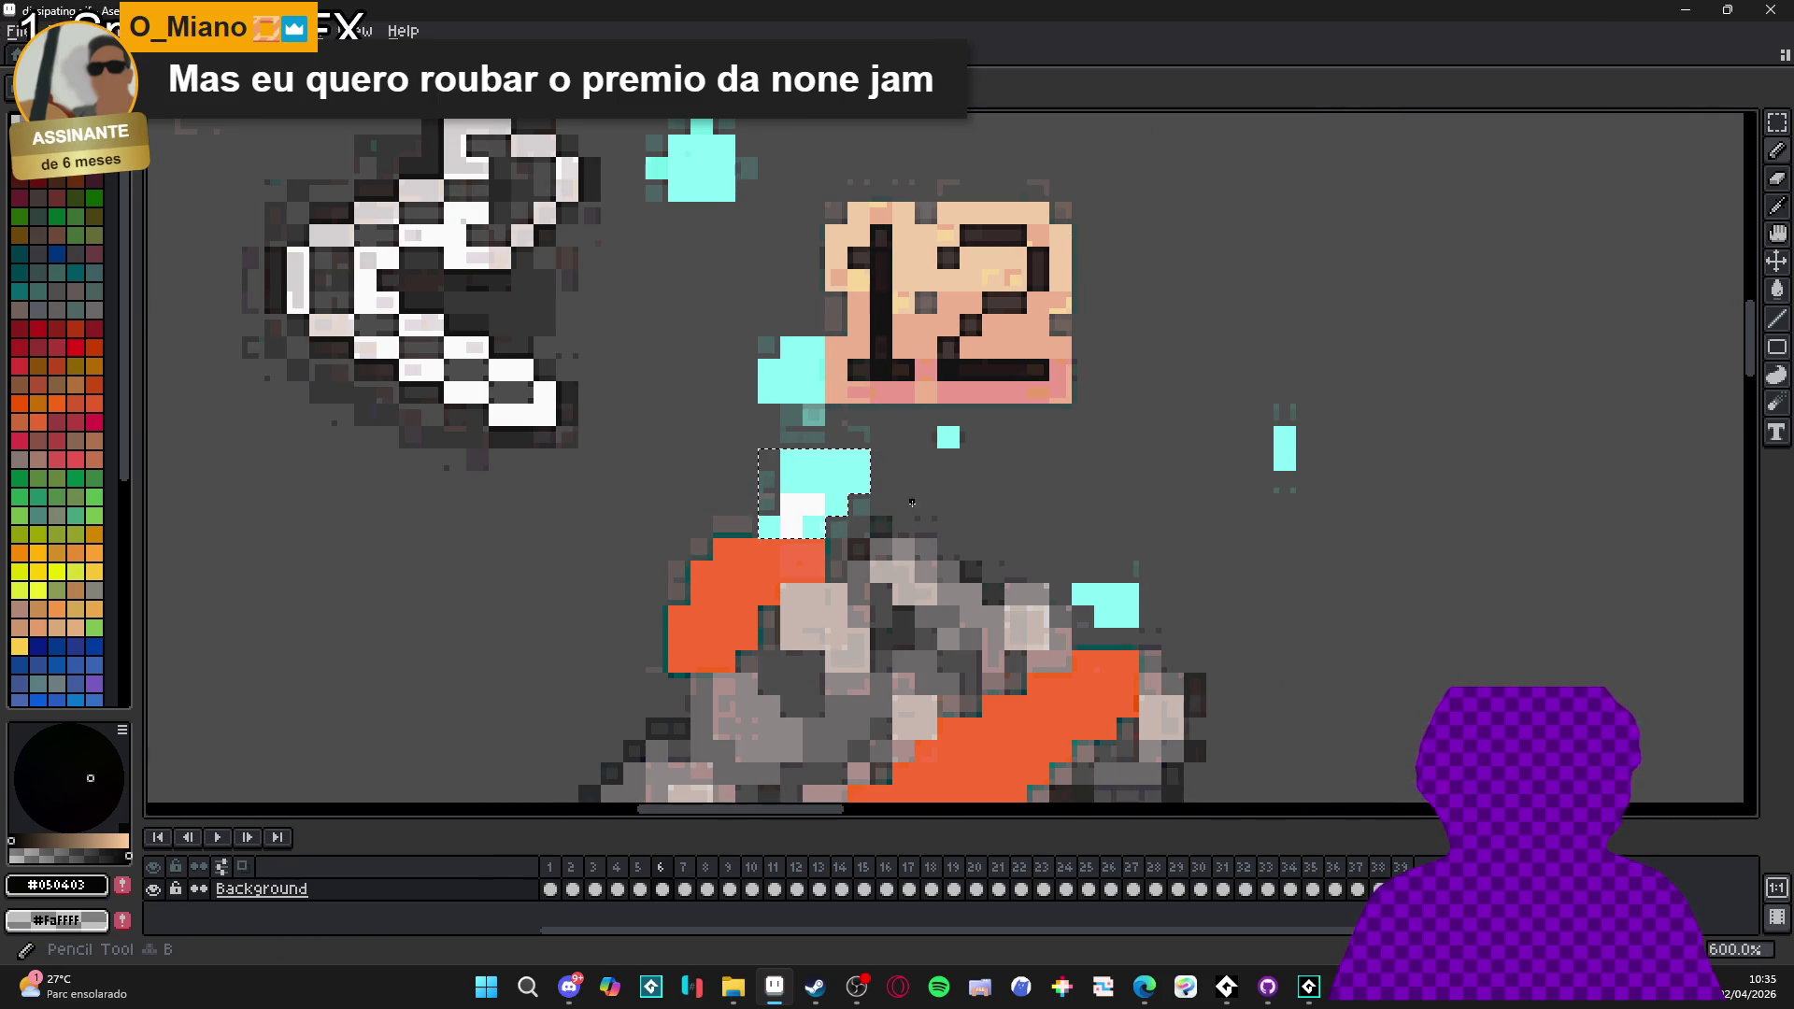
# - Paint over the selected cyan particles with the grey background colour
pyautogui.keyDown('alt'); pyautogui.click(935, 472); pyautogui.keyUp('alt')
pyautogui.moveTo(861, 500); pyautogui.dragTo(834, 484)
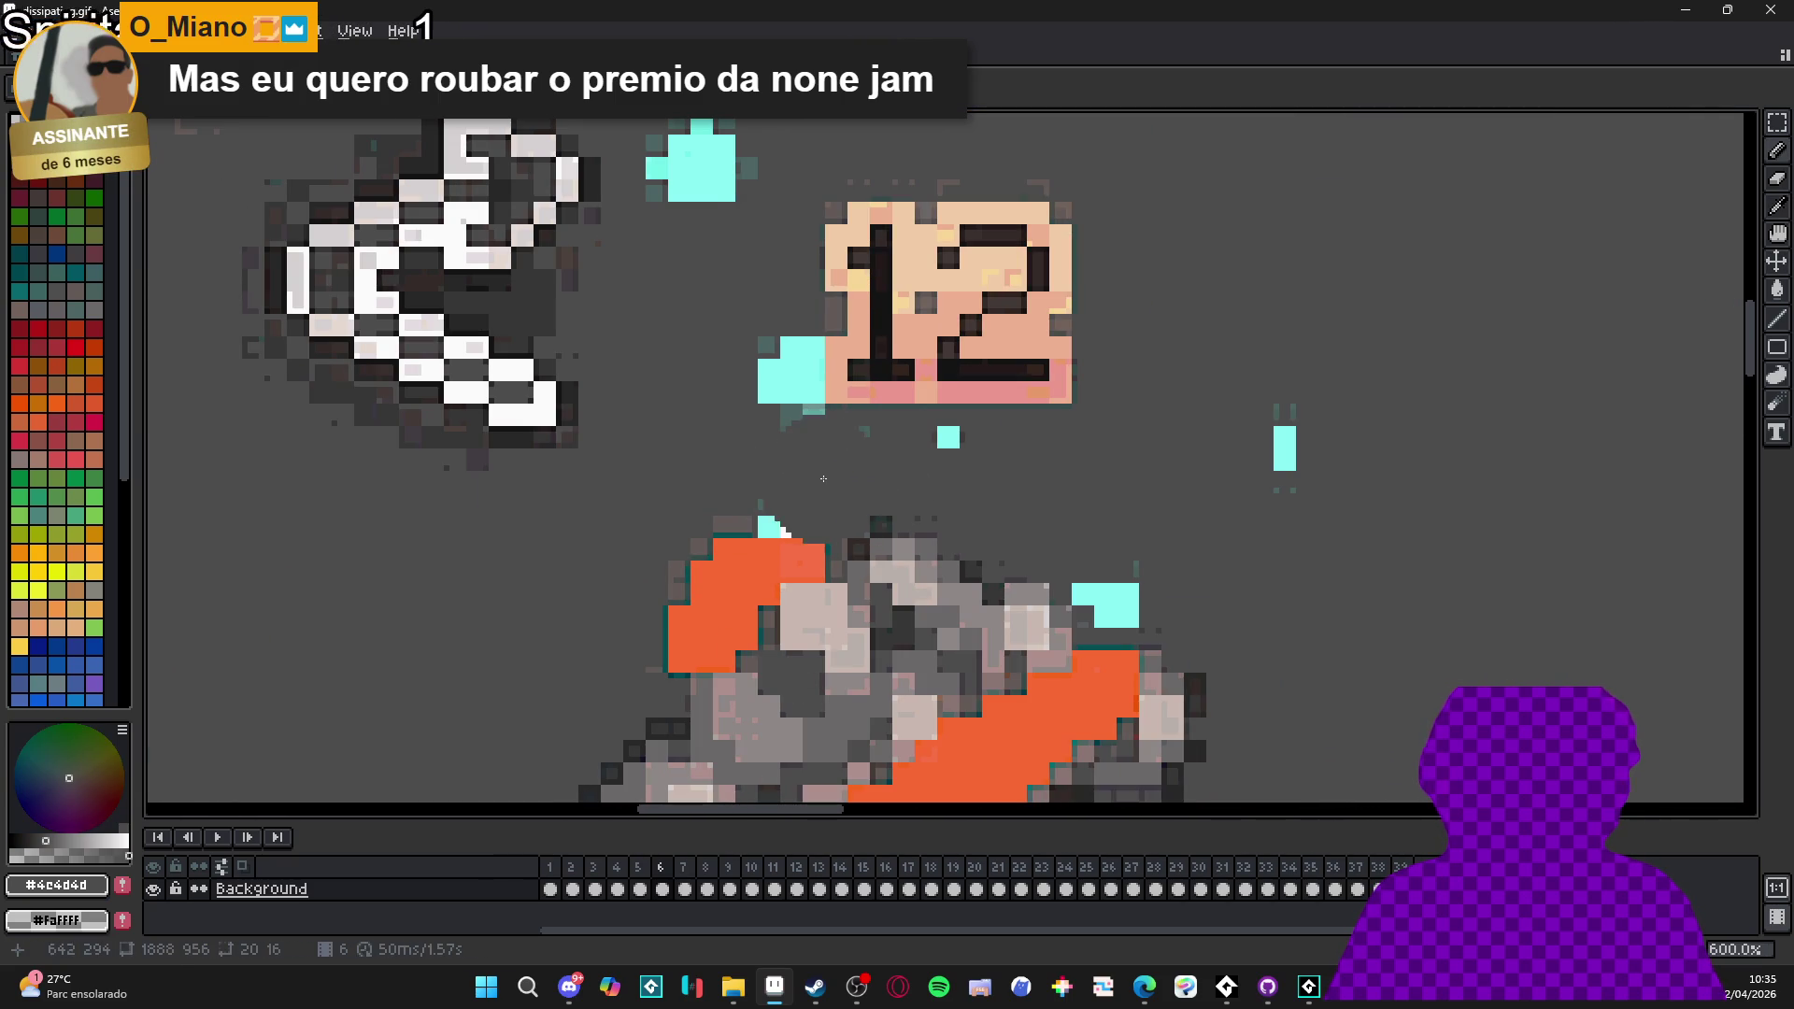
pyautogui.moveTo(938, 453)
pyautogui.mouseDown()
pyautogui.moveTo(753, 564)
pyautogui.moveTo(759, 586)
pyautogui.mouseUp()
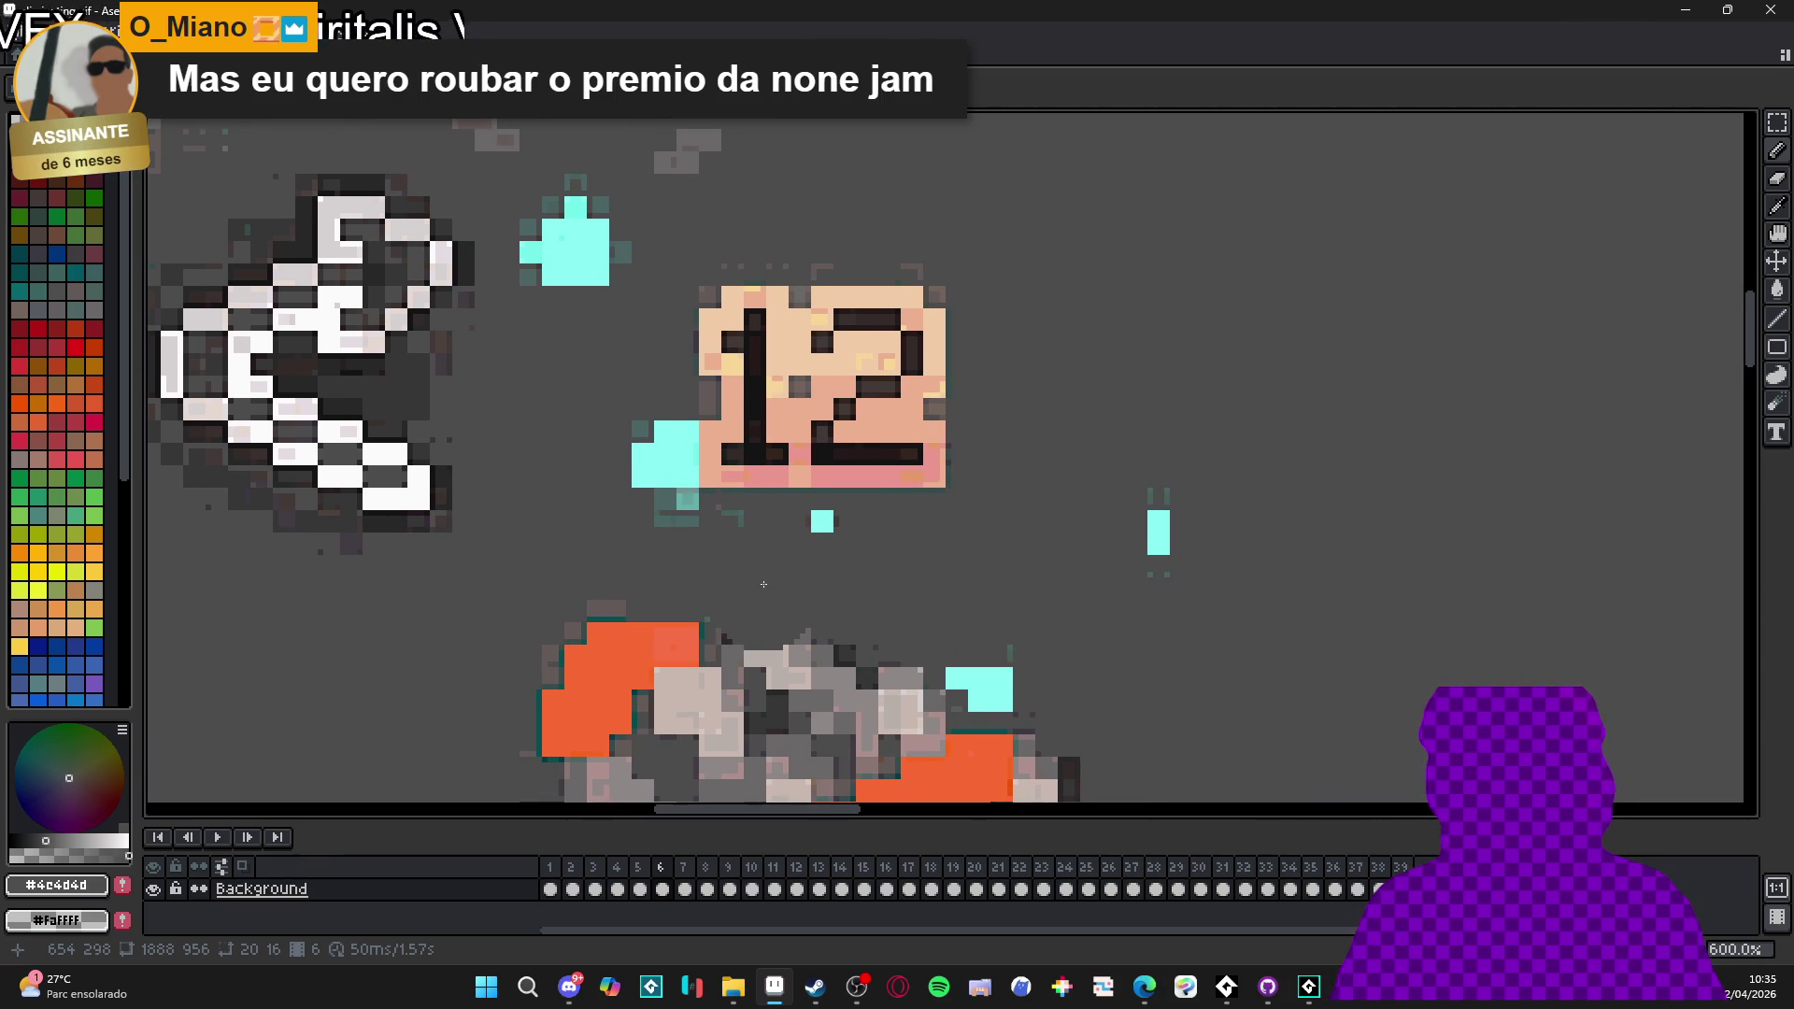
# - Erase the cyan blob left of the 12 label and the cyan strip below it
pyautogui.press('m')
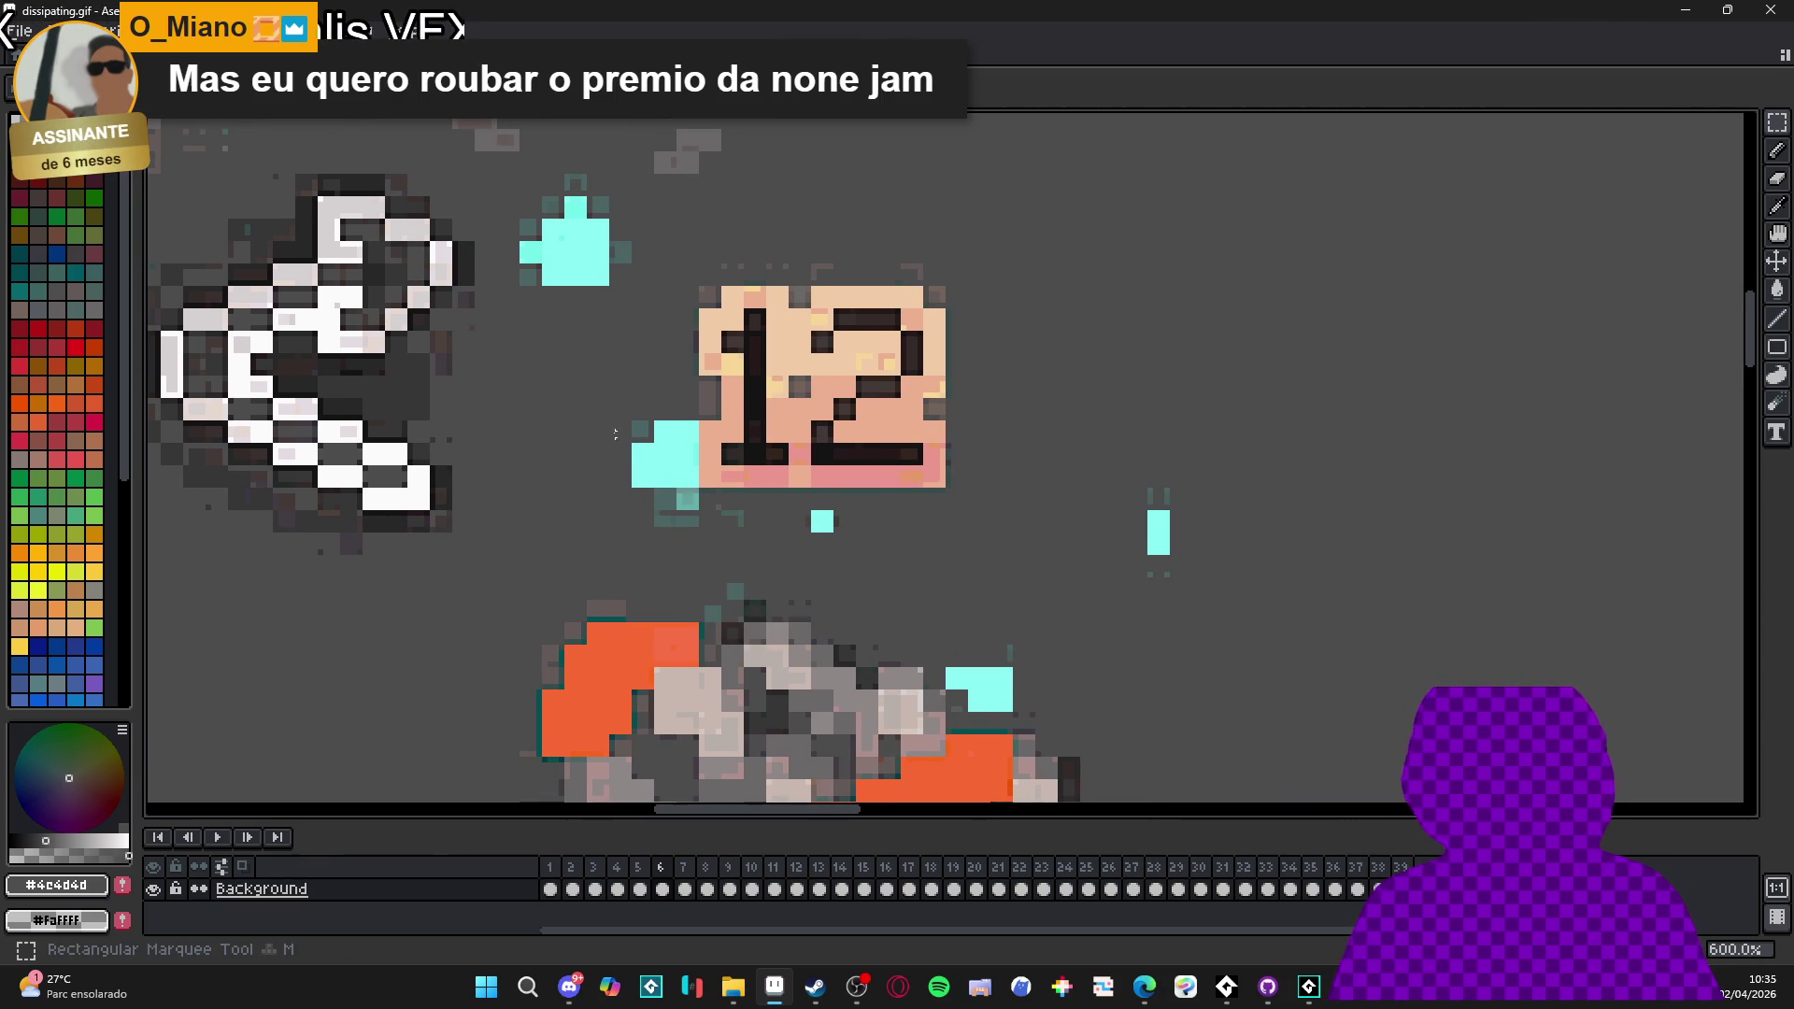
pyautogui.moveTo(599, 378); pyautogui.dragTo(699, 549)
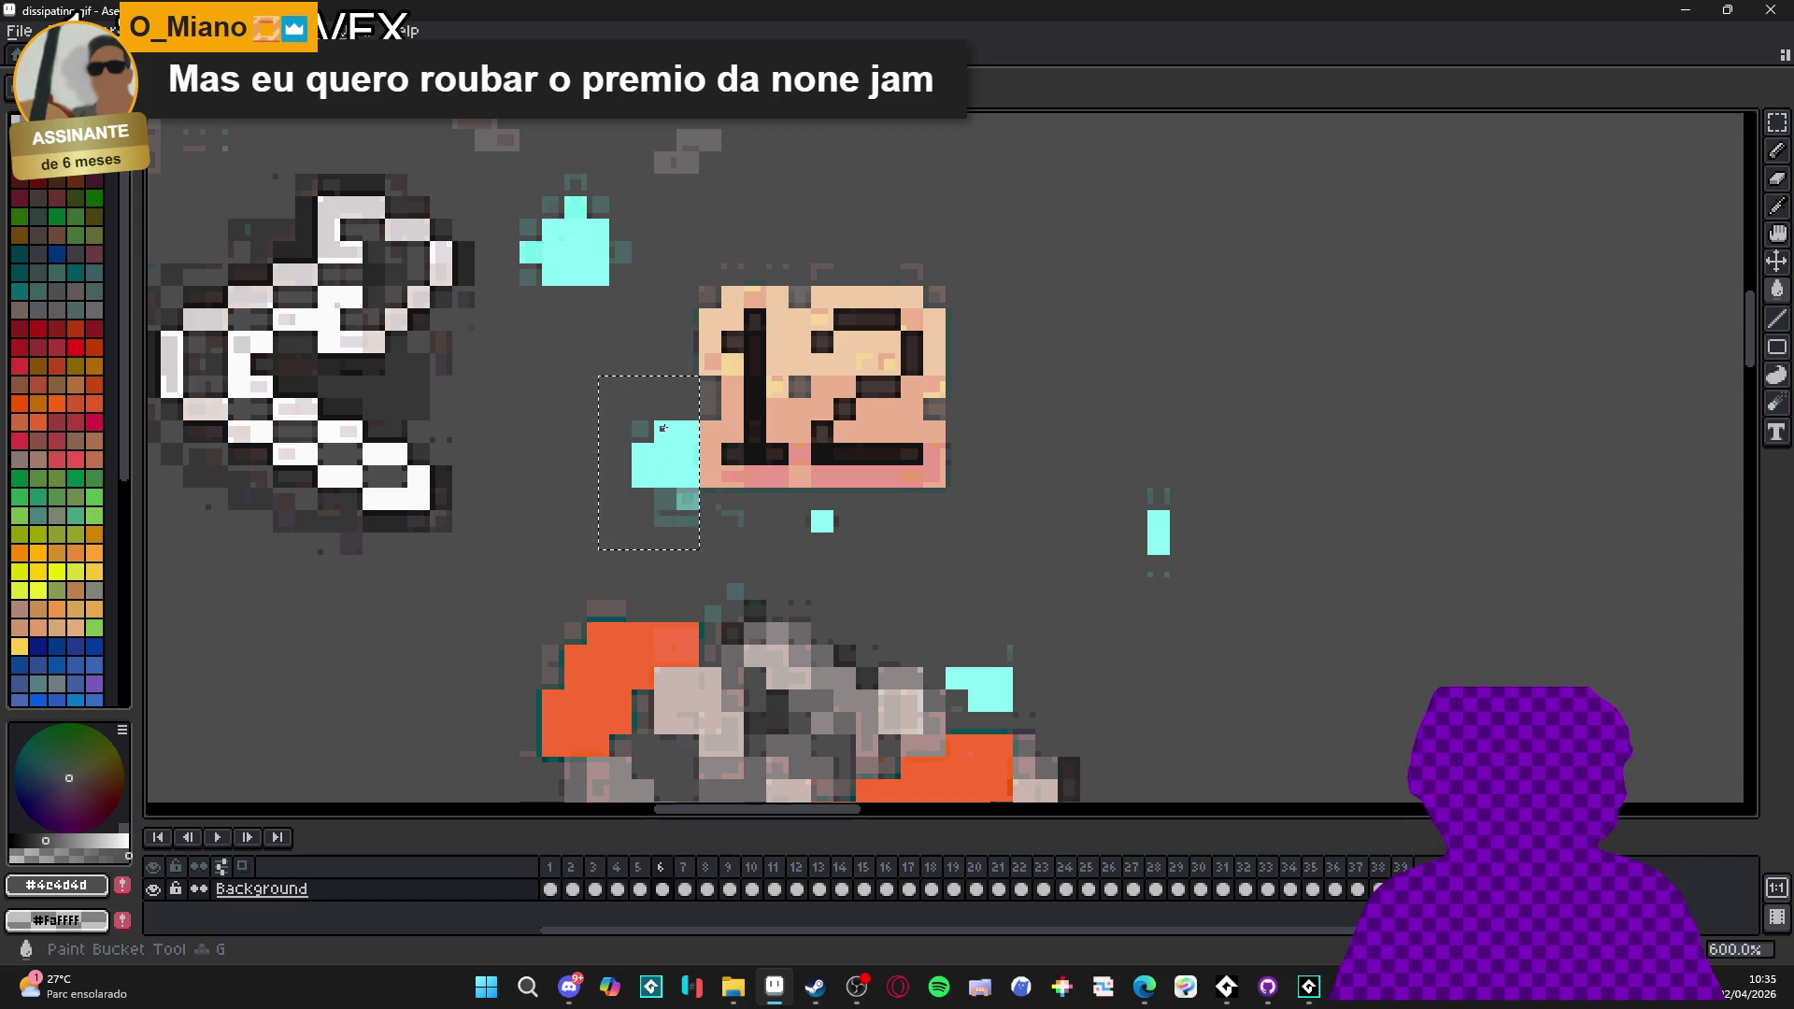
pyautogui.press('Delete')
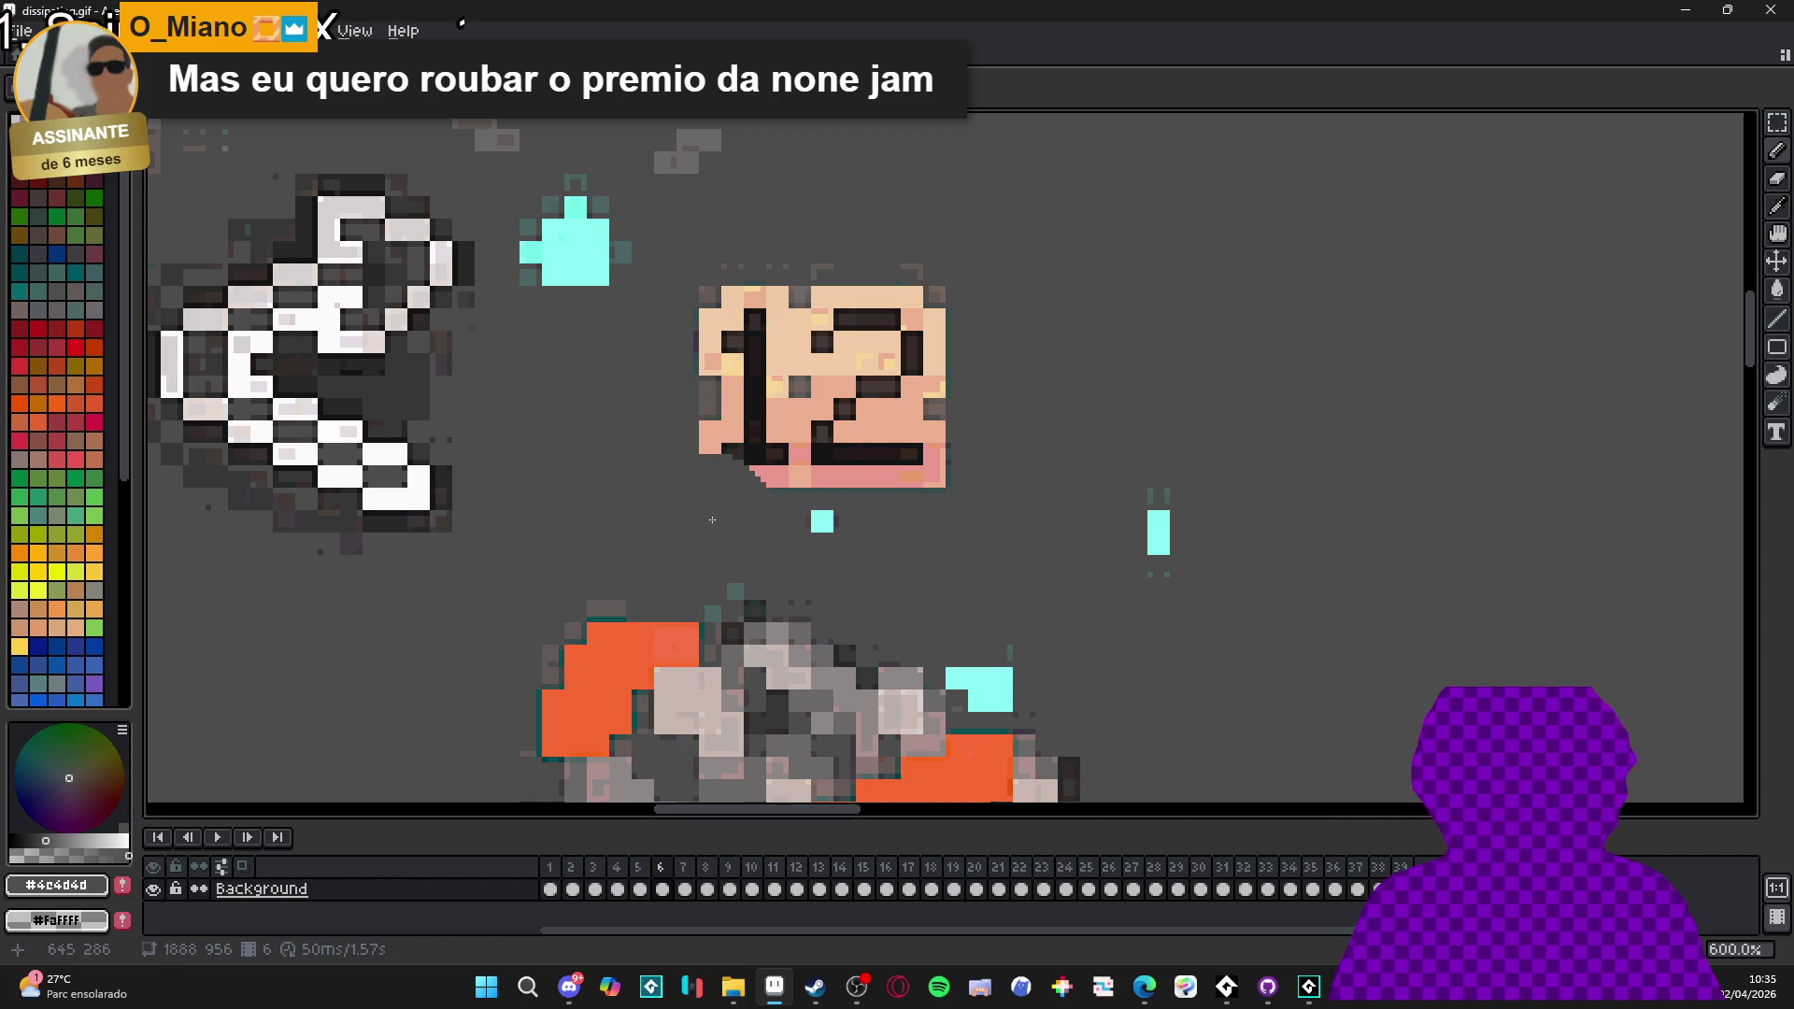
pyautogui.moveTo(692, 493); pyautogui.dragTo(1244, 581)
pyautogui.press('g')
pyautogui.press('Delete')
pyautogui.hotkey('ctrl', 'd')
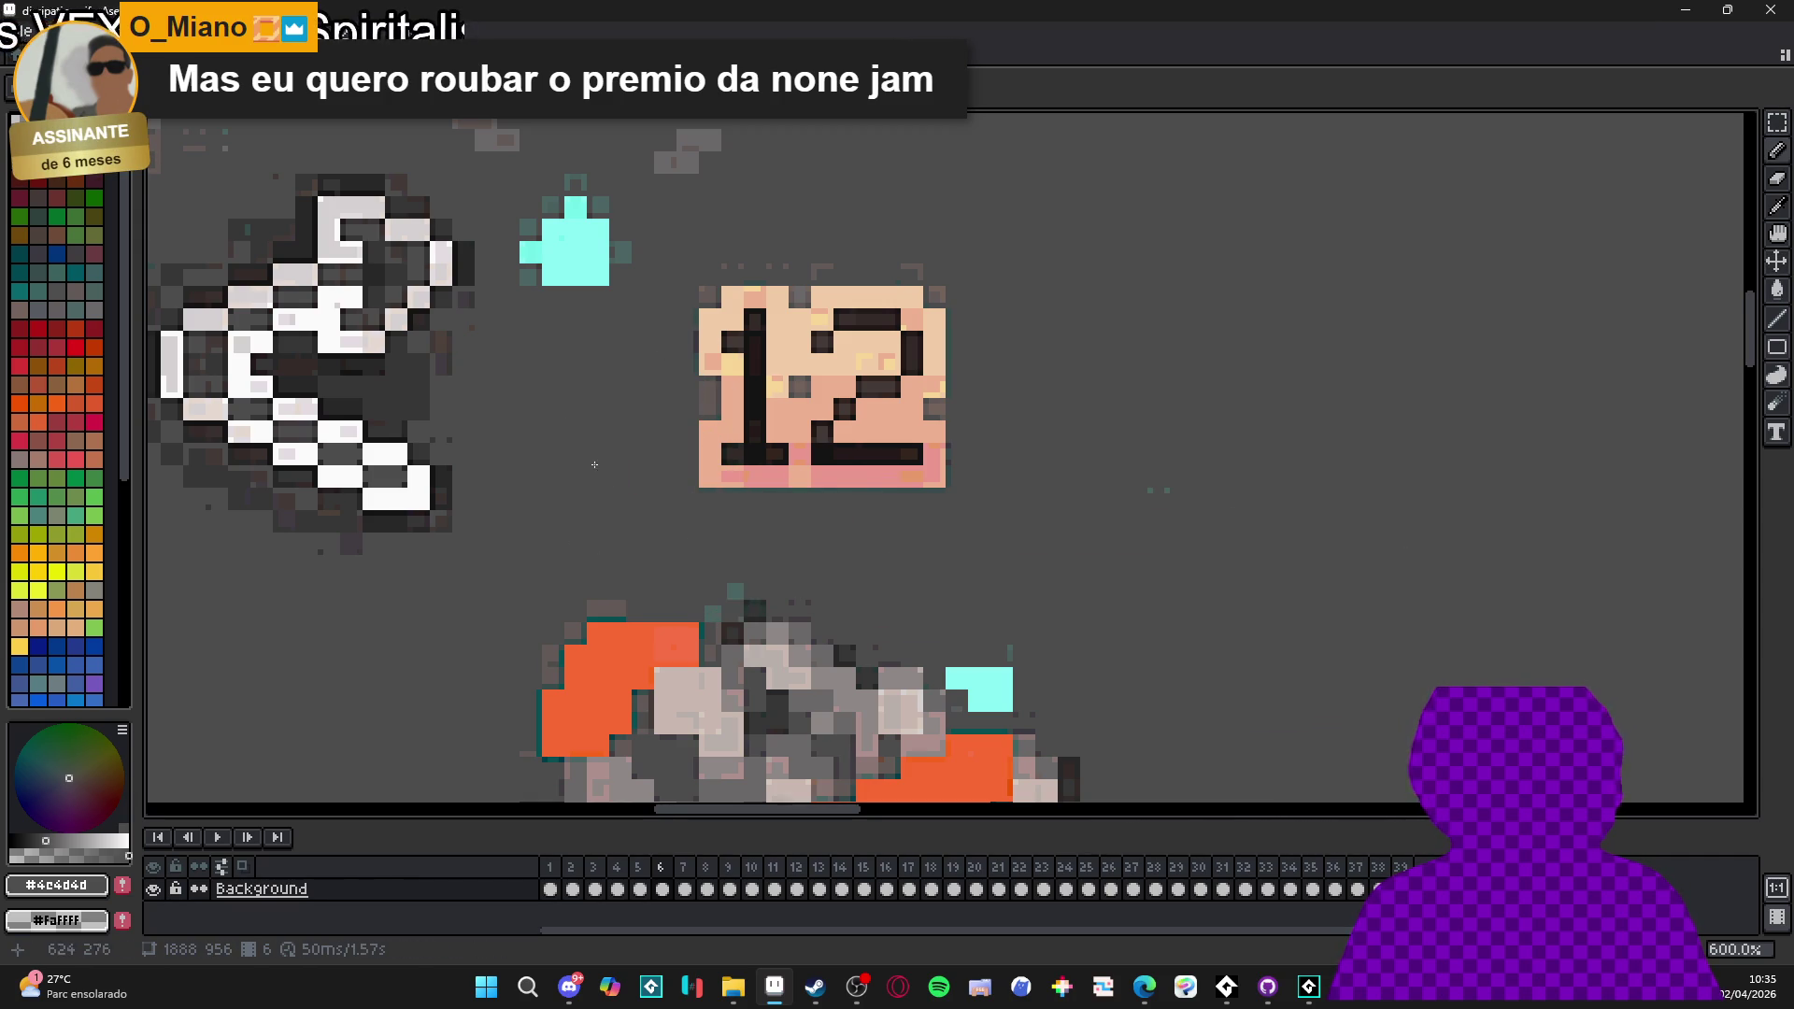
# - Erase the remaining cyan shape and clear the selection
pyautogui.moveTo(581, 440); pyautogui.dragTo(694, 543)
pyautogui.press('m')
pyautogui.moveTo(609, 368)
pyautogui.mouseDown()
pyautogui.moveTo(742, 522)
pyautogui.moveTo(495, 221)
pyautogui.moveTo(463, 140)
pyautogui.mouseUp()
pyautogui.press('Delete')
pyautogui.hotkey('ctrl', 'd')
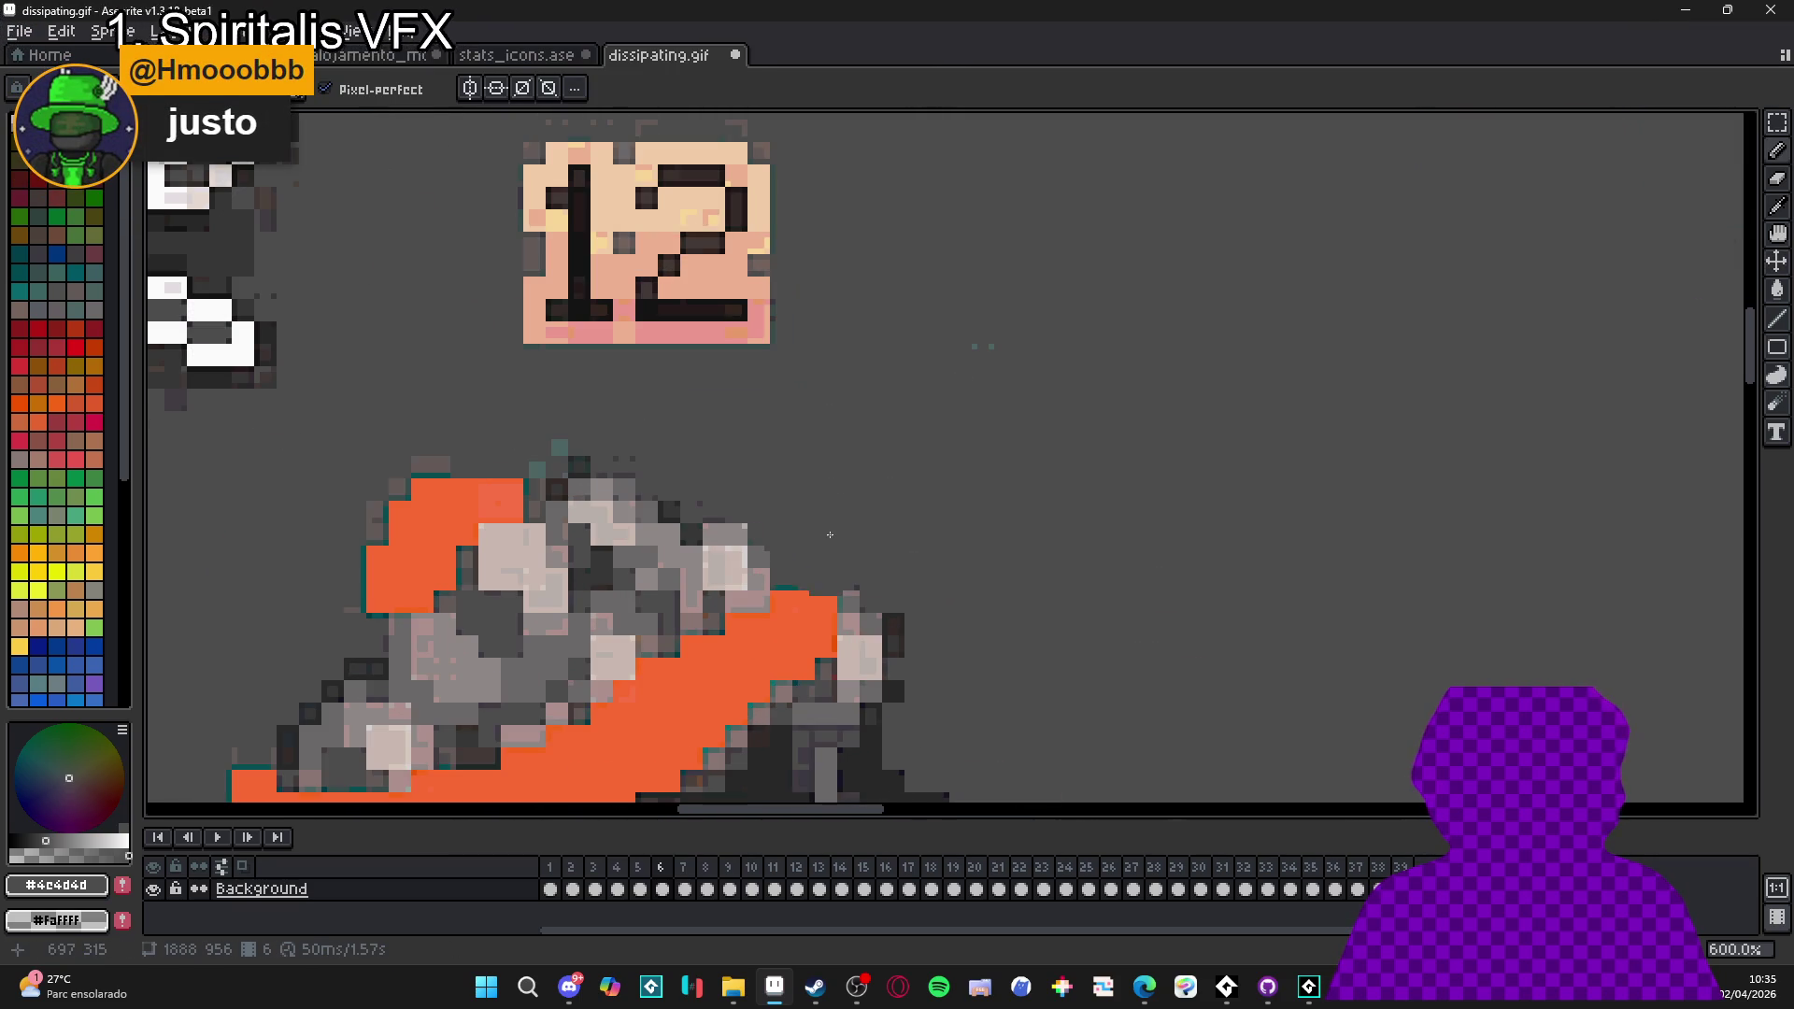
# - Magic-wand the connected cyan area at the orange shape's edge and delete it
pyautogui.press('w')
pyautogui.click(822, 552)
pyautogui.press('b')
pyautogui.press('Delete')
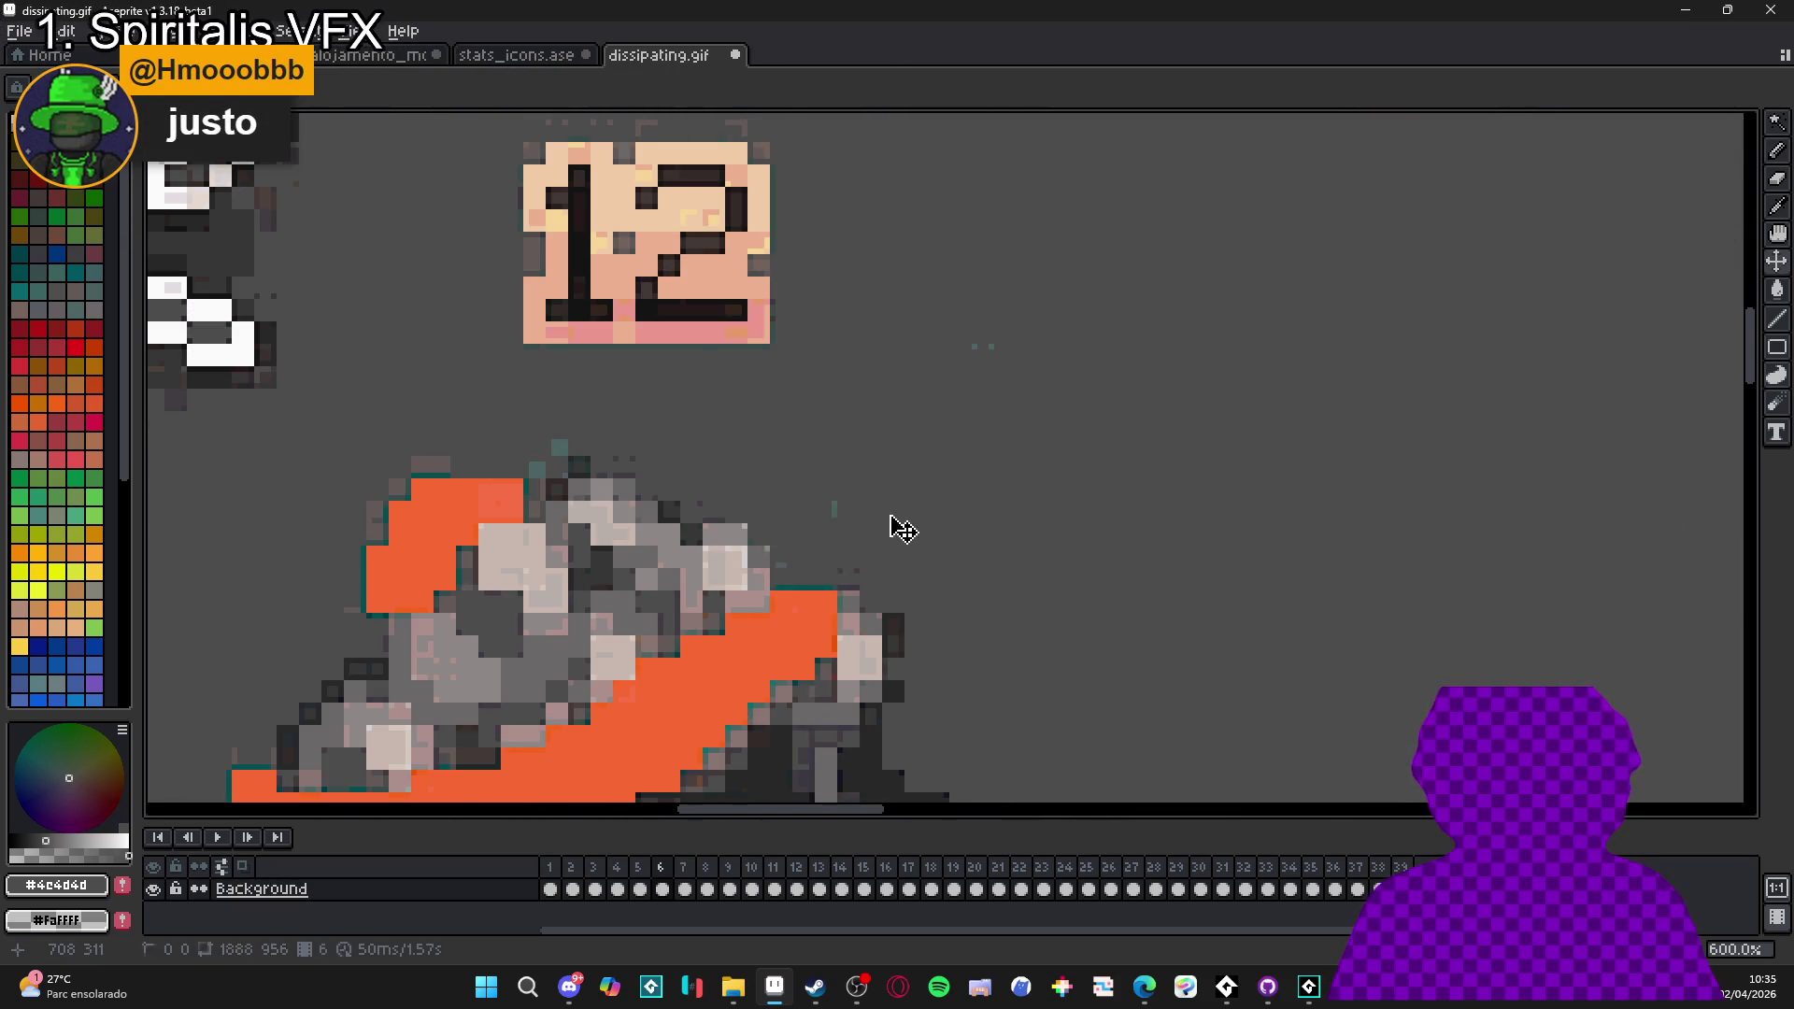
pyautogui.scroll(-3, 911, 530)
pyautogui.scroll(-1, 986, 550)
pyautogui.moveTo(986, 549); pyautogui.dragTo(1047, 461)
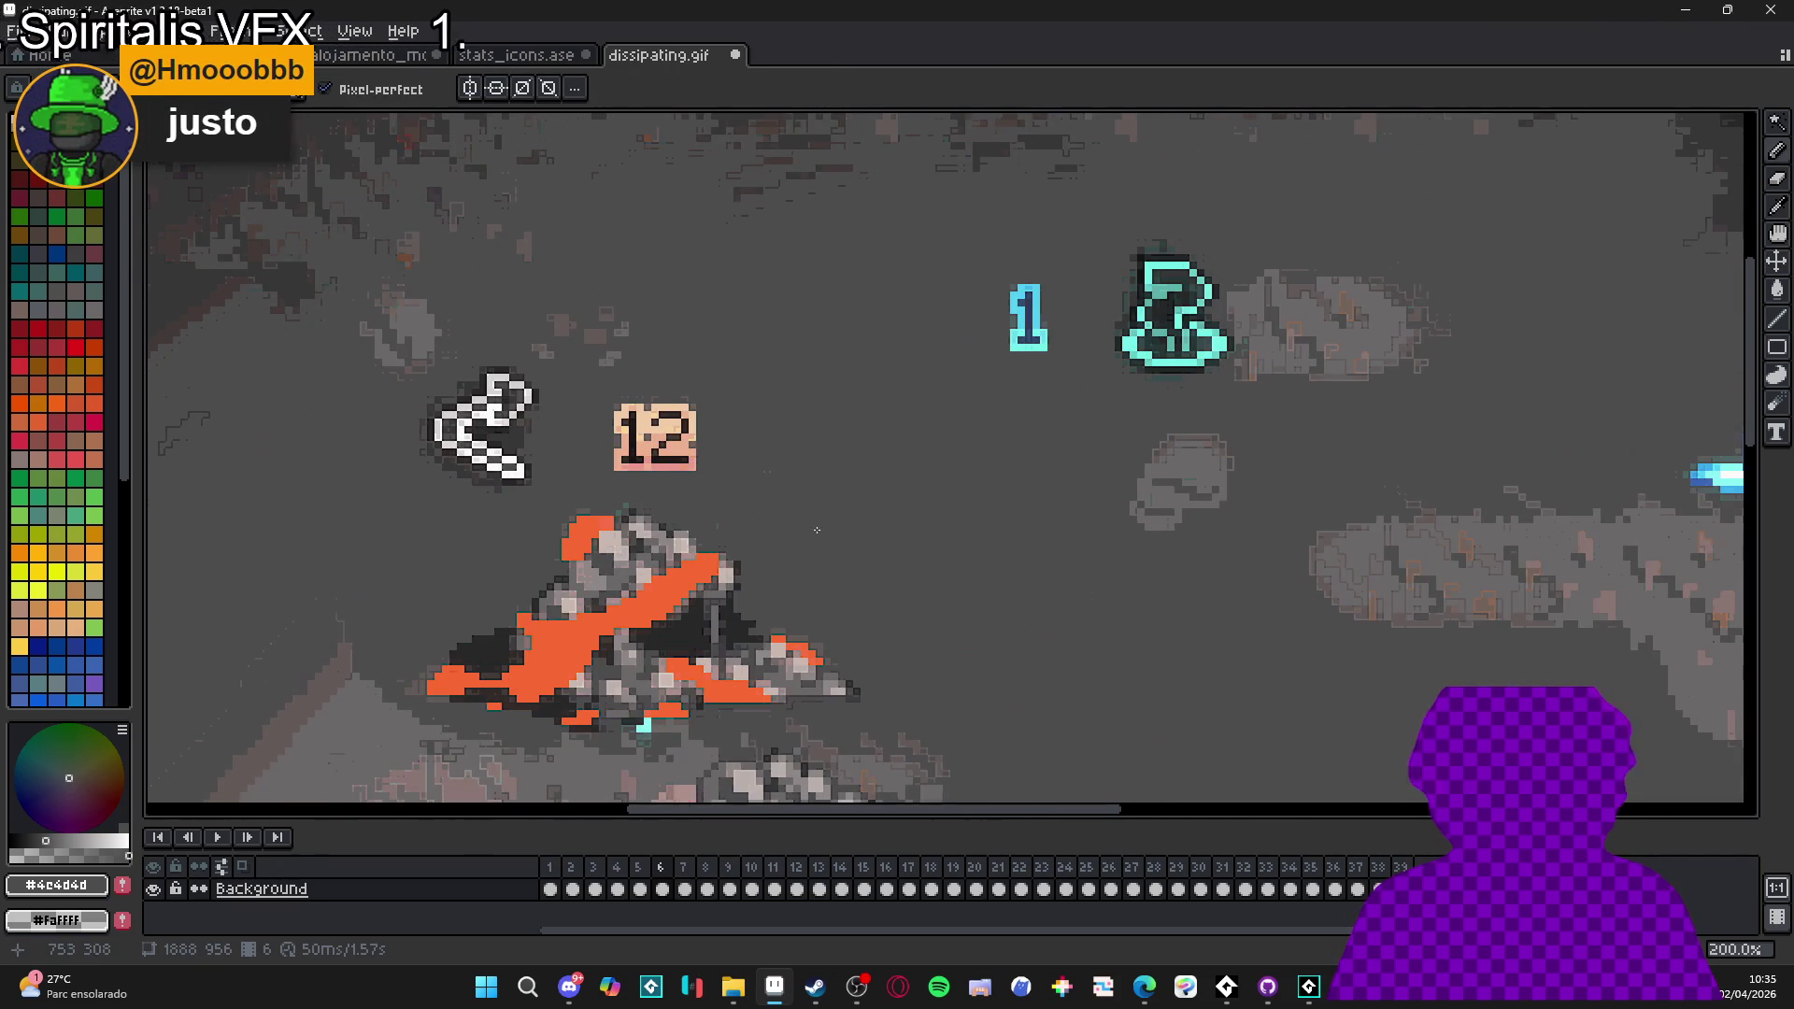
pyautogui.scroll(6, 787, 531)
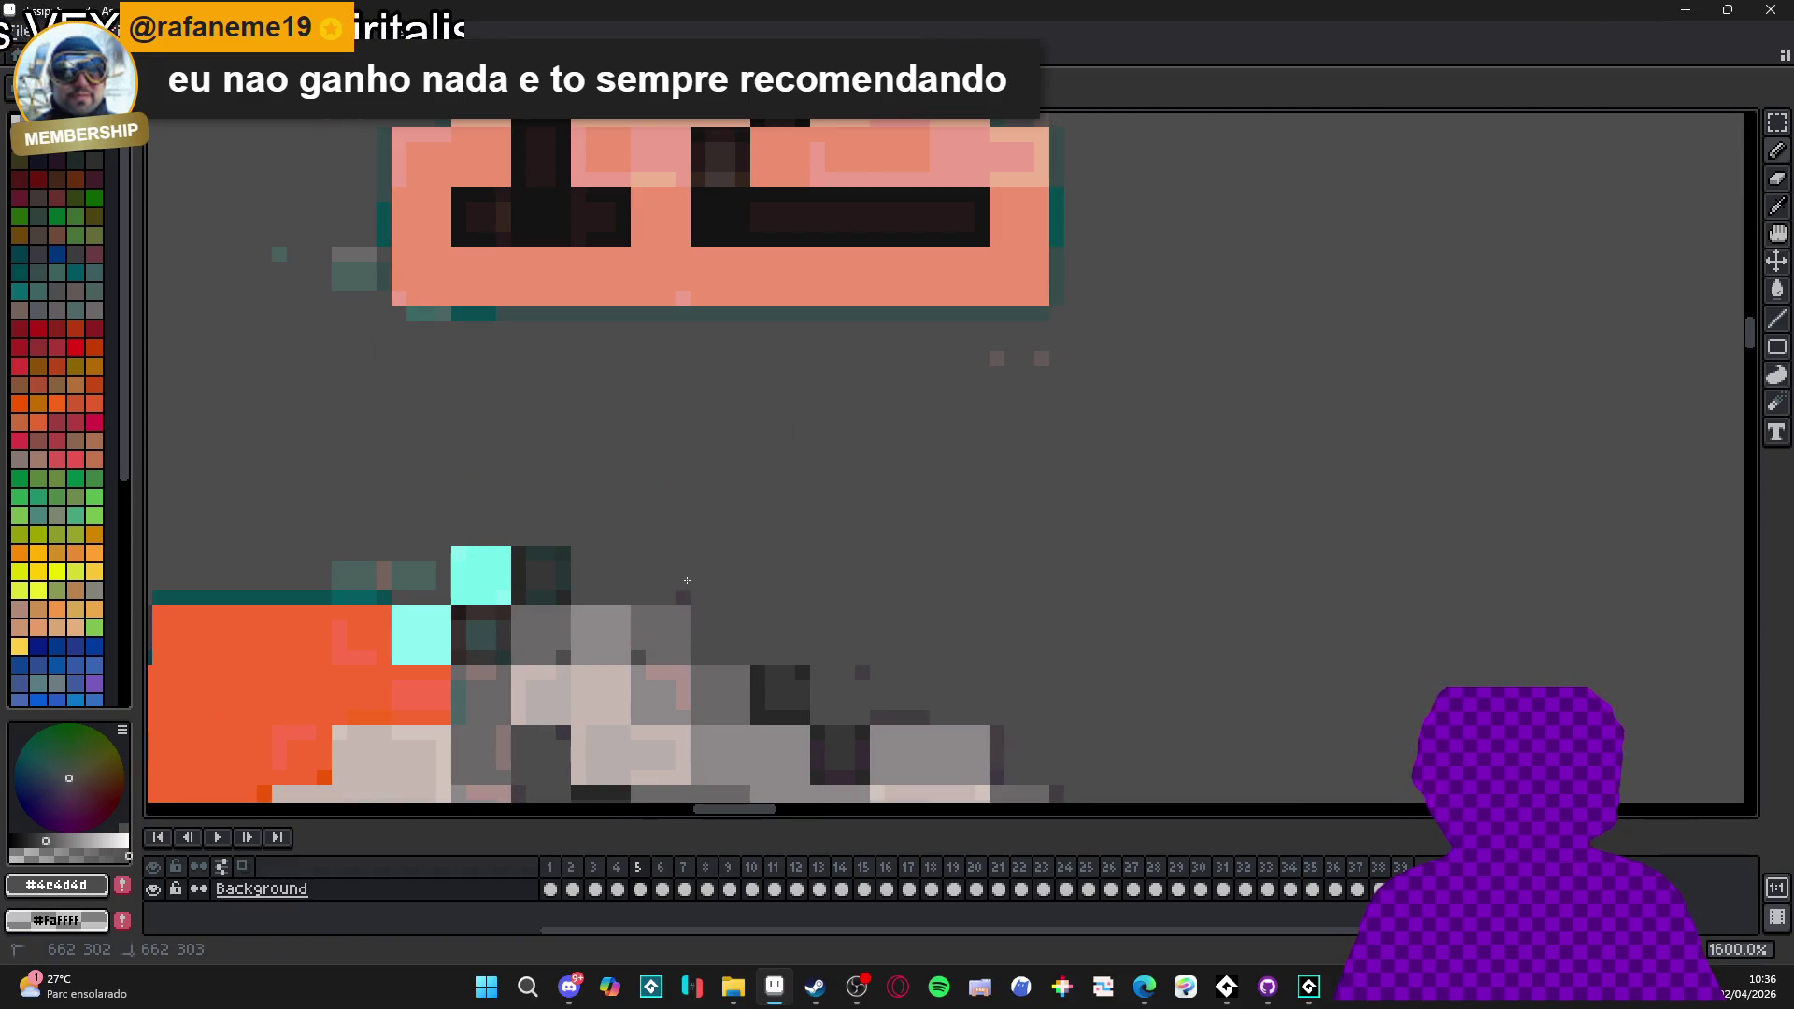
# - Bucket-fill the remaining cyan blocks dark grey, then go to frame 4
pyautogui.press('g')
pyautogui.click(489, 585)
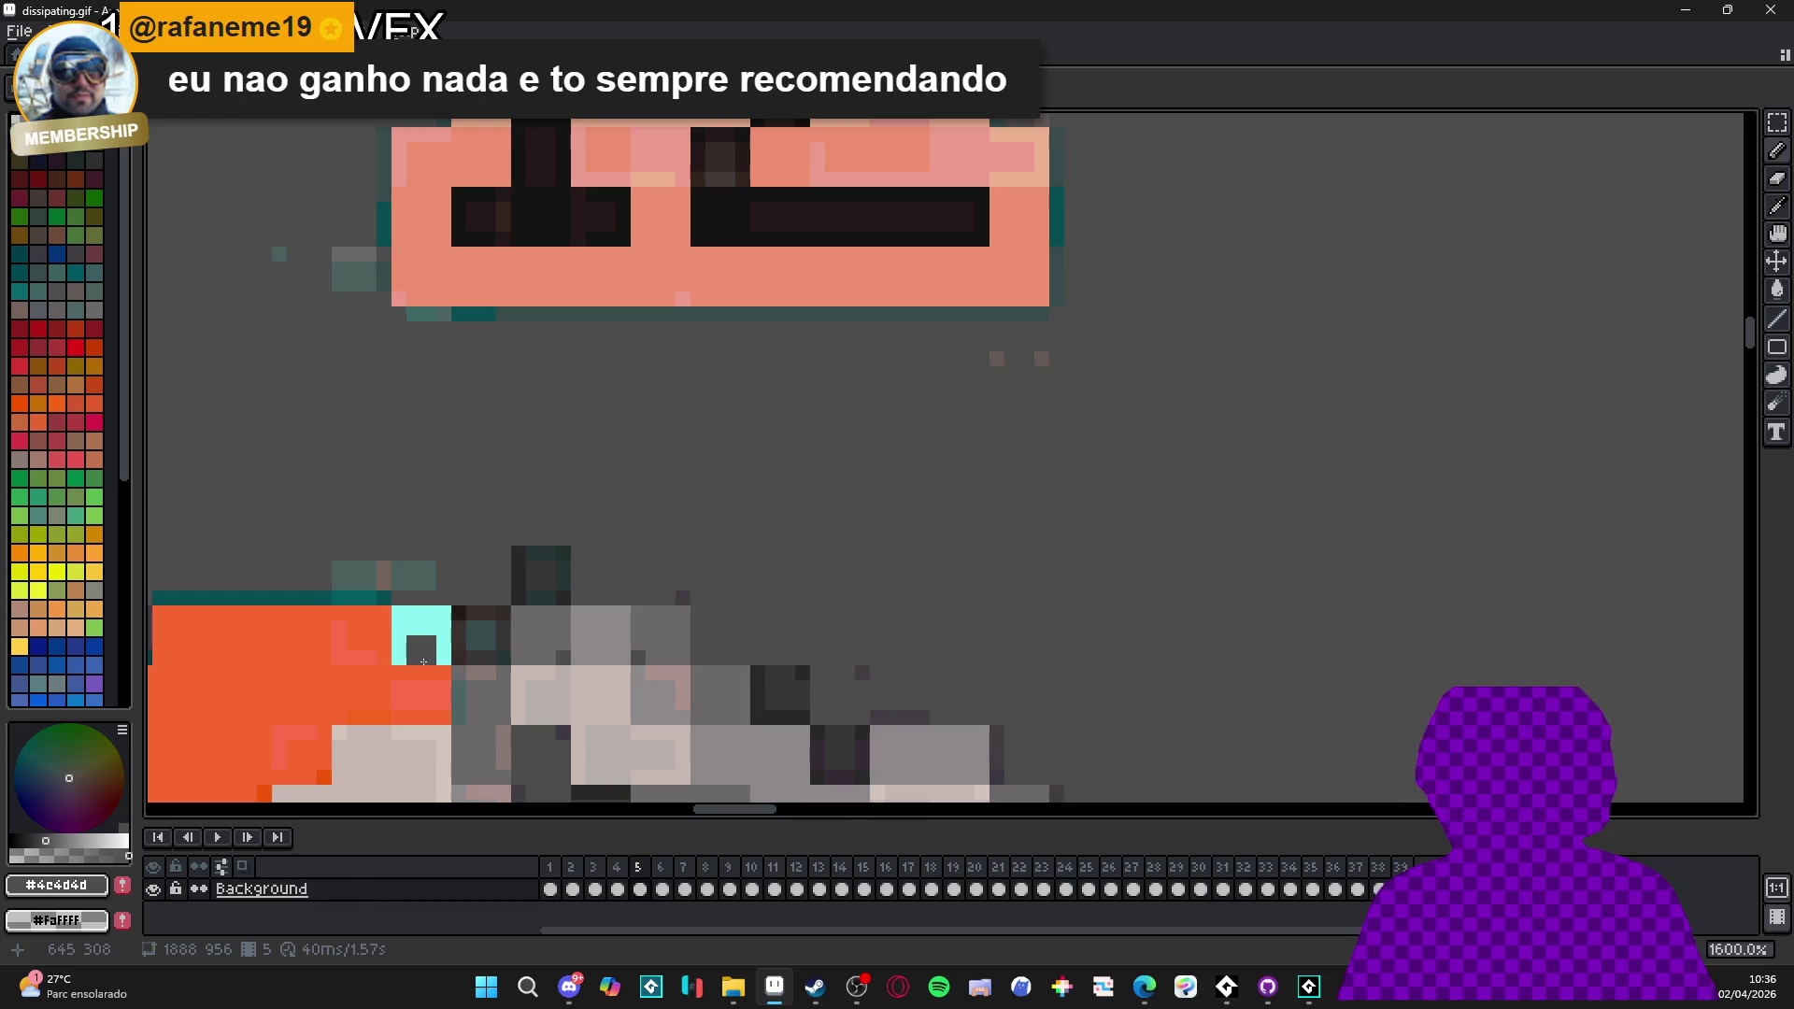
pyautogui.click(423, 662)
pyautogui.scroll(-8, 423, 662)
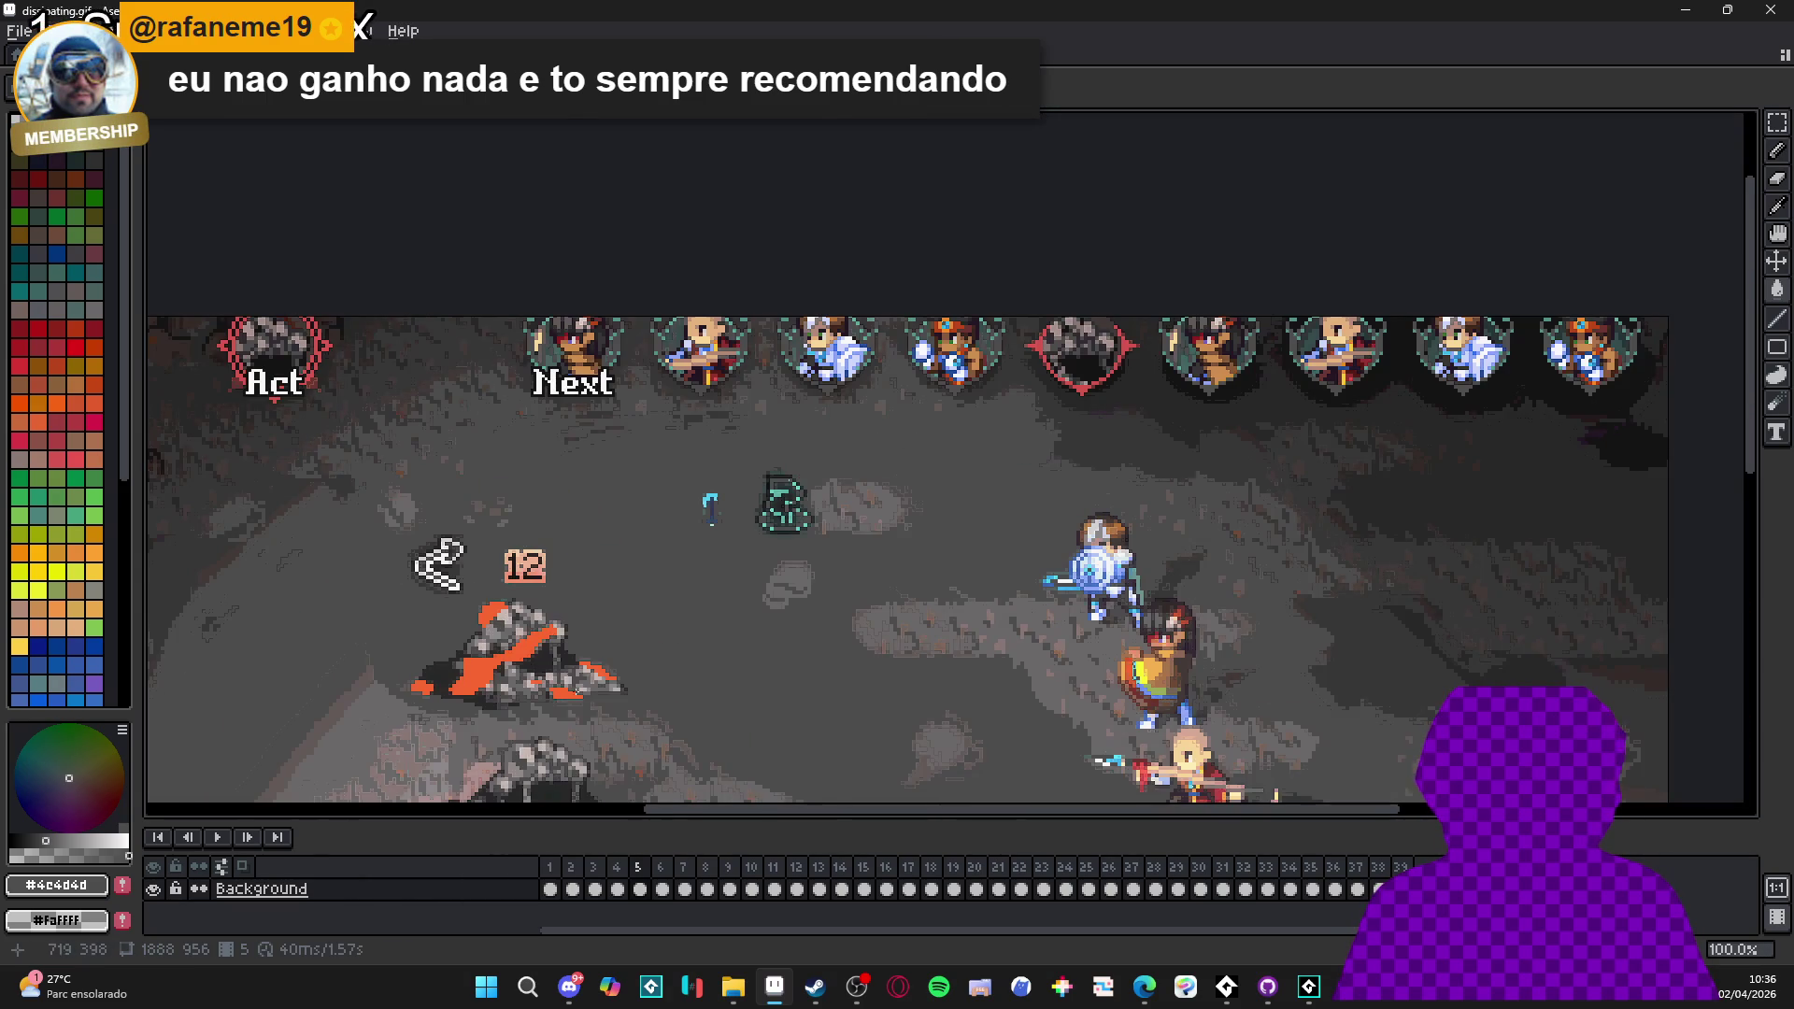
pyautogui.click(617, 875)
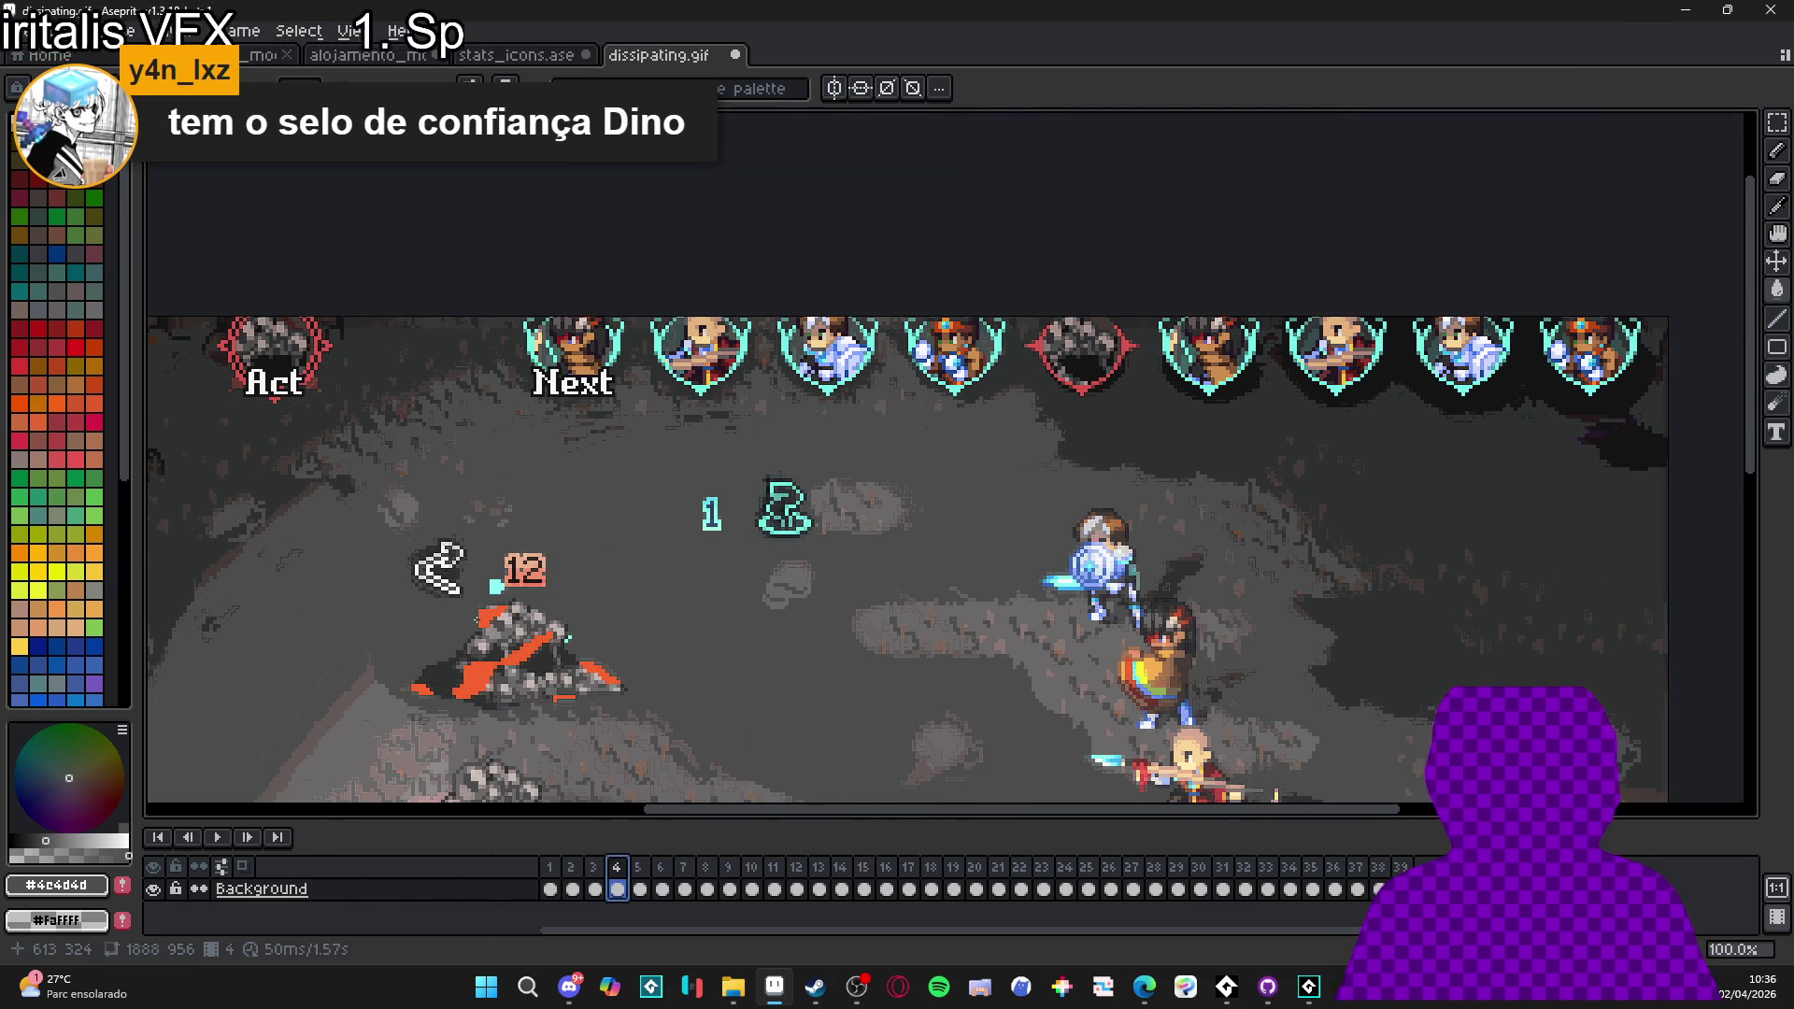
pyautogui.scroll(-3, 716, 462)
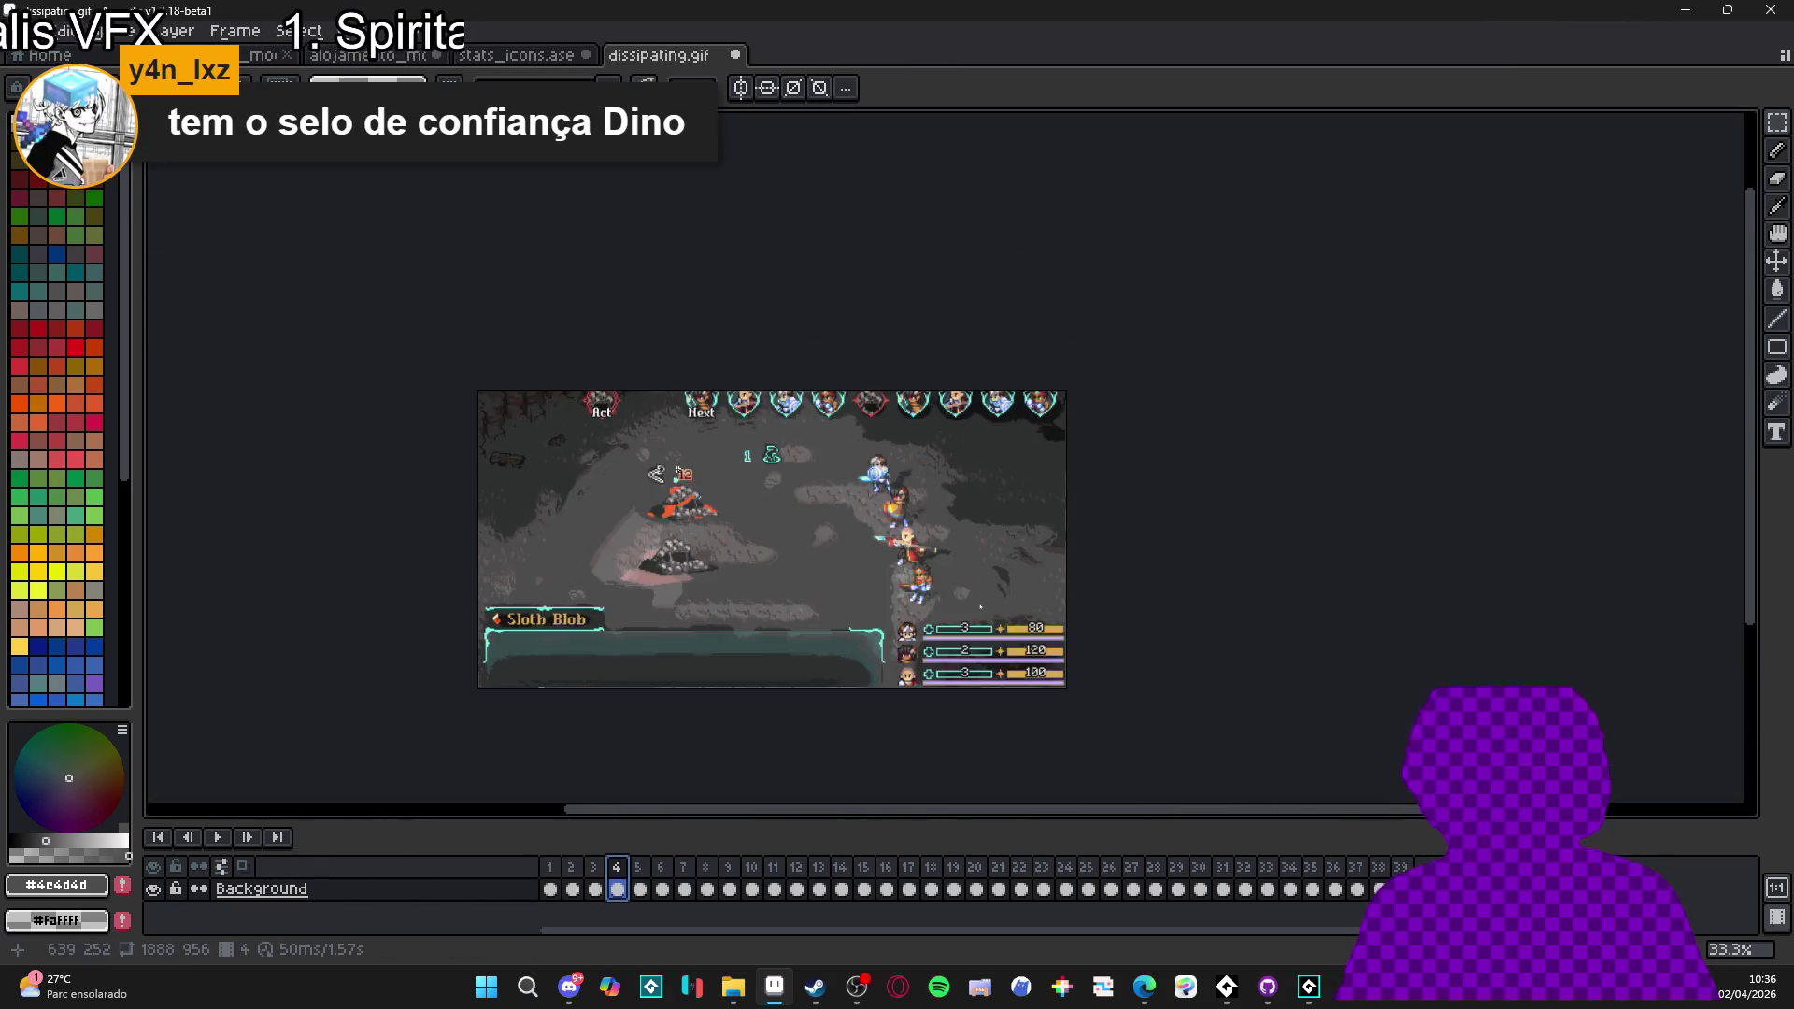
pyautogui.scroll(3, 654, 468)
# - Select the particle area on frame 4 and replace #8bf5f2 with #4c4d4d
pyautogui.moveTo(886, 653); pyautogui.dragTo(886, 653)
pyautogui.scroll(2, 738, 513)
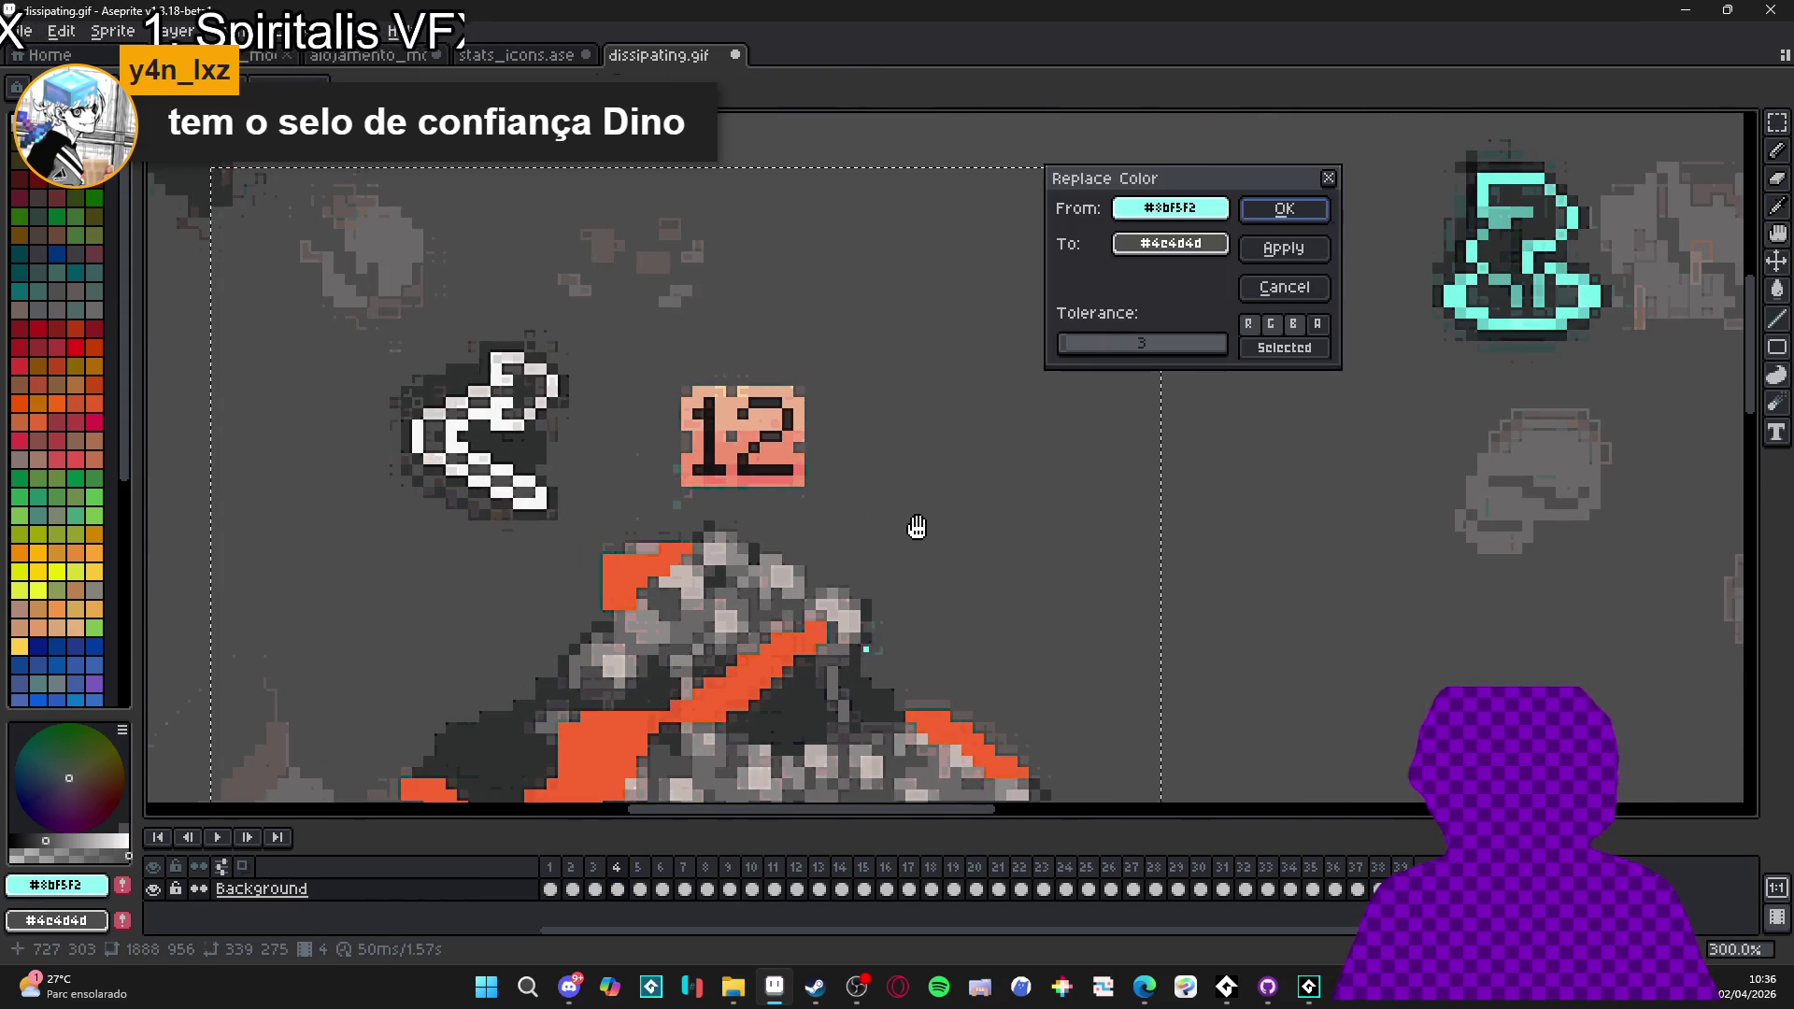
pyautogui.scroll(-2, 924, 531)
pyautogui.hotkey('shift', 'r')
pyautogui.press('Return')
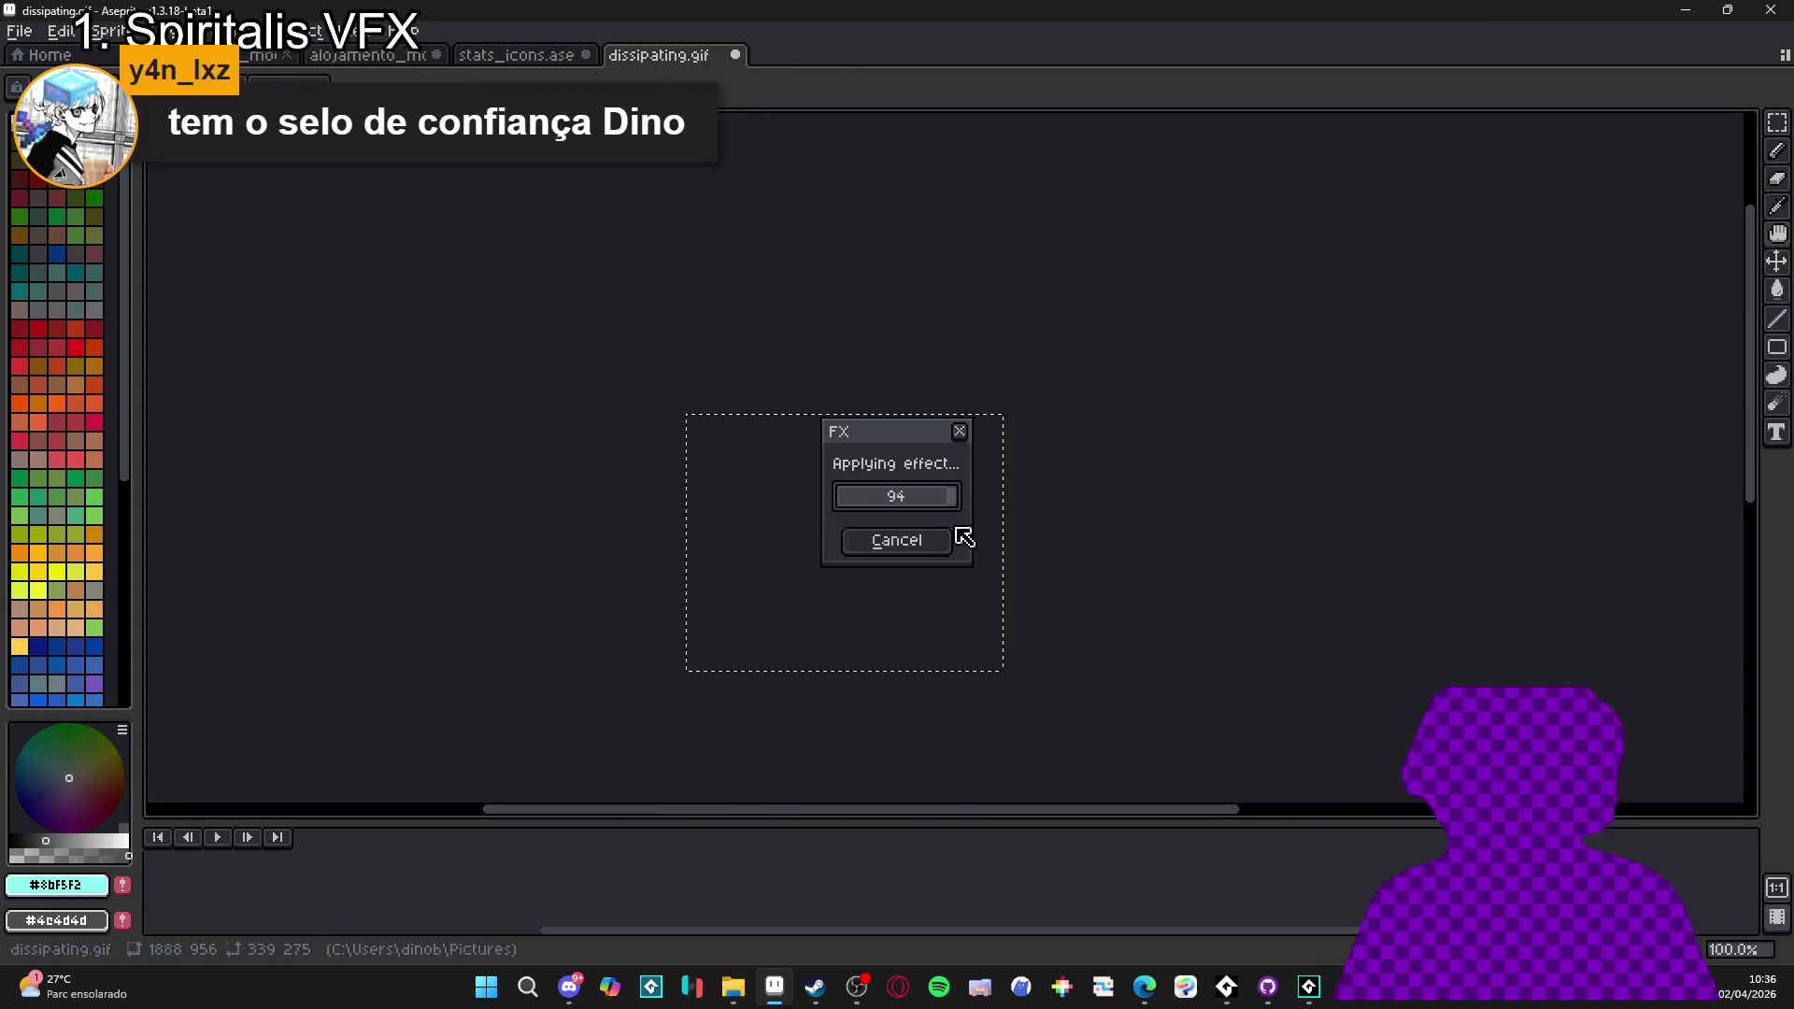
pyautogui.scroll(-1, 841, 580)
pyautogui.scroll(2, 753, 619)
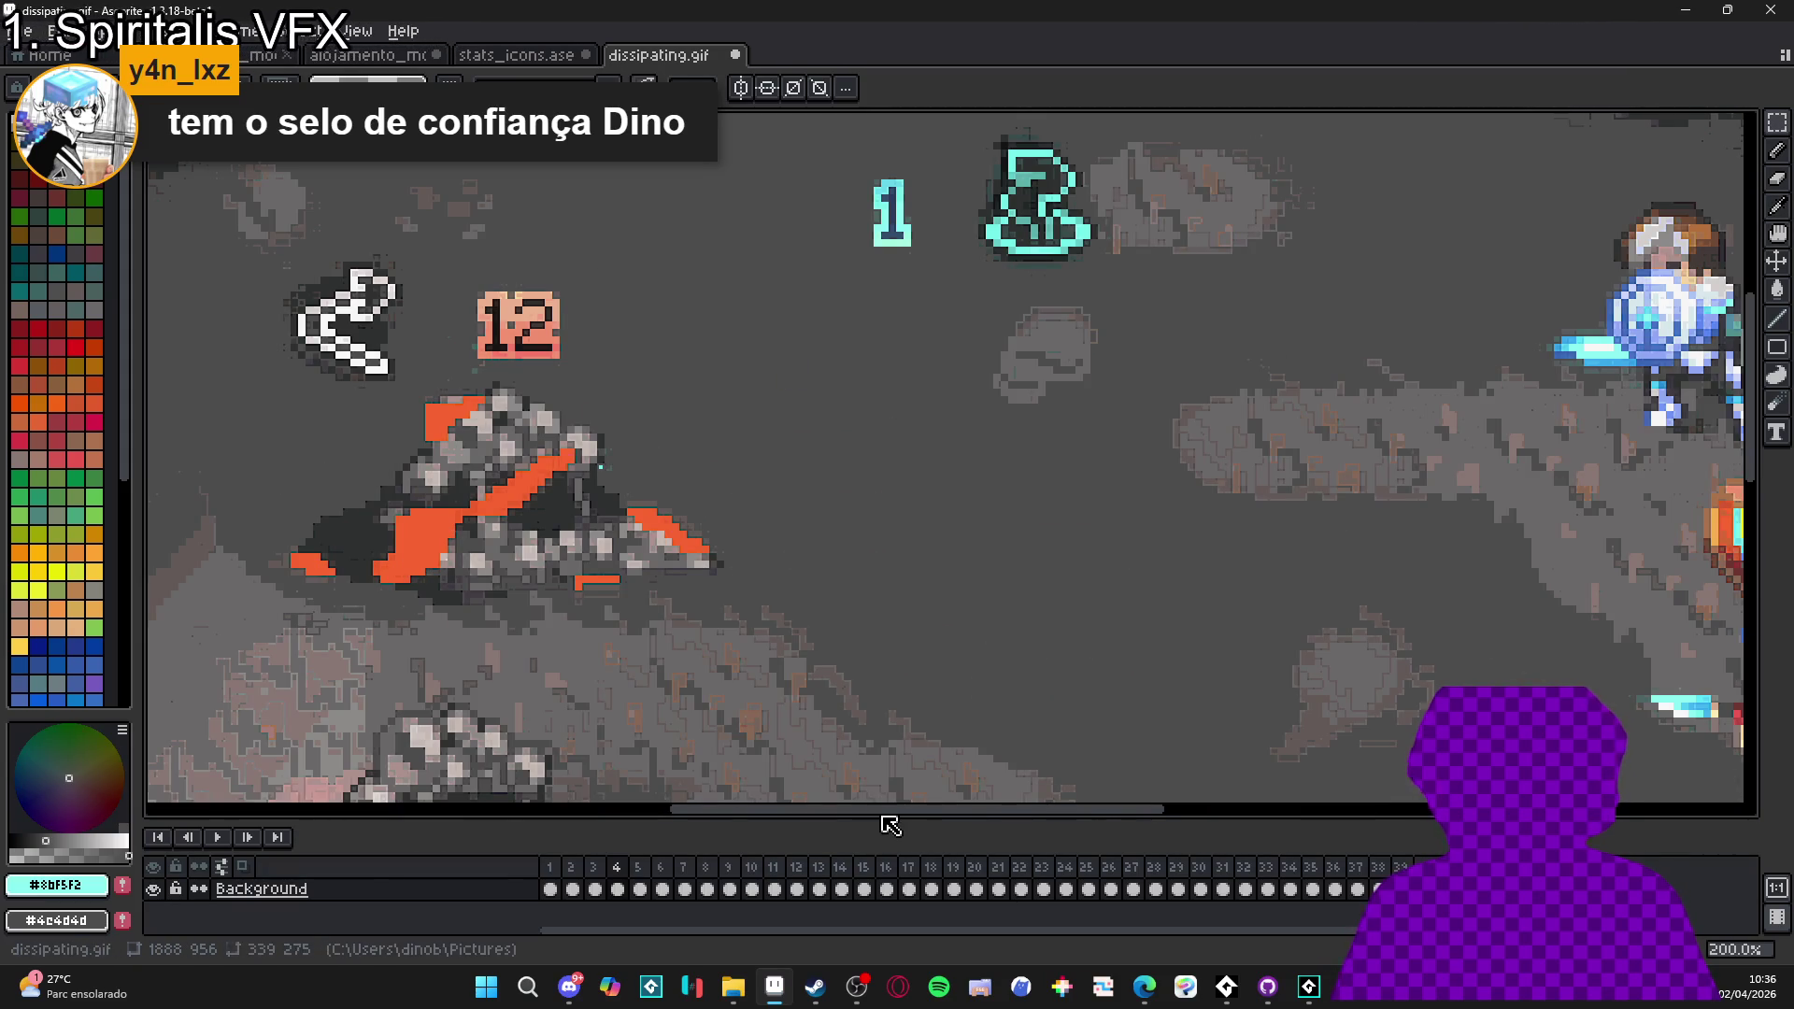
# - Select the area around the 12 and replace #73f0e9 with #4c4d4d at tolerance 62
pyautogui.scroll(1, 479, 350)
pyautogui.scroll(-2, 478, 350)
pyautogui.moveTo(624, 502); pyautogui.dragTo(720, 569)
pyautogui.scroll(2, 546, 363)
pyautogui.keyDown('alt'); pyautogui.click(506, 236); pyautogui.keyUp('alt')
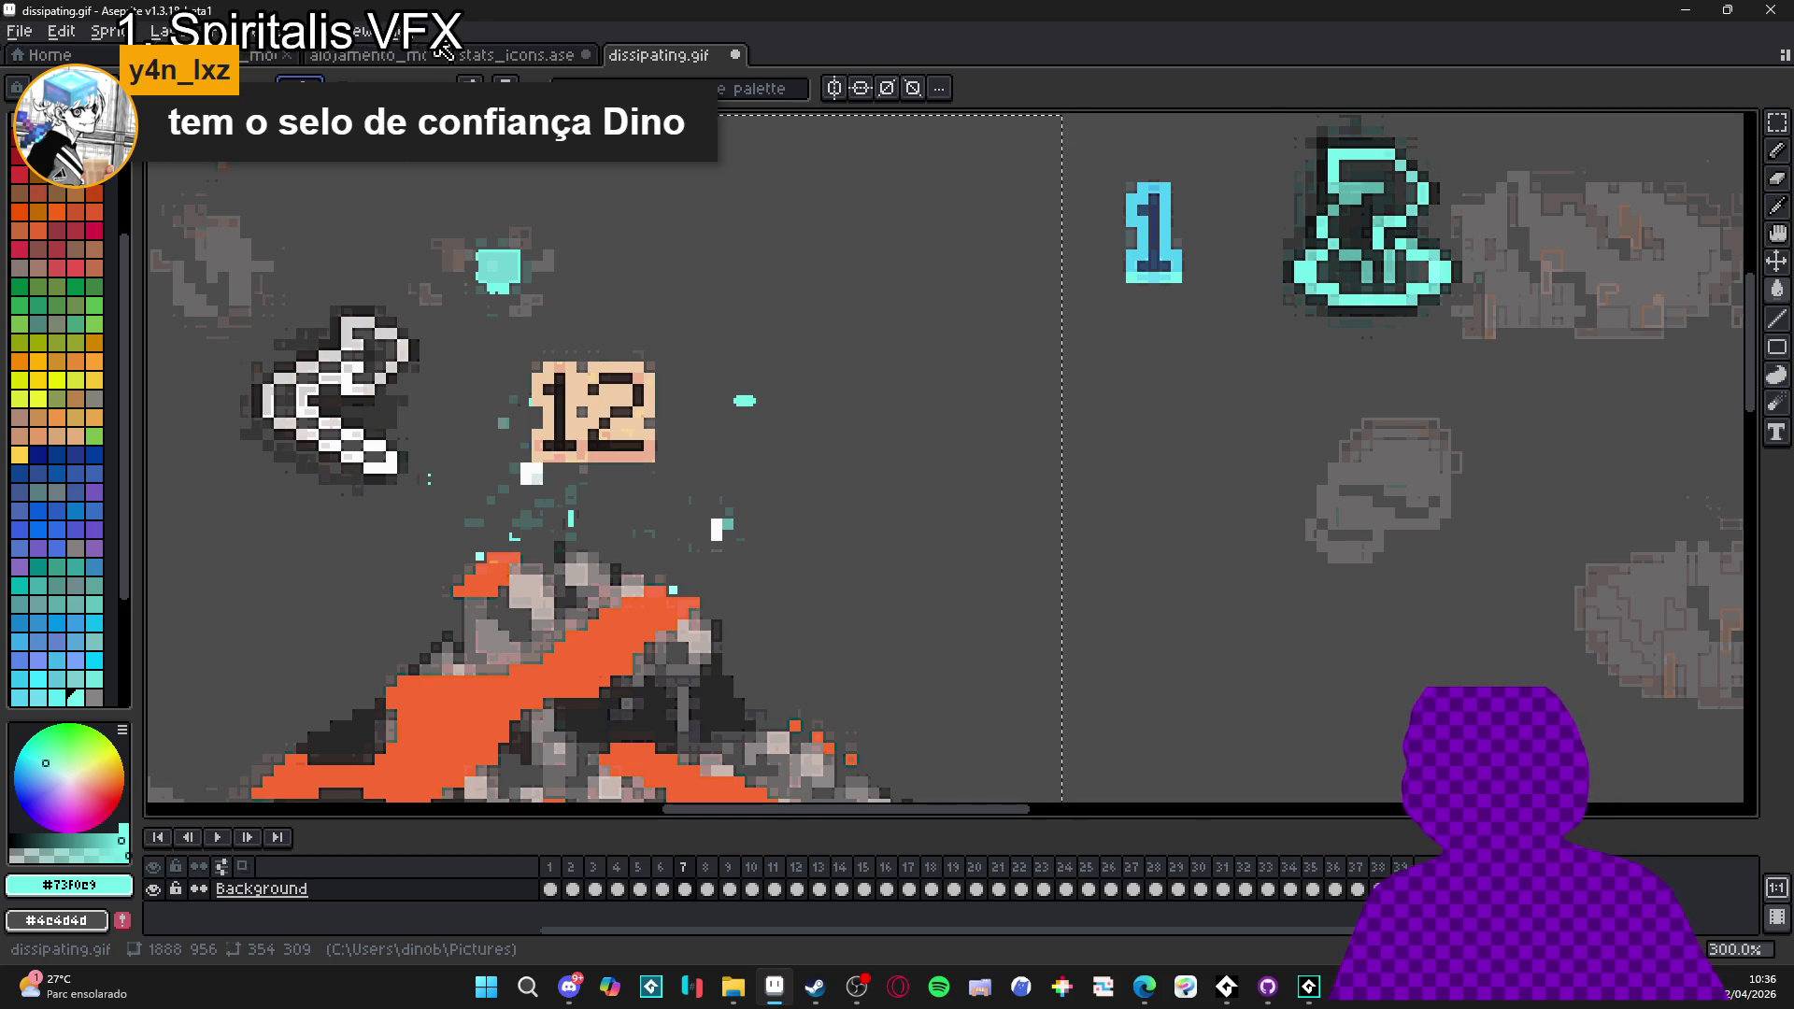
pyautogui.hotkey('shift', 'r')
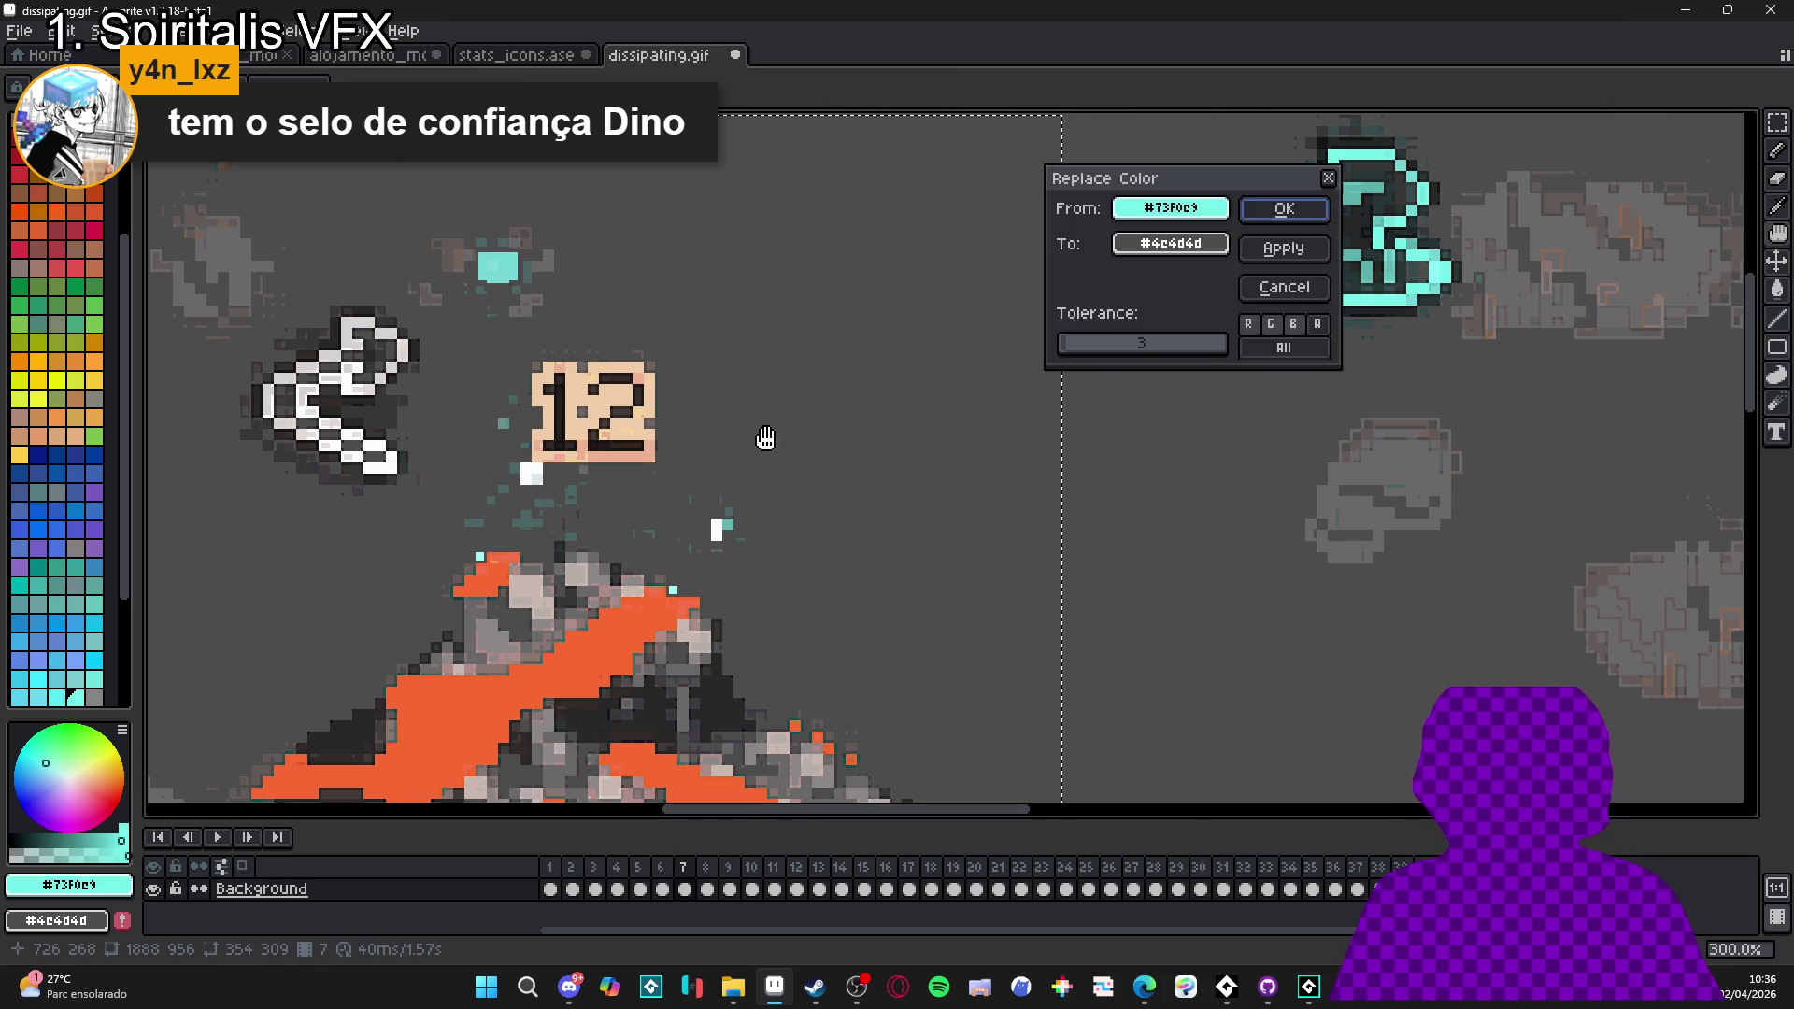
pyautogui.moveTo(1165, 343)
pyautogui.mouseDown()
pyautogui.moveTo(1087, 349)
pyautogui.moveTo(1133, 345)
pyautogui.moveTo(1109, 361)
pyautogui.mouseUp()
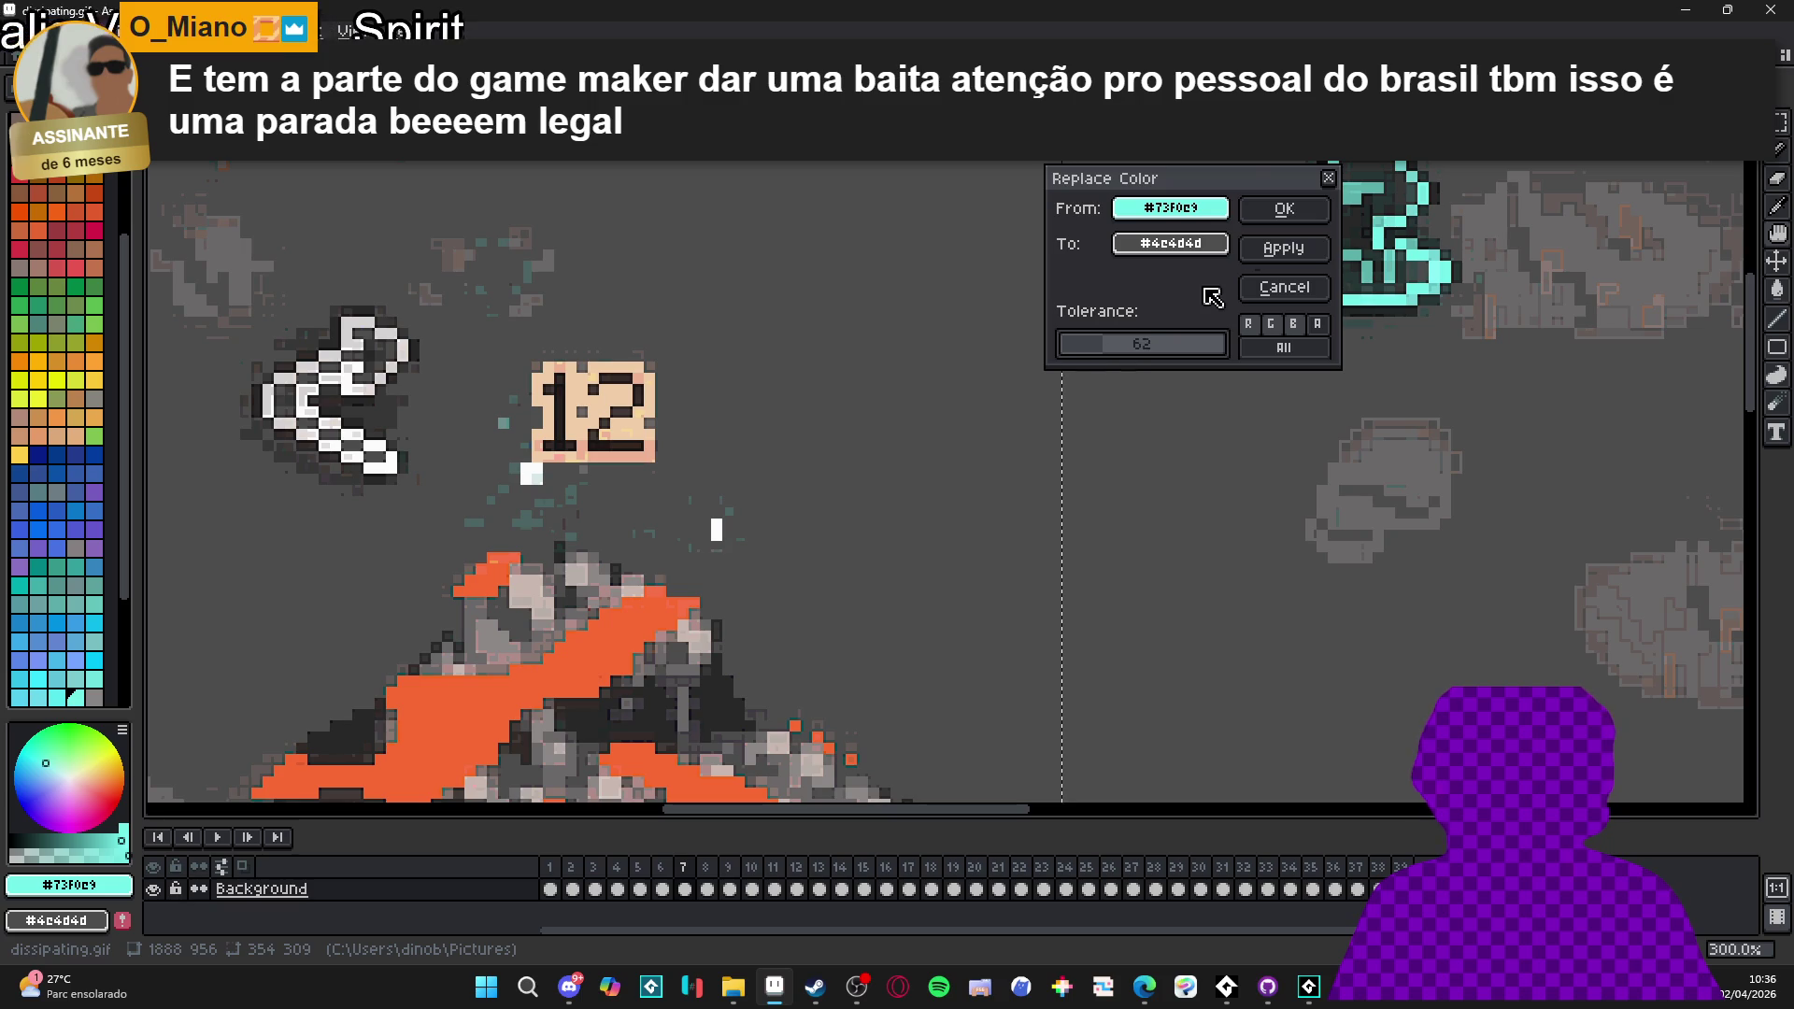
pyautogui.click(1284, 209)
pyautogui.scroll(-5, 727, 530)
pyautogui.hotkey('ctrl', 'd')
pyautogui.click(215, 836)
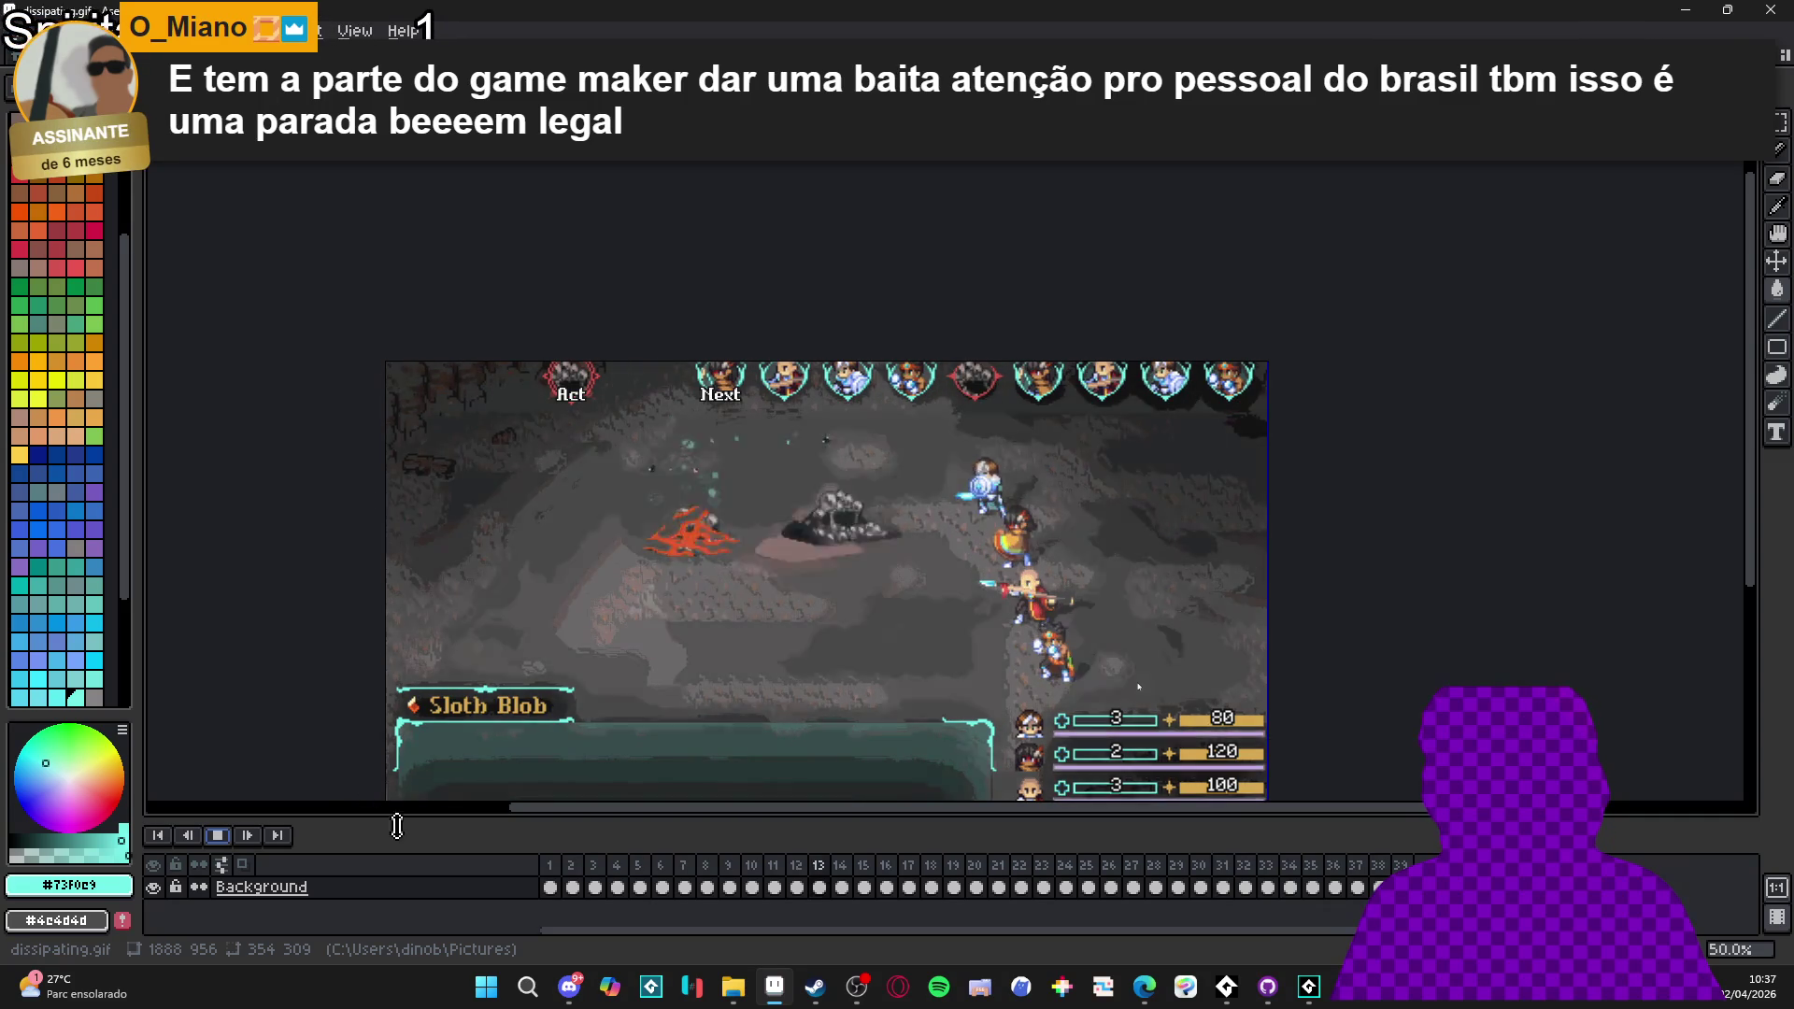
# - Stop playback on frame 13 and zoom in on the teal particles above the orange shape
pyautogui.click(823, 885)
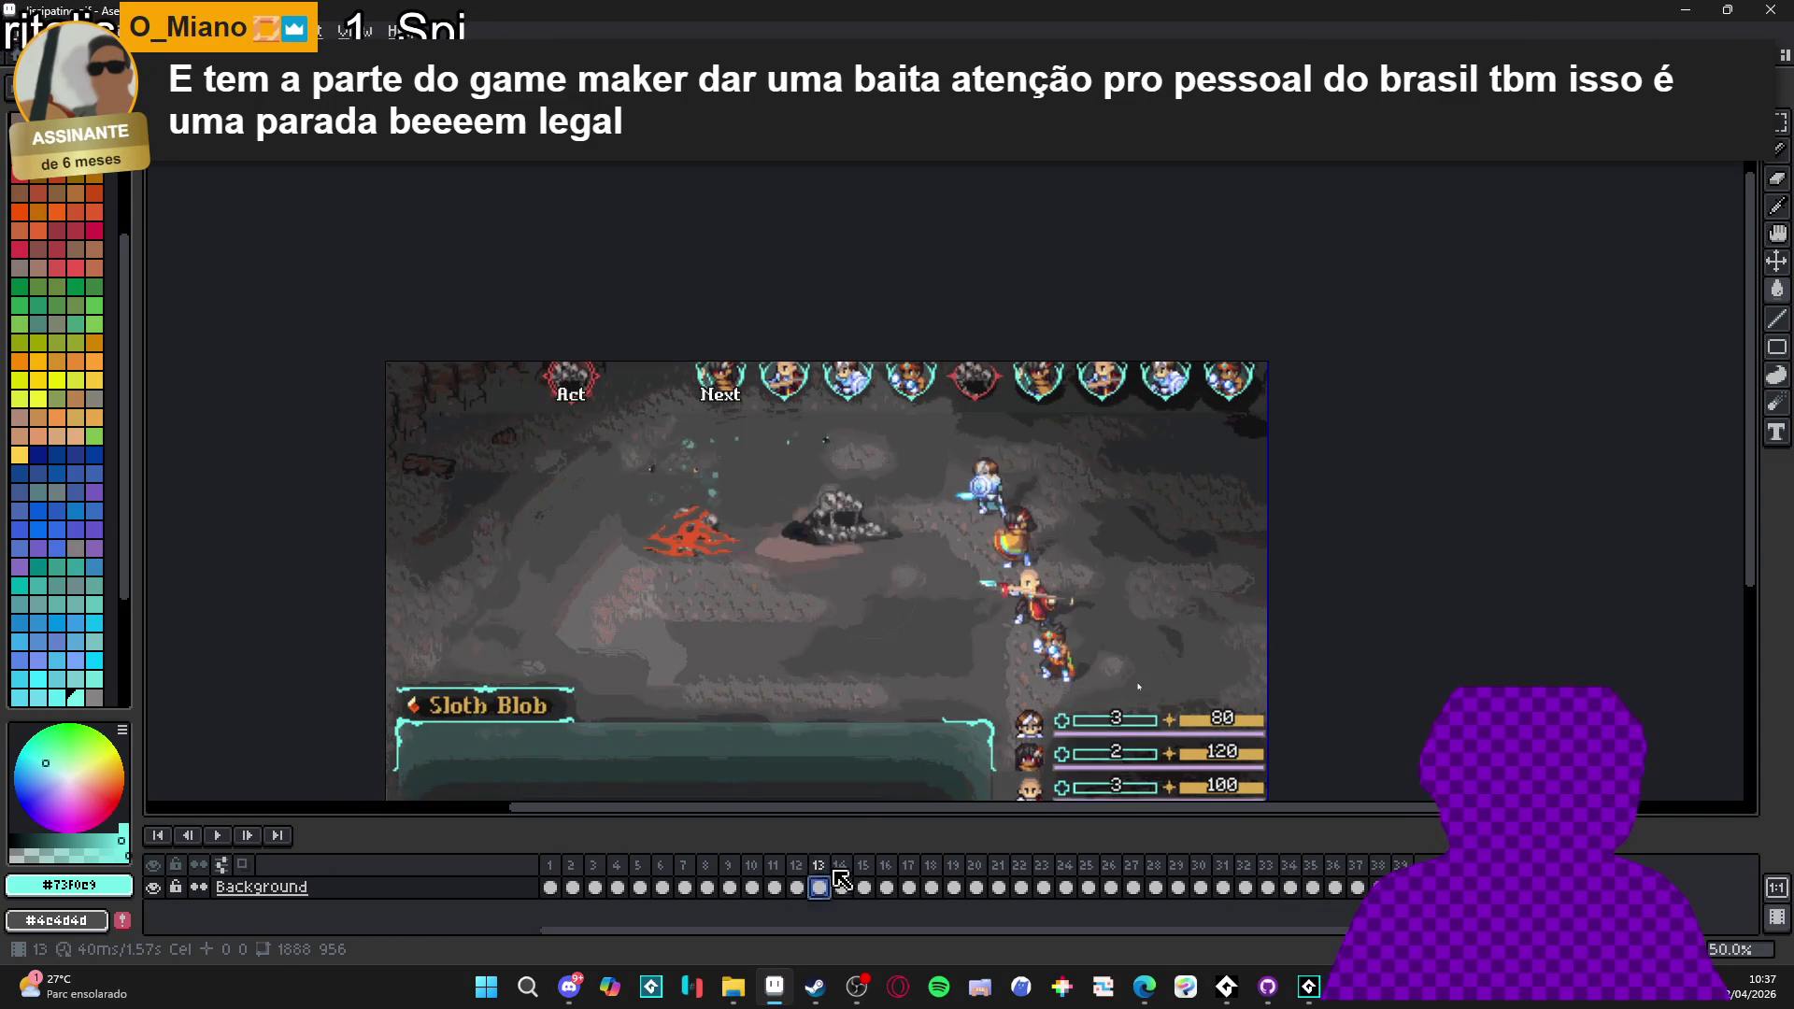
pyautogui.scroll(4, 788, 496)
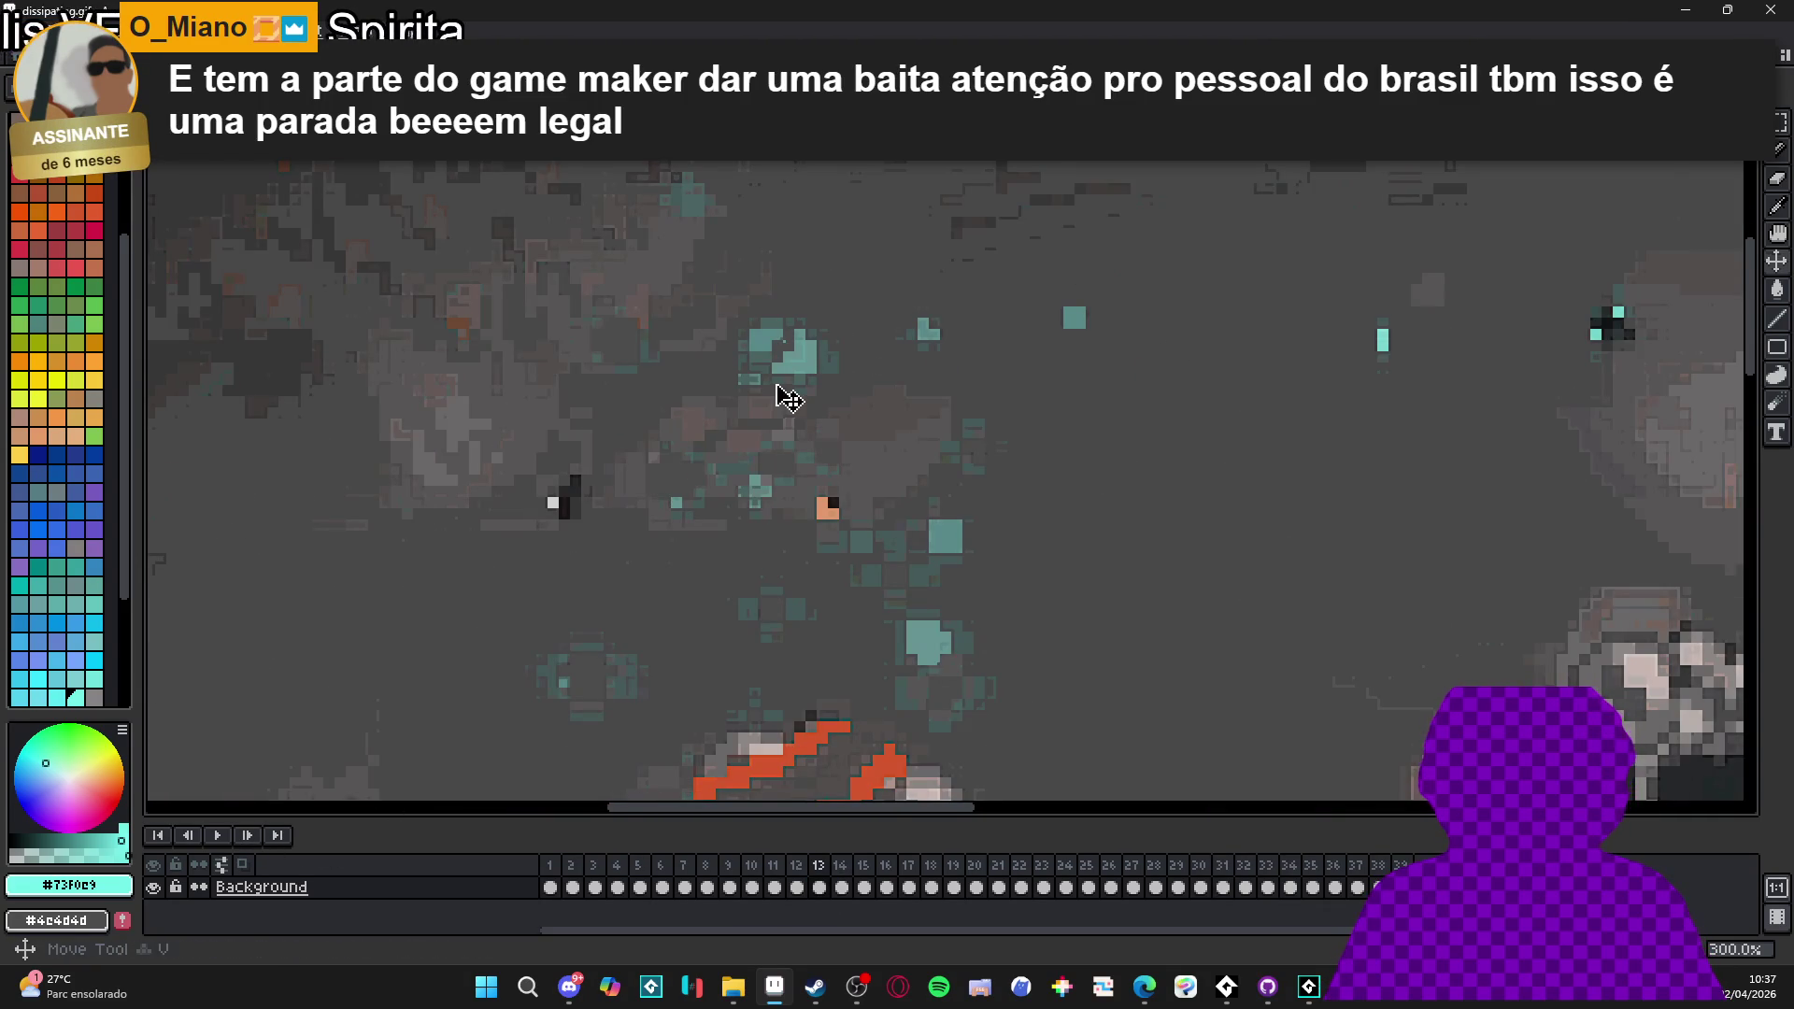
pyautogui.scroll(2, 785, 378)
pyautogui.scroll(-3, 884, 418)
pyautogui.press('m')
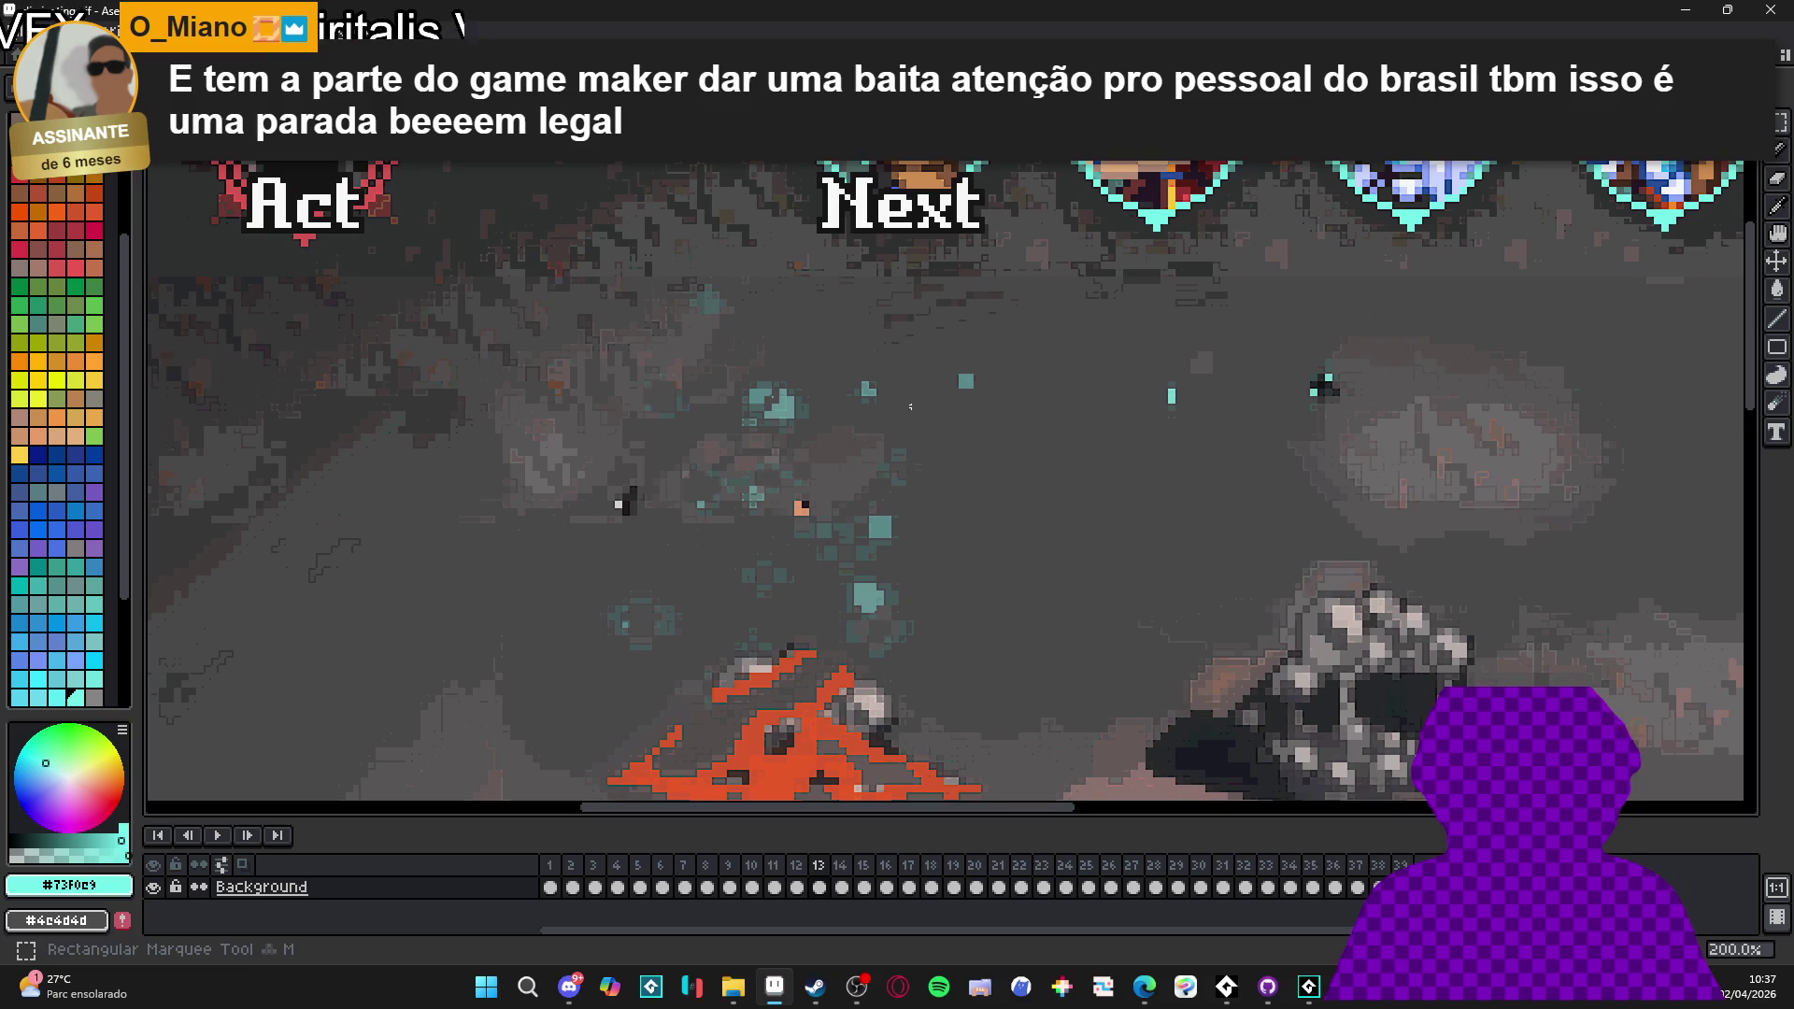
# - Select the areas of teal particles above and around the orange shape
pyautogui.moveTo(903, 559)
pyautogui.mouseDown()
pyautogui.moveTo(760, 641)
pyautogui.moveTo(725, 621)
pyautogui.moveTo(697, 633)
pyautogui.mouseUp()
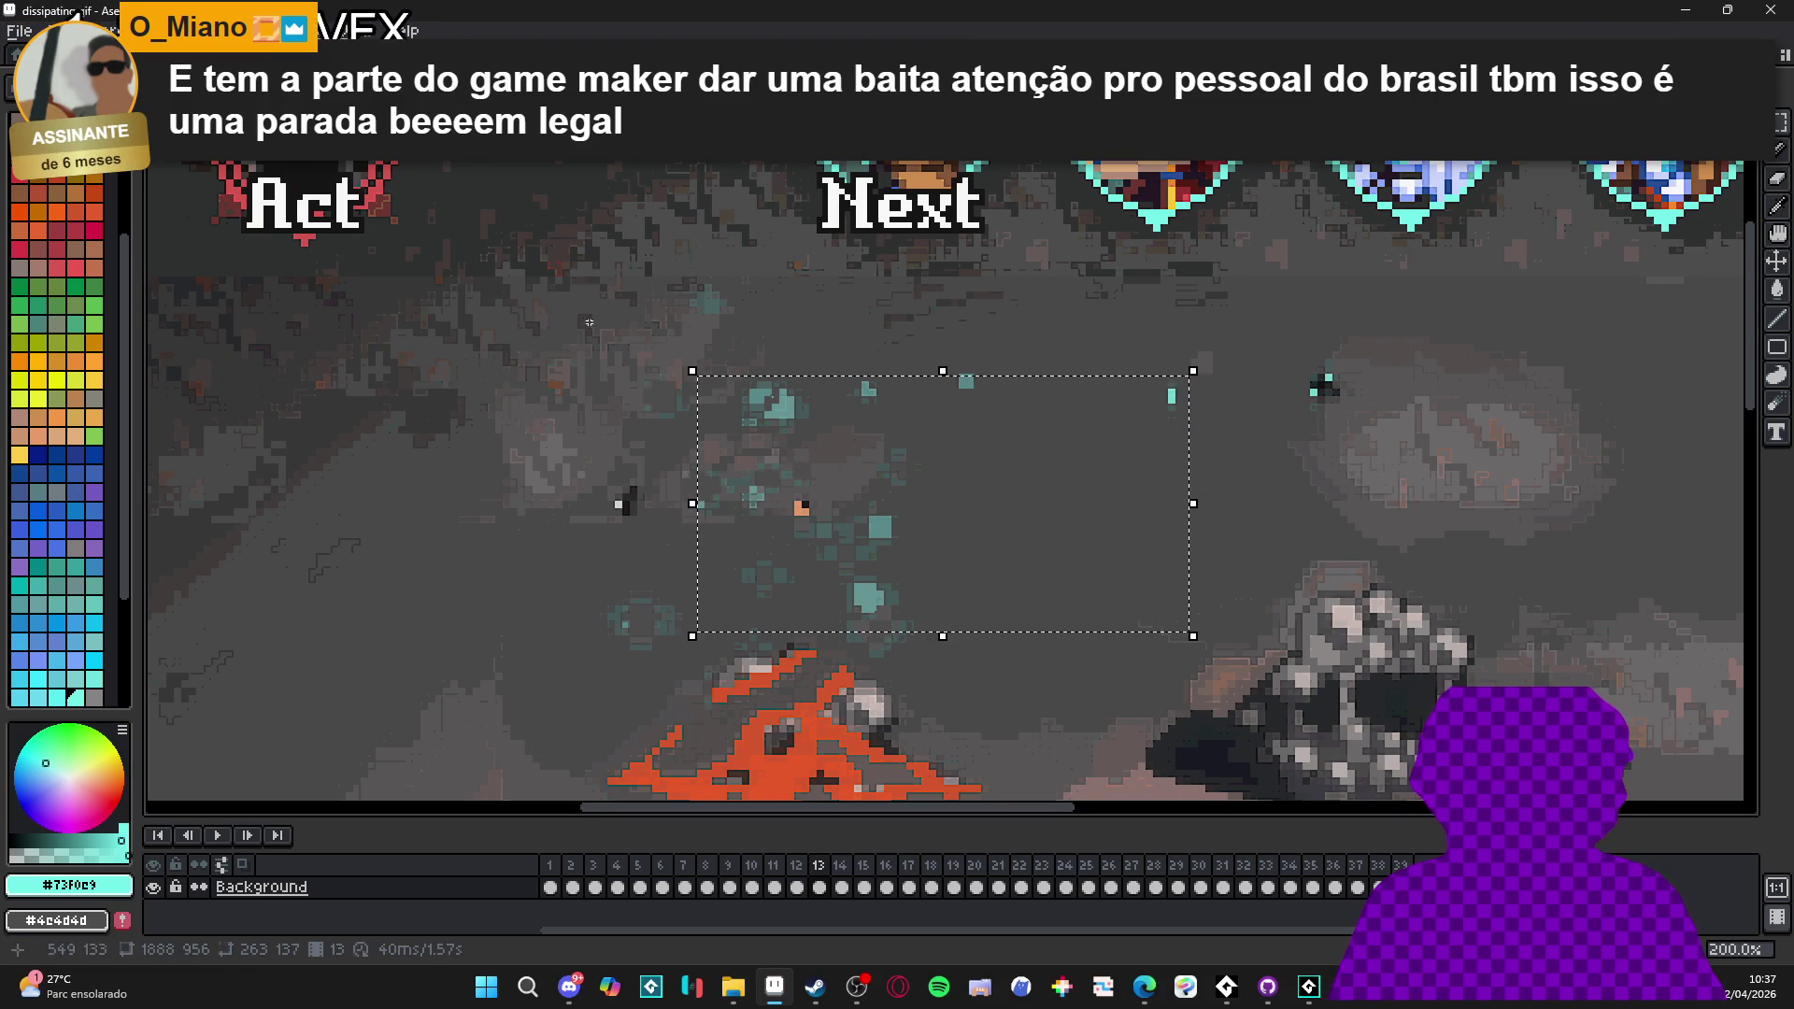
pyautogui.keyDown('shift'); pyautogui.moveTo(570, 263); pyautogui.dragTo(892, 541); pyautogui.keyUp('shift')
pyautogui.keyDown('shift'); pyautogui.moveTo(1036, 356); pyautogui.dragTo(876, 475); pyautogui.keyUp('shift')
pyautogui.keyDown('shift'); pyautogui.moveTo(609, 595); pyautogui.dragTo(717, 659); pyautogui.keyUp('shift')
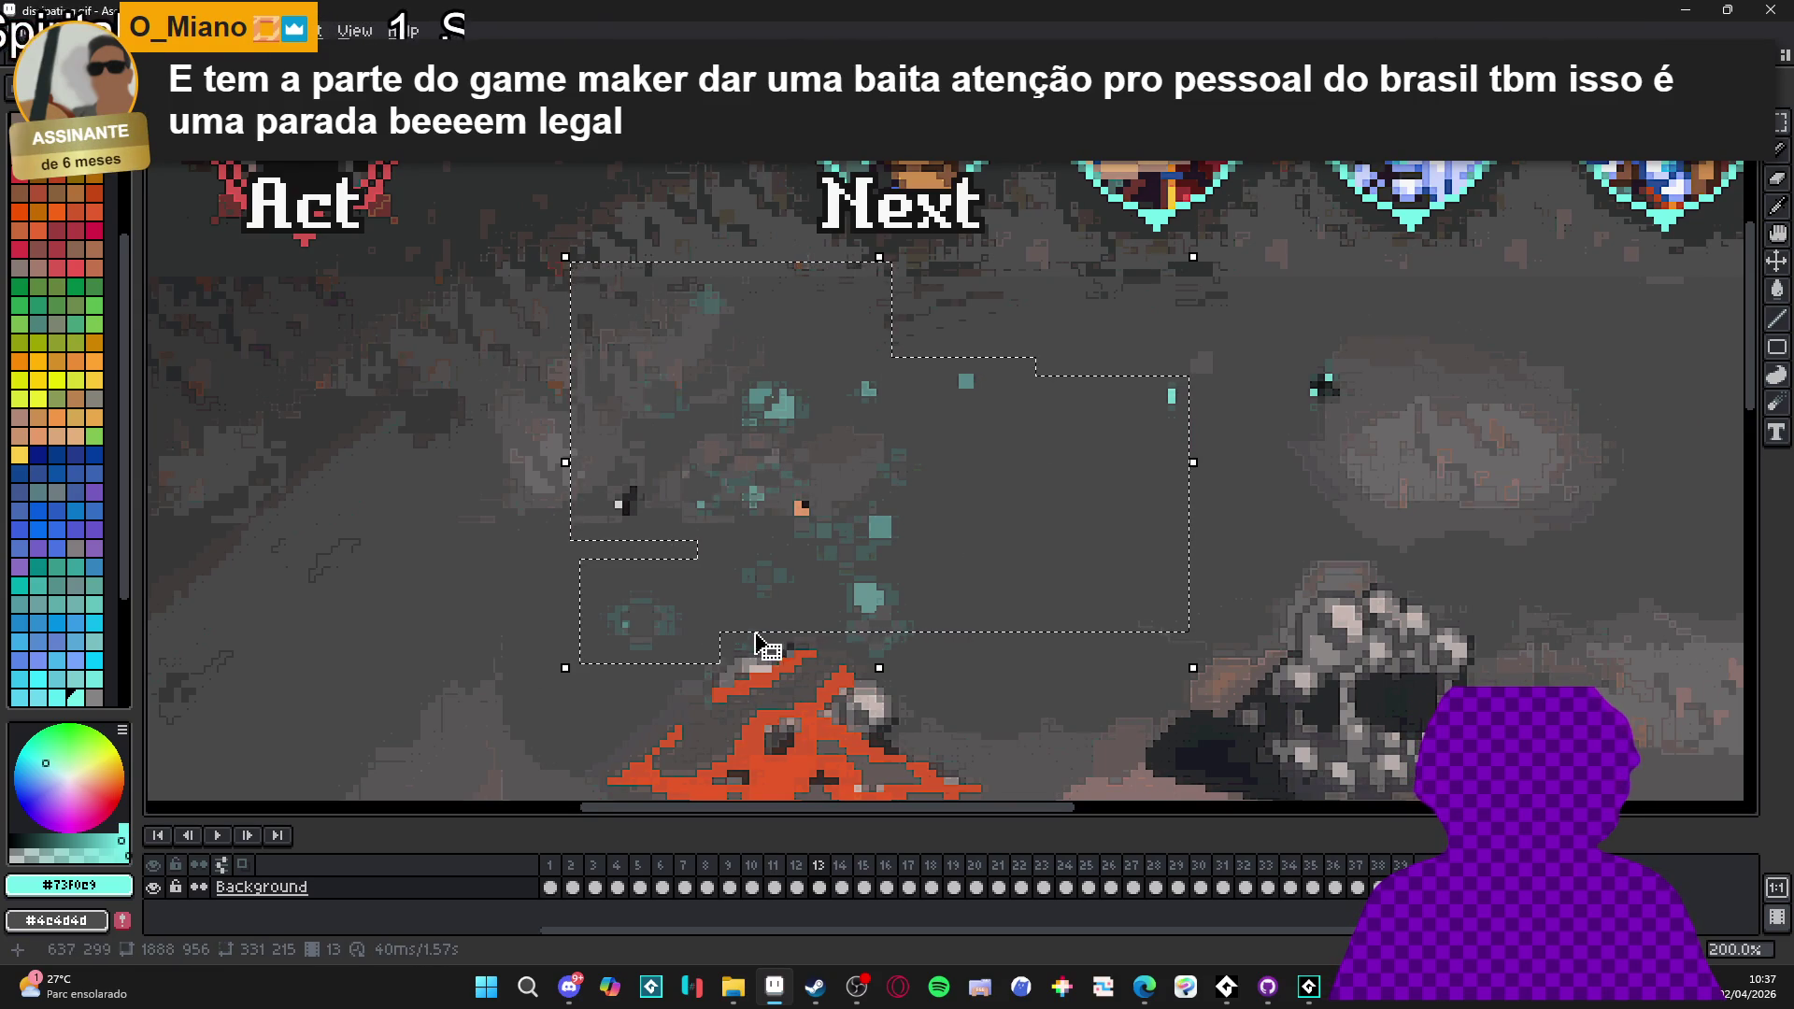
pyautogui.hotkey('ctrl', 't')
pyautogui.scroll(3, 760, 648)
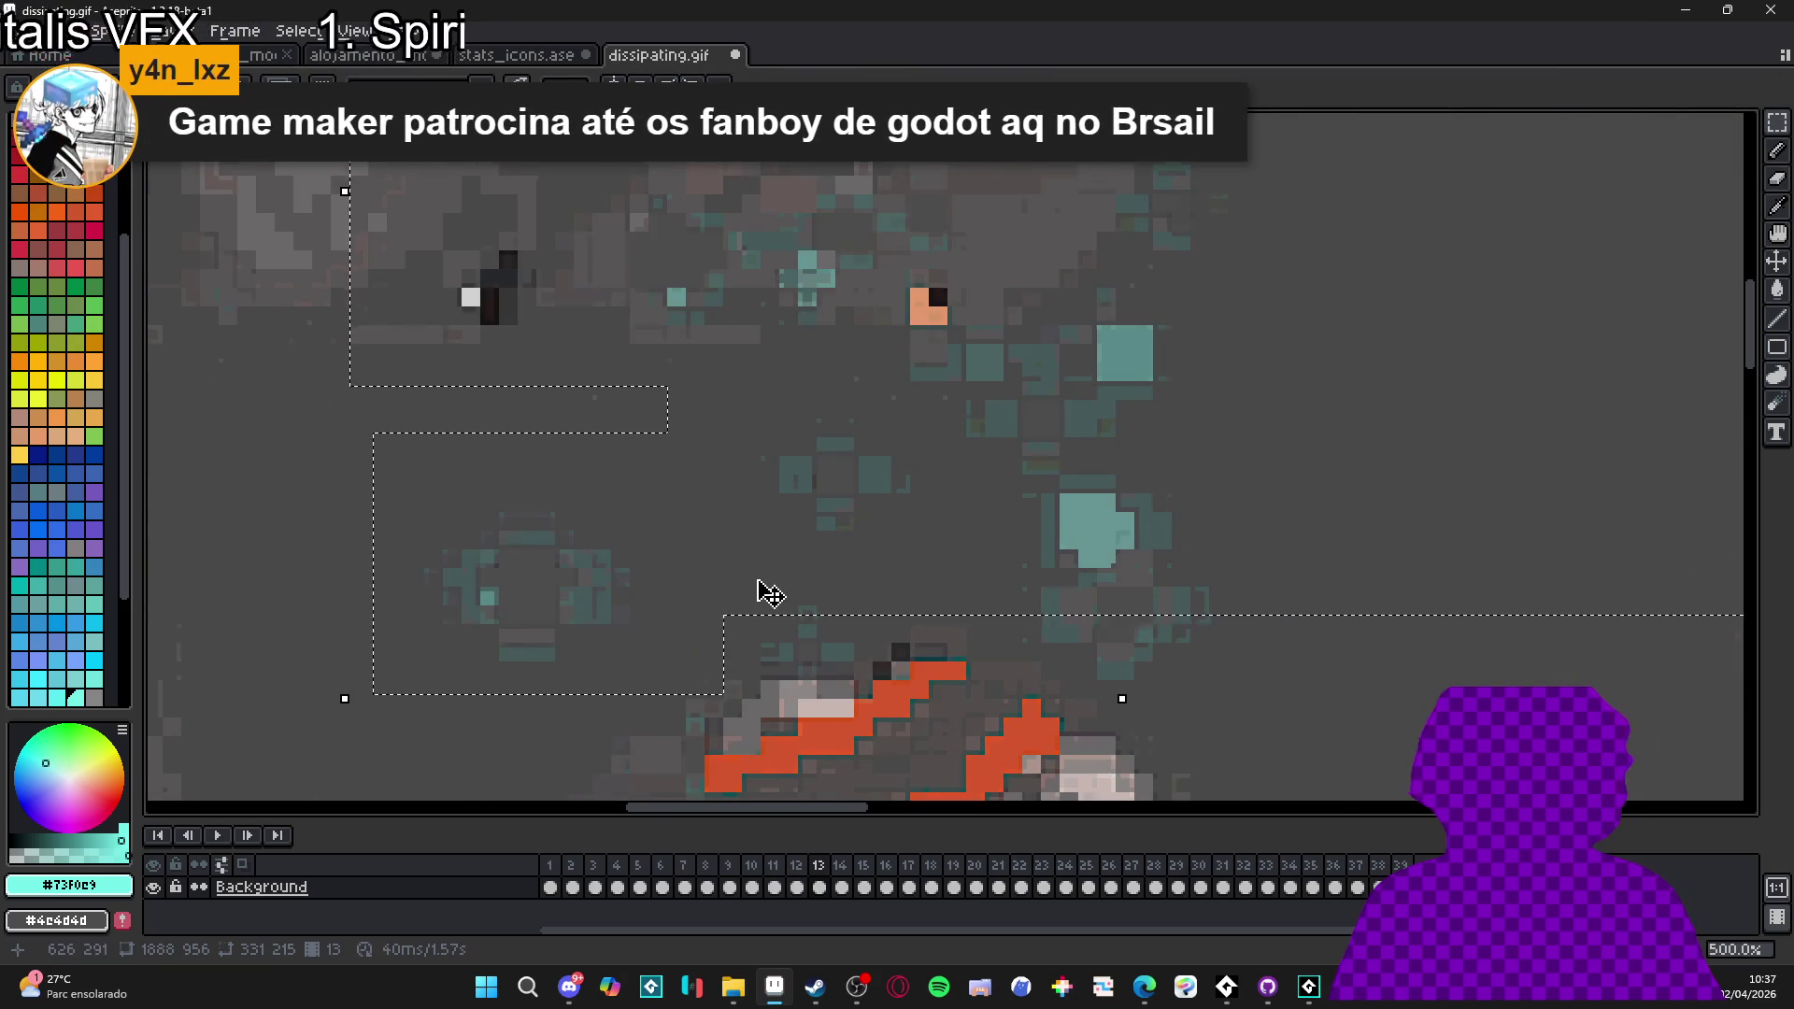
pyautogui.scroll(-2, 761, 593)
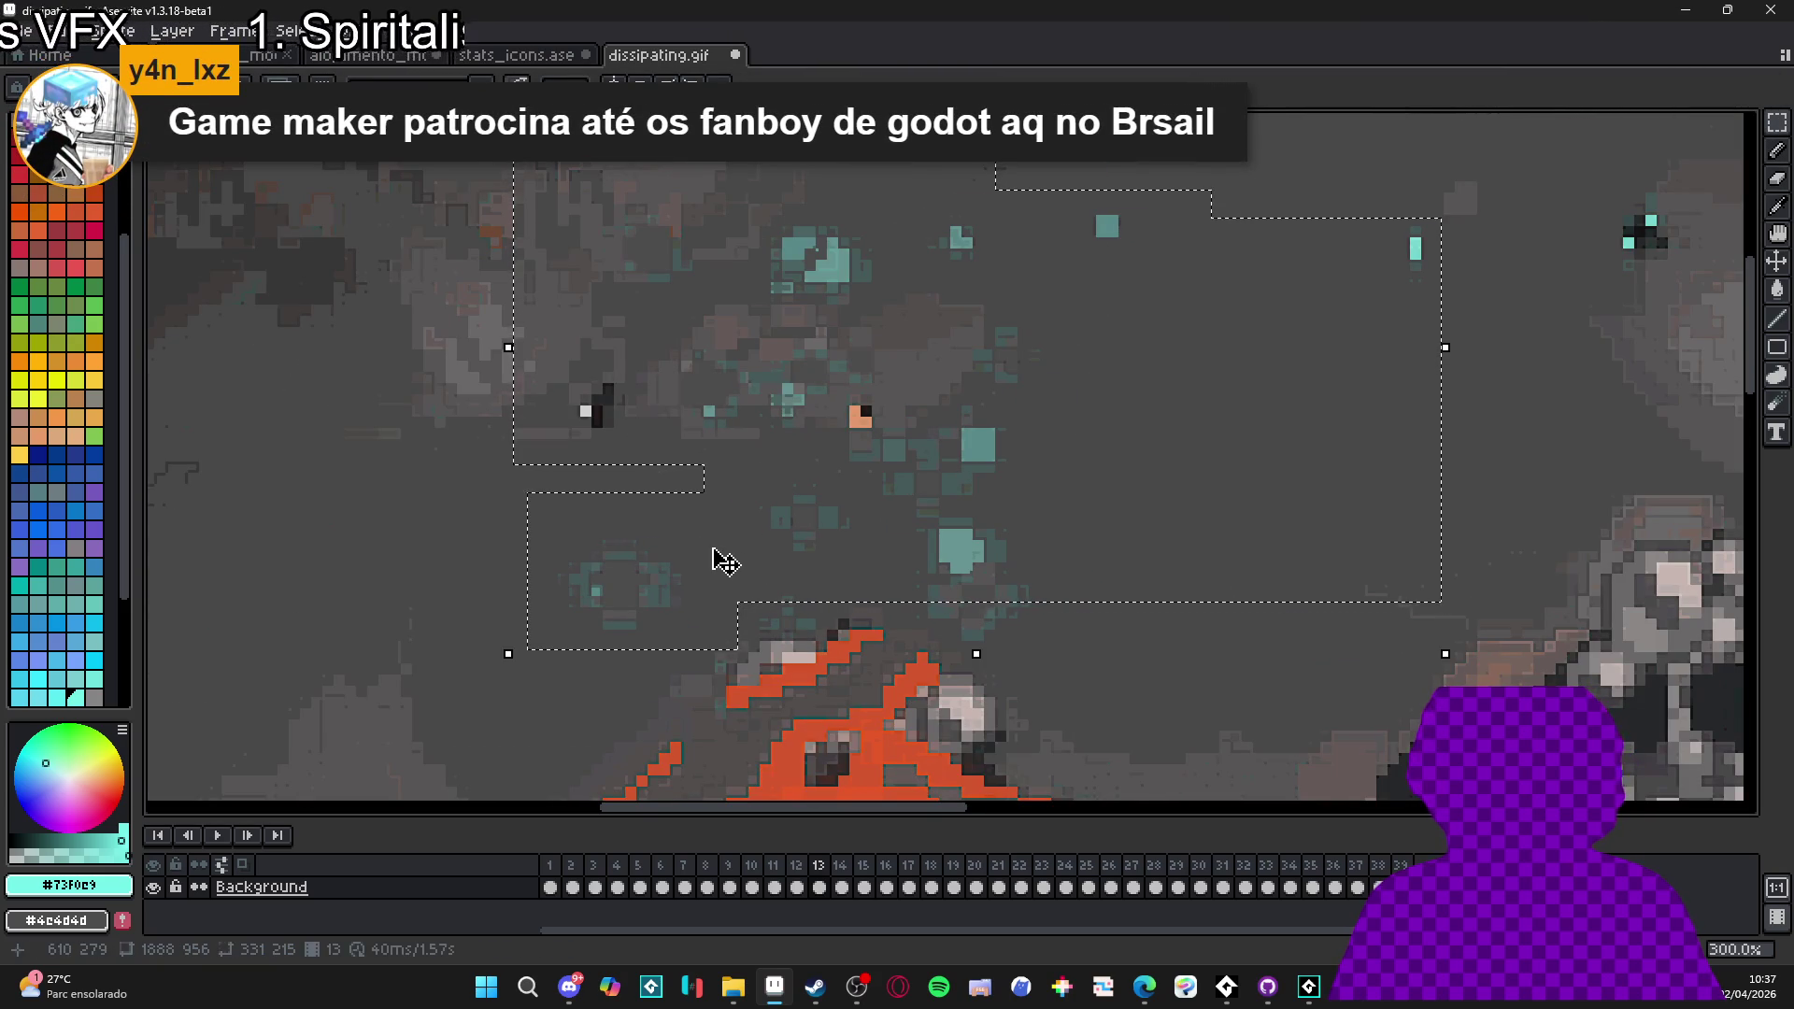
pyautogui.keyDown('shift'); pyautogui.moveTo(819, 603); pyautogui.dragTo(737, 649); pyautogui.keyUp('shift')
pyautogui.scroll(1, 976, 579)
# - Replace the muted teal particle colour with dark grey across the frames
pyautogui.keyDown('alt'); pyautogui.click(963, 561); pyautogui.keyUp('alt')
pyautogui.rightClick(1074, 508)
pyautogui.hotkey('shift', 'r')
pyautogui.scroll(-2, 1055, 583)
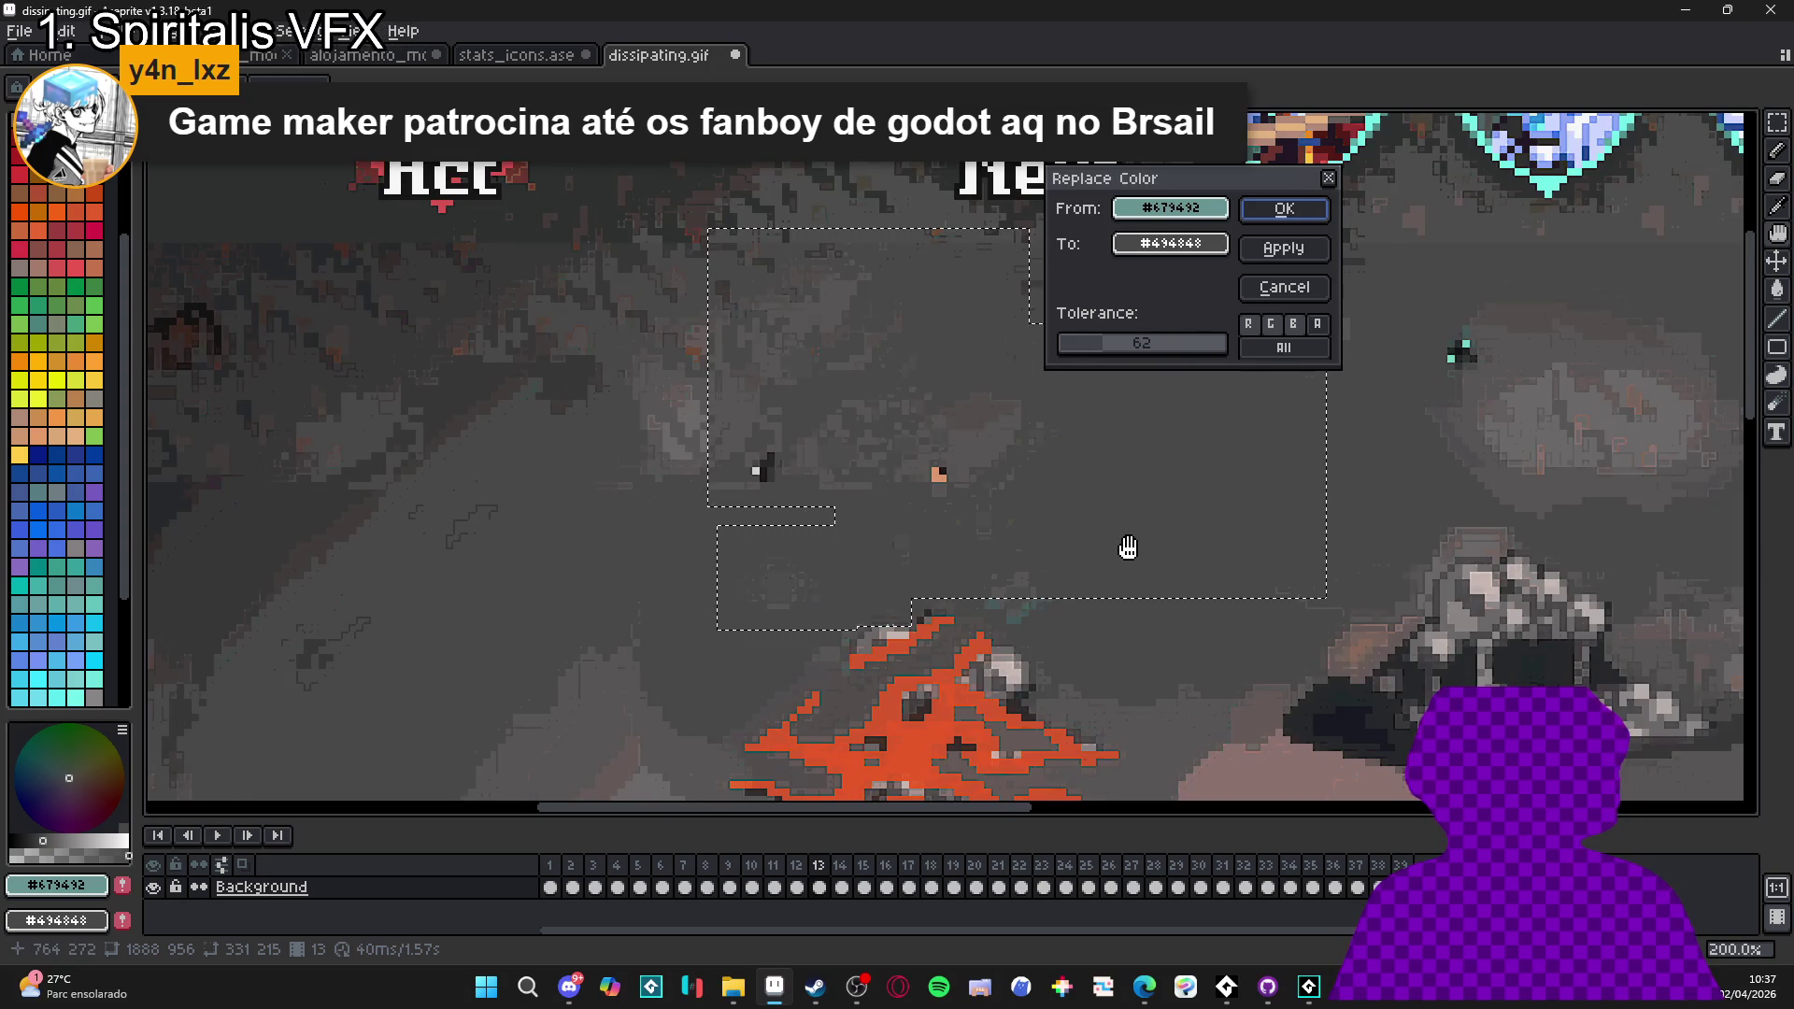
pyautogui.click(1280, 210)
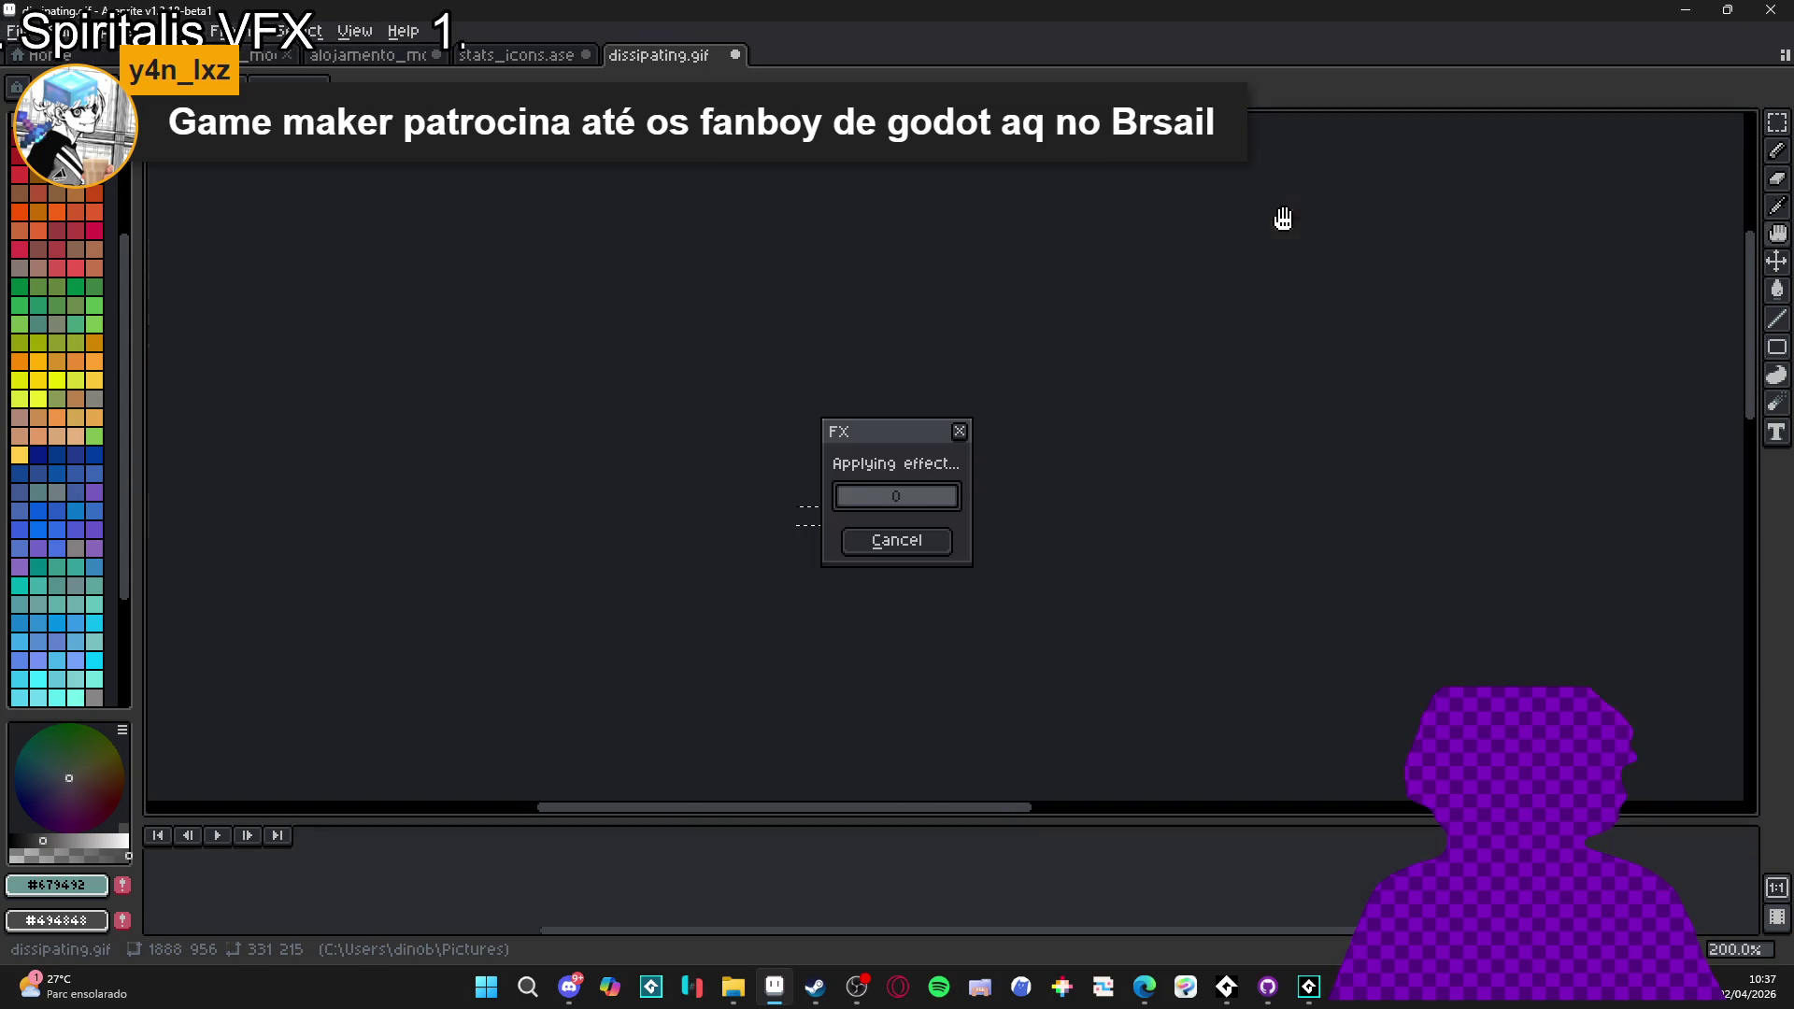
# - Deselect and play the animation zoomed out to check the cleaned frames
pyautogui.hotkey('ctrl', 'd')
pyautogui.click(217, 834)
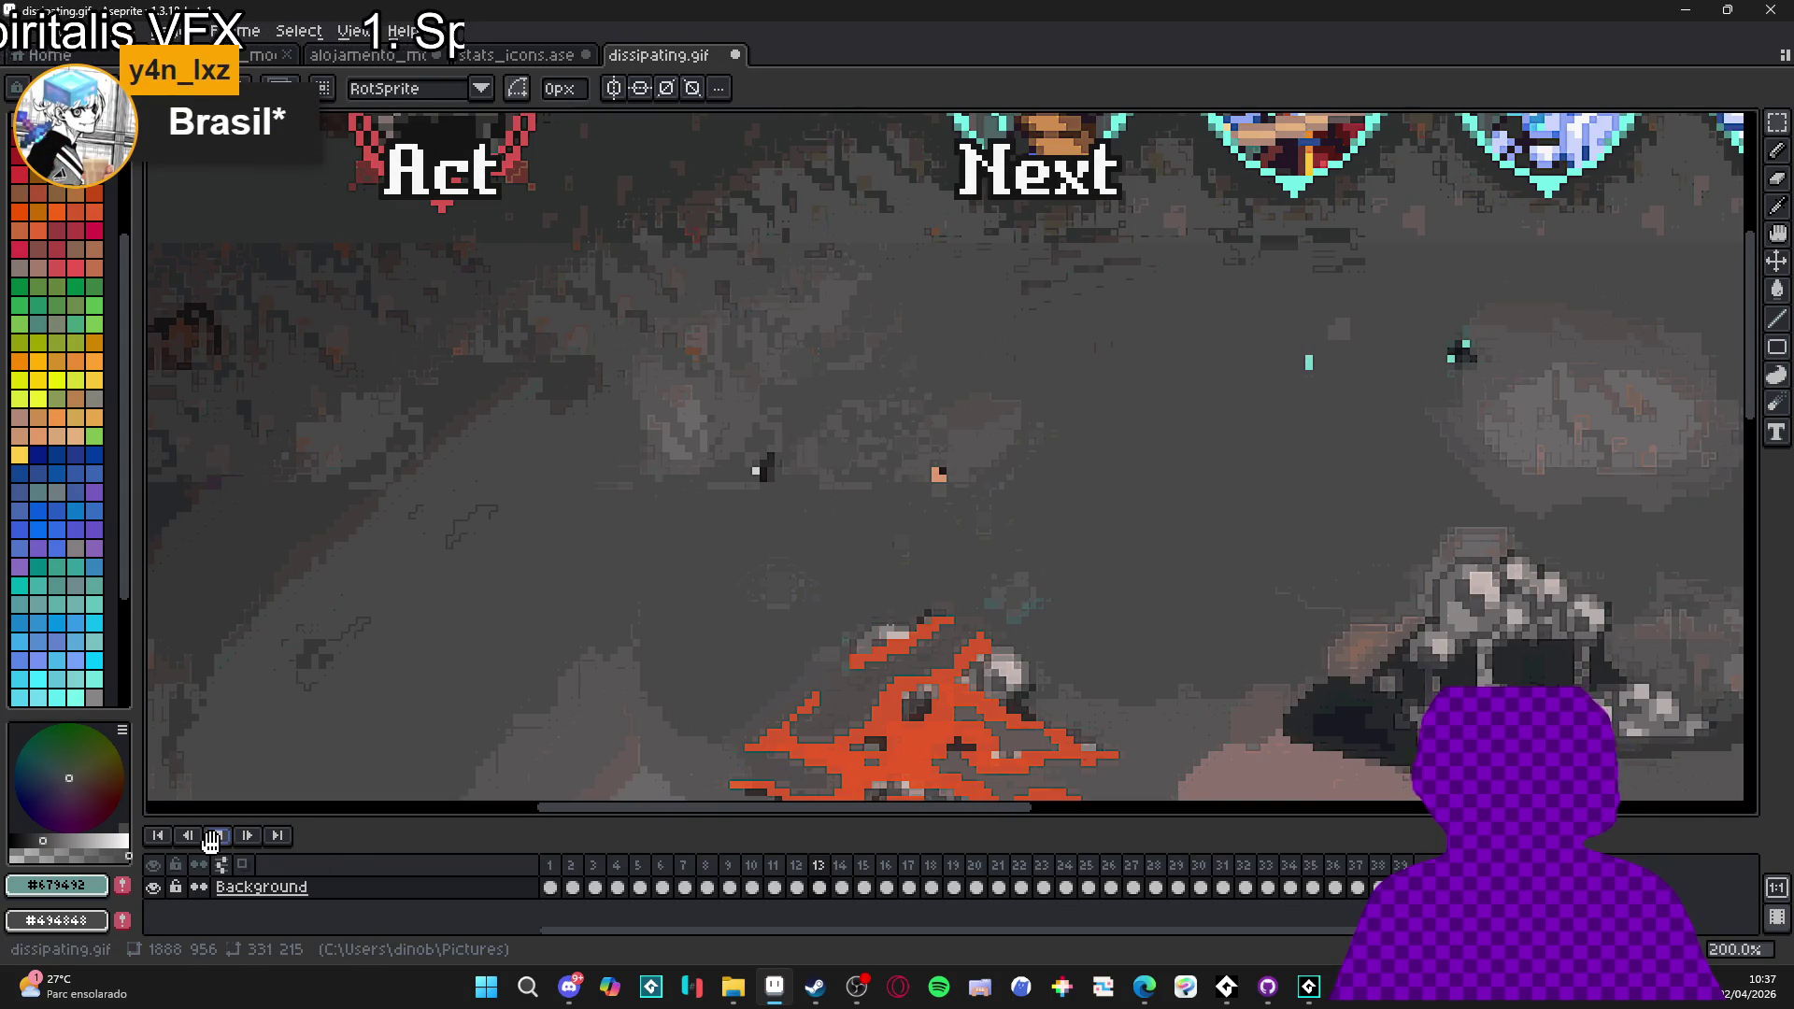
pyautogui.scroll(-2, 947, 576)
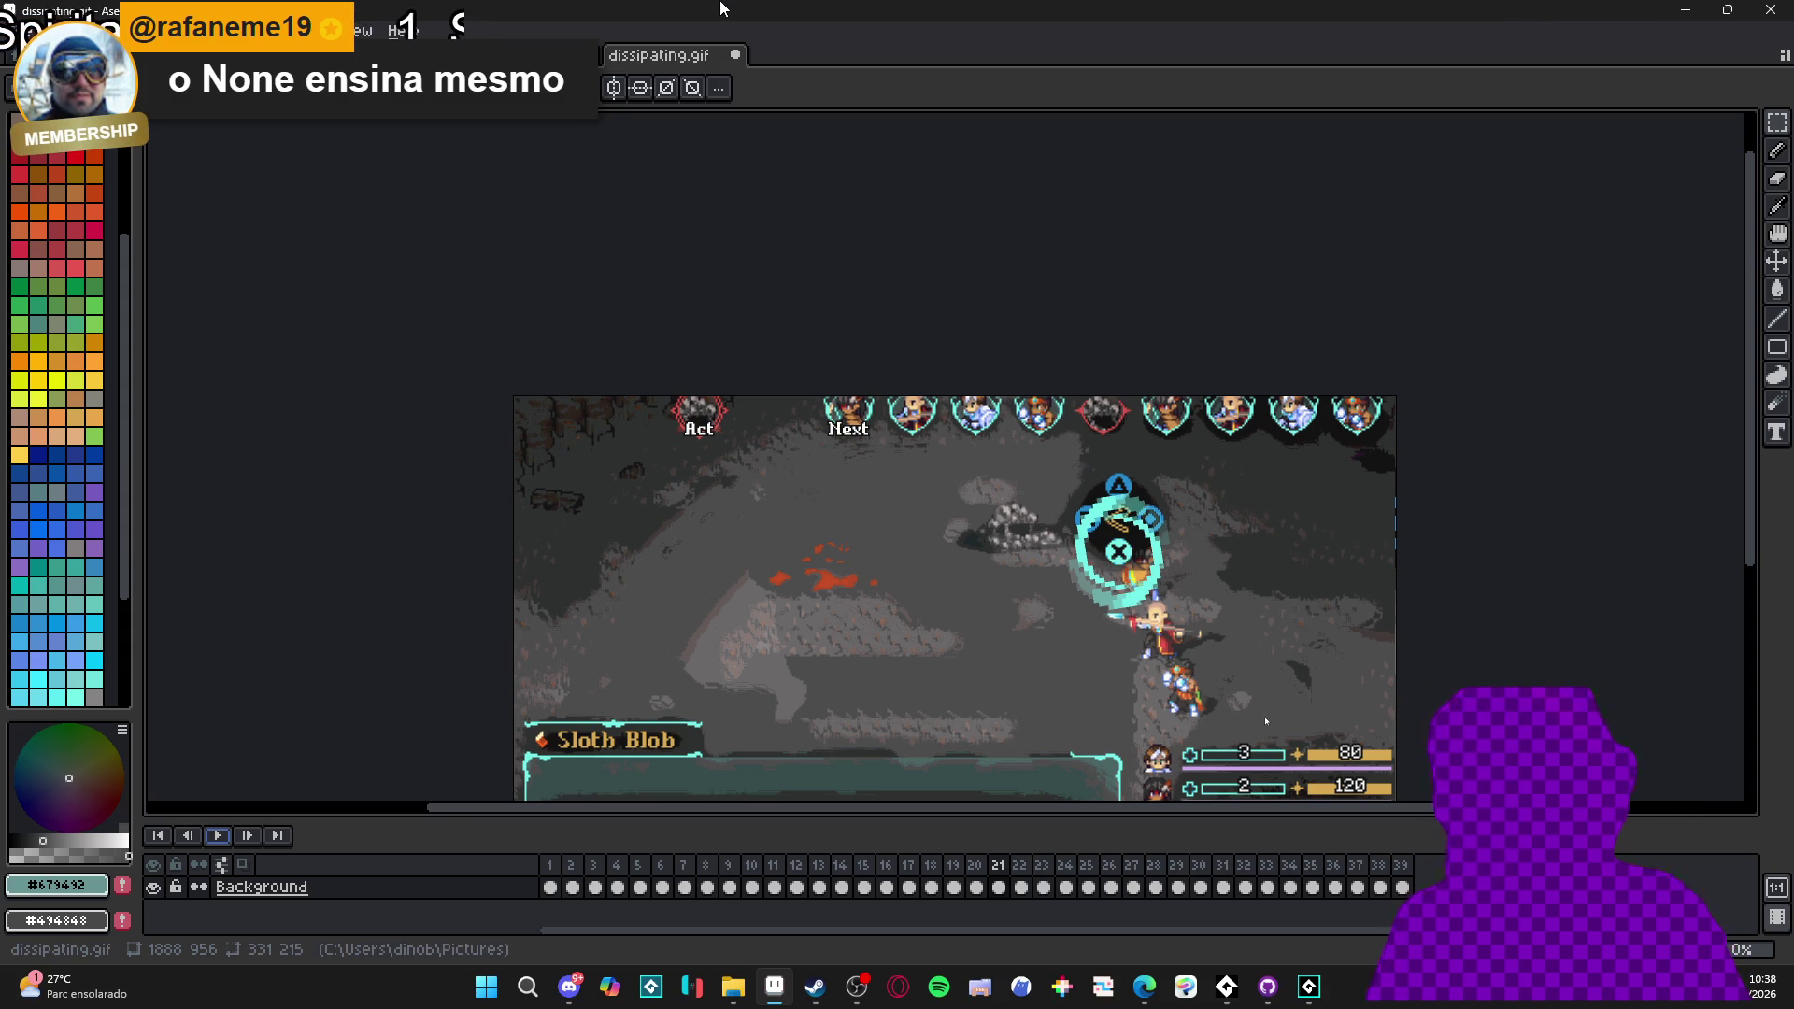
pyautogui.scroll(-1, 897, 555)
pyautogui.moveTo(897, 555); pyautogui.dragTo(805, 446)
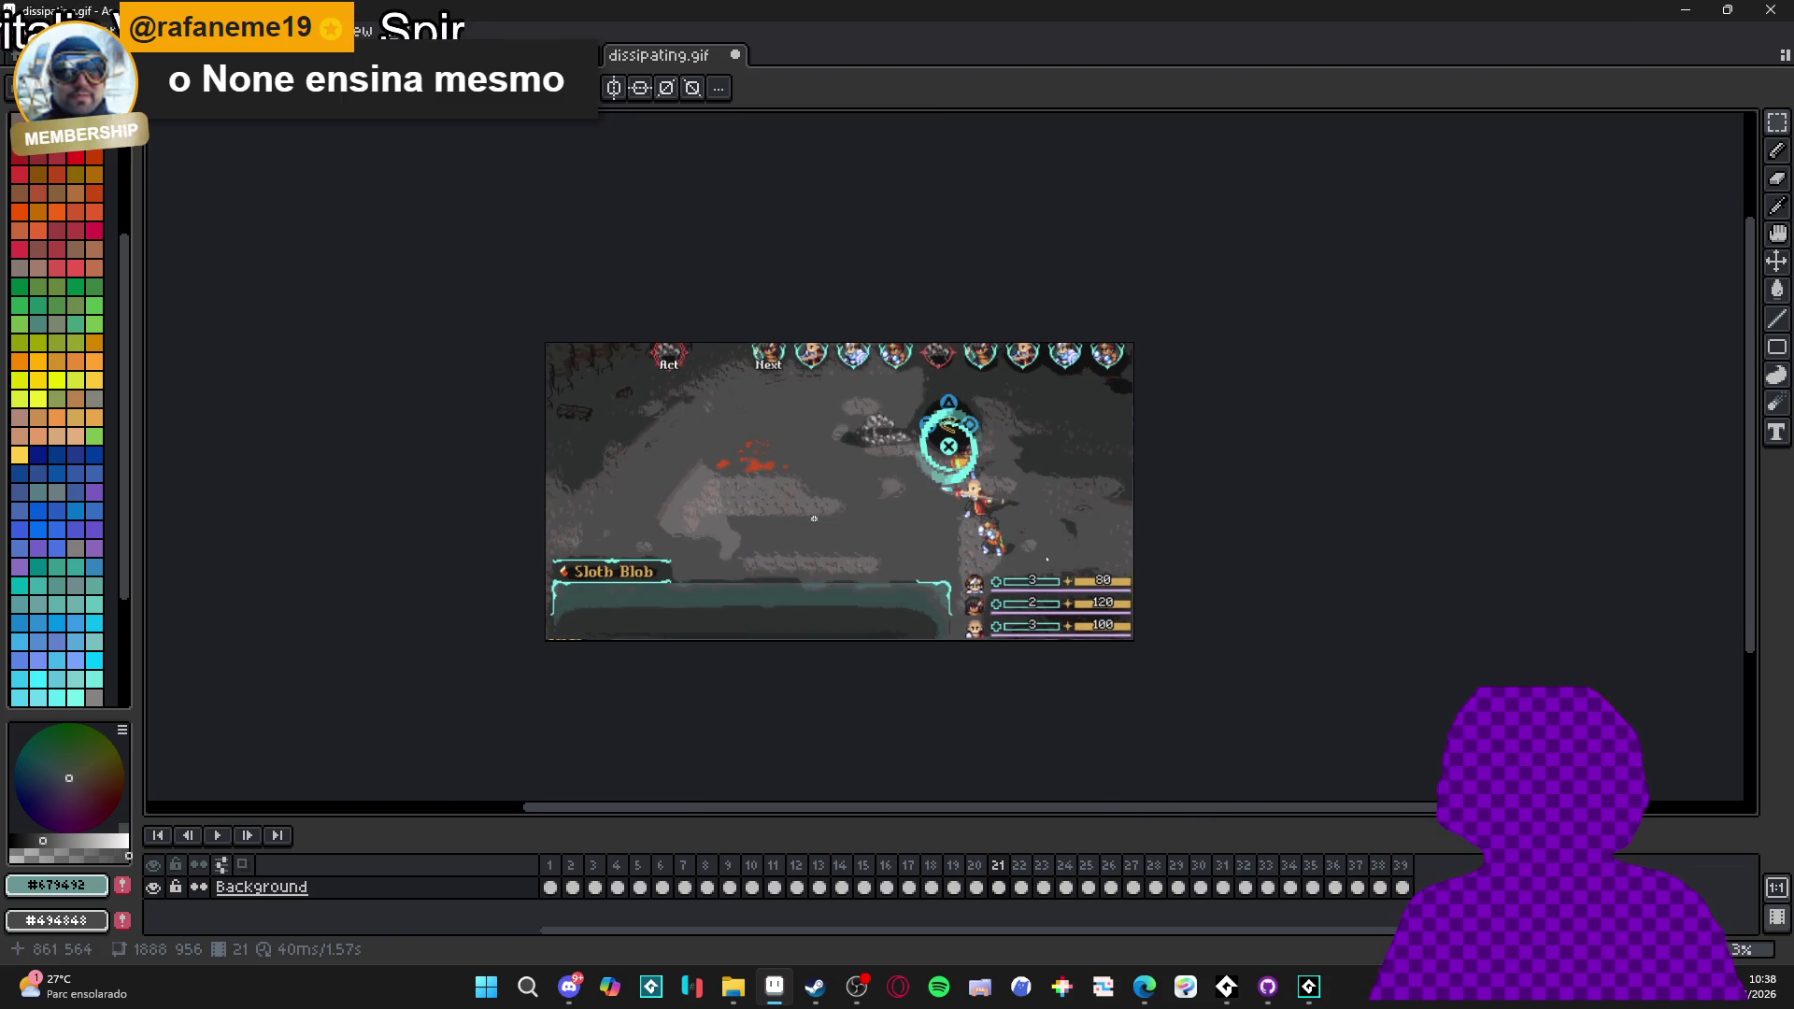
pyautogui.scroll(1, 868, 554)
pyautogui.moveTo(867, 554); pyautogui.dragTo(895, 593)
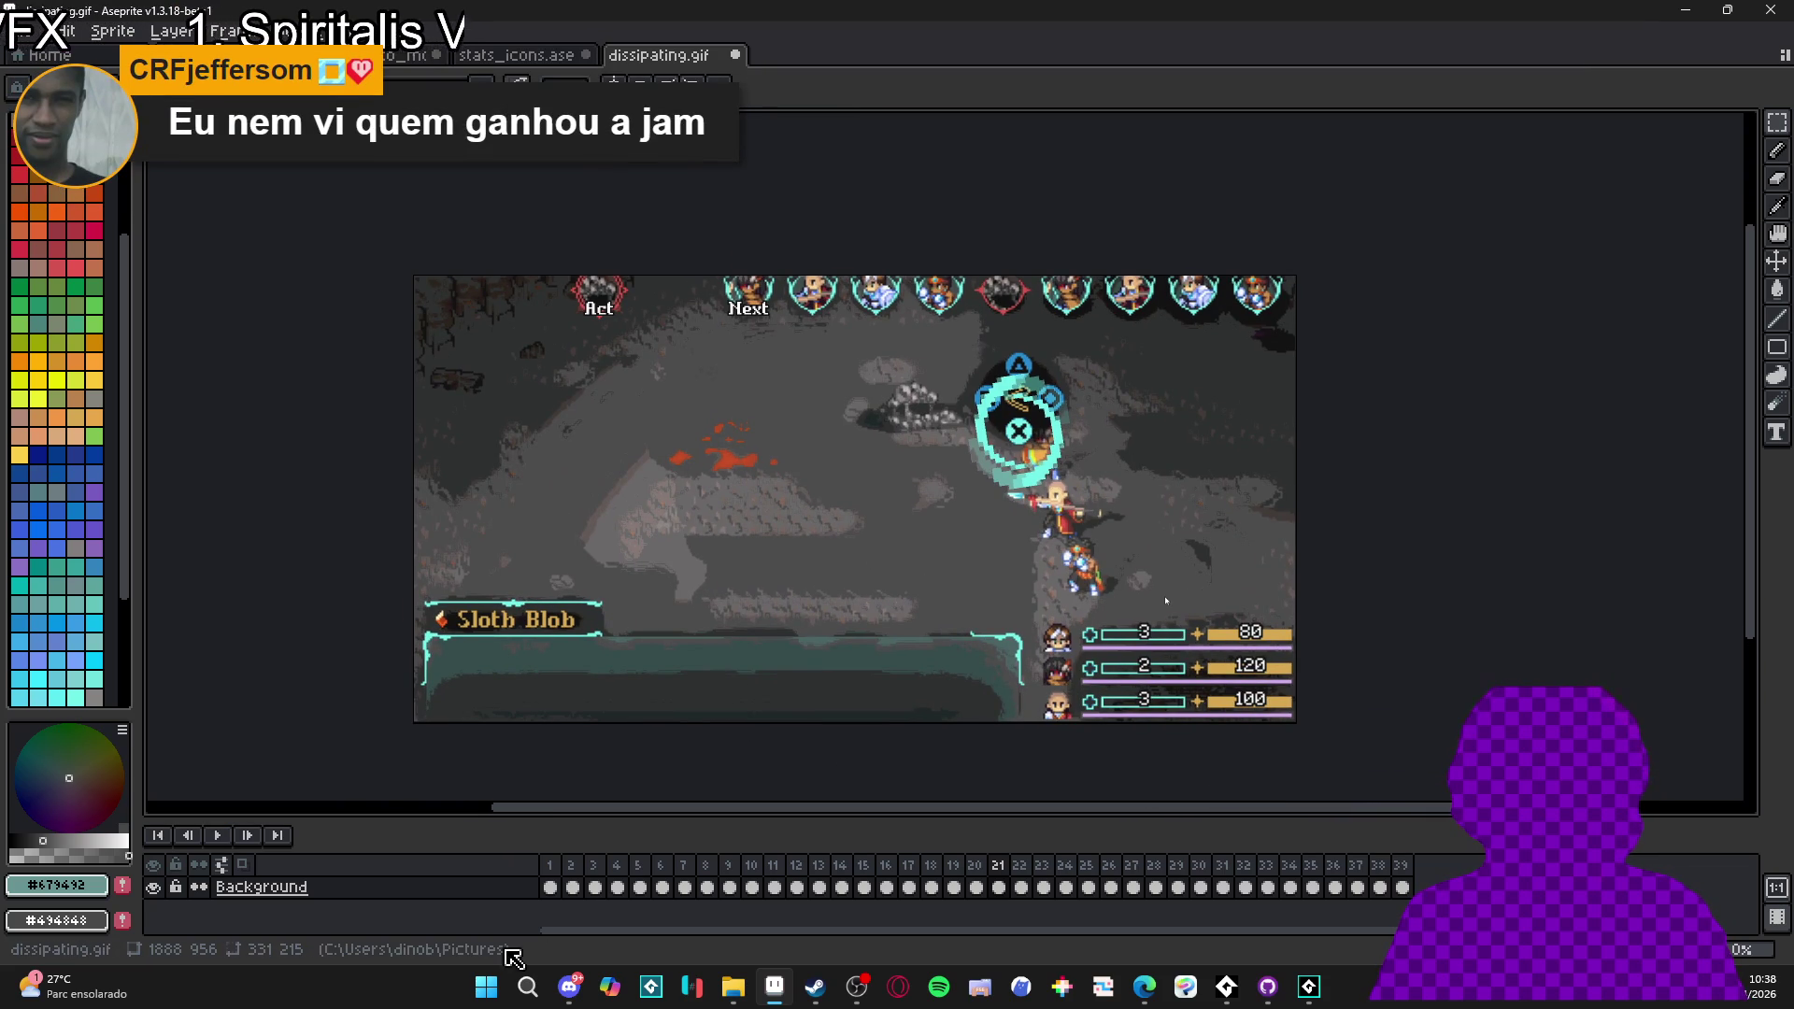
pyautogui.click(550, 886)
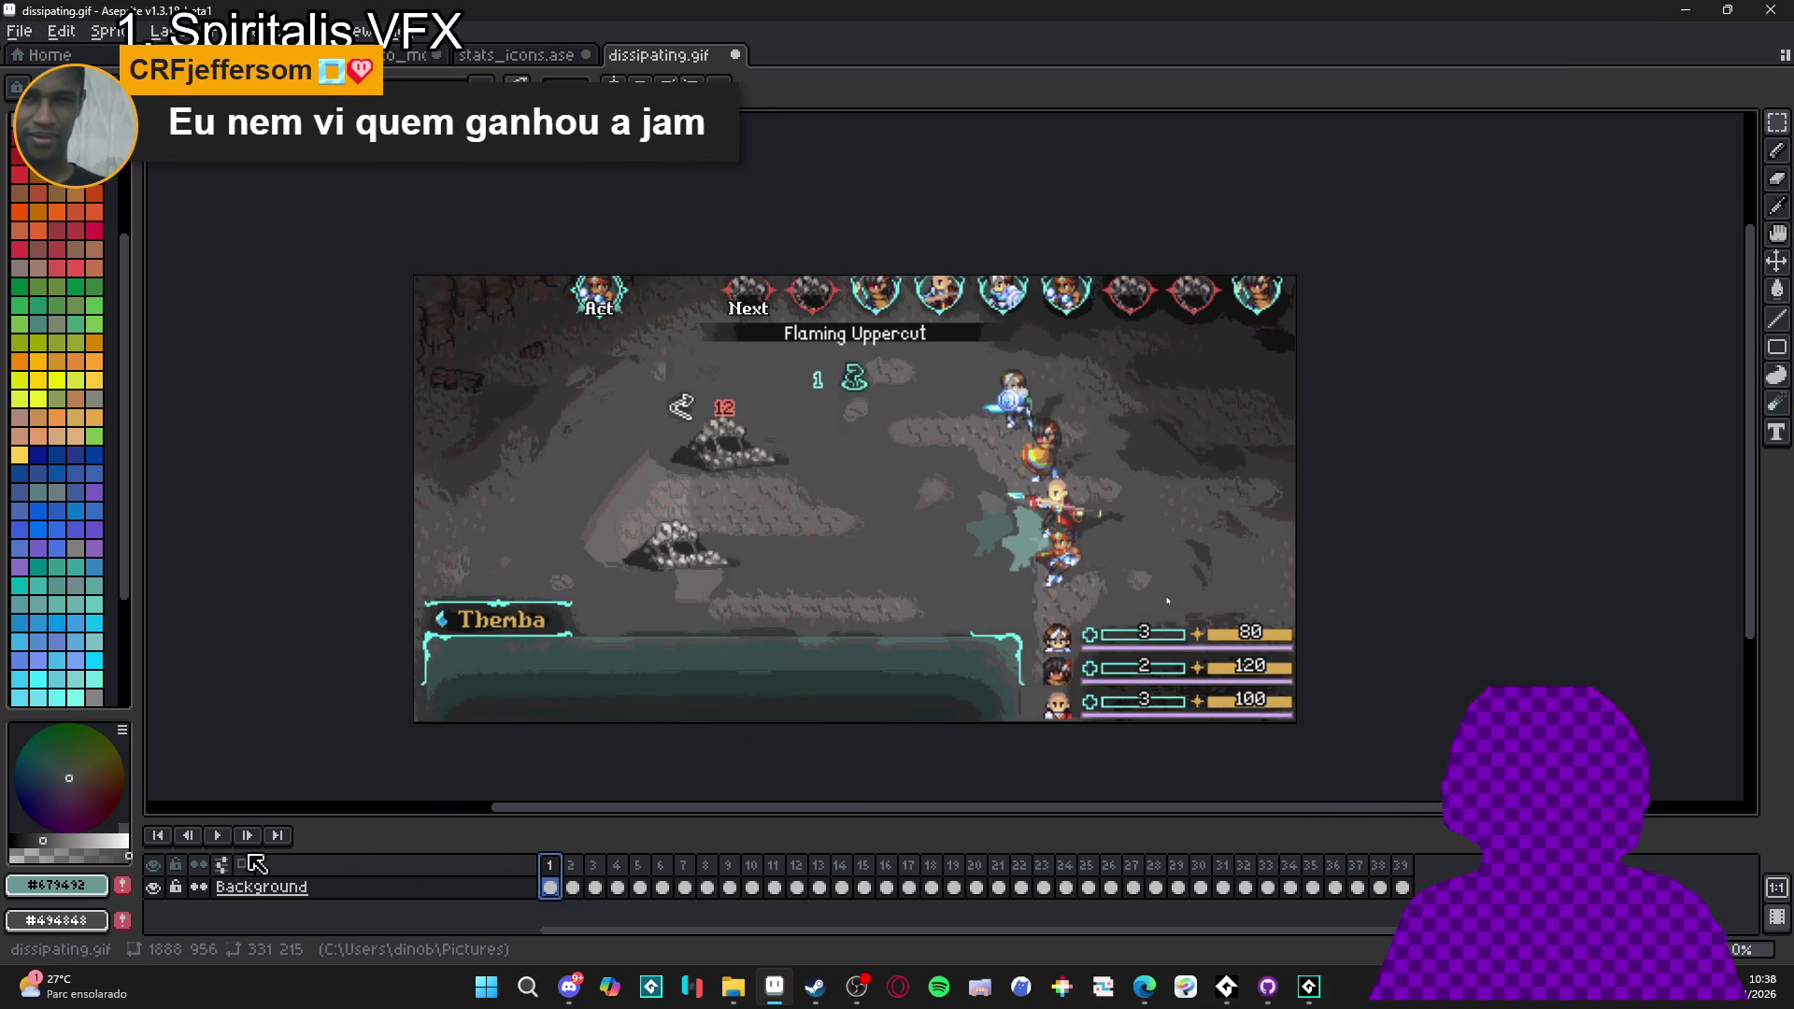
pyautogui.click(218, 836)
pyautogui.click(219, 836)
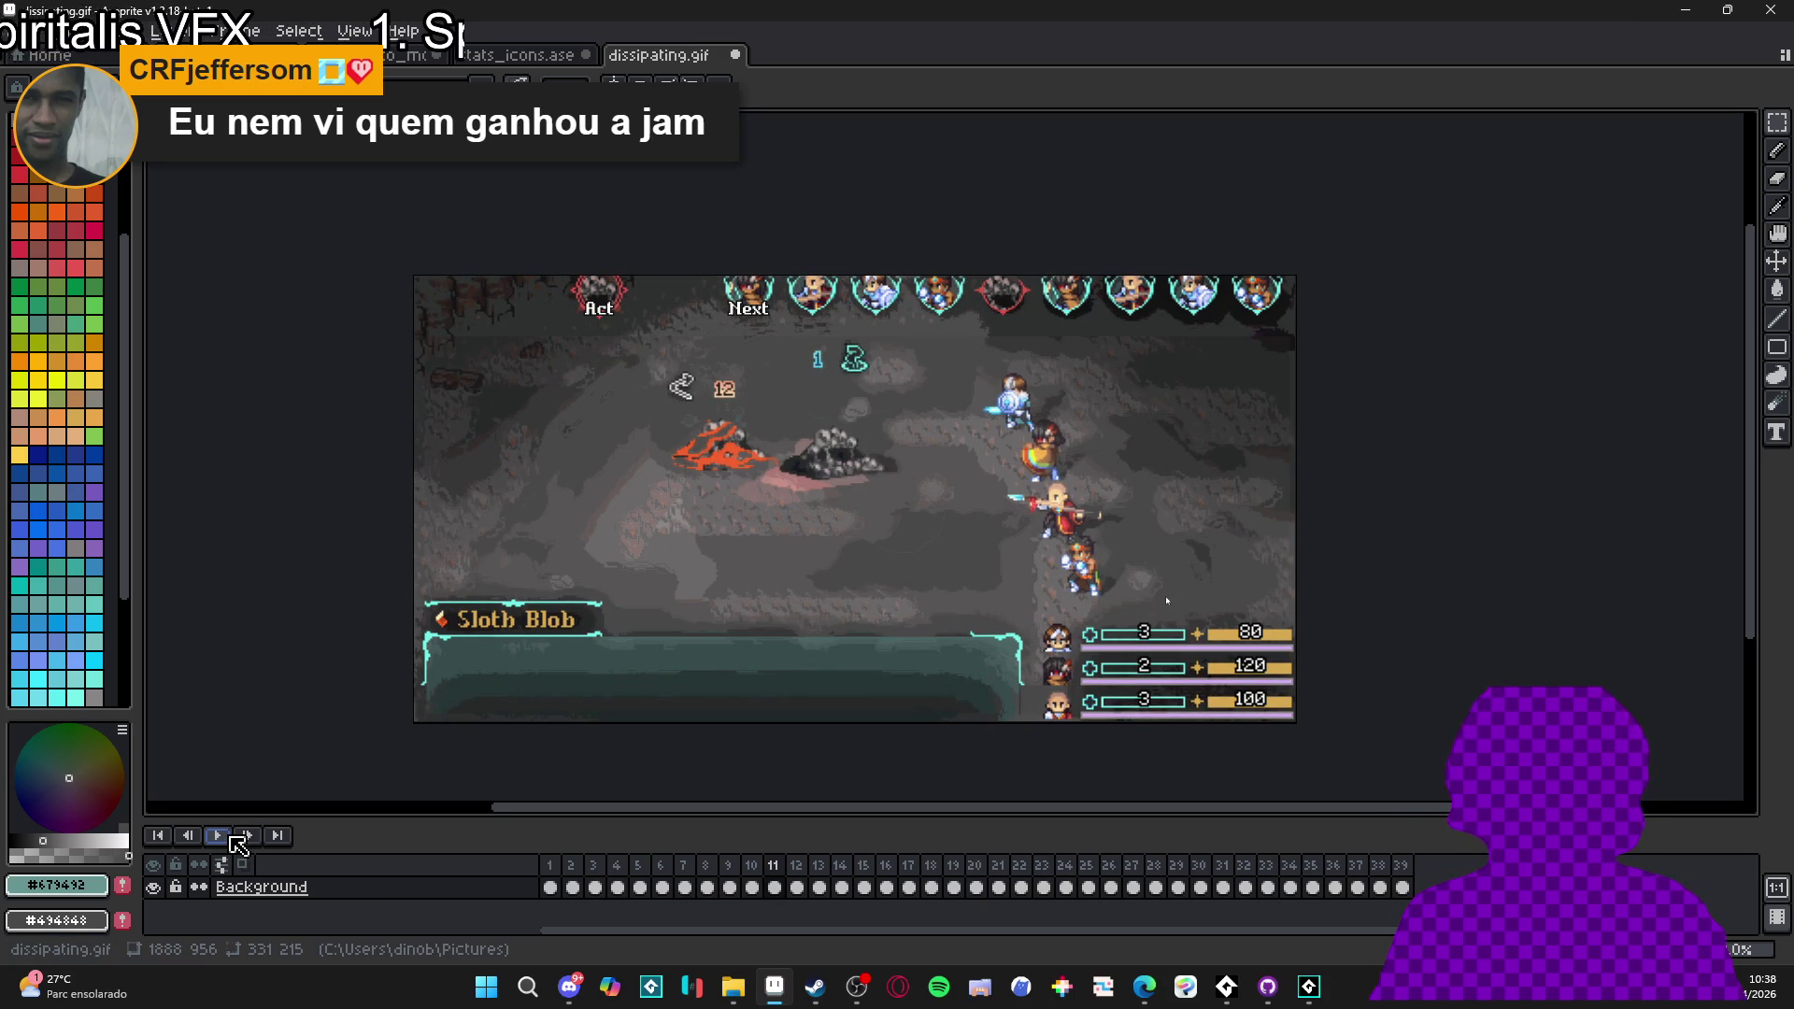
pyautogui.click(217, 835)
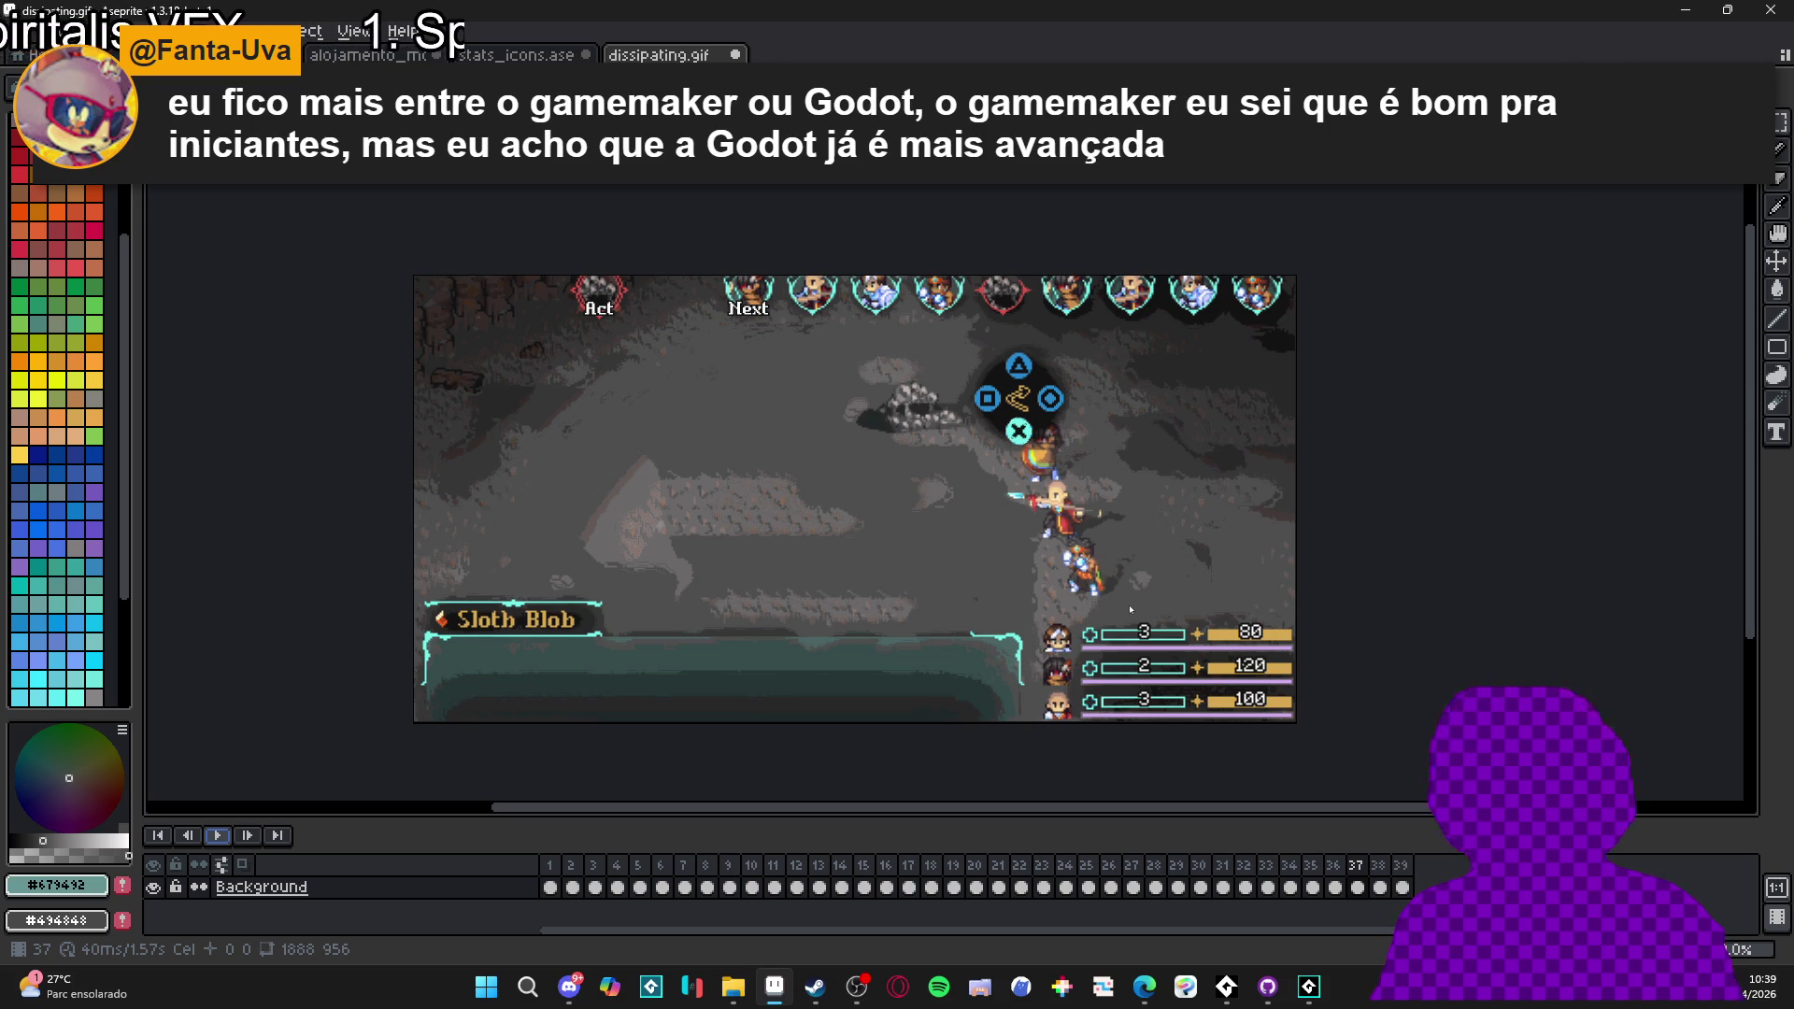
pyautogui.moveTo(619, 542); pyautogui.dragTo(656, 538)
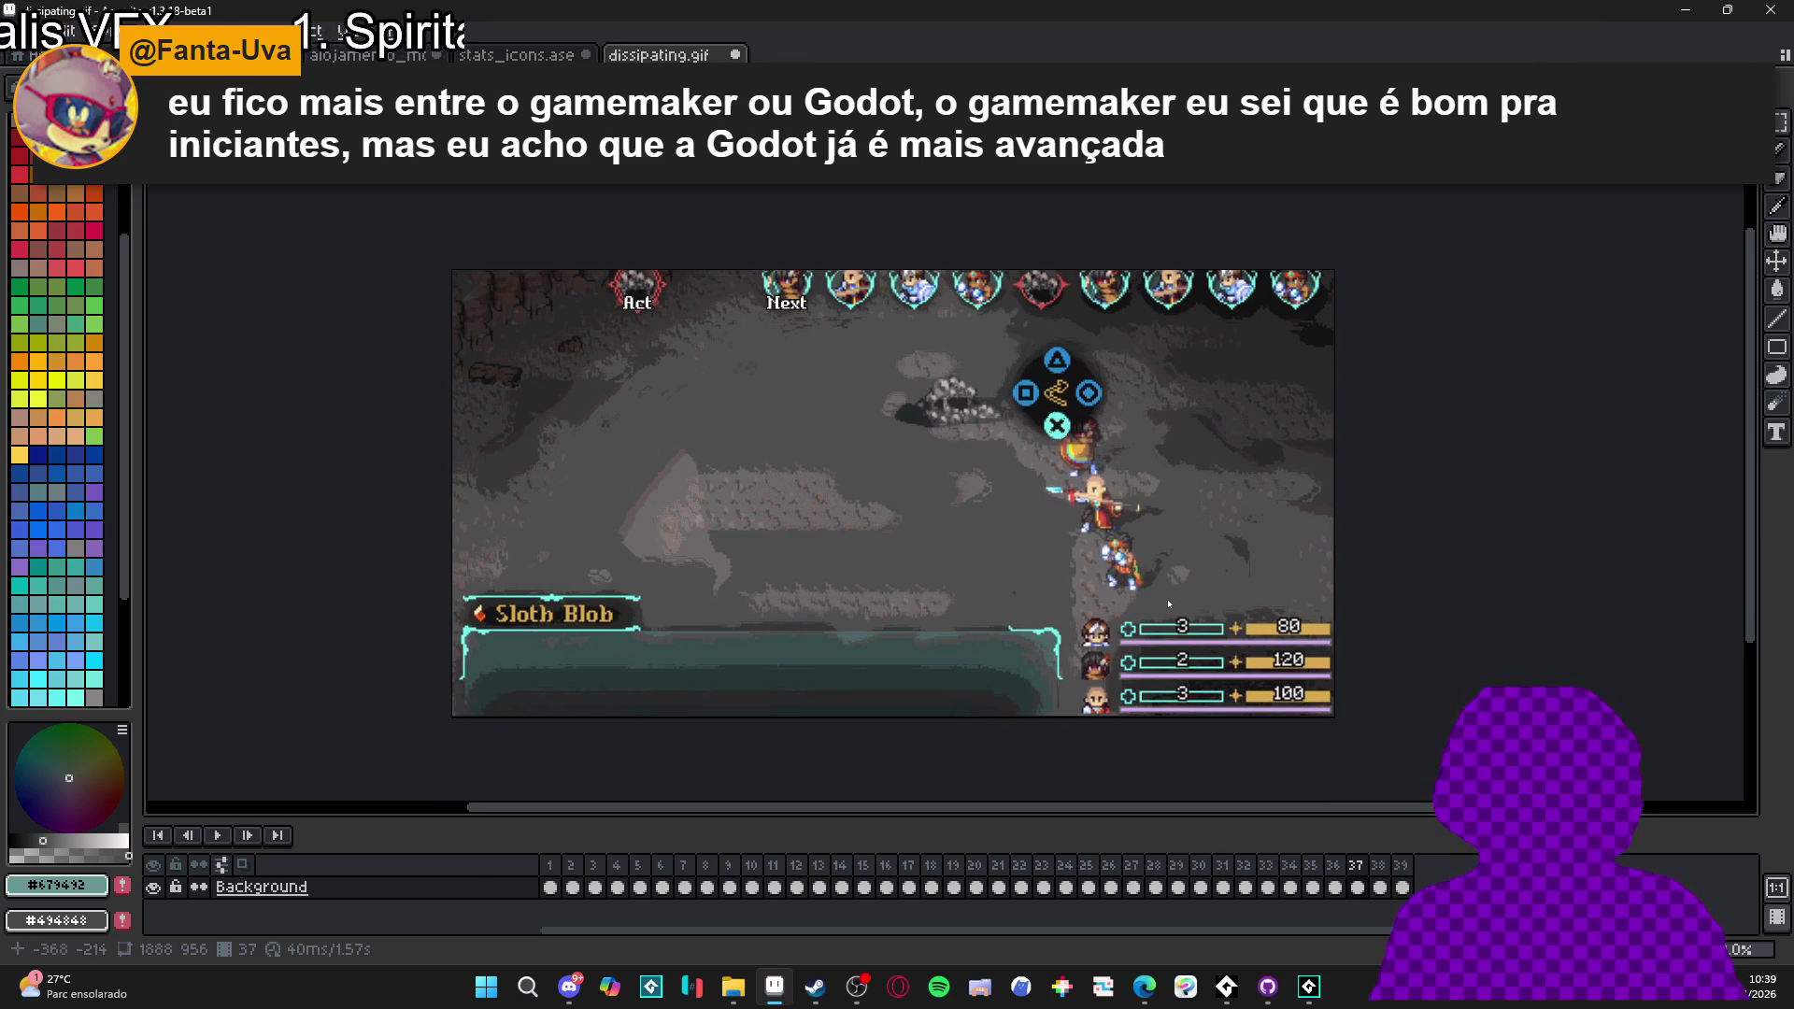
# - Save the cleaned dissipating.gif with Ctrl+S
pyautogui.hotkey('ctrl', 's')
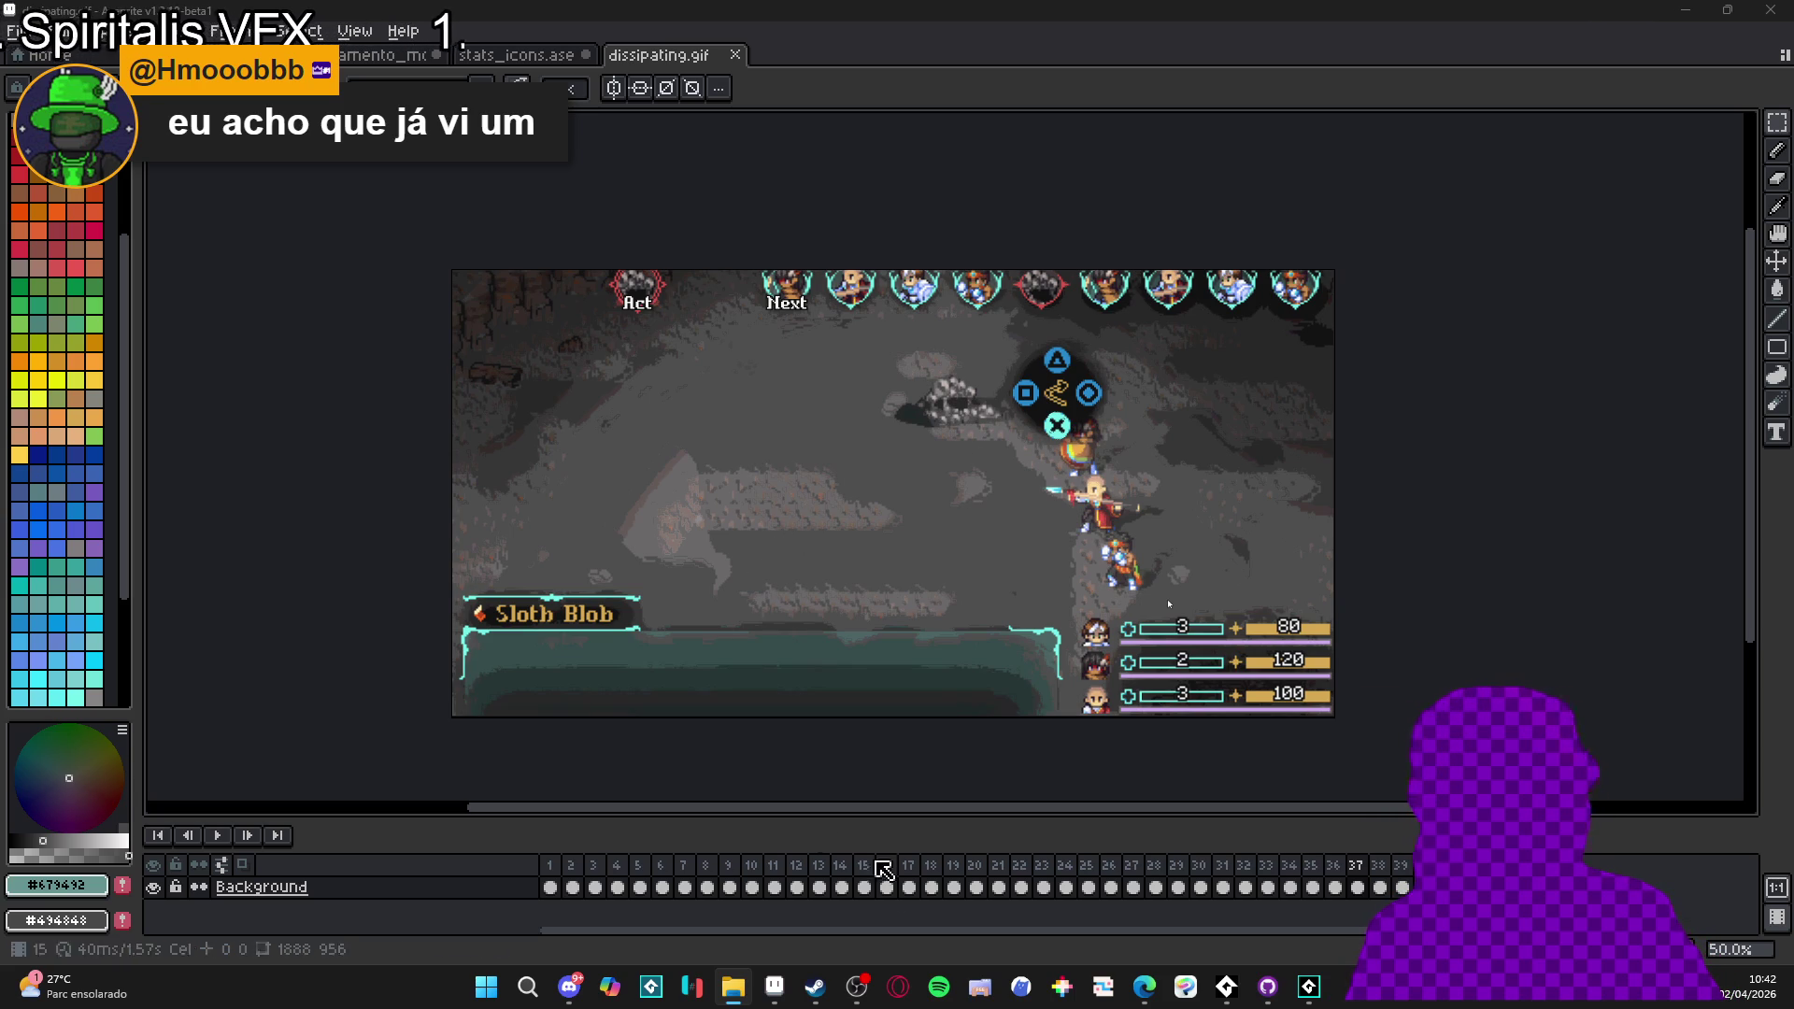
pyautogui.moveTo(1309, 998)
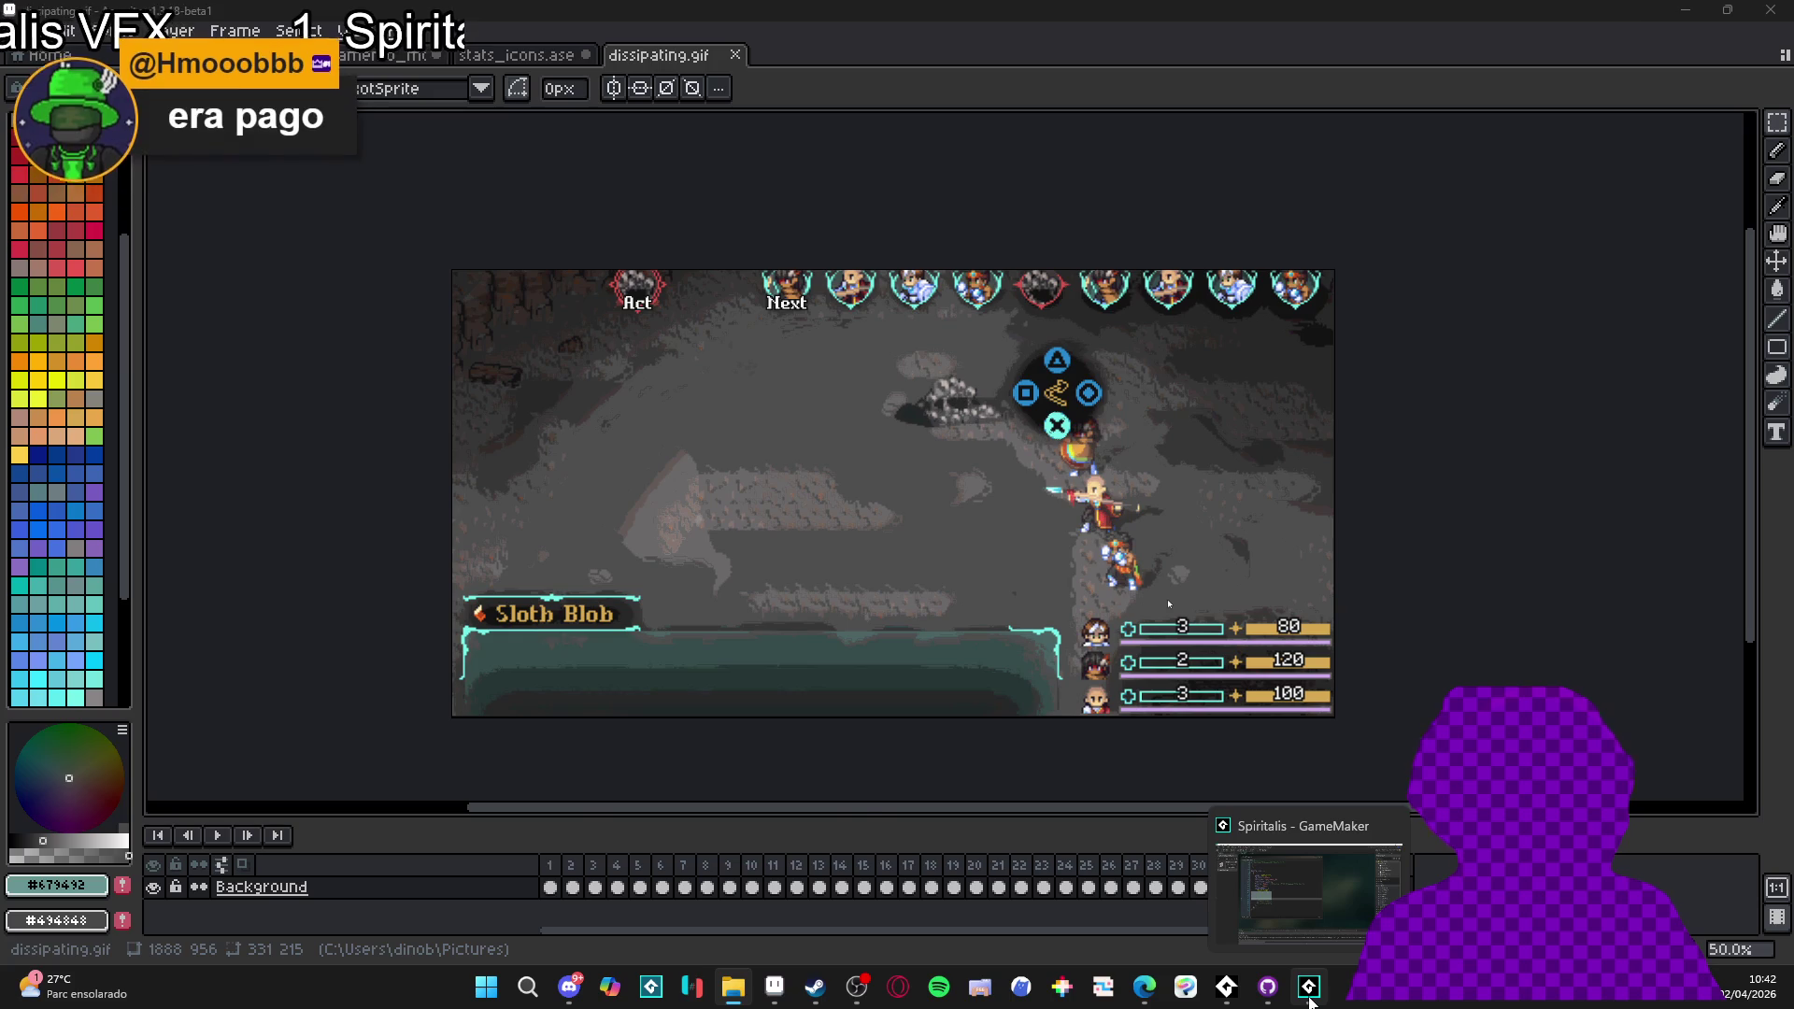
# - Switch to the GameMaker project and expand folders in the Asset Browser's Sprites section
pyautogui.click(1309, 991)
pyautogui.scroll(-3, 1665, 836)
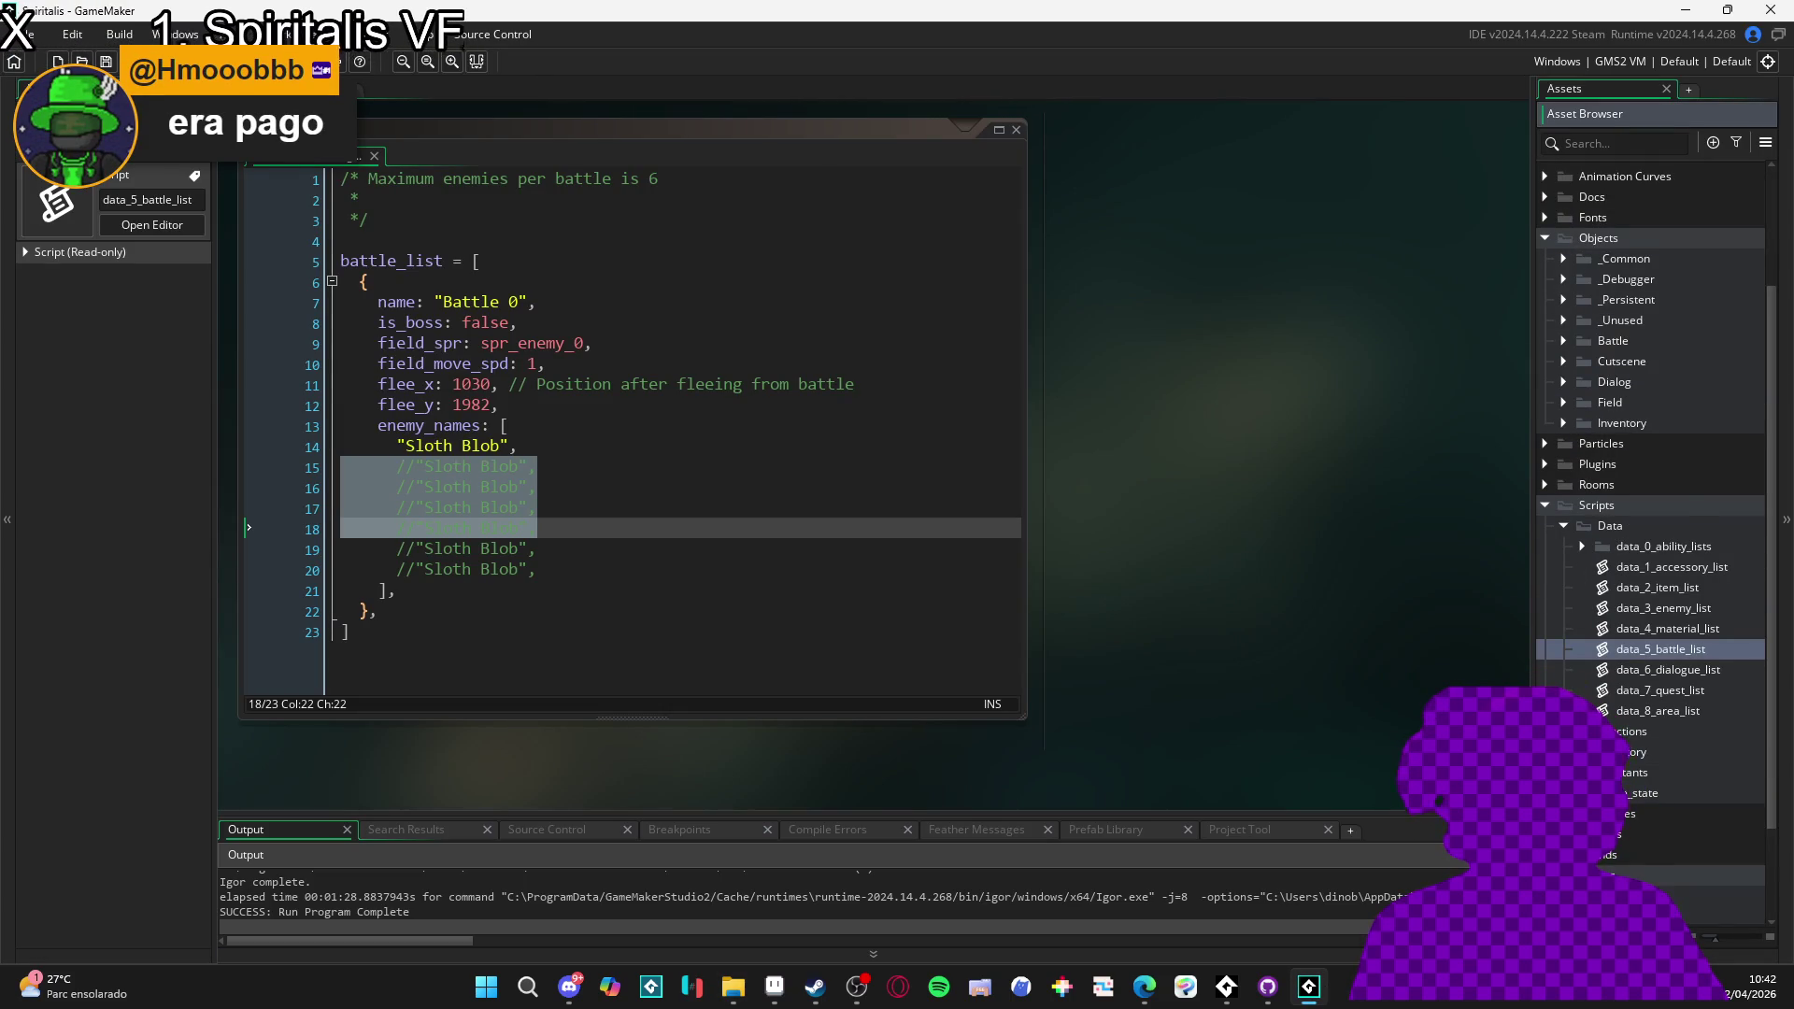
pyautogui.scroll(-3, 1651, 524)
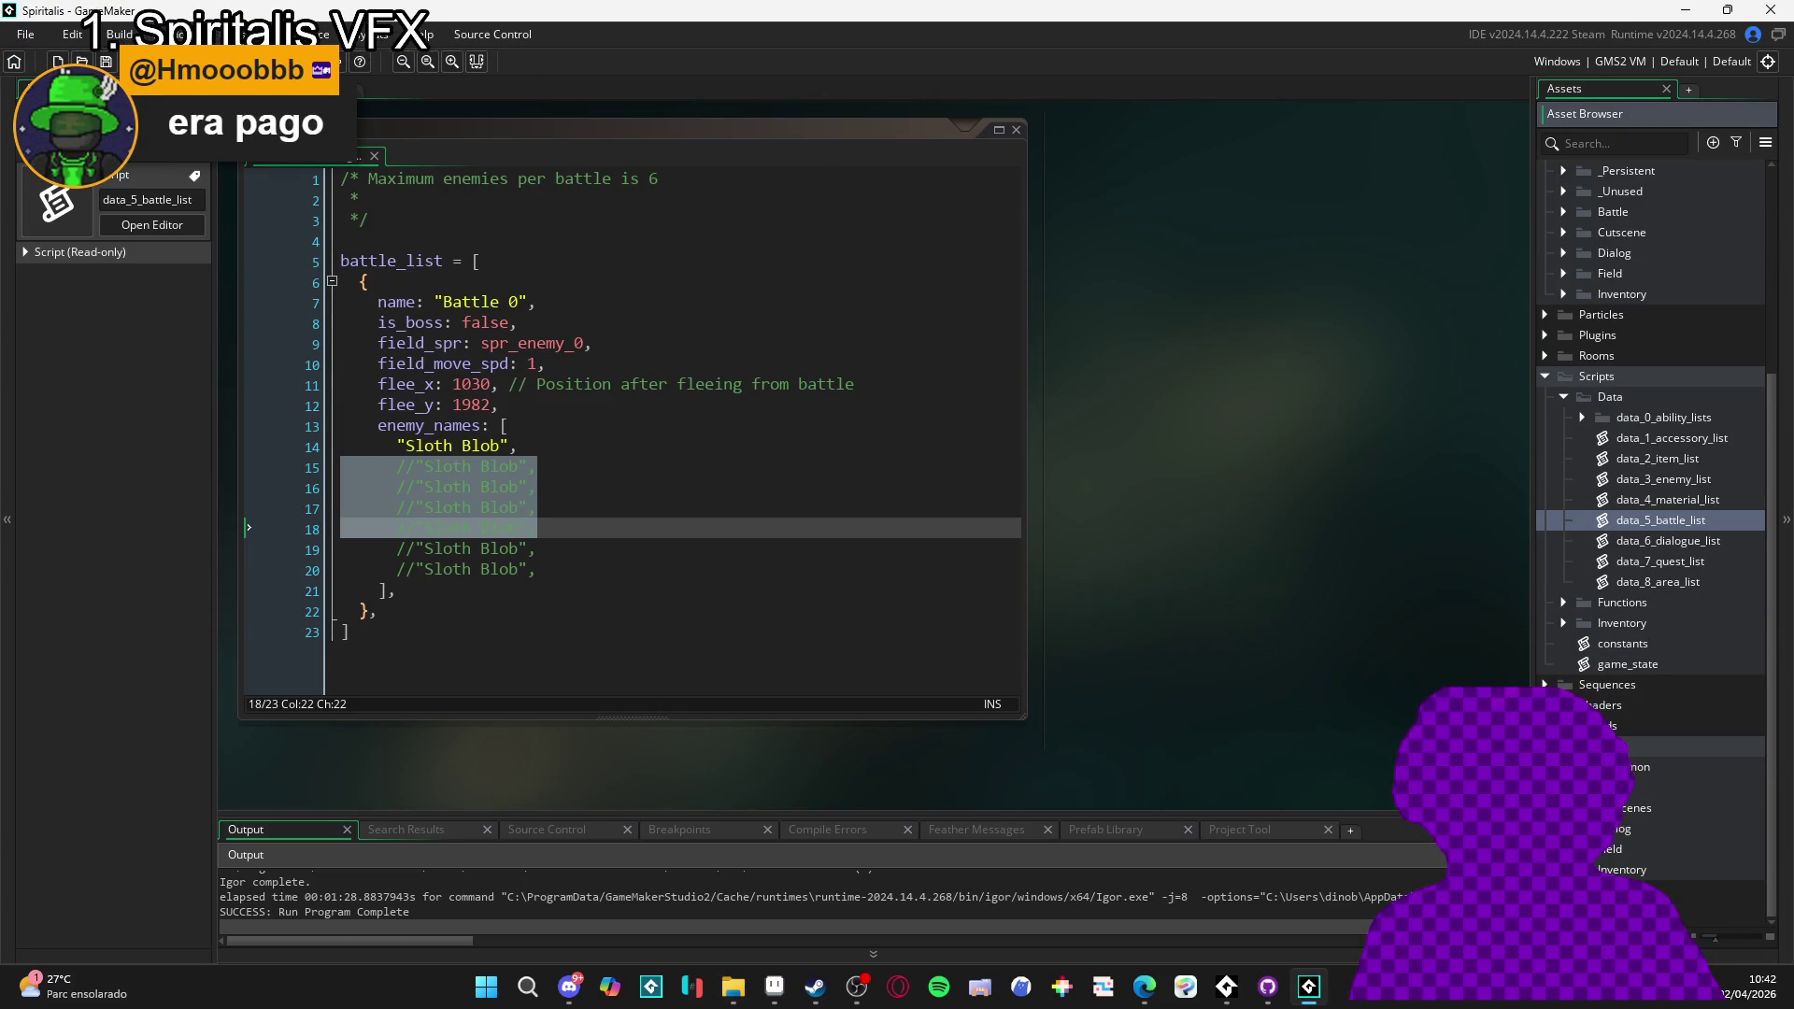
pyautogui.click(1563, 766)
pyautogui.click(1563, 766)
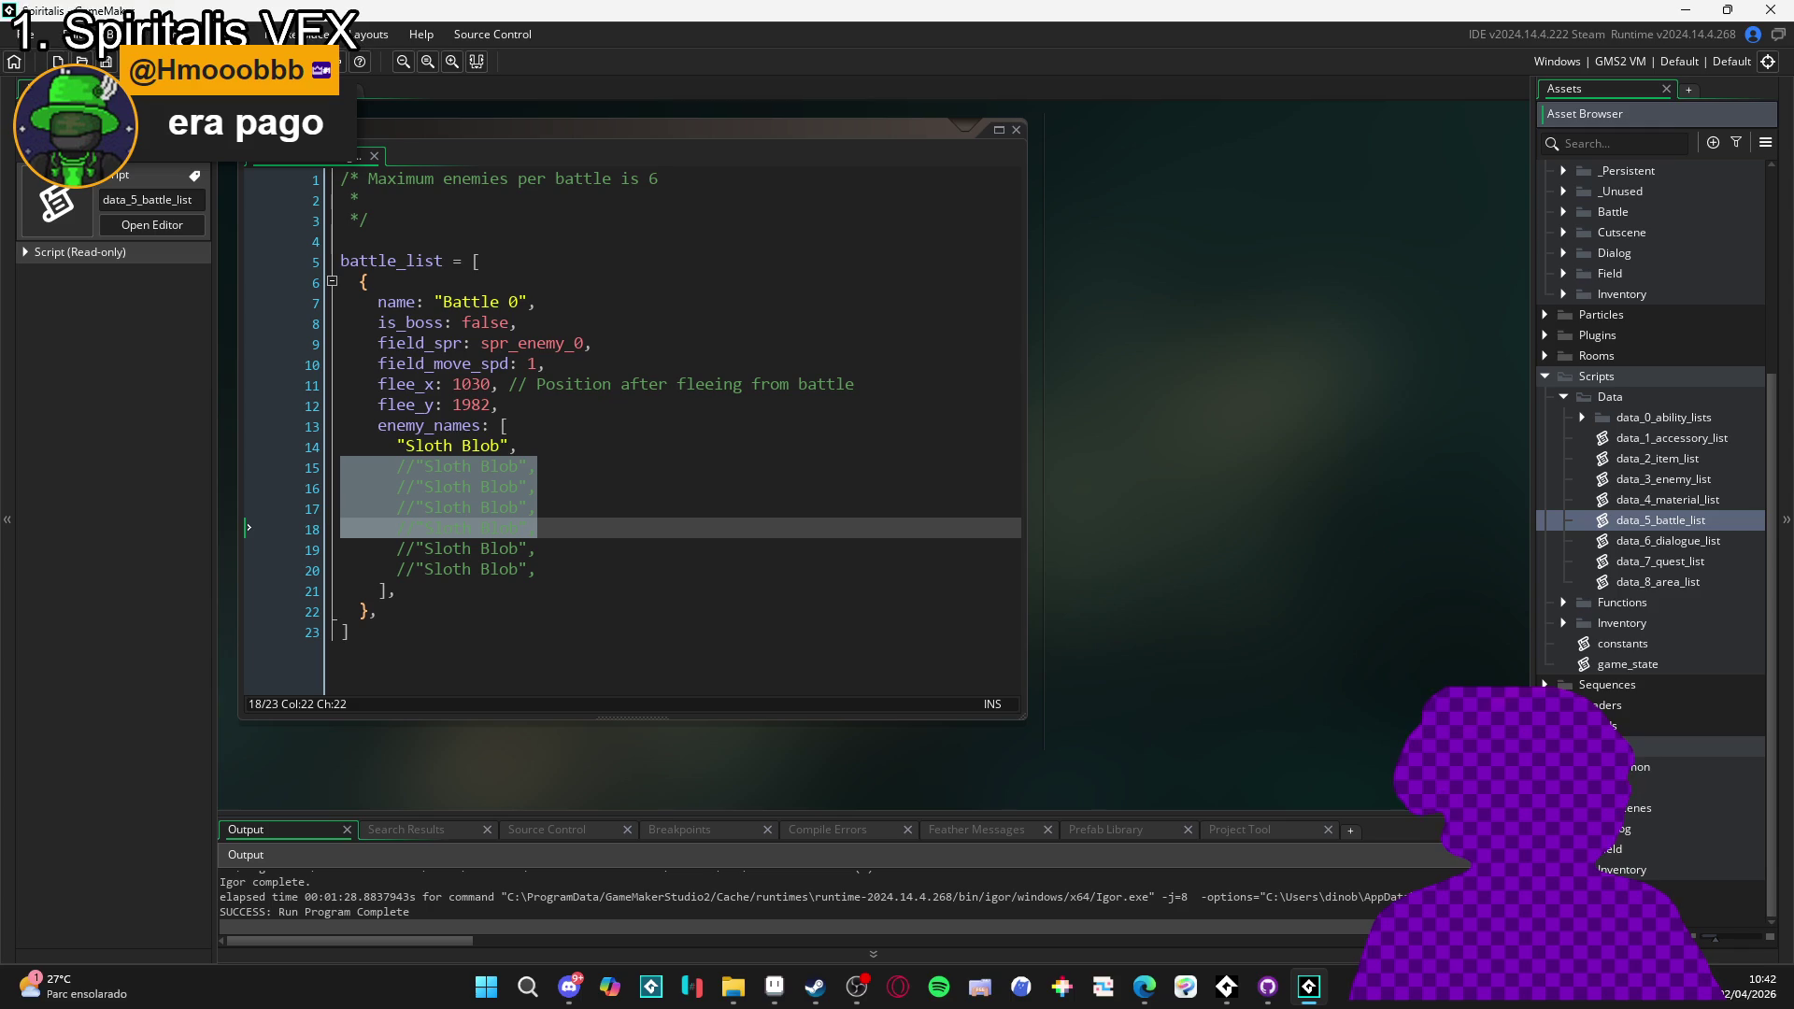
pyautogui.click(1564, 767)
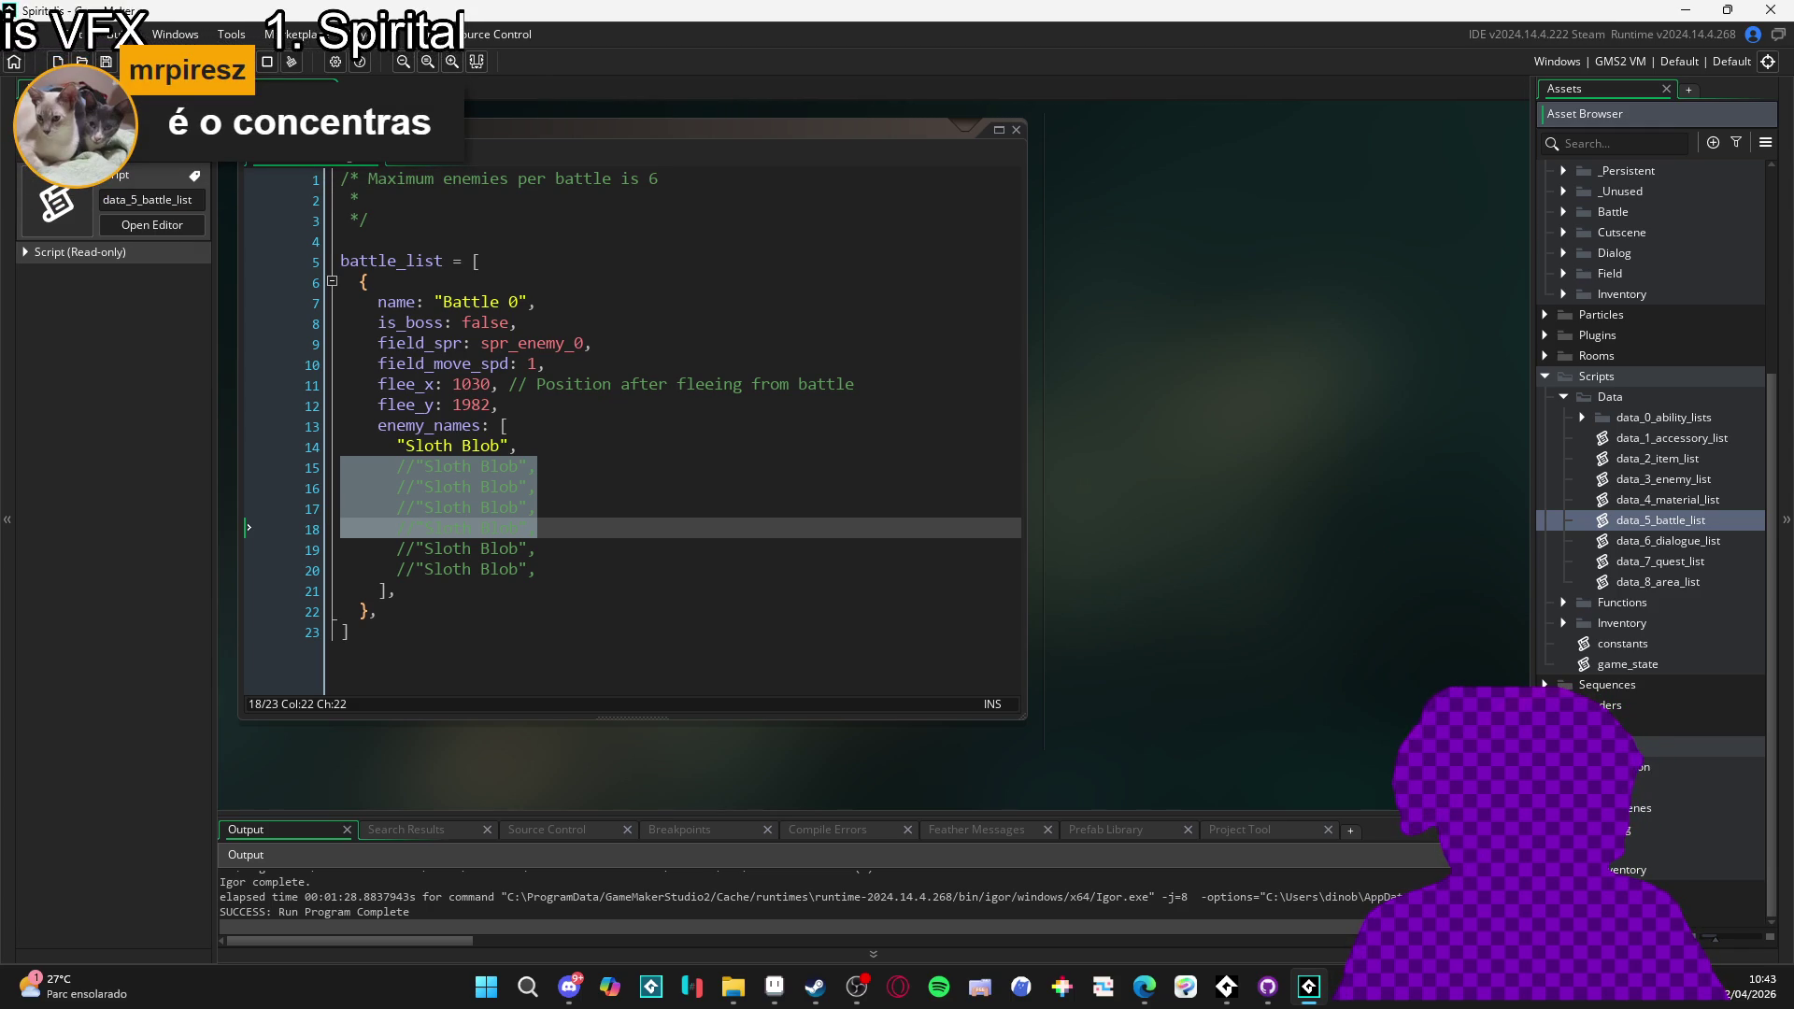
# - Select the VFX folder under Sprites > _Common and narrow the dissipating sprite editor window
pyautogui.scroll(-2, 1654, 523)
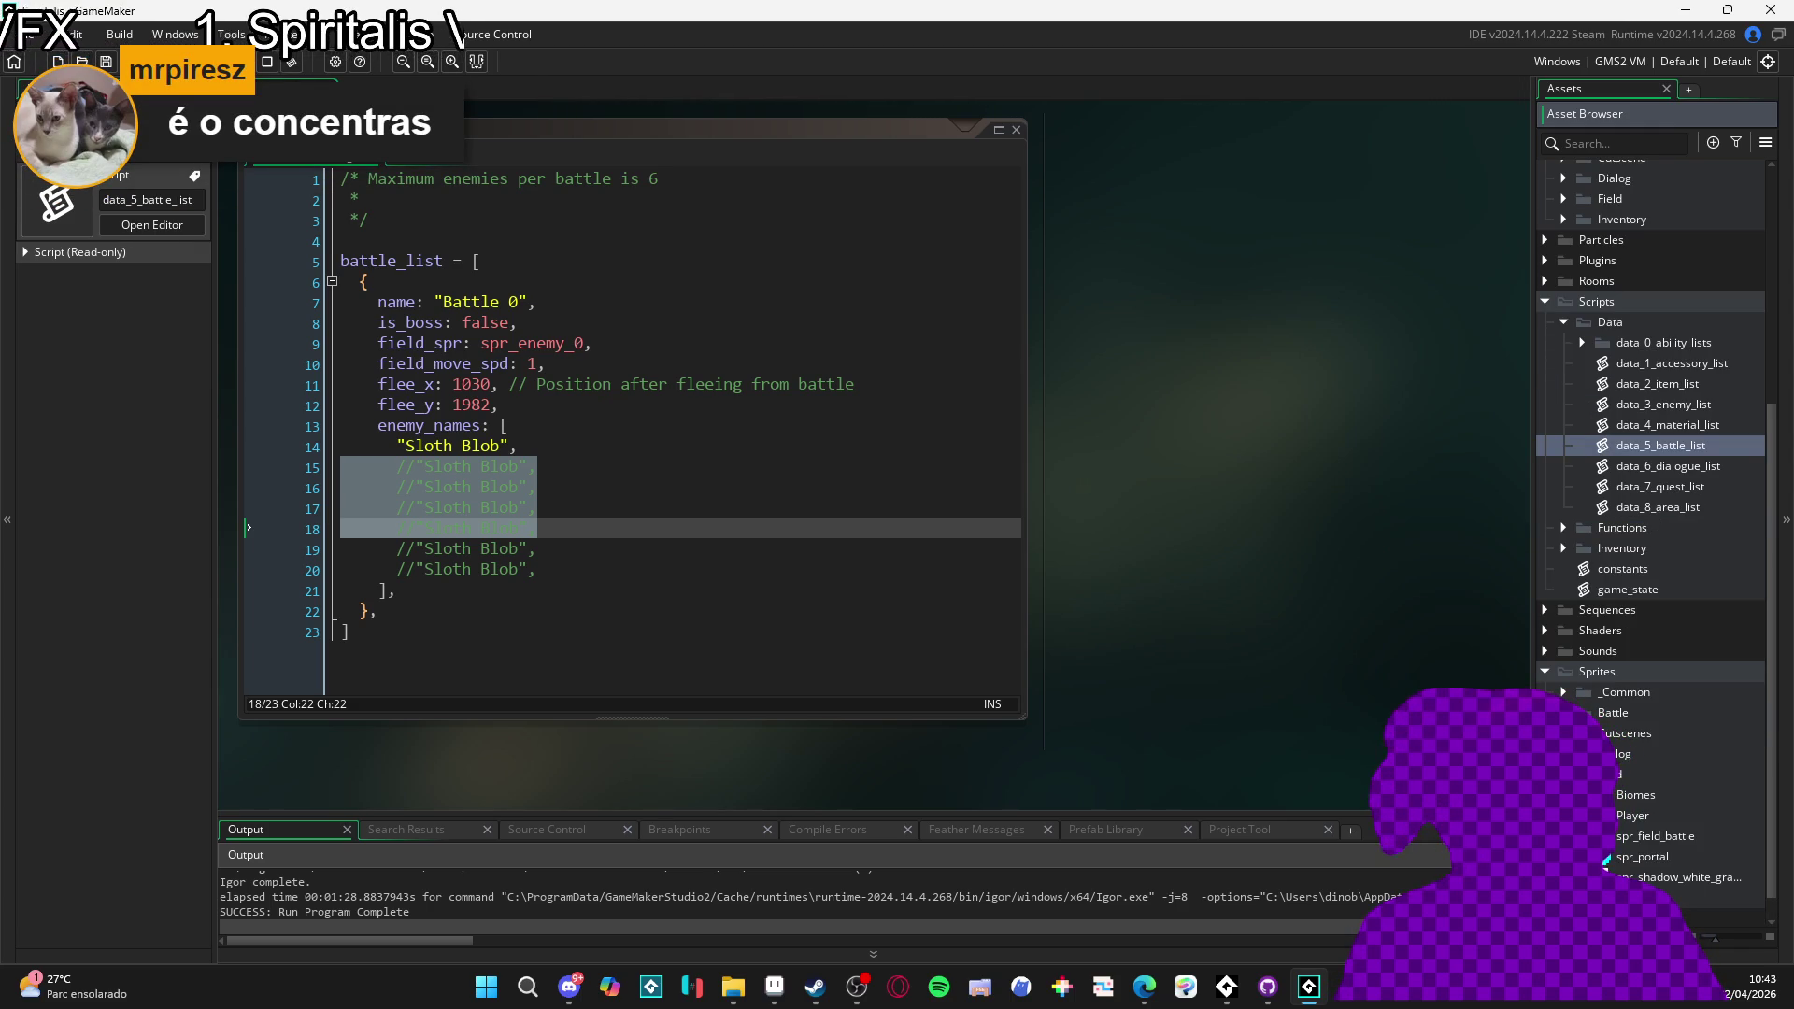
pyautogui.scroll(2, 1654, 523)
pyautogui.click(1564, 766)
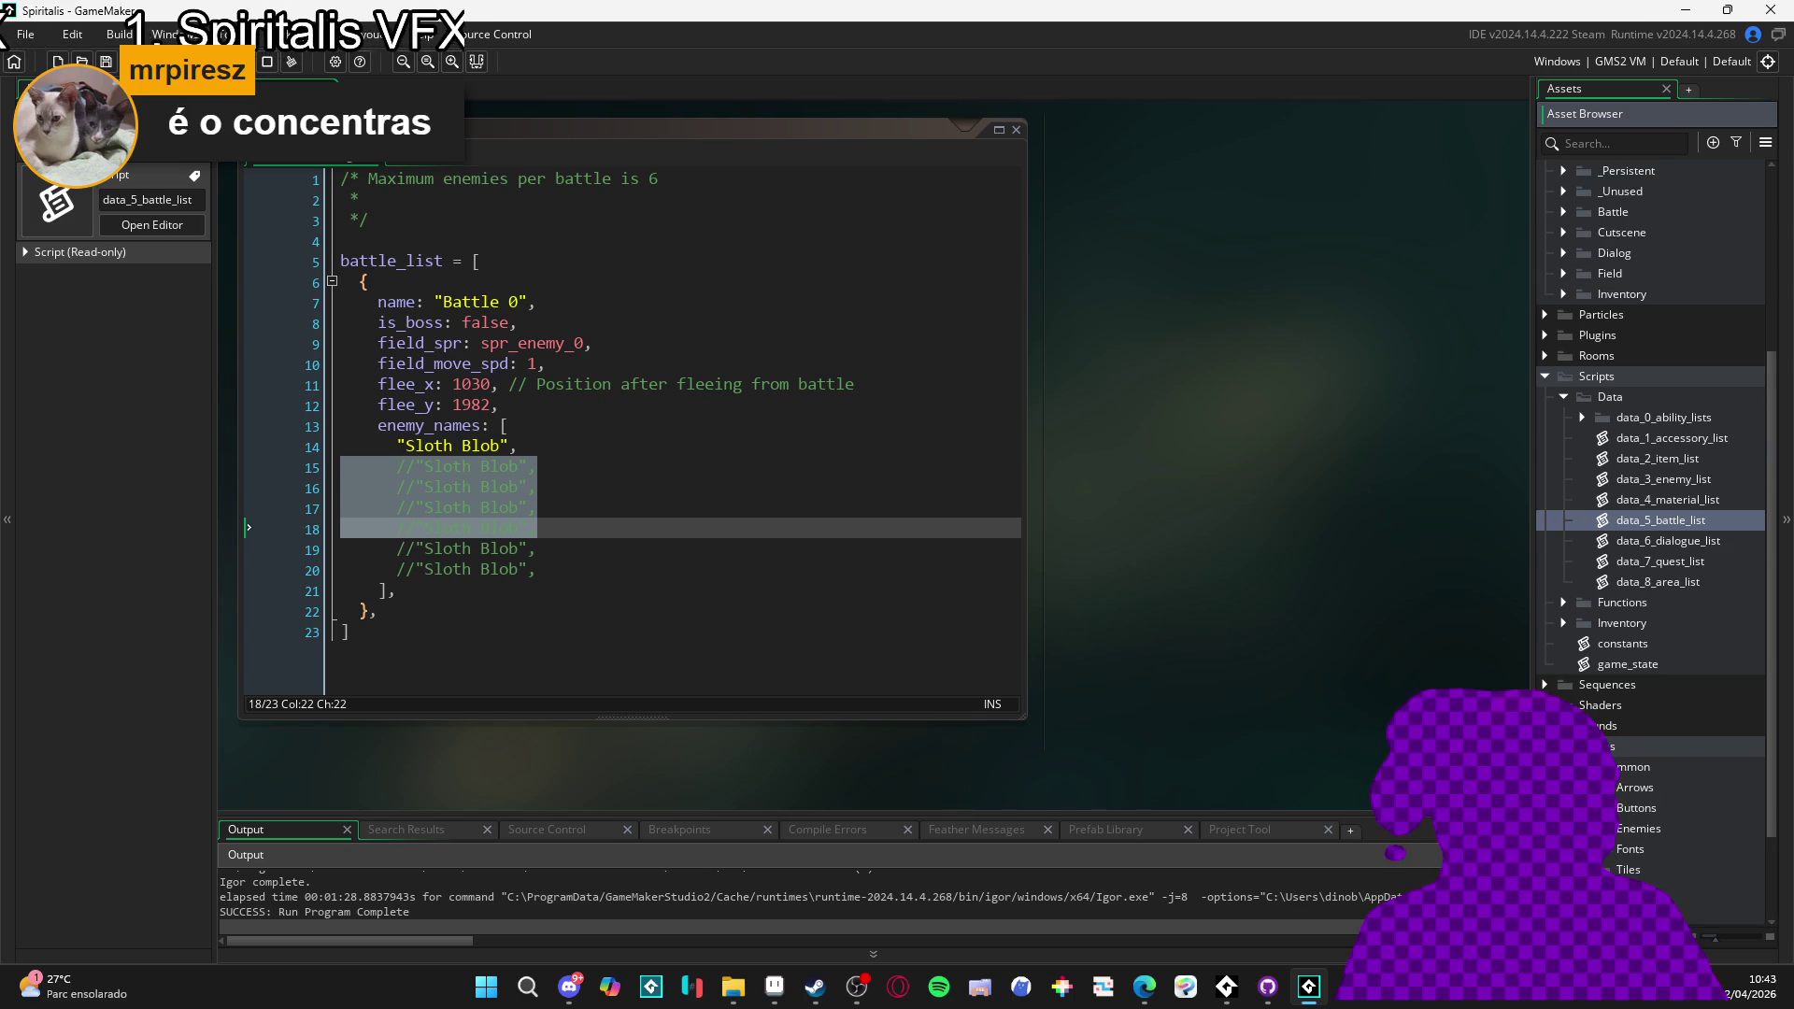
pyautogui.scroll(-4, 1622, 841)
pyautogui.click(1623, 743)
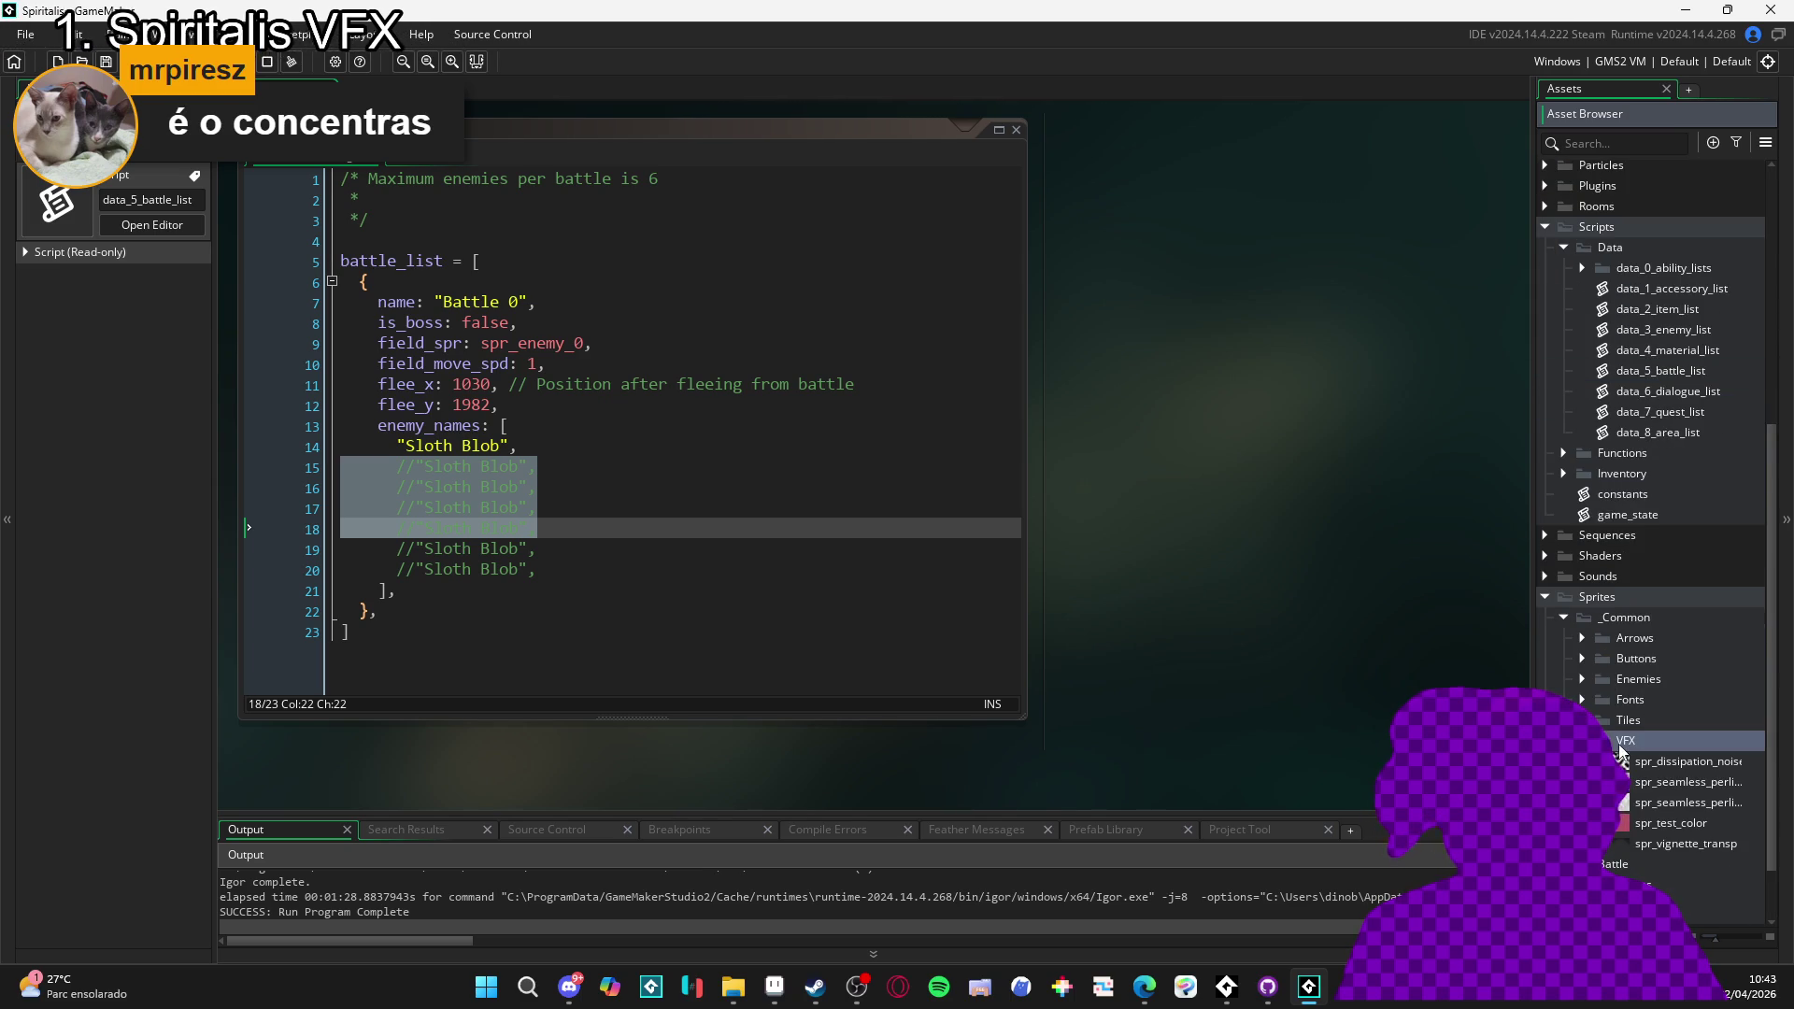
pyautogui.rightClick(1622, 748)
pyautogui.click(1635, 748)
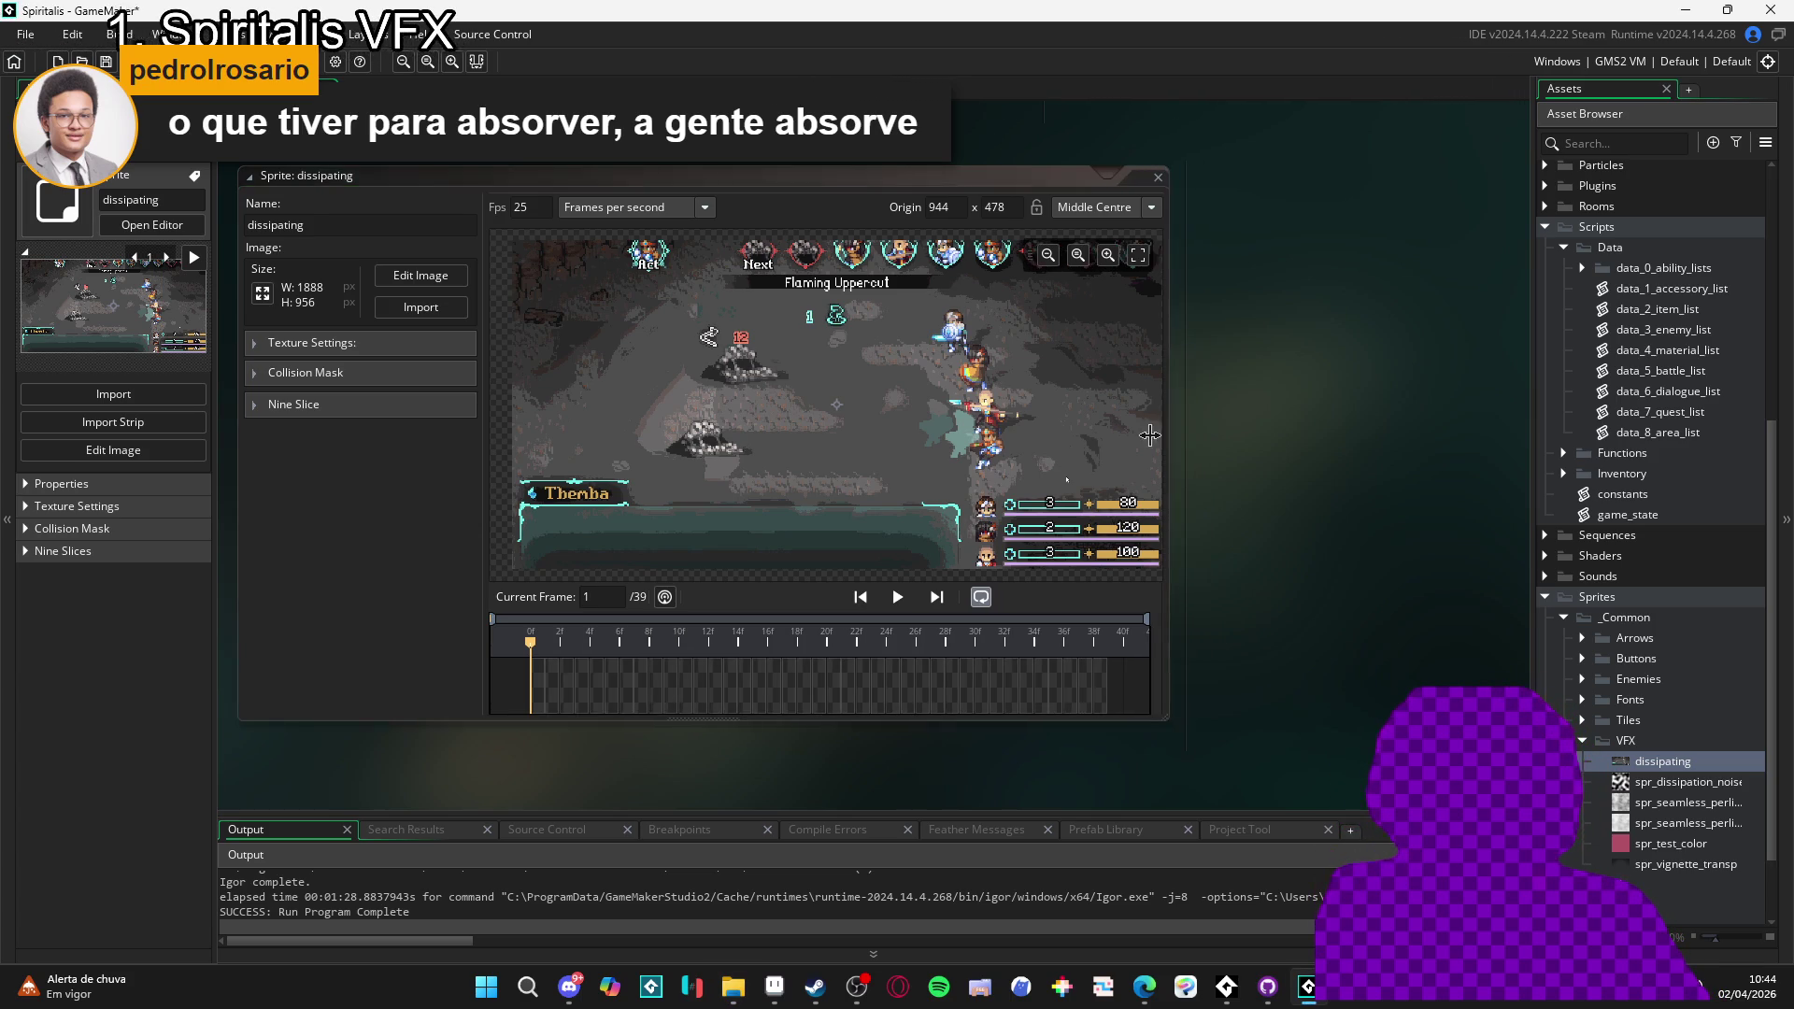
pyautogui.moveTo(1204, 425); pyautogui.dragTo(1202, 424)
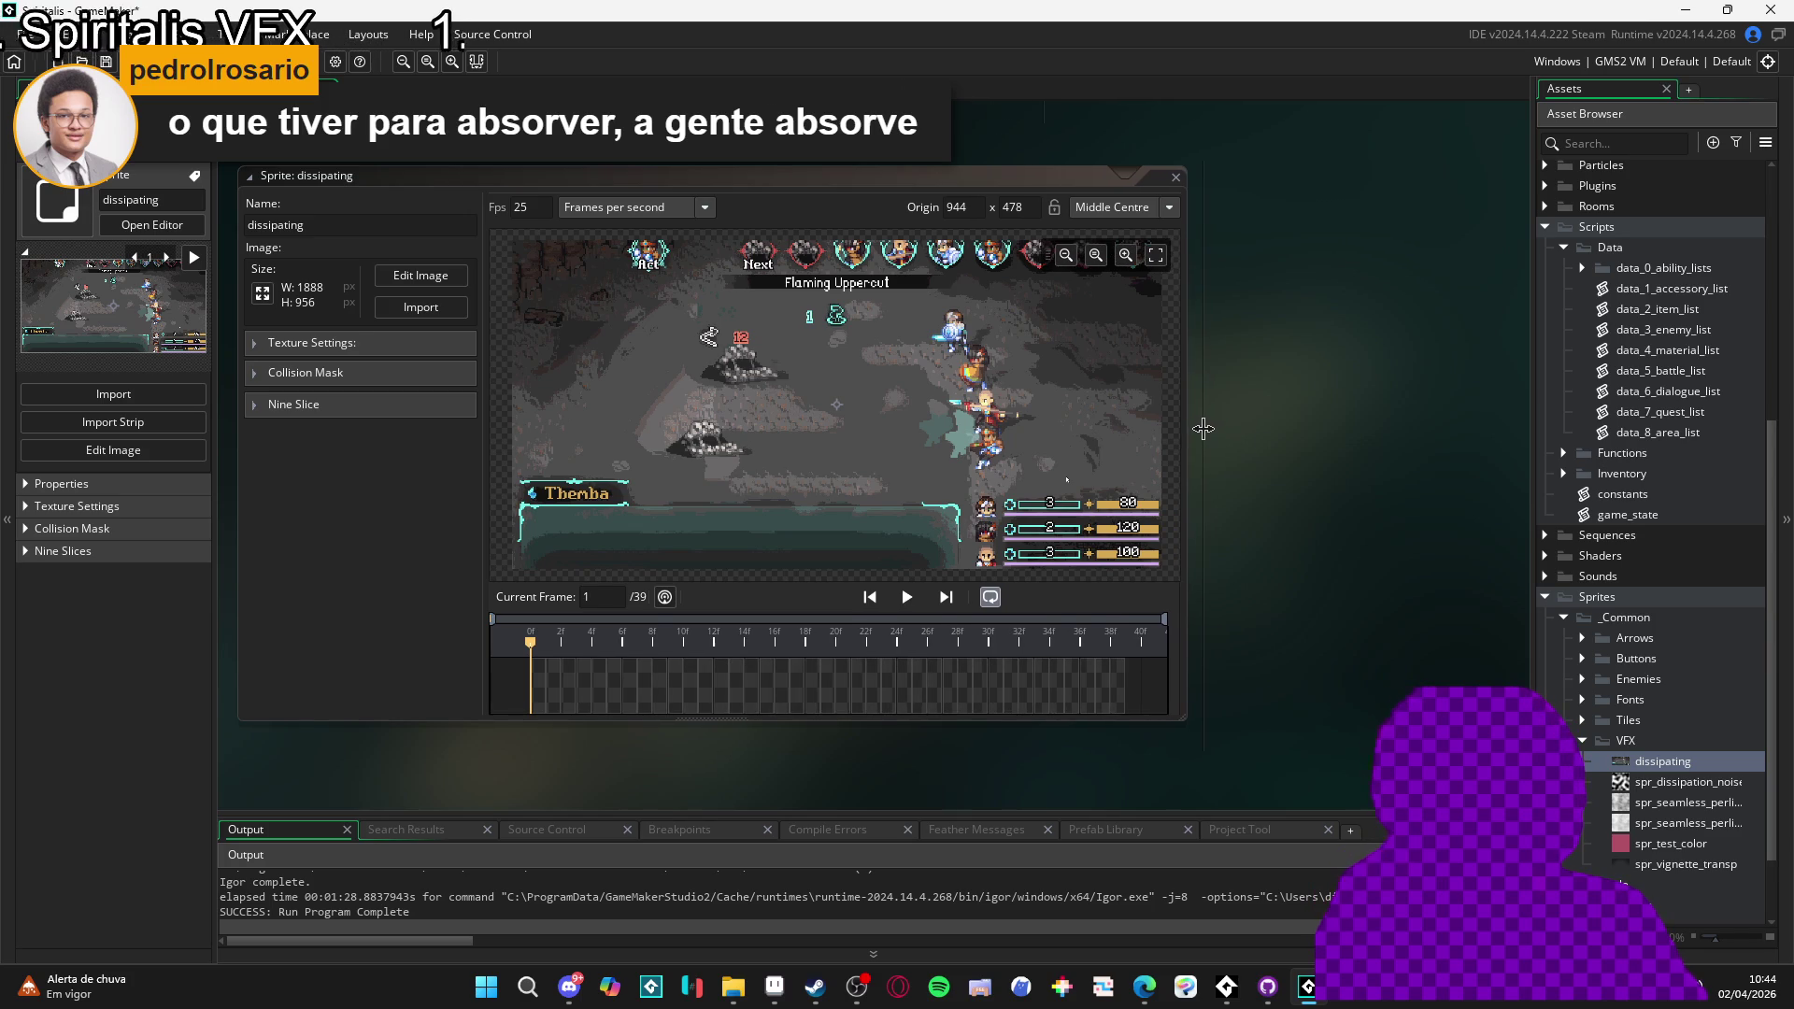
pyautogui.scroll(-2, 1213, 447)
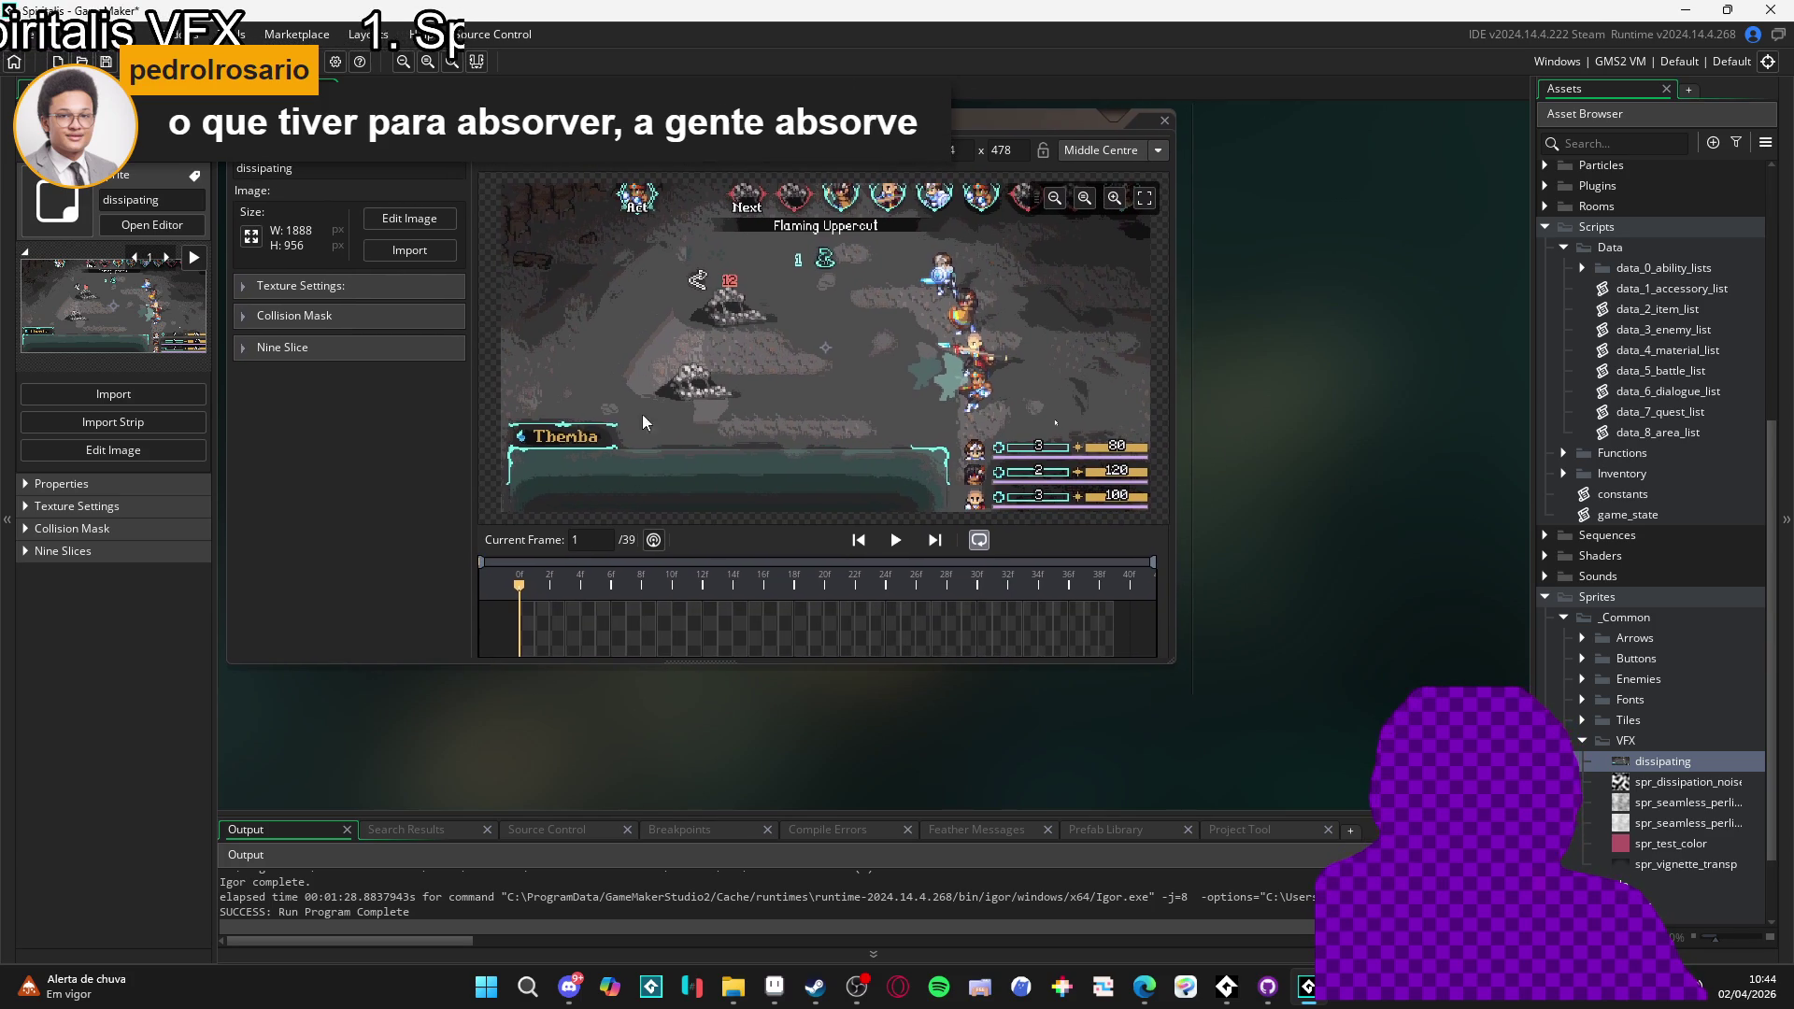
pyautogui.click(468, 435)
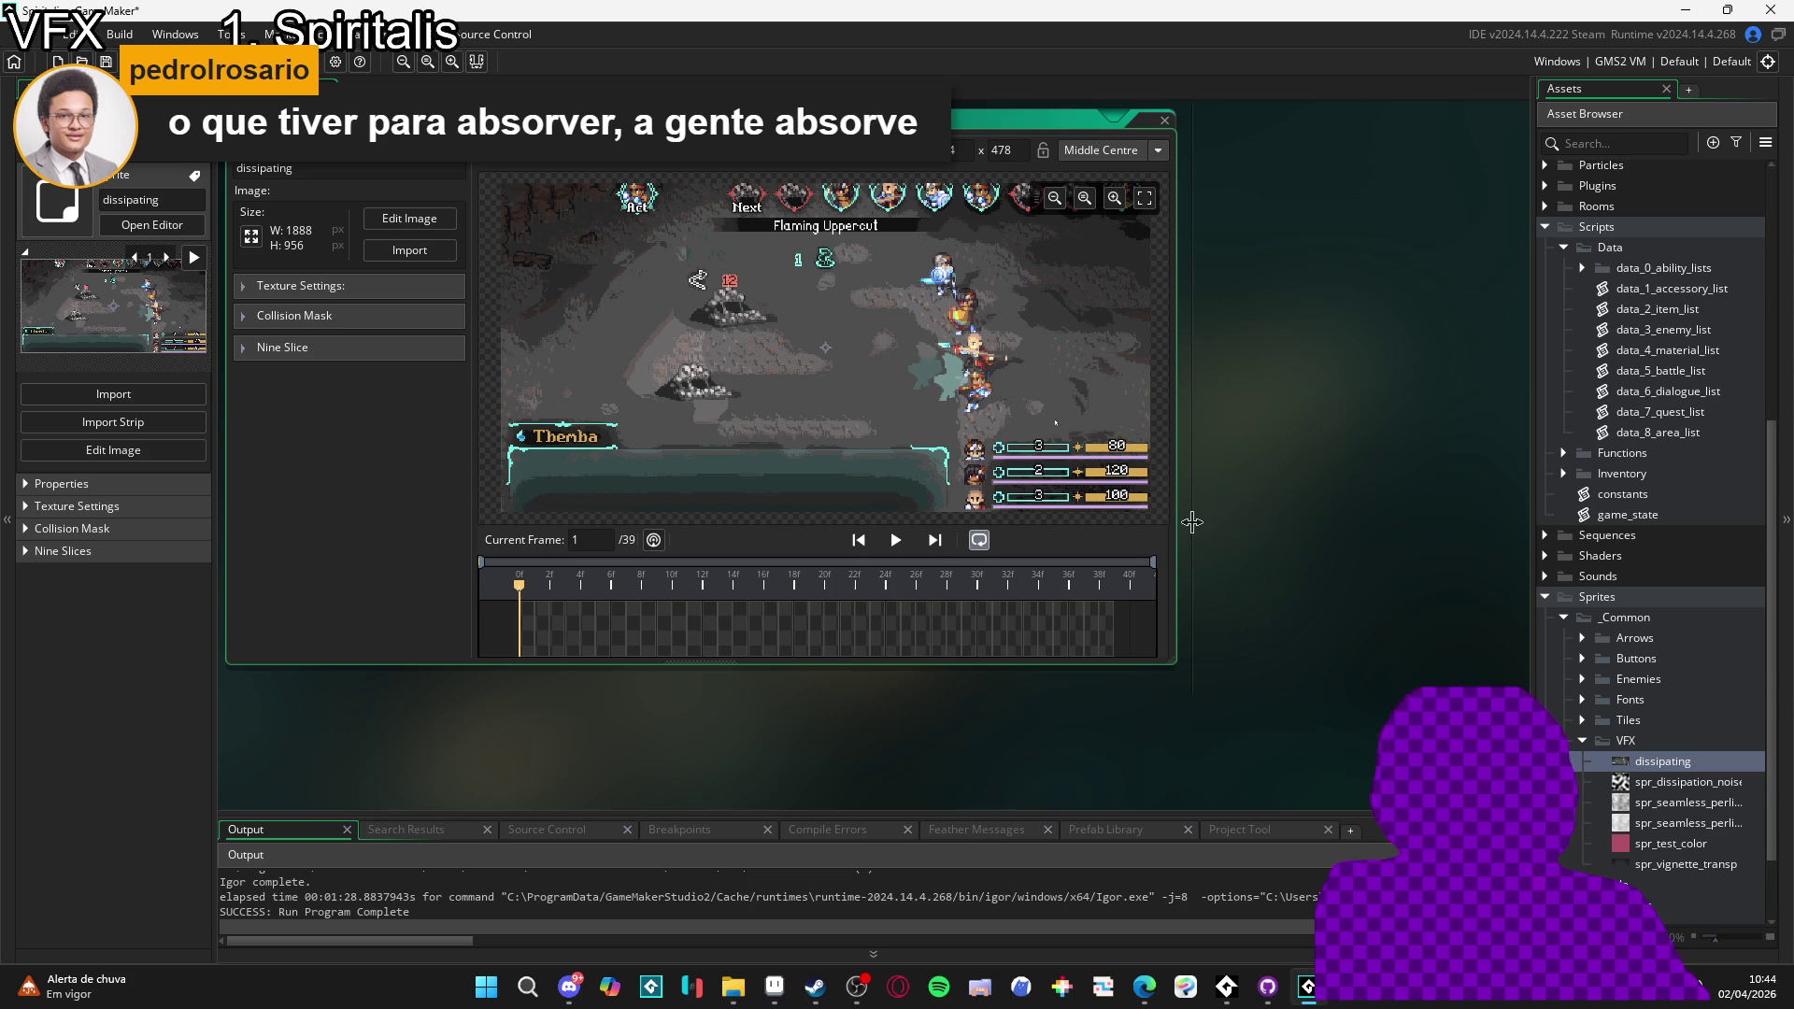
pyautogui.moveTo(1192, 521)
pyautogui.mouseDown()
pyautogui.moveTo(1132, 529)
pyautogui.moveTo(1168, 523)
pyautogui.mouseUp()
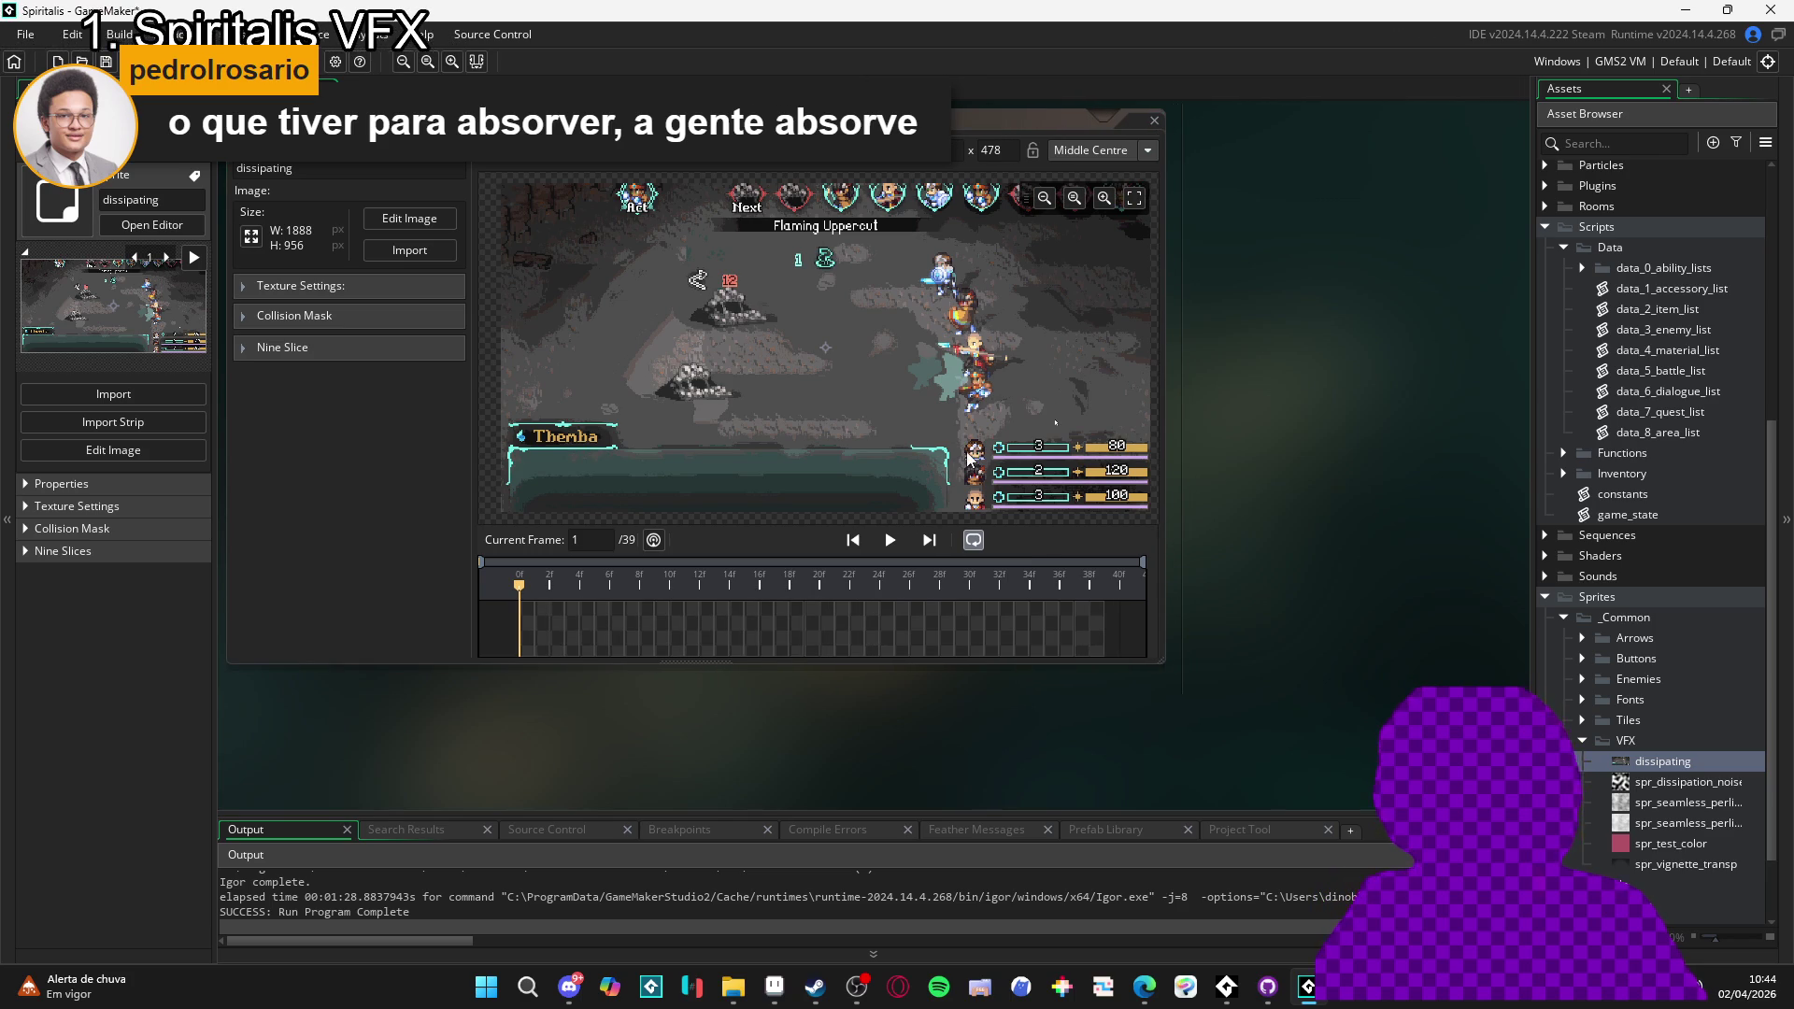
pyautogui.moveTo(935, 441); pyautogui.dragTo(920, 433)
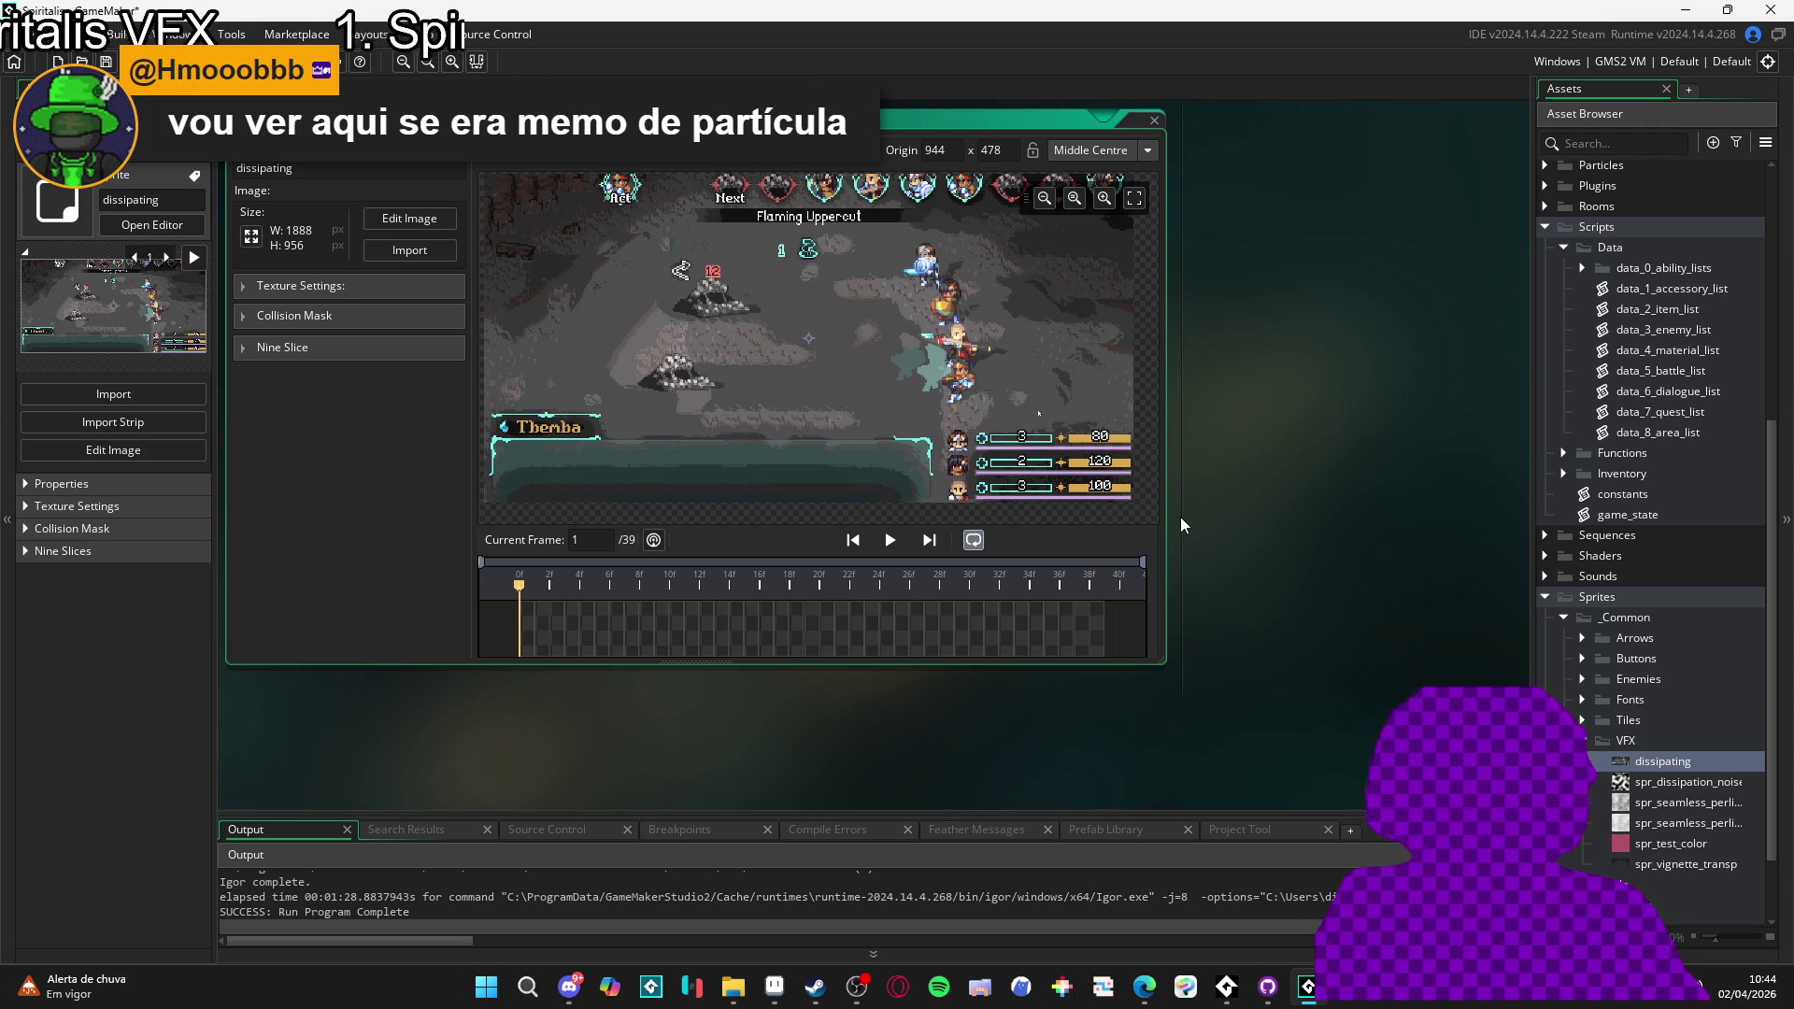
pyautogui.moveTo(1166, 513); pyautogui.dragTo(1159, 513)
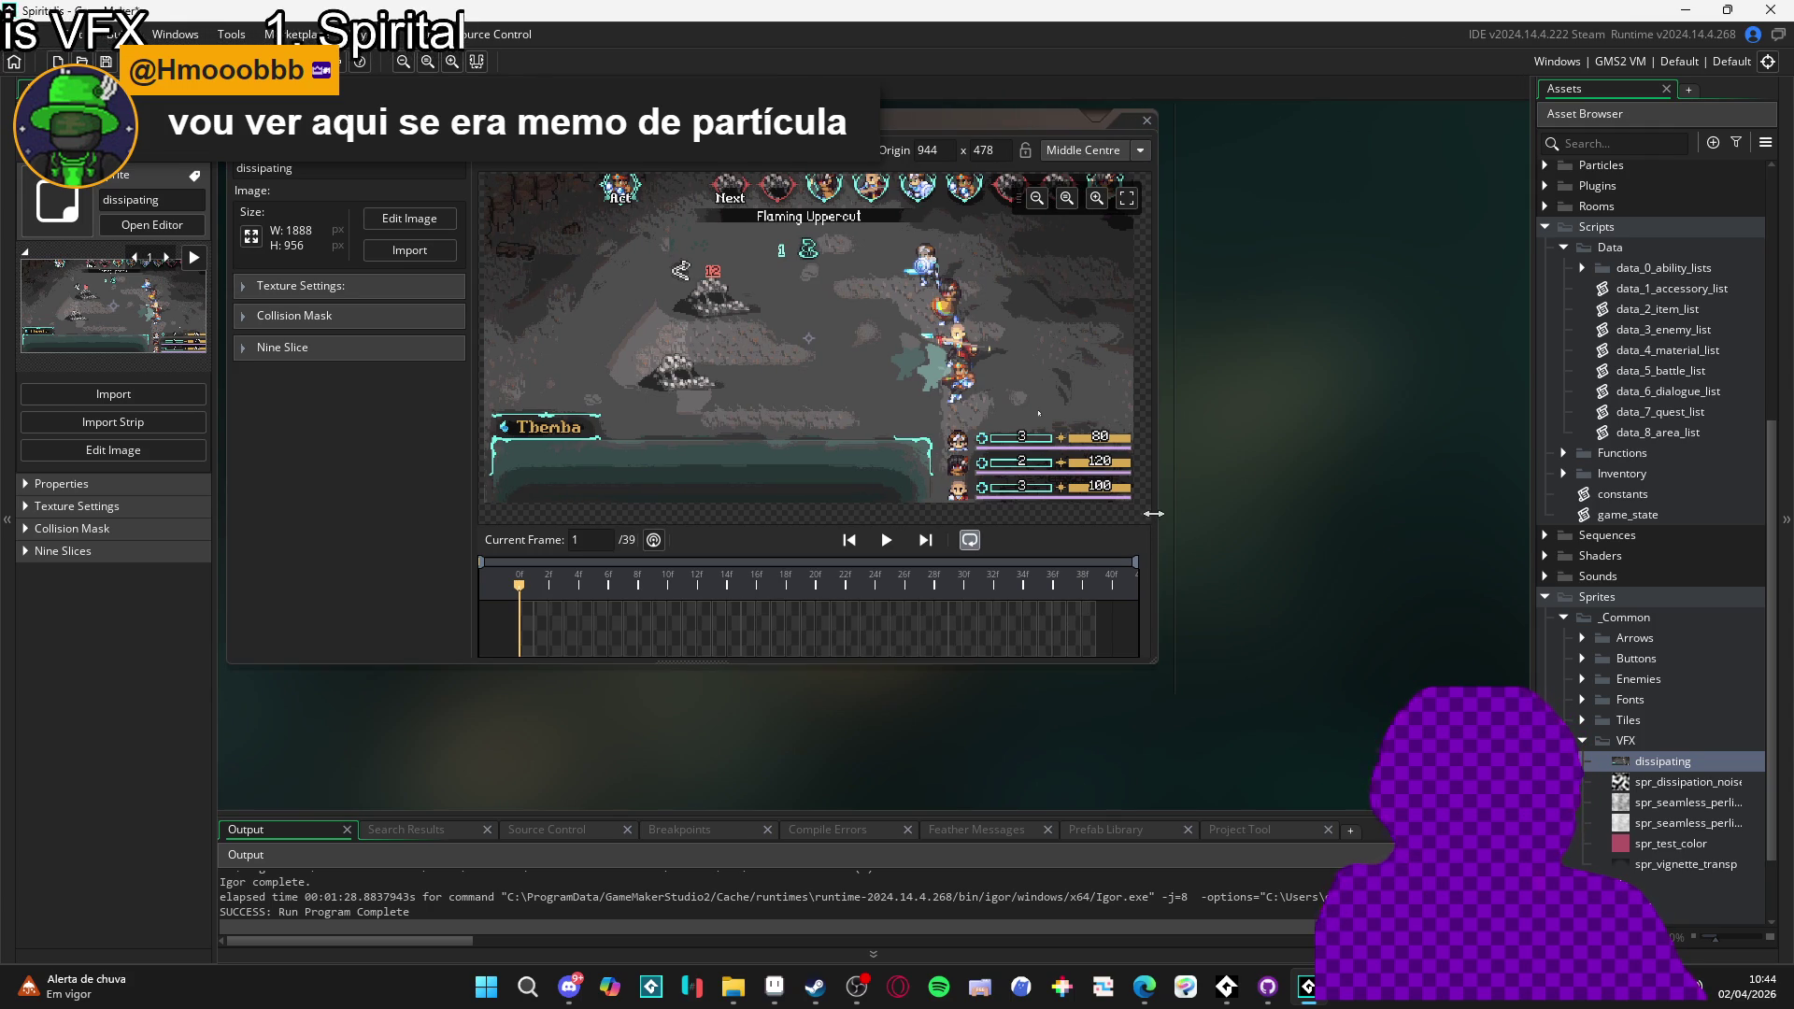
pyautogui.moveTo(1000, 418); pyautogui.dragTo(1003, 424)
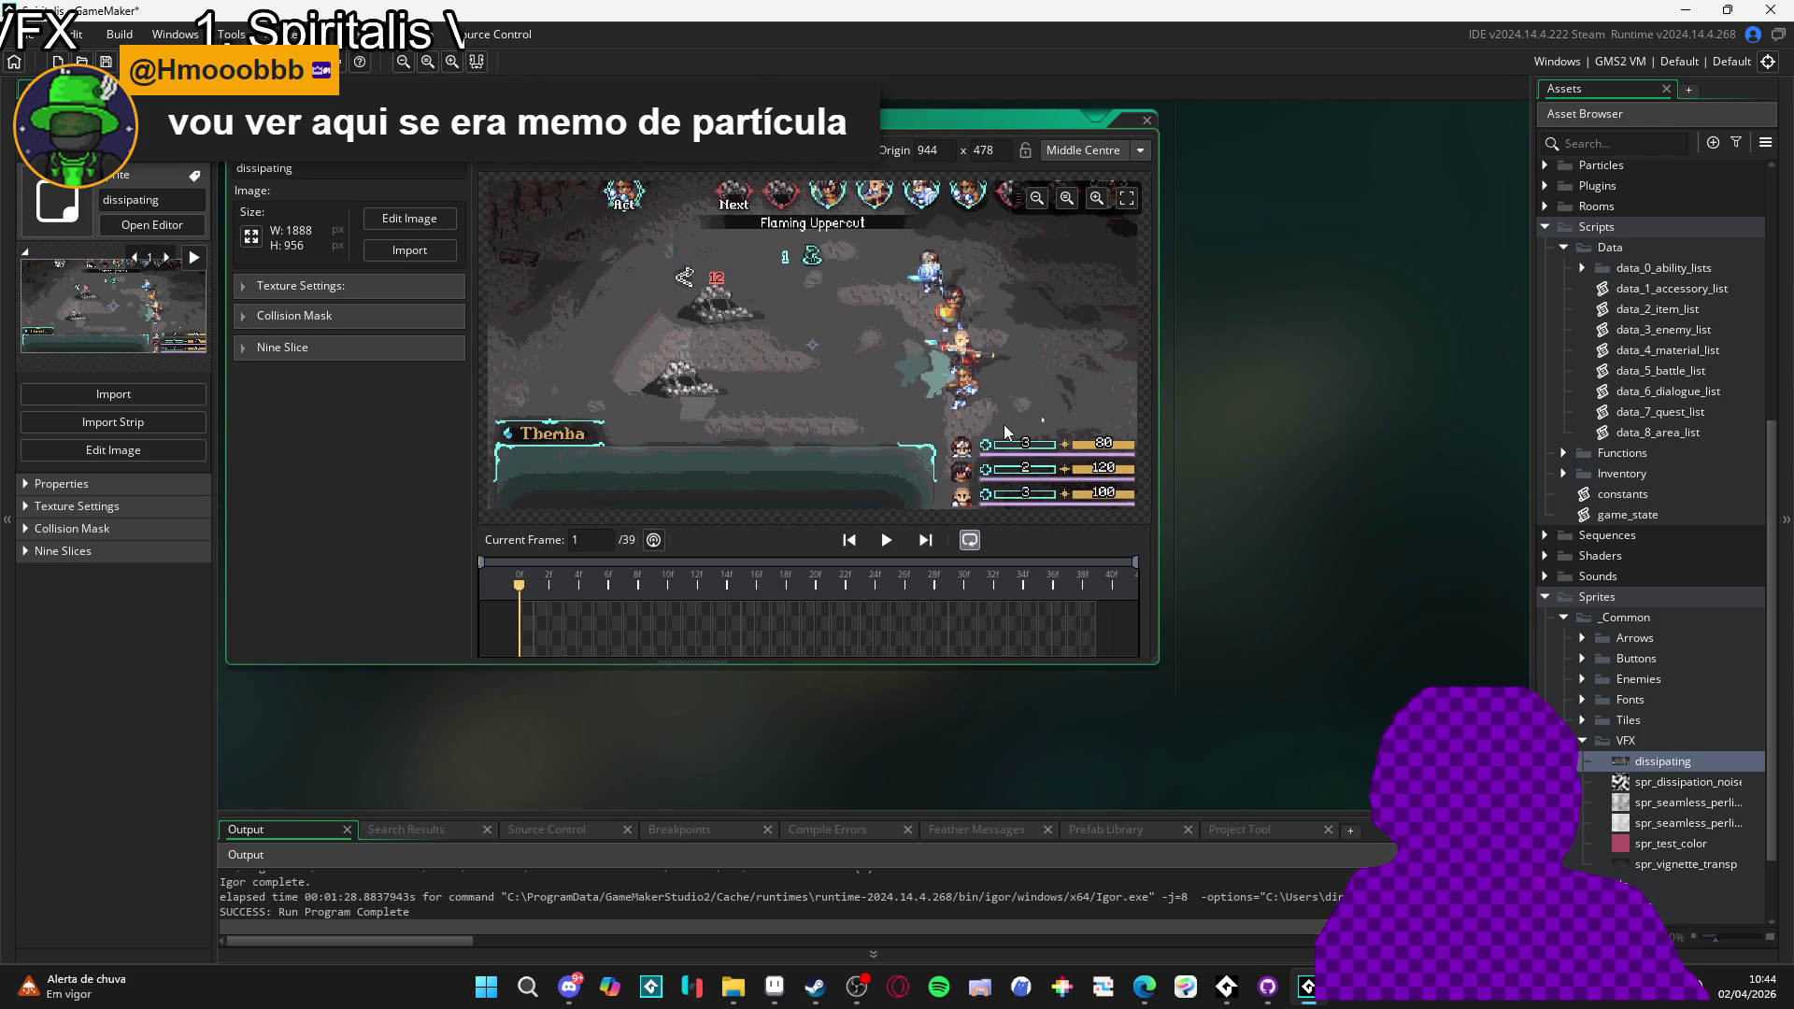
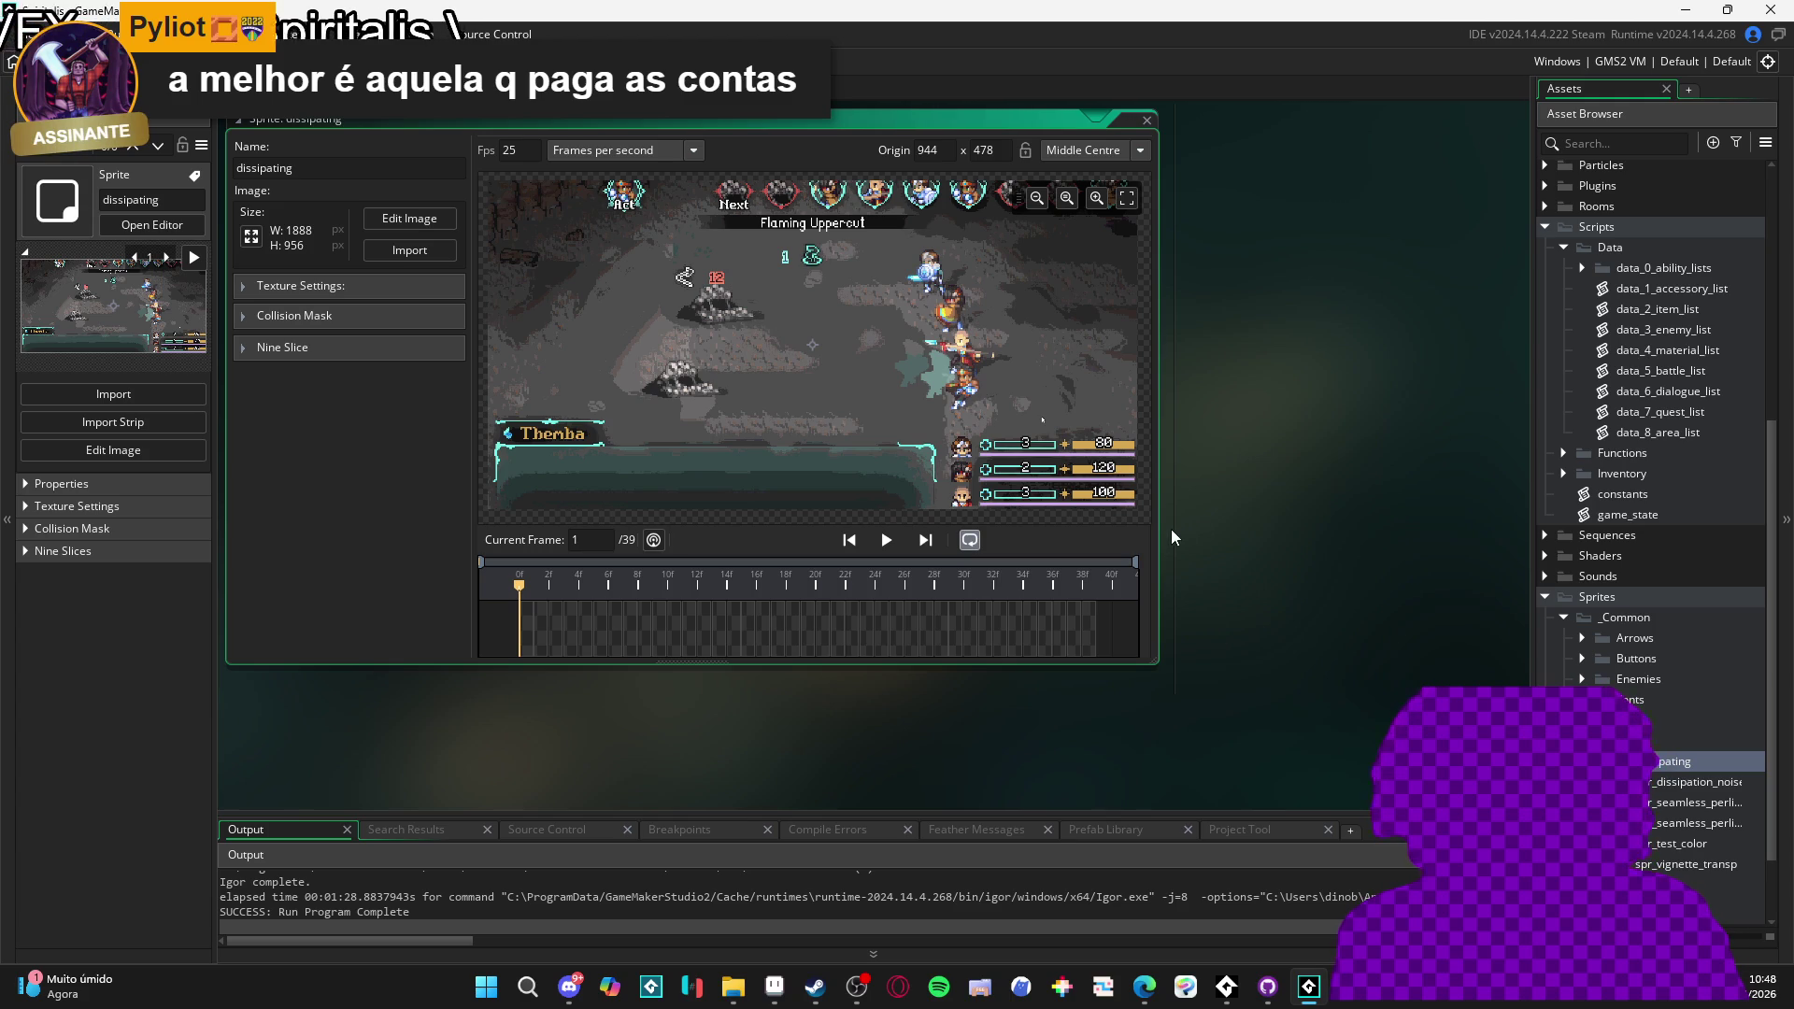
# - Resize the floating sprite editor's preview area, widening it, making it taller, then narrowing it back
pyautogui.moveTo(1170, 536); pyautogui.dragTo(1227, 537)
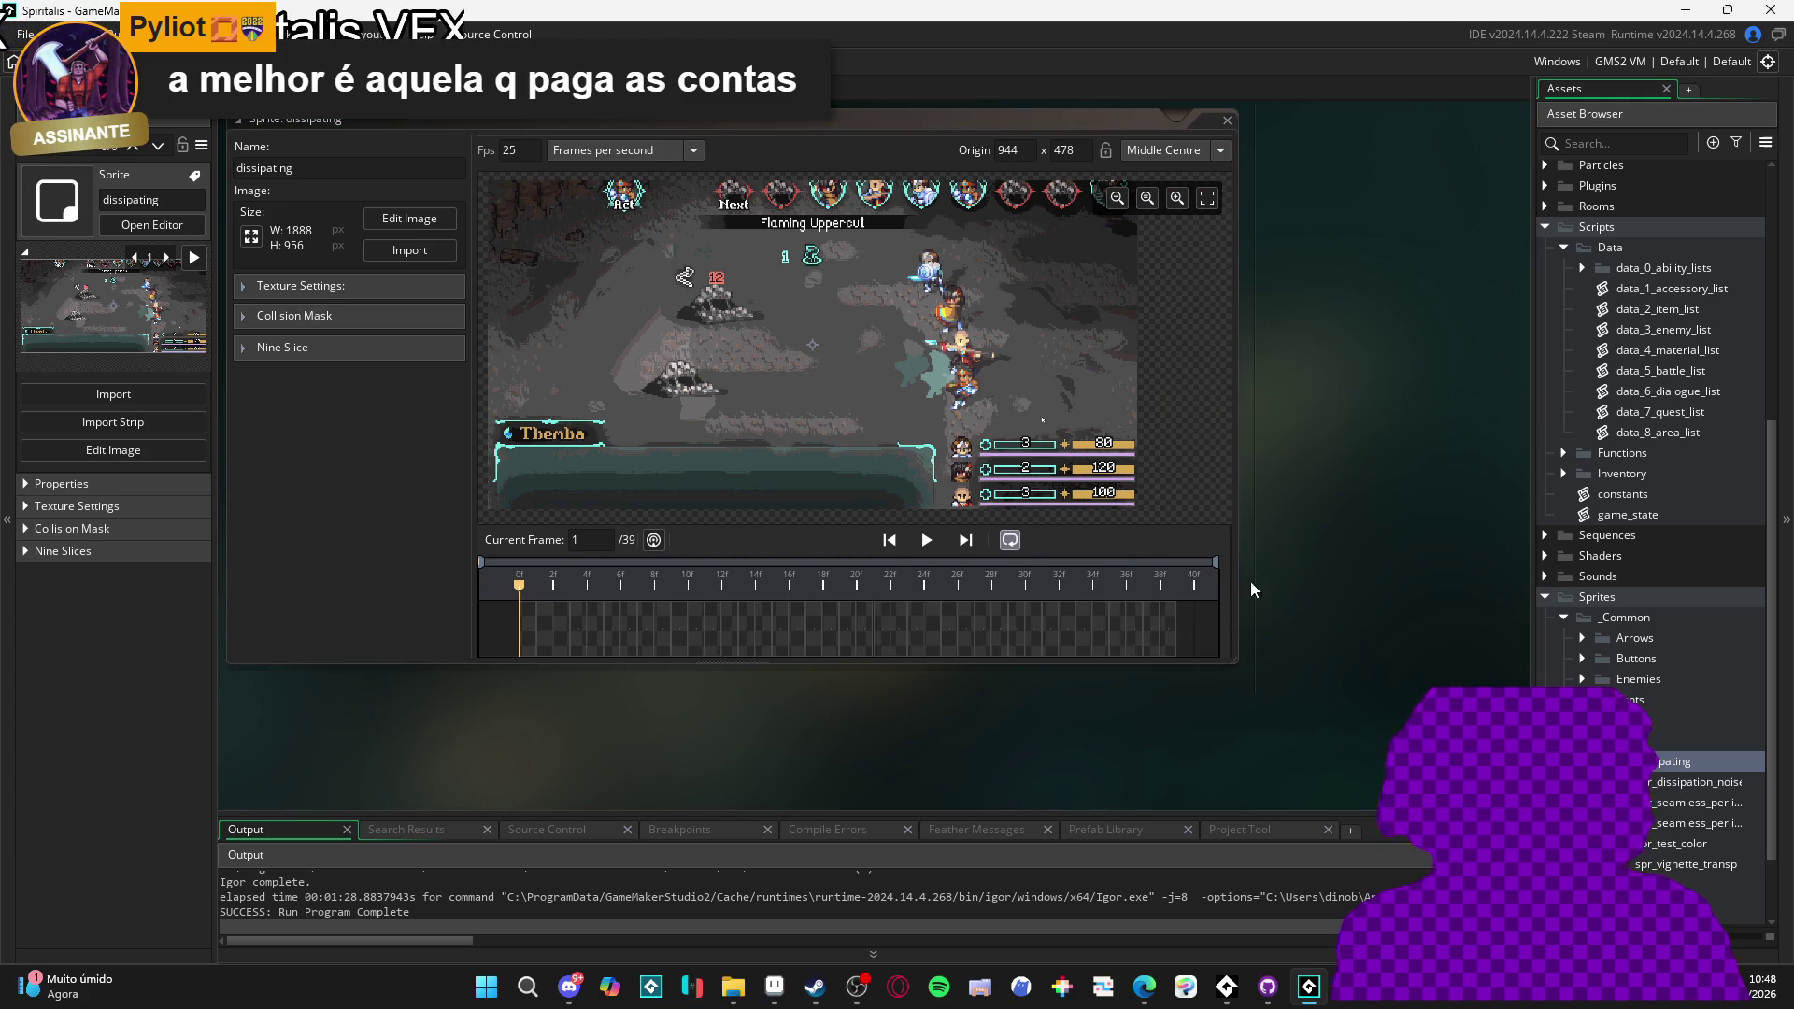
pyautogui.moveTo(1199, 664)
pyautogui.mouseDown()
pyautogui.moveTo(1197, 764)
pyautogui.moveTo(1158, 745)
pyautogui.moveTo(1159, 682)
pyautogui.moveTo(1190, 663)
pyautogui.mouseUp()
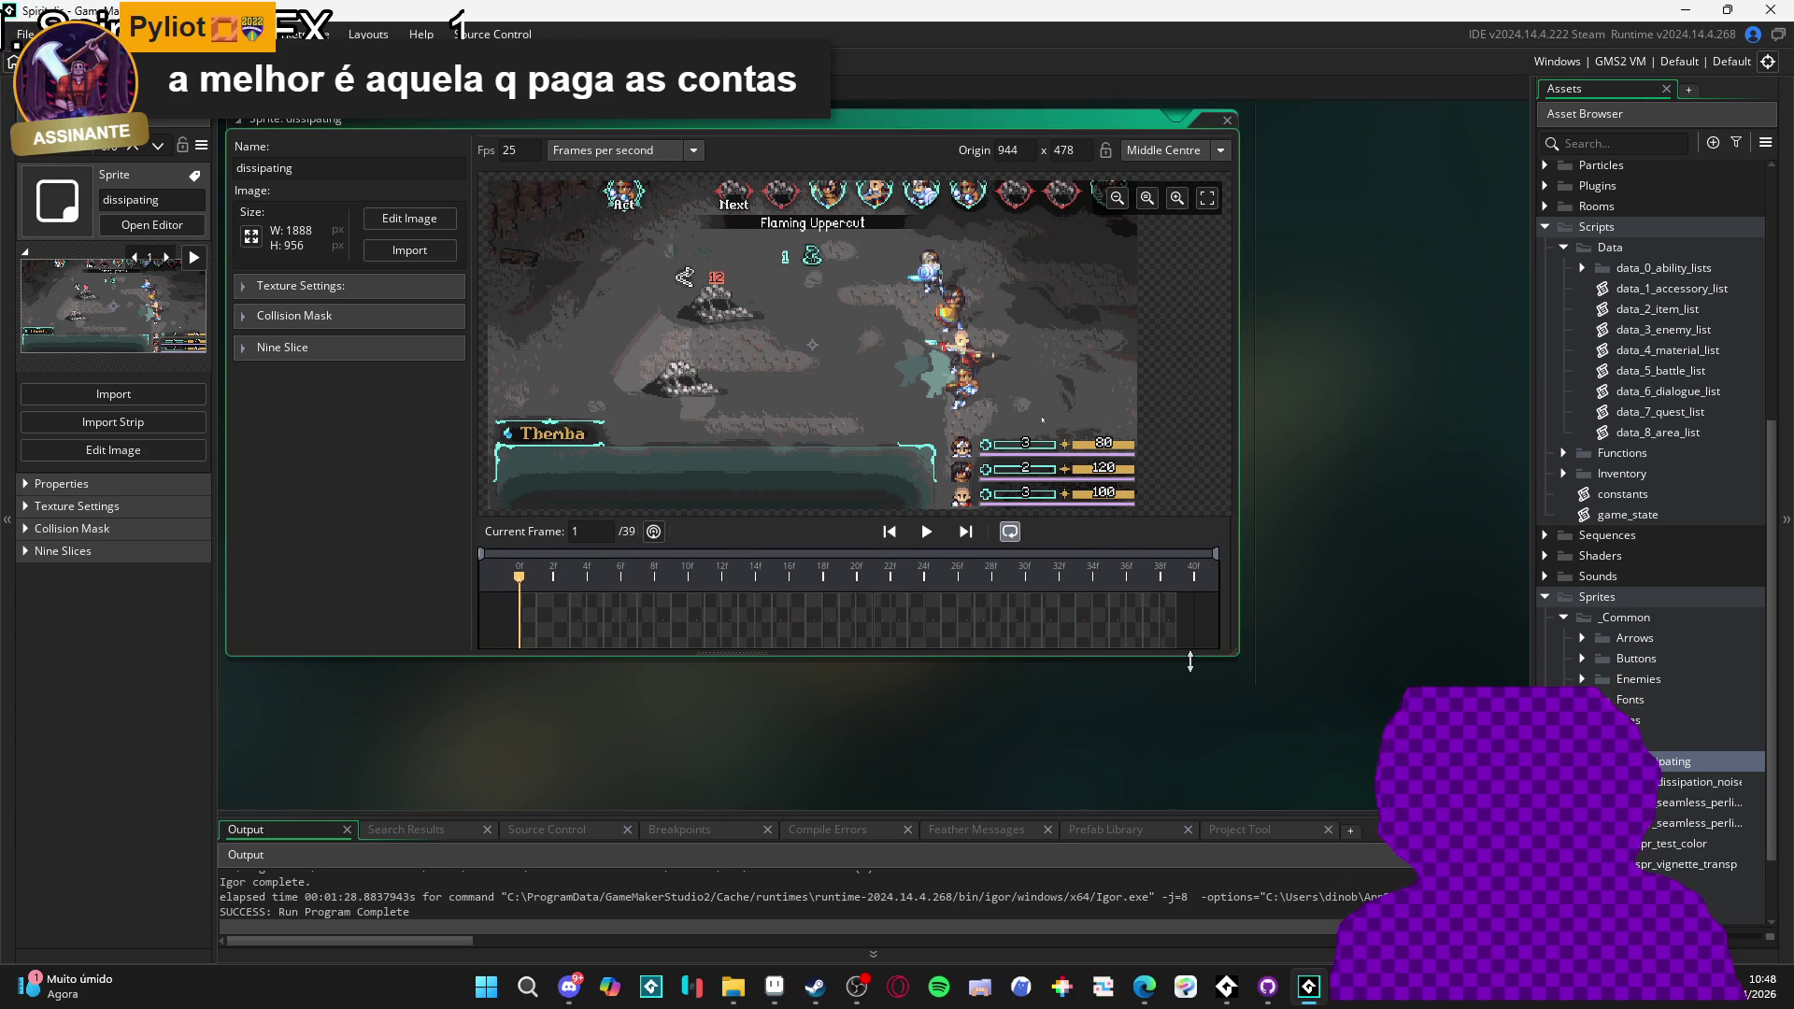
pyautogui.moveTo(1241, 564); pyautogui.dragTo(1163, 567)
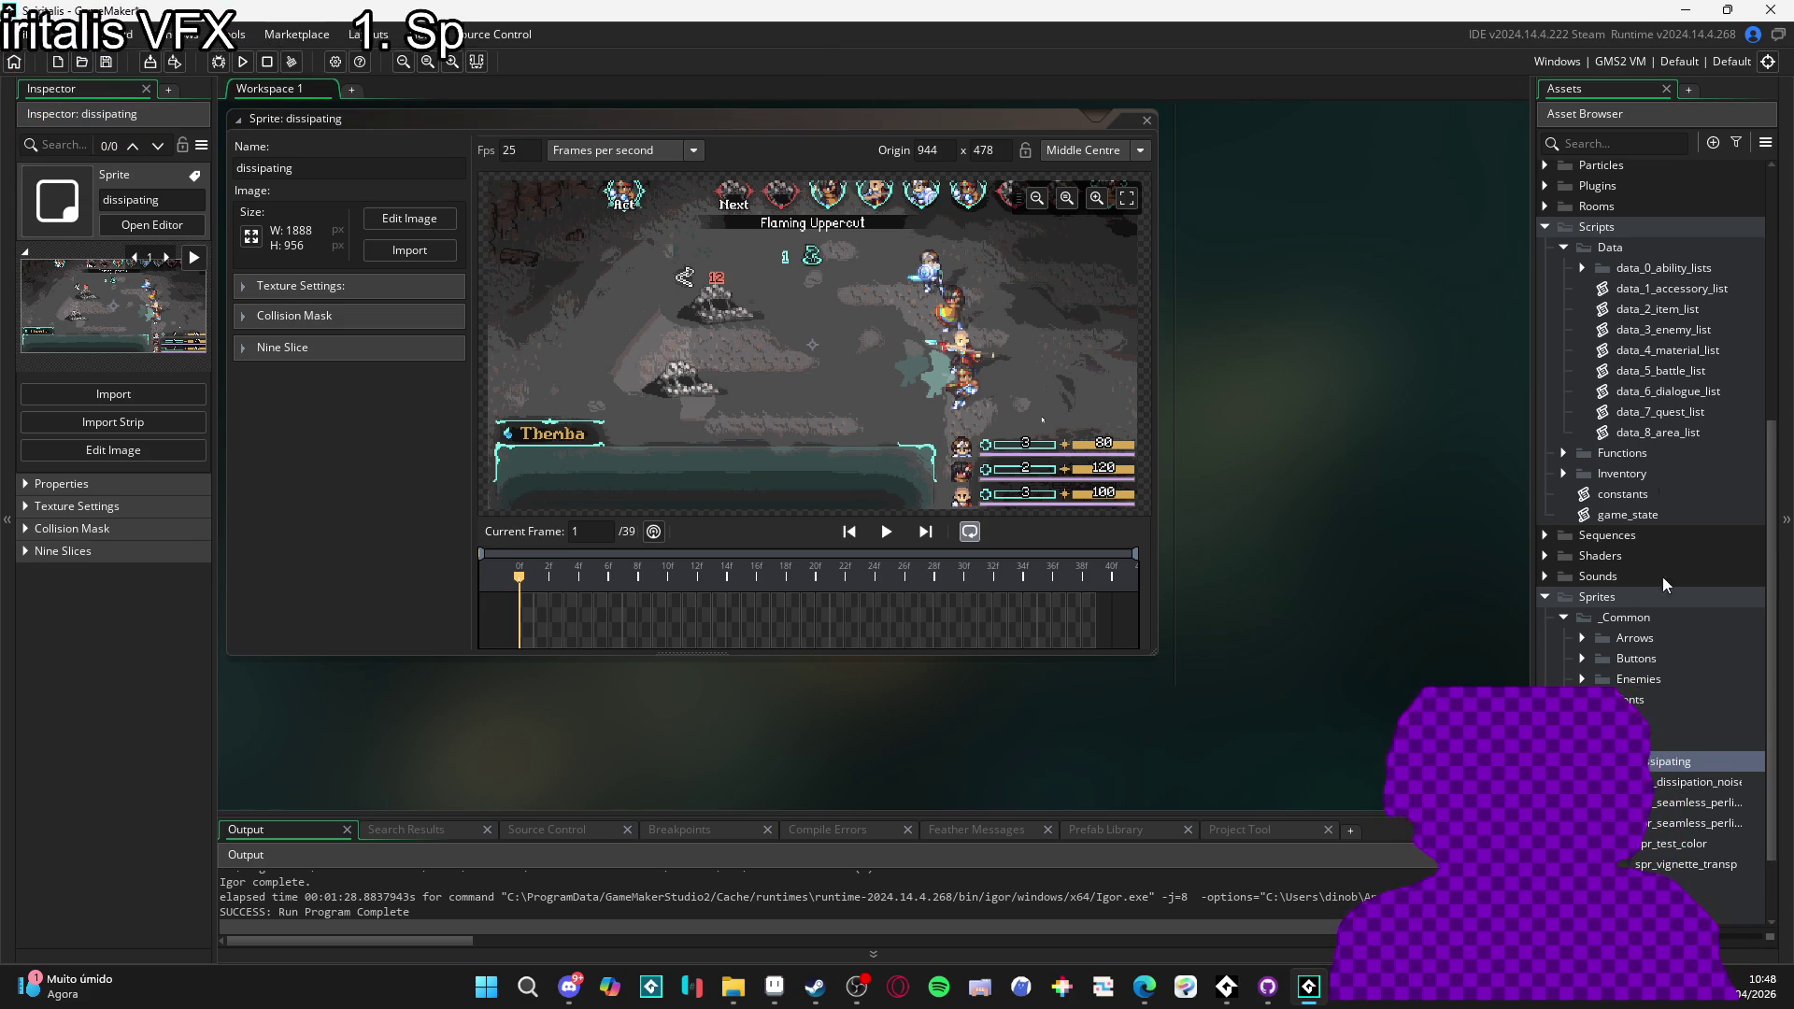
# - Expand the Sequences folder and its Battle subfolder in the Asset Browser
pyautogui.scroll(-3, 1664, 607)
pyautogui.scroll(2, 1589, 561)
pyautogui.click(1548, 512)
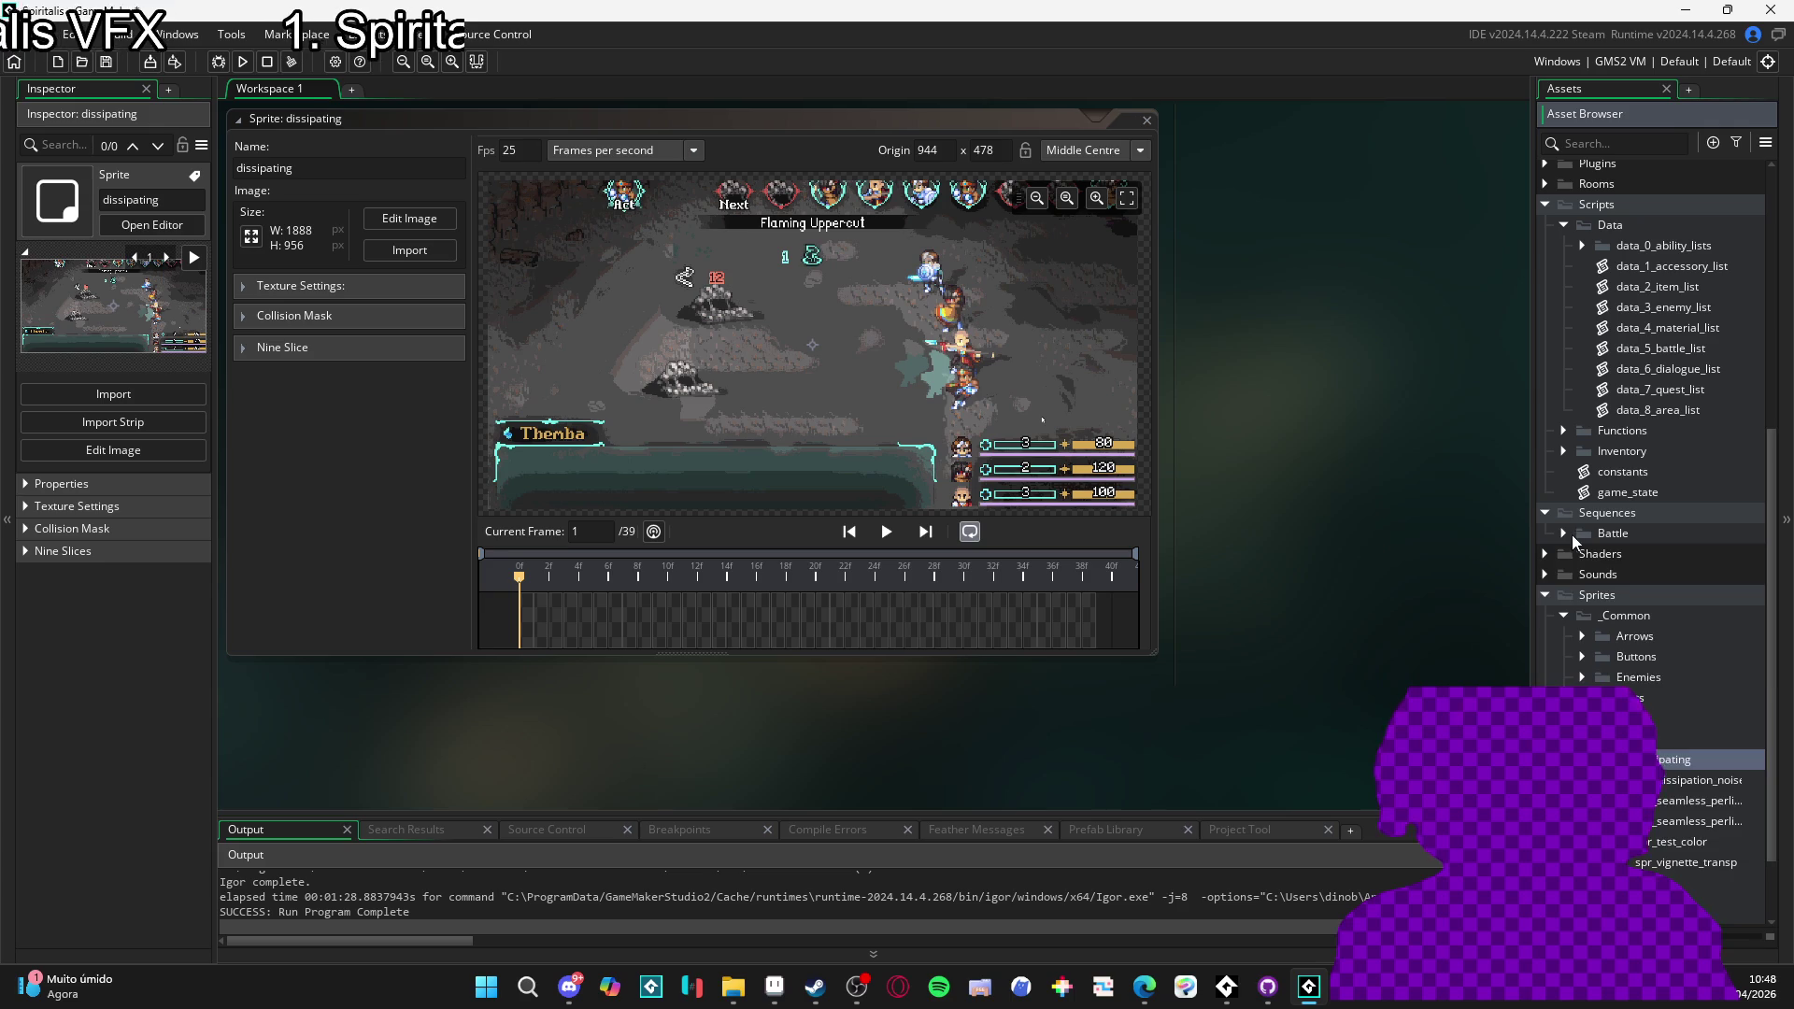
pyautogui.click(1564, 533)
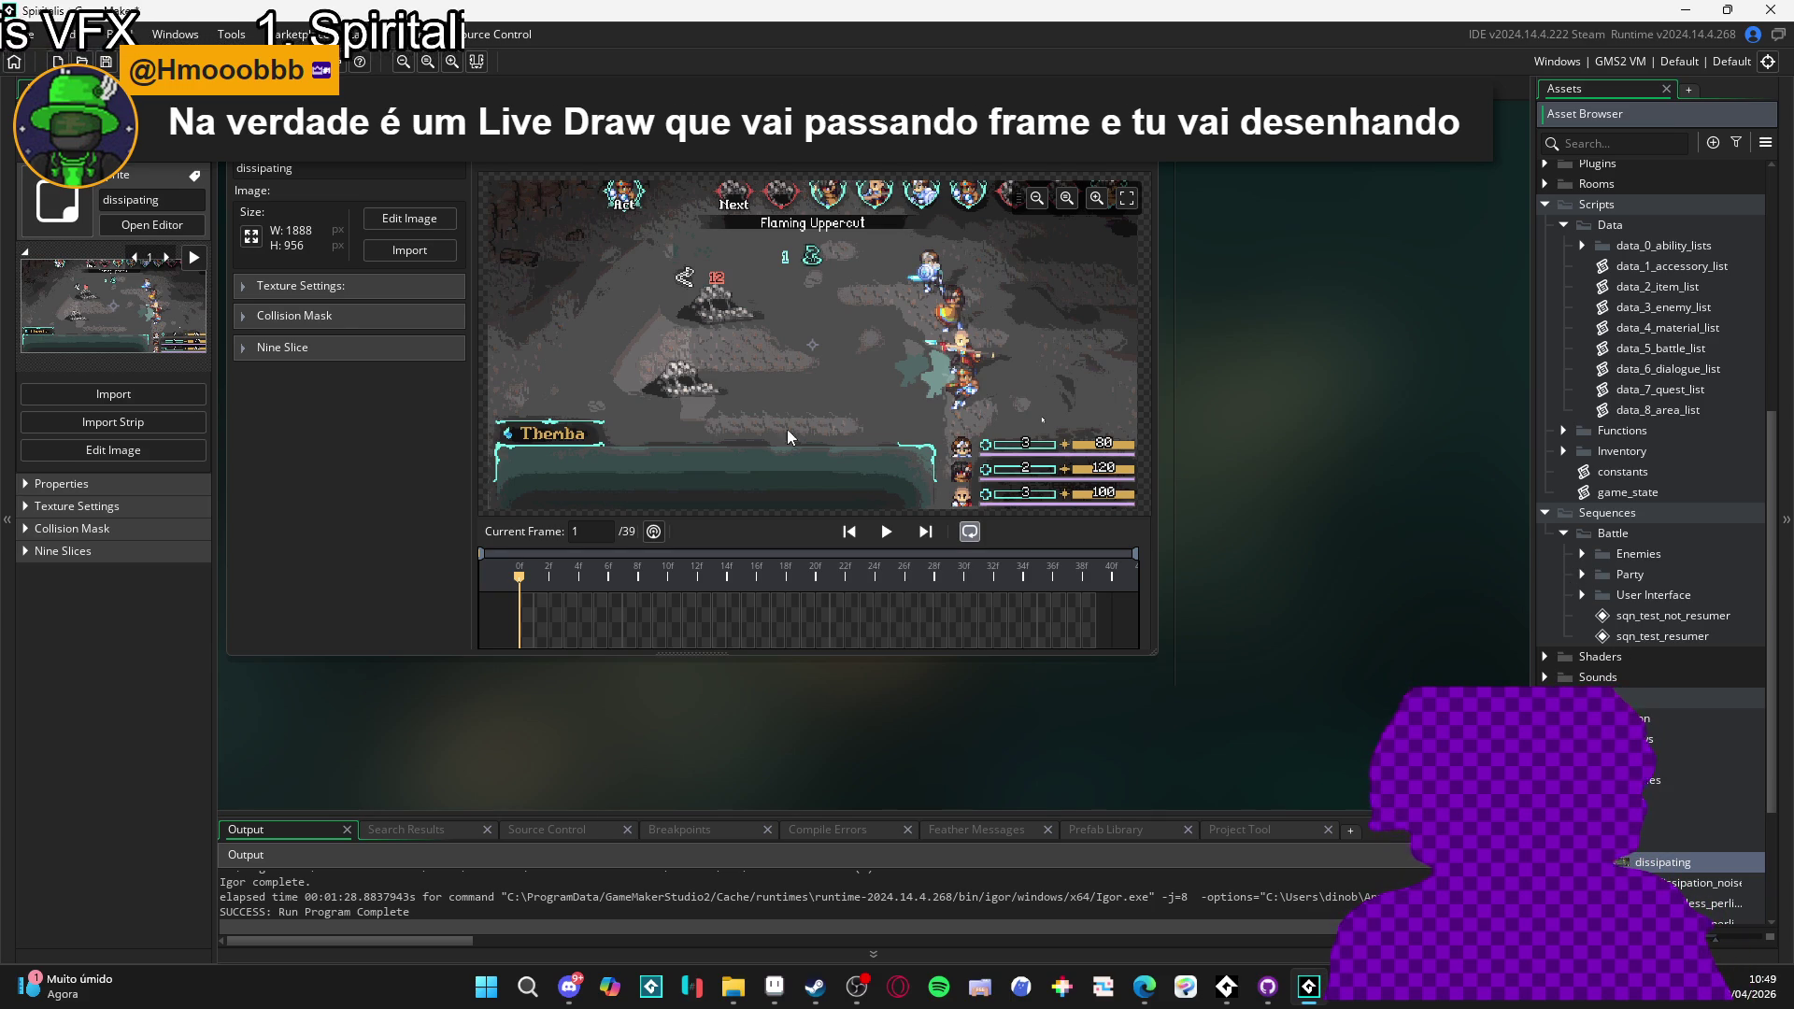
# - On a new layer of the dissipating sprite, paint test strokes with a size-31 round pink brush during playback
pyautogui.click(372, 226)
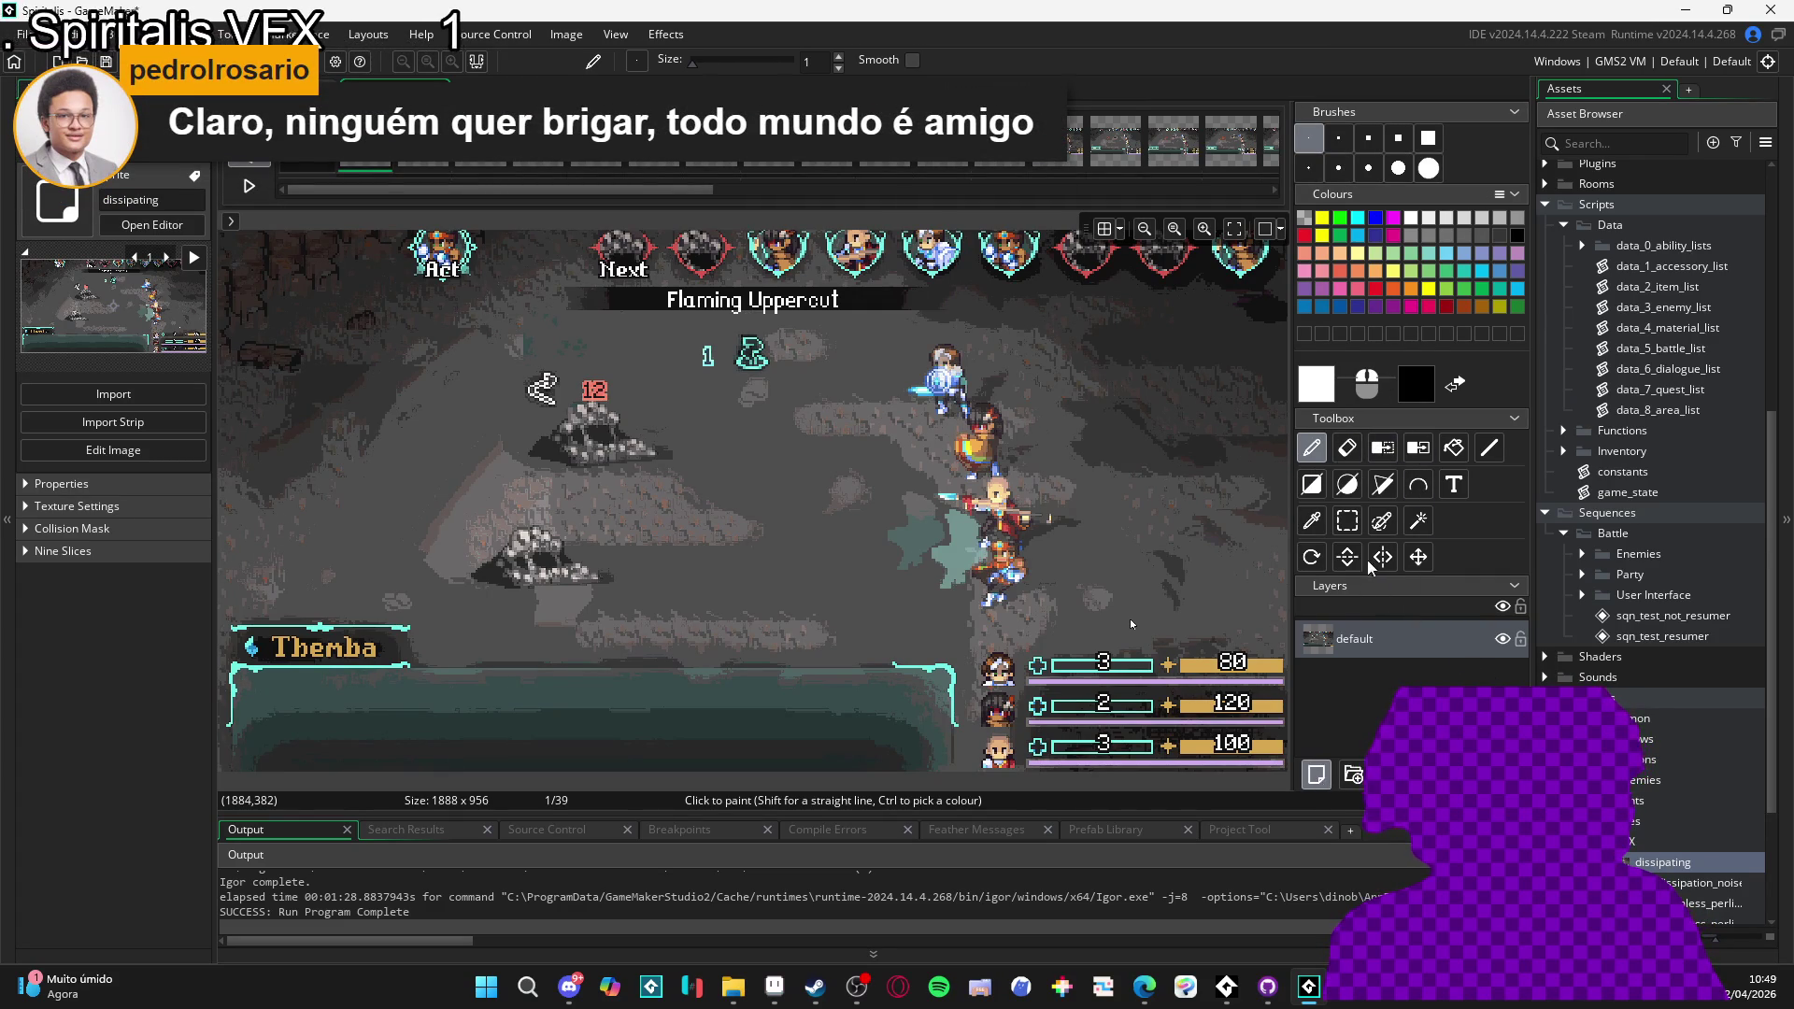
pyautogui.click(1317, 775)
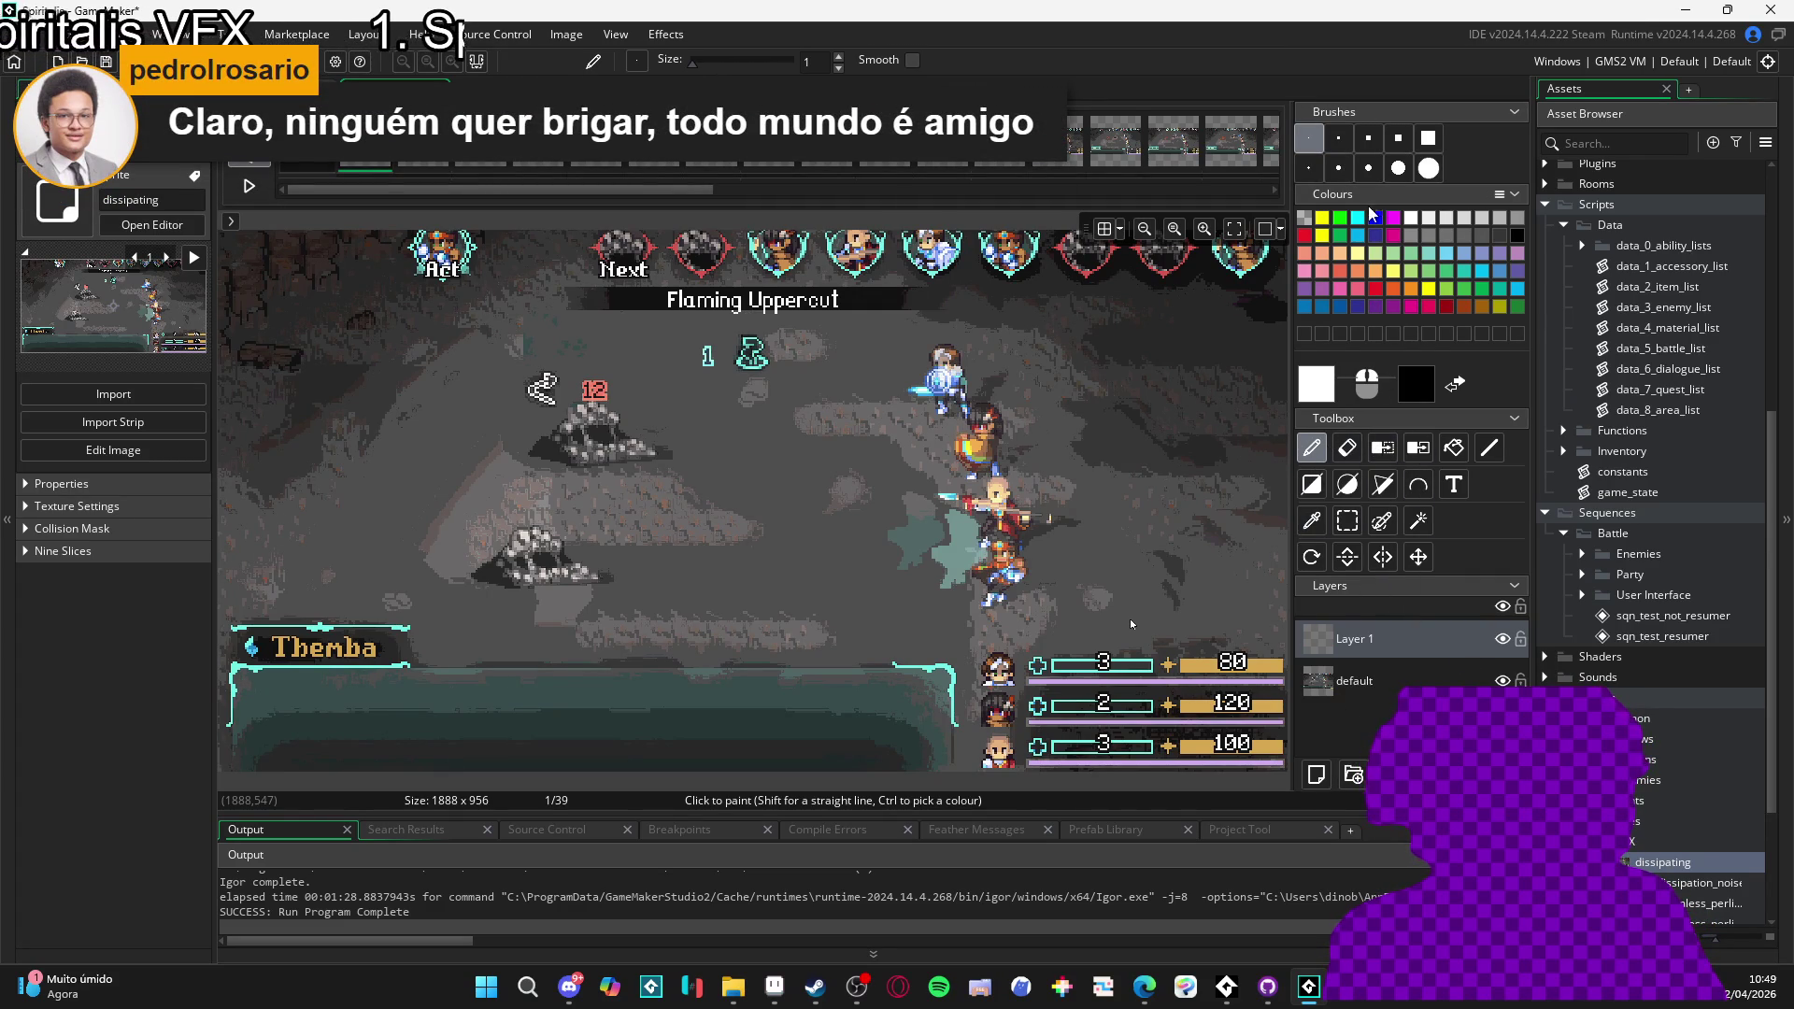
pyautogui.click(1398, 168)
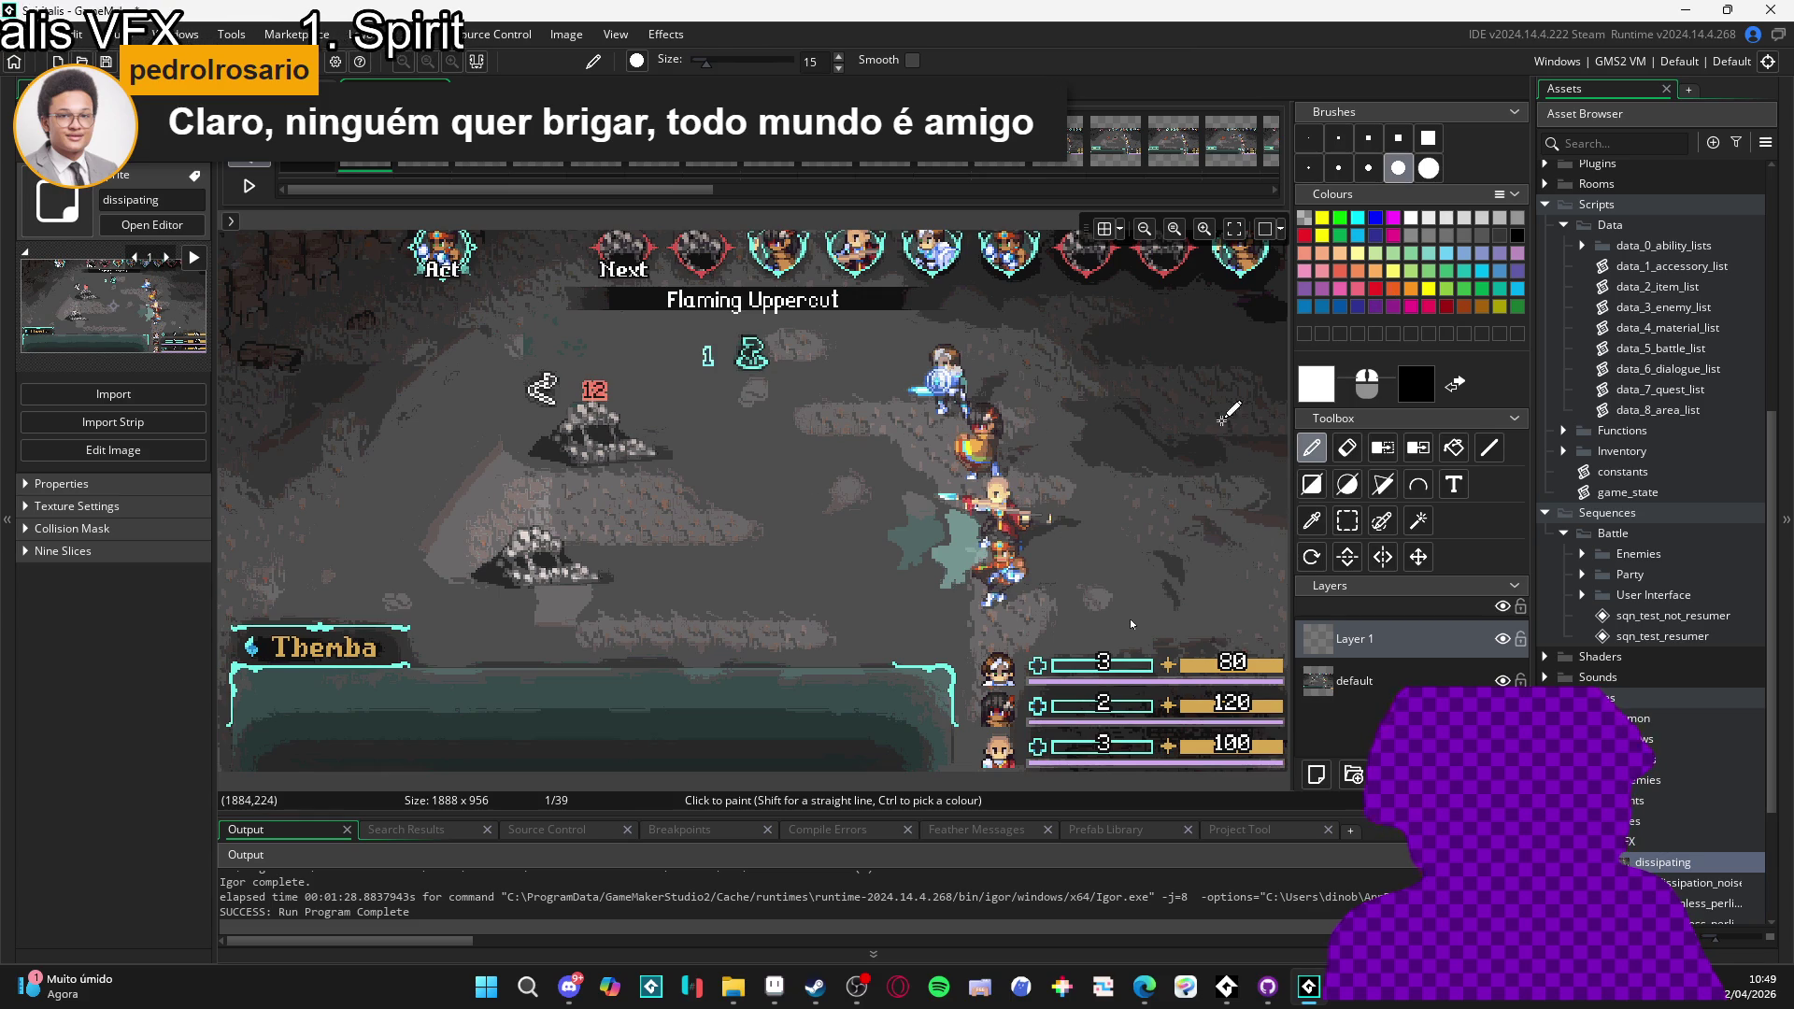
pyautogui.scroll(1, 737, 511)
pyautogui.press('Return')
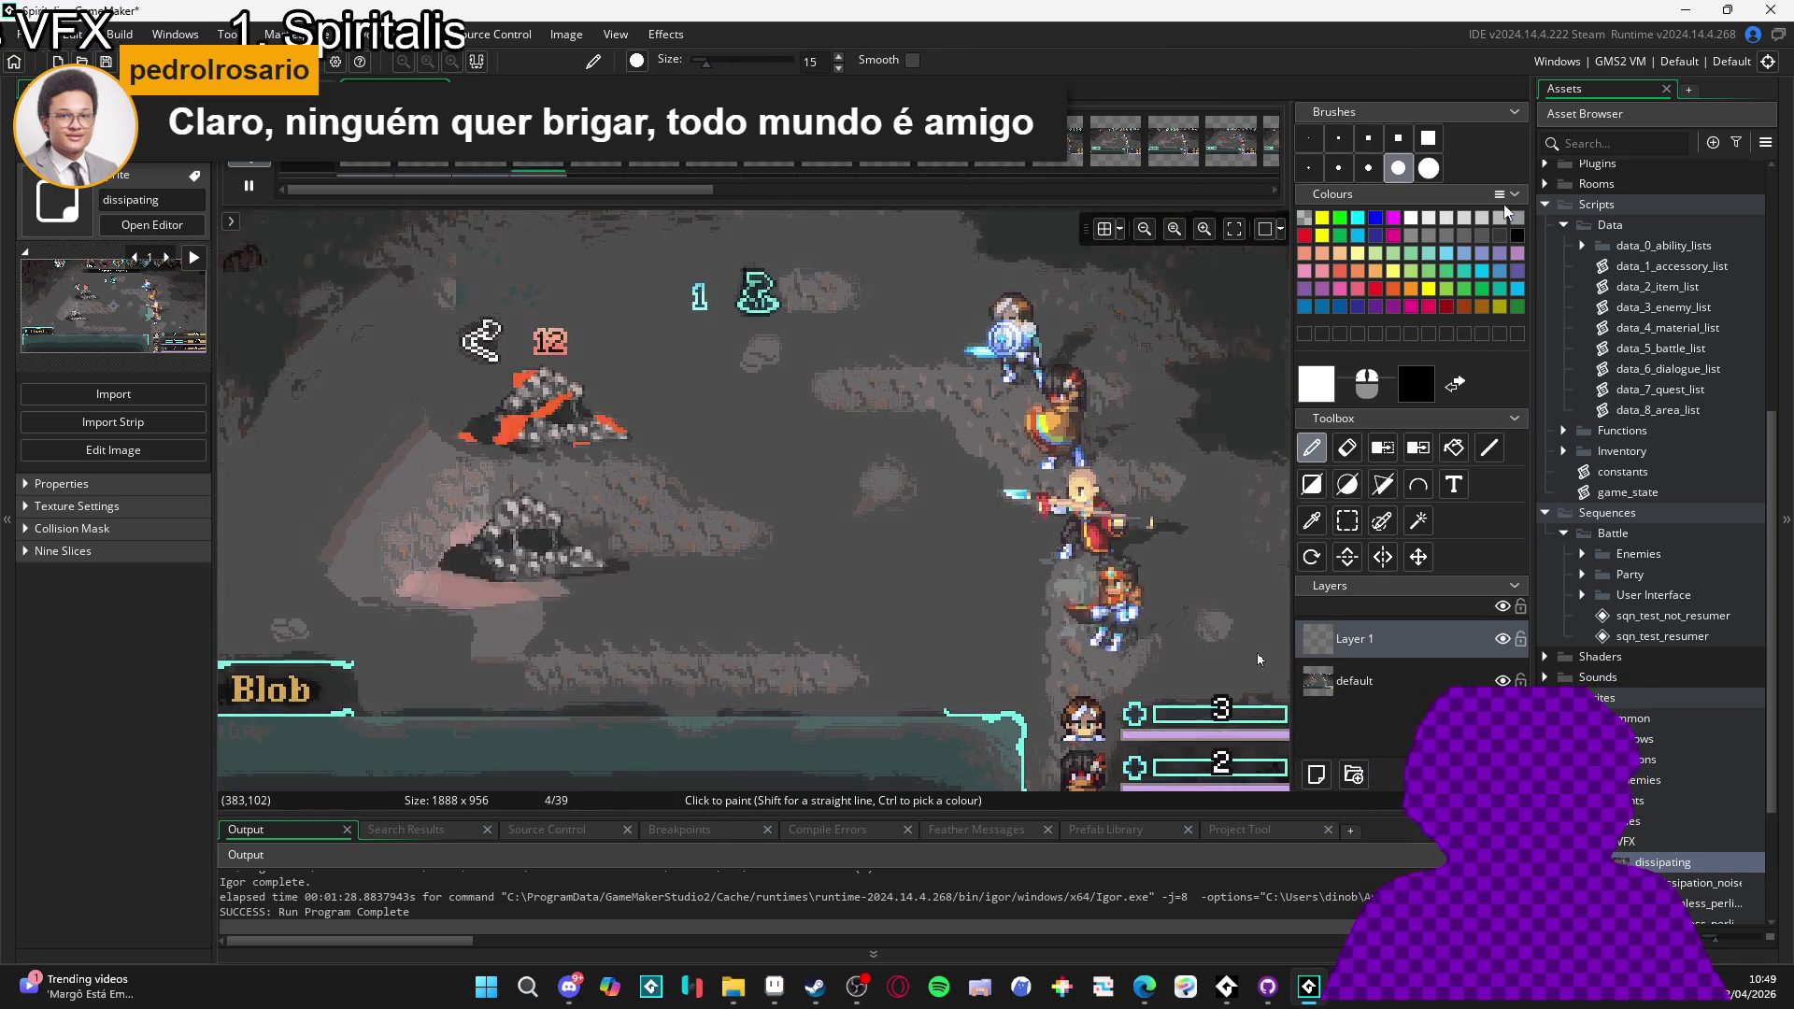
pyautogui.click(1429, 305)
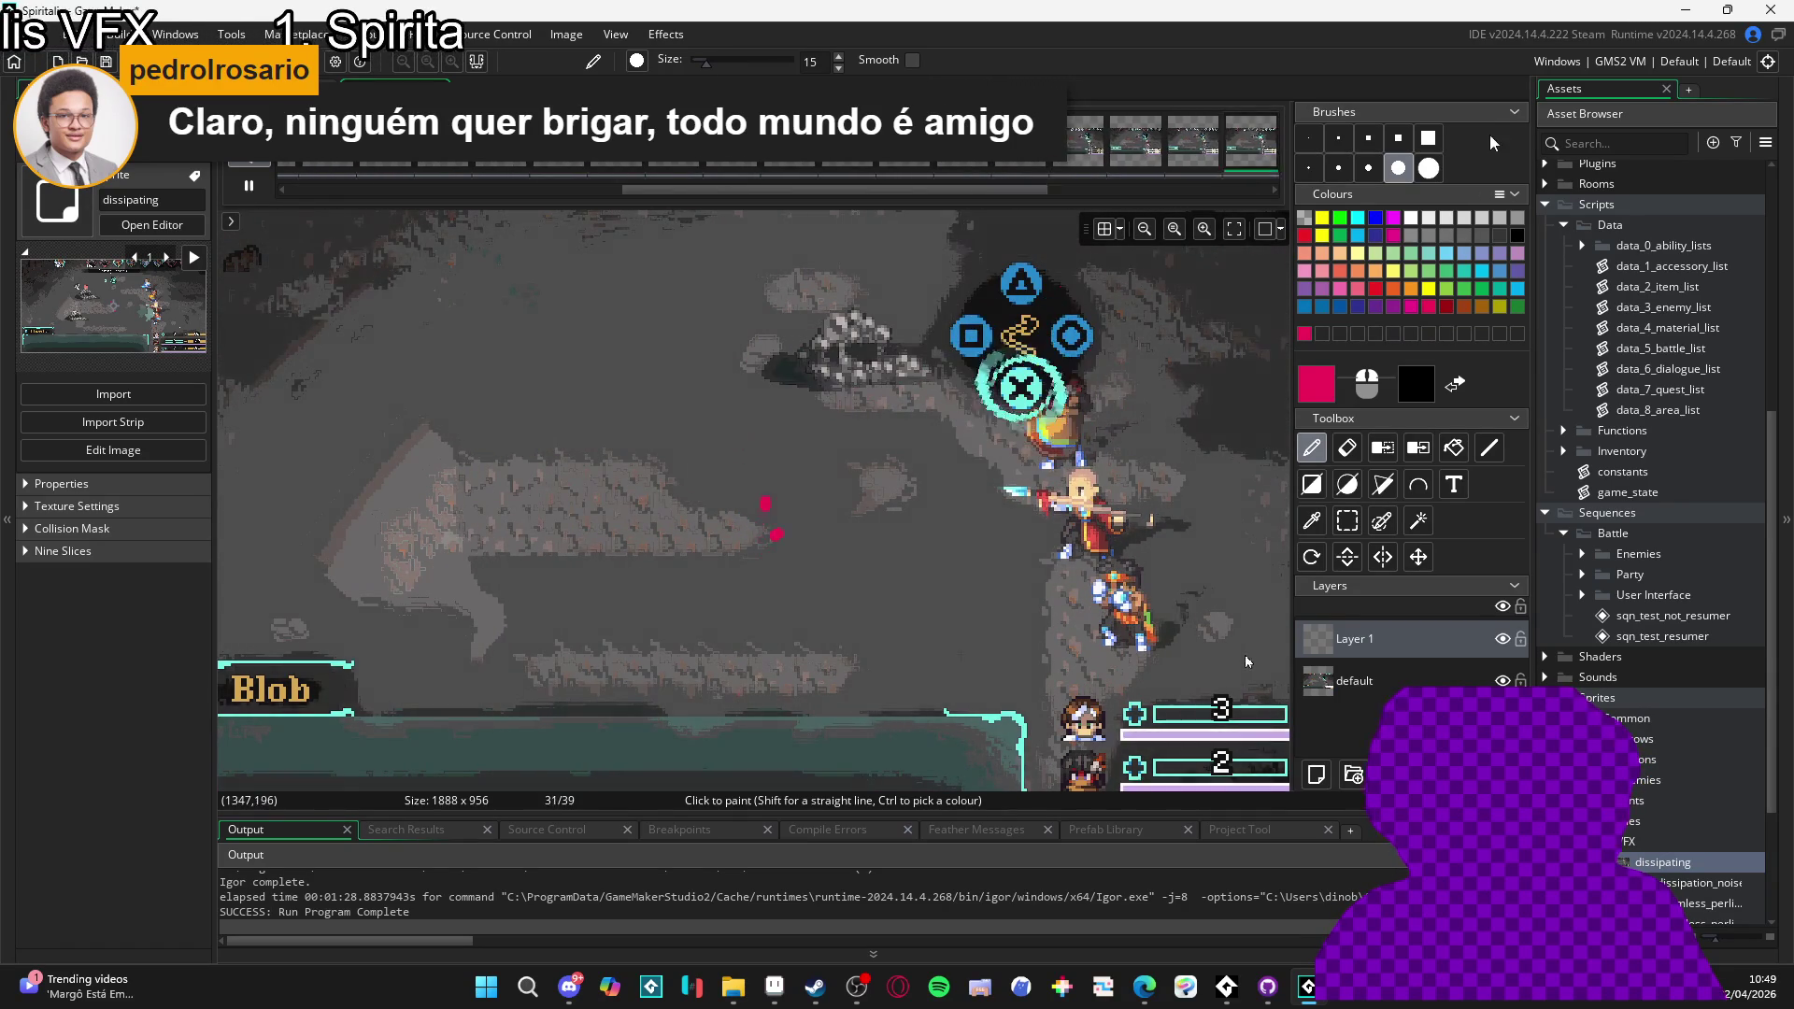
pyautogui.press(']')
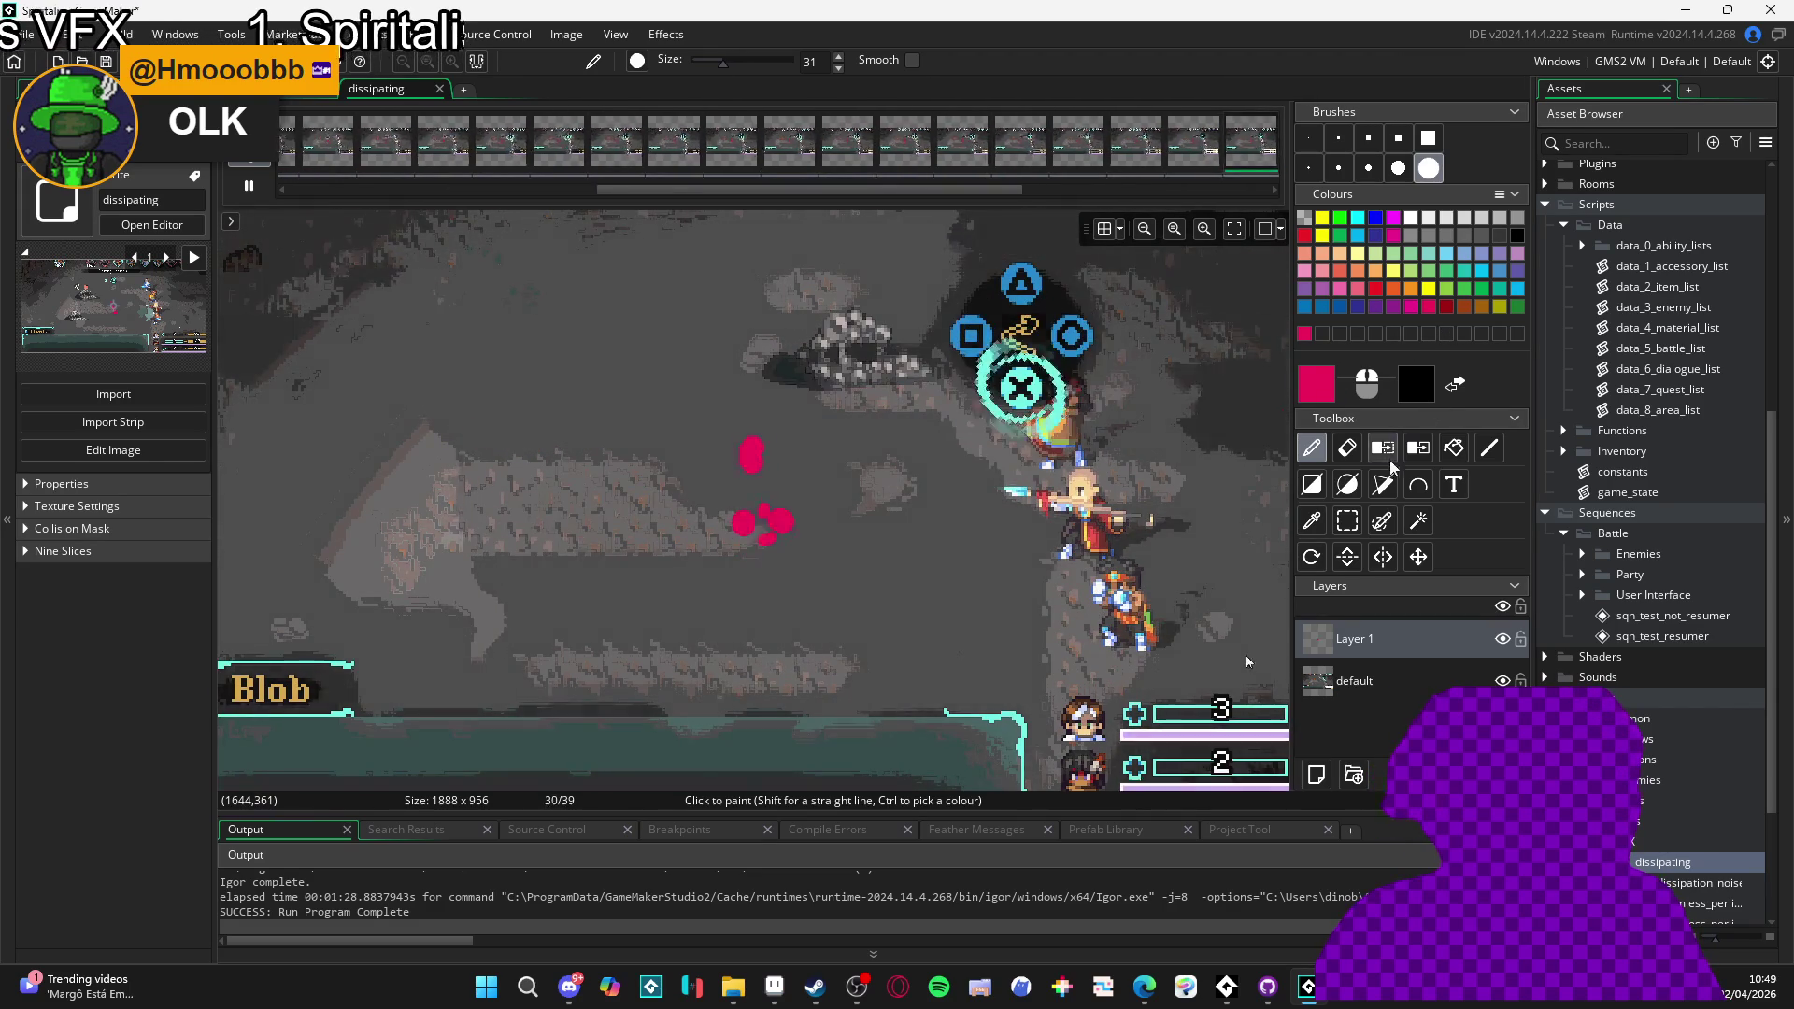
# - Switch to the eraser, stop playback, and delete the pink test-stroke layer
pyautogui.click(1348, 447)
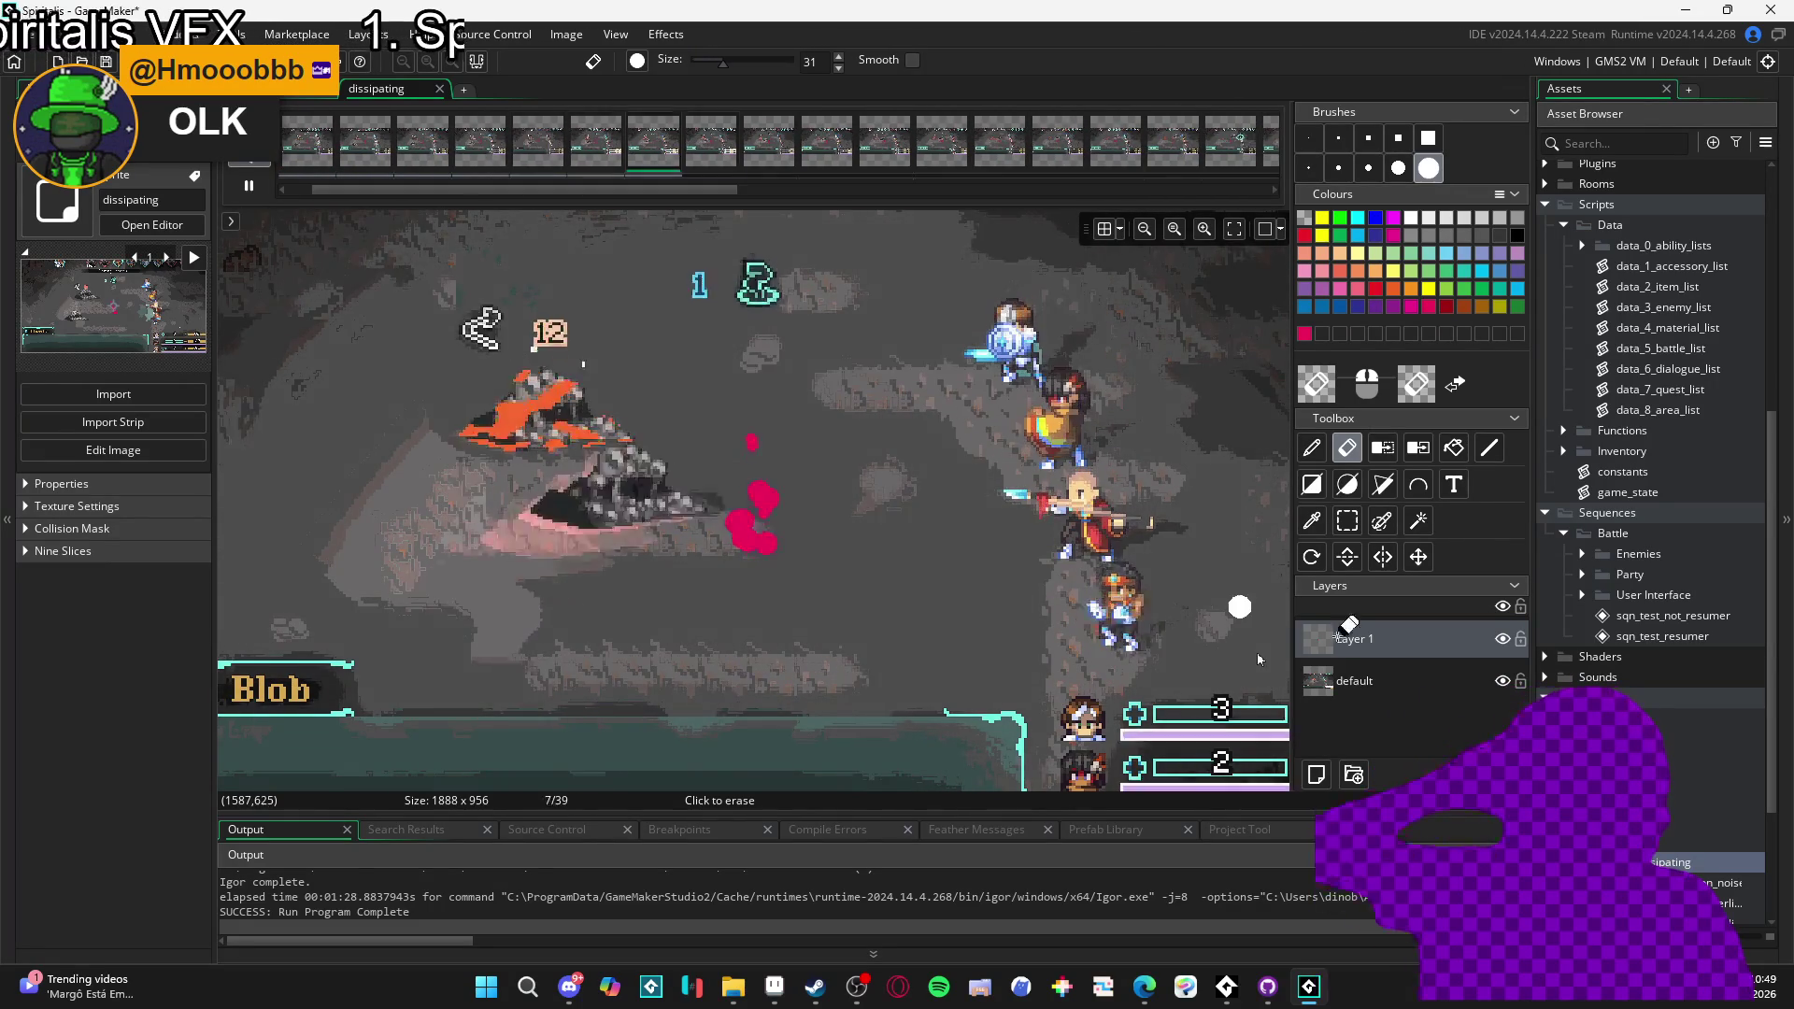
pyautogui.press('space')
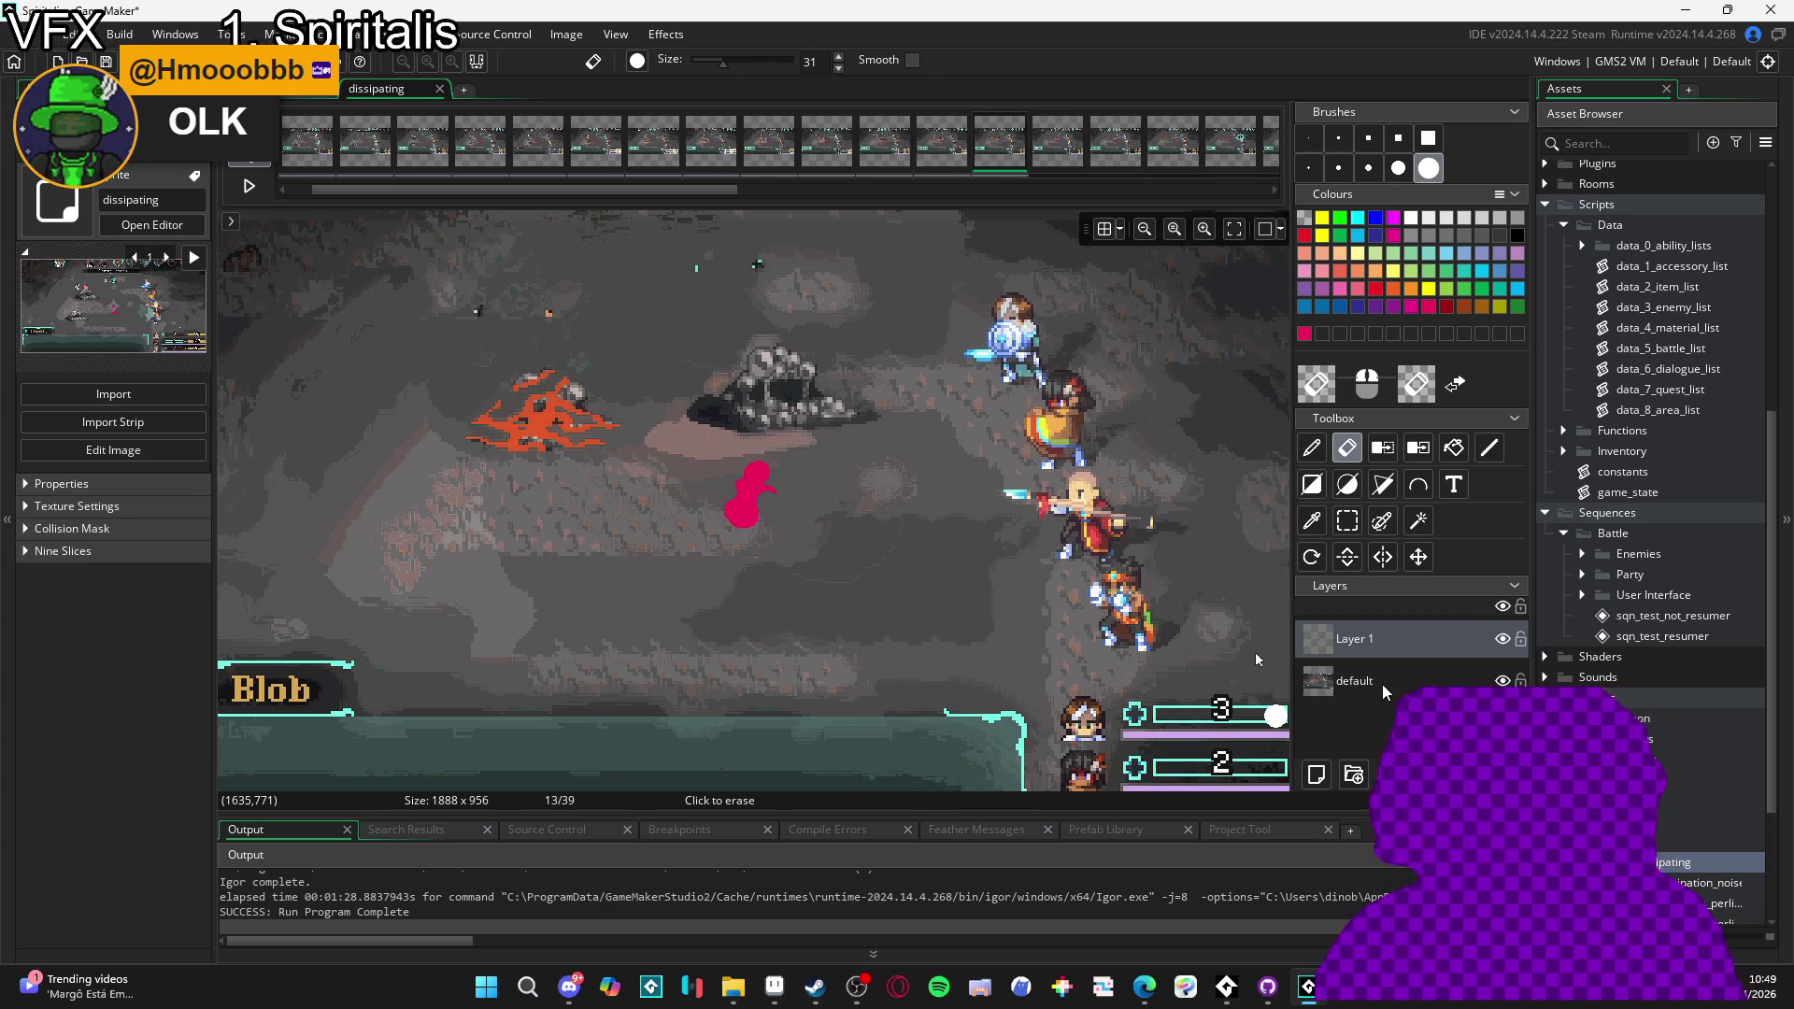
pyautogui.press('Delete')
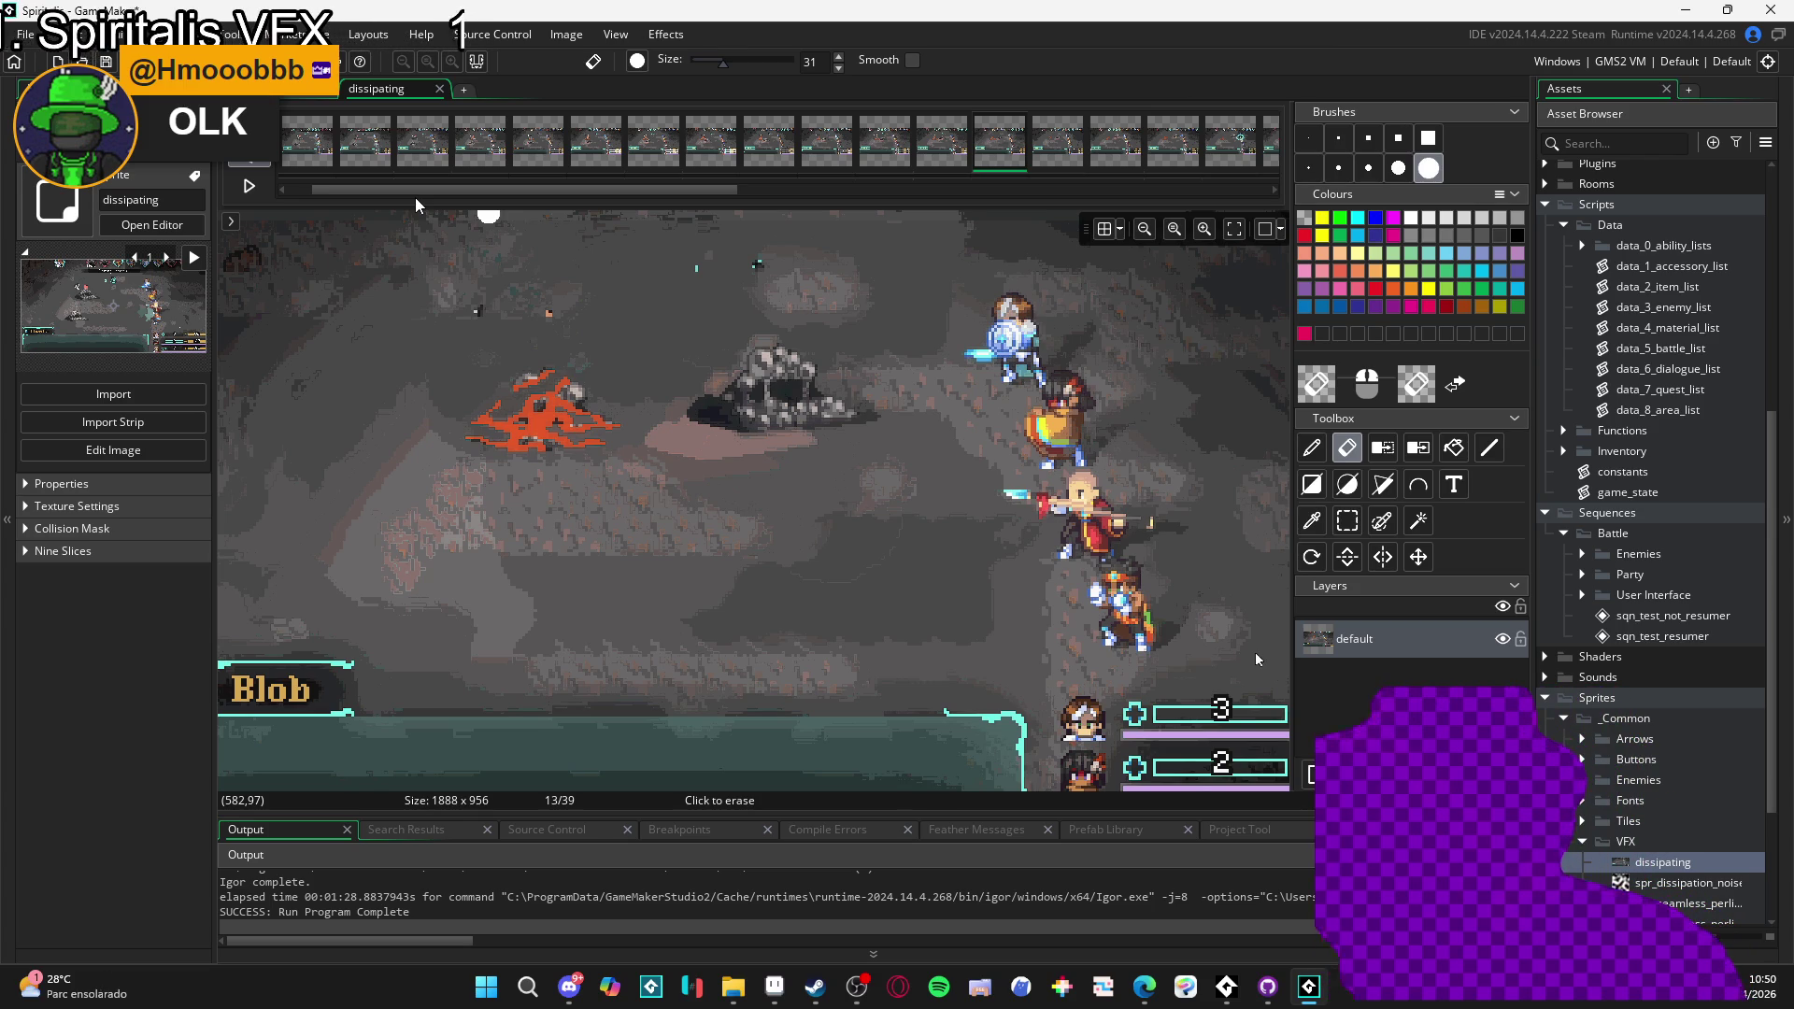
# - Return to the sprite-editor workspace and briefly check inside the Enemies sequences folder
pyautogui.click(309, 89)
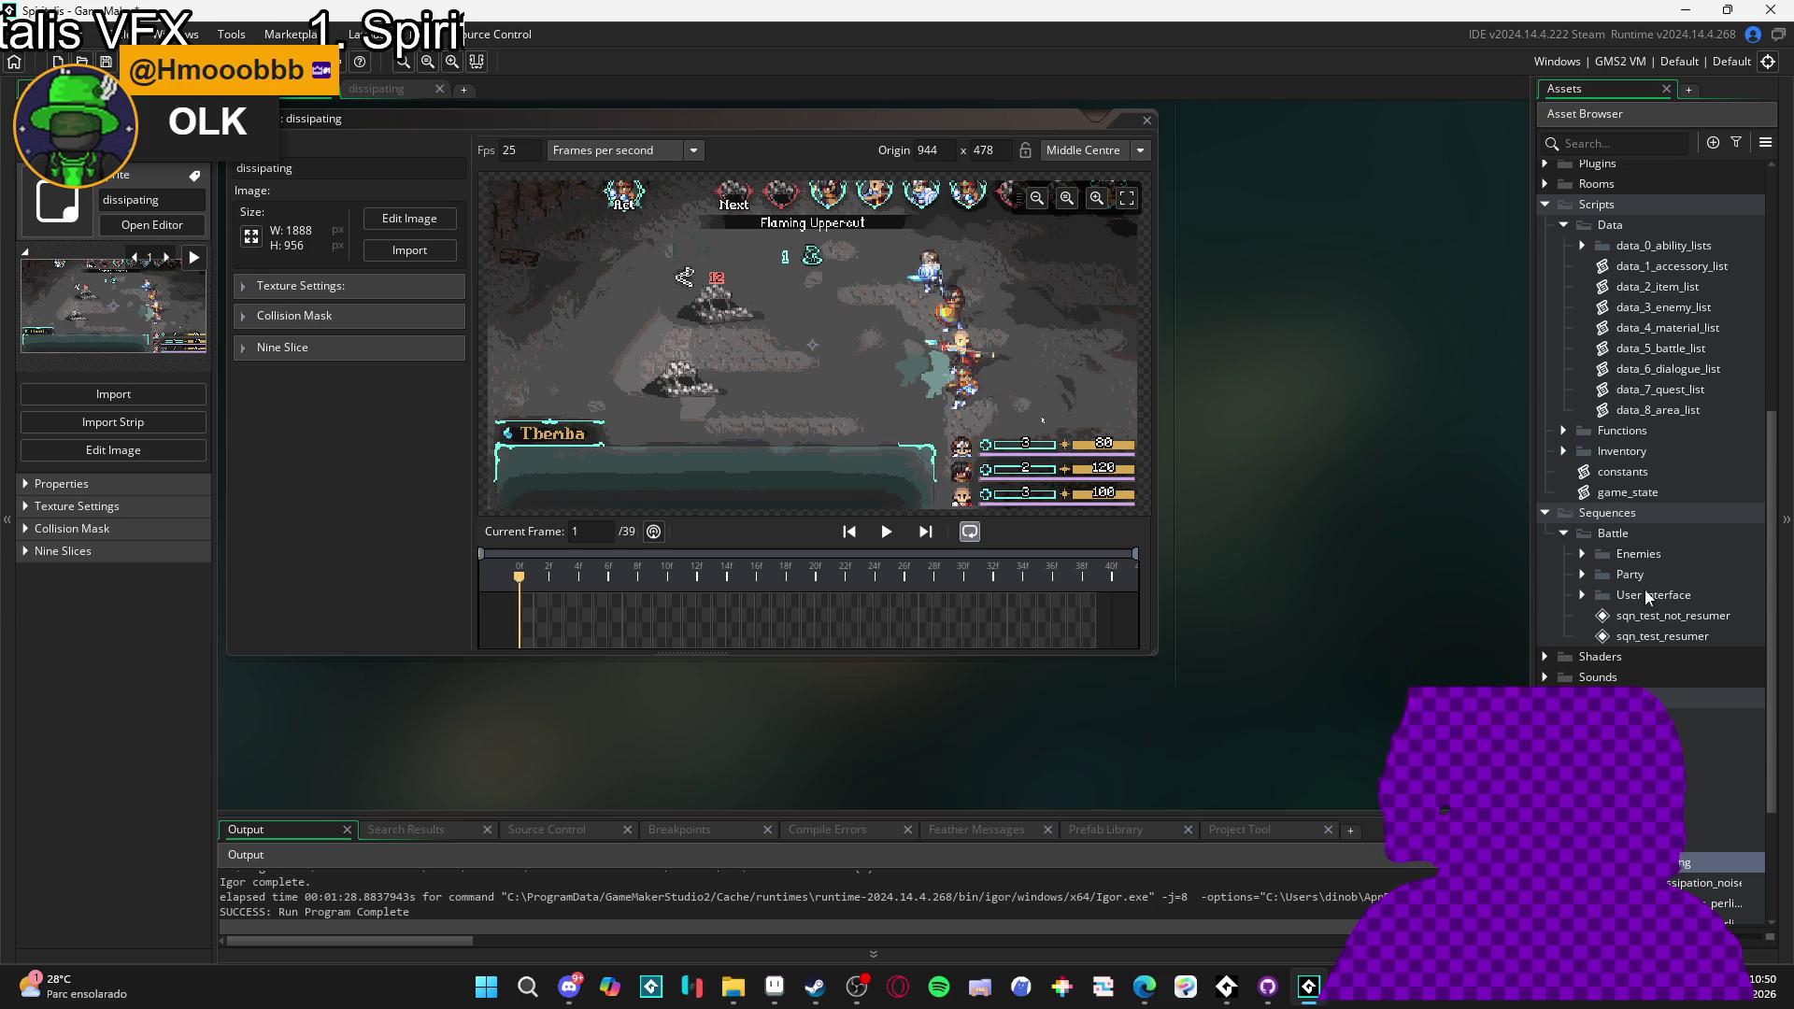
pyautogui.click(1581, 554)
pyautogui.click(1581, 554)
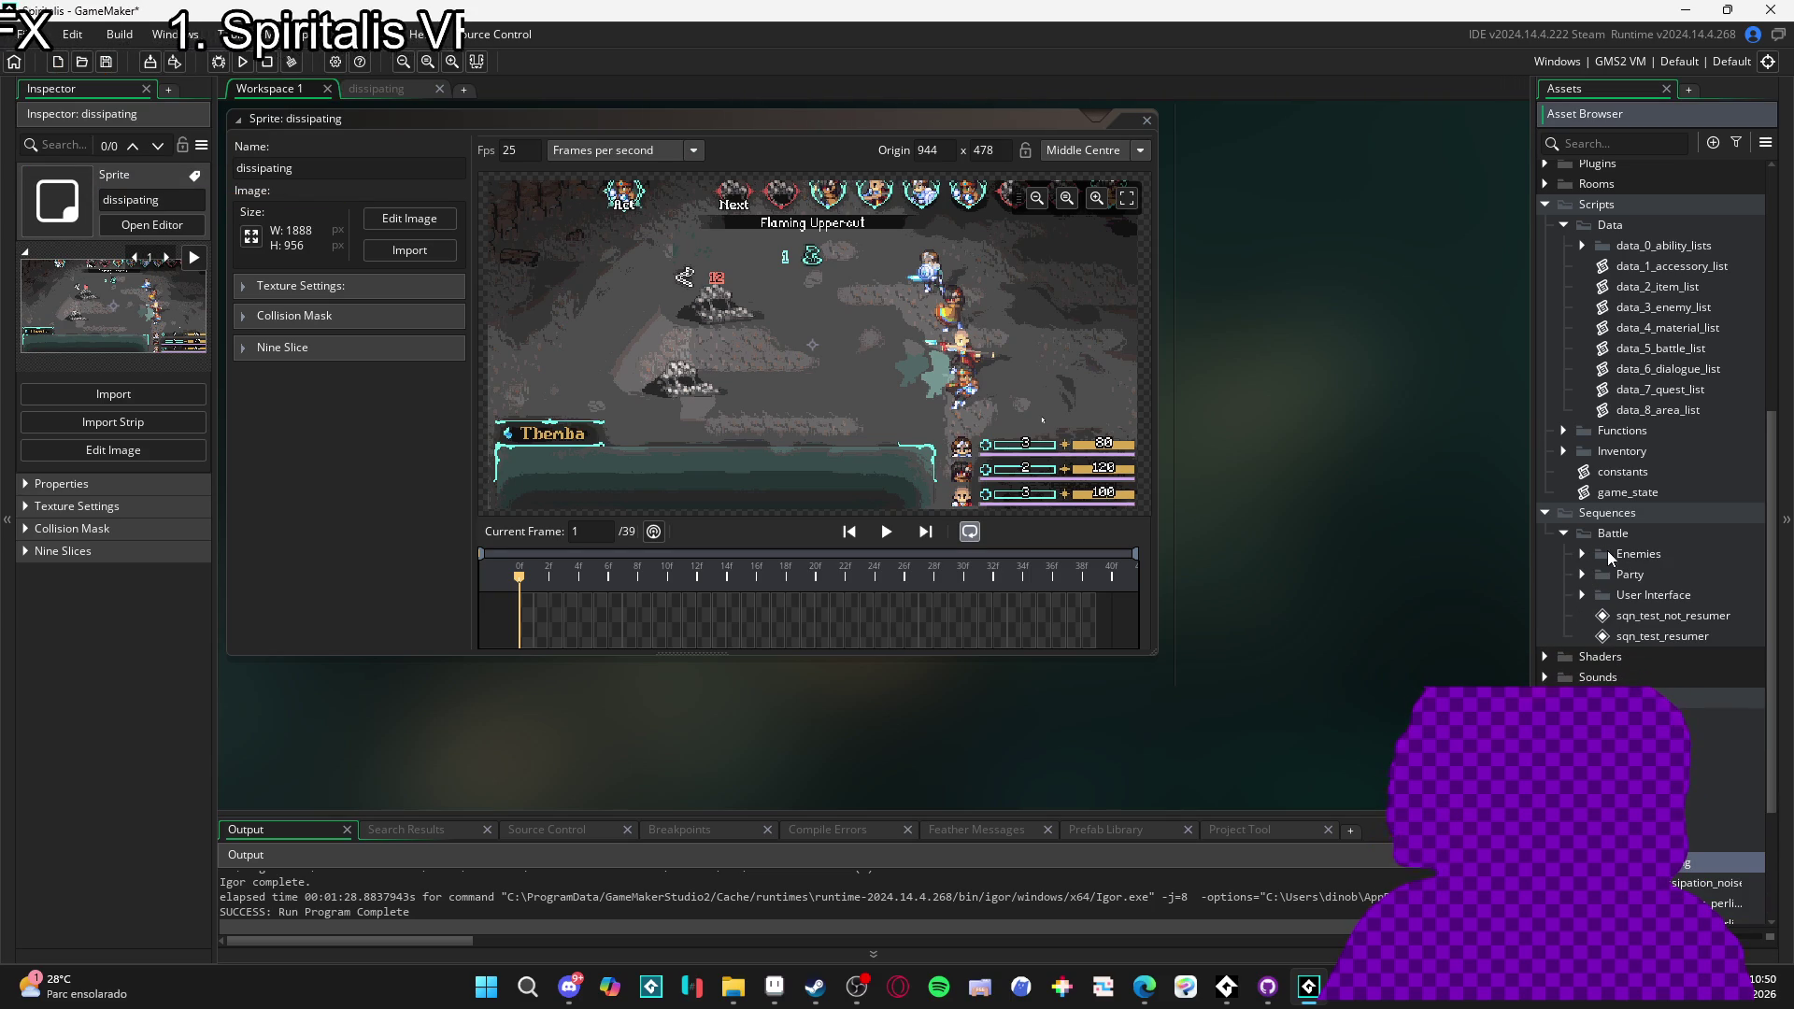
# - Create a new sequence in the Battle folder named sqn_dissipating_part
pyautogui.rightClick(1585, 534)
pyautogui.moveTo(1635, 550)
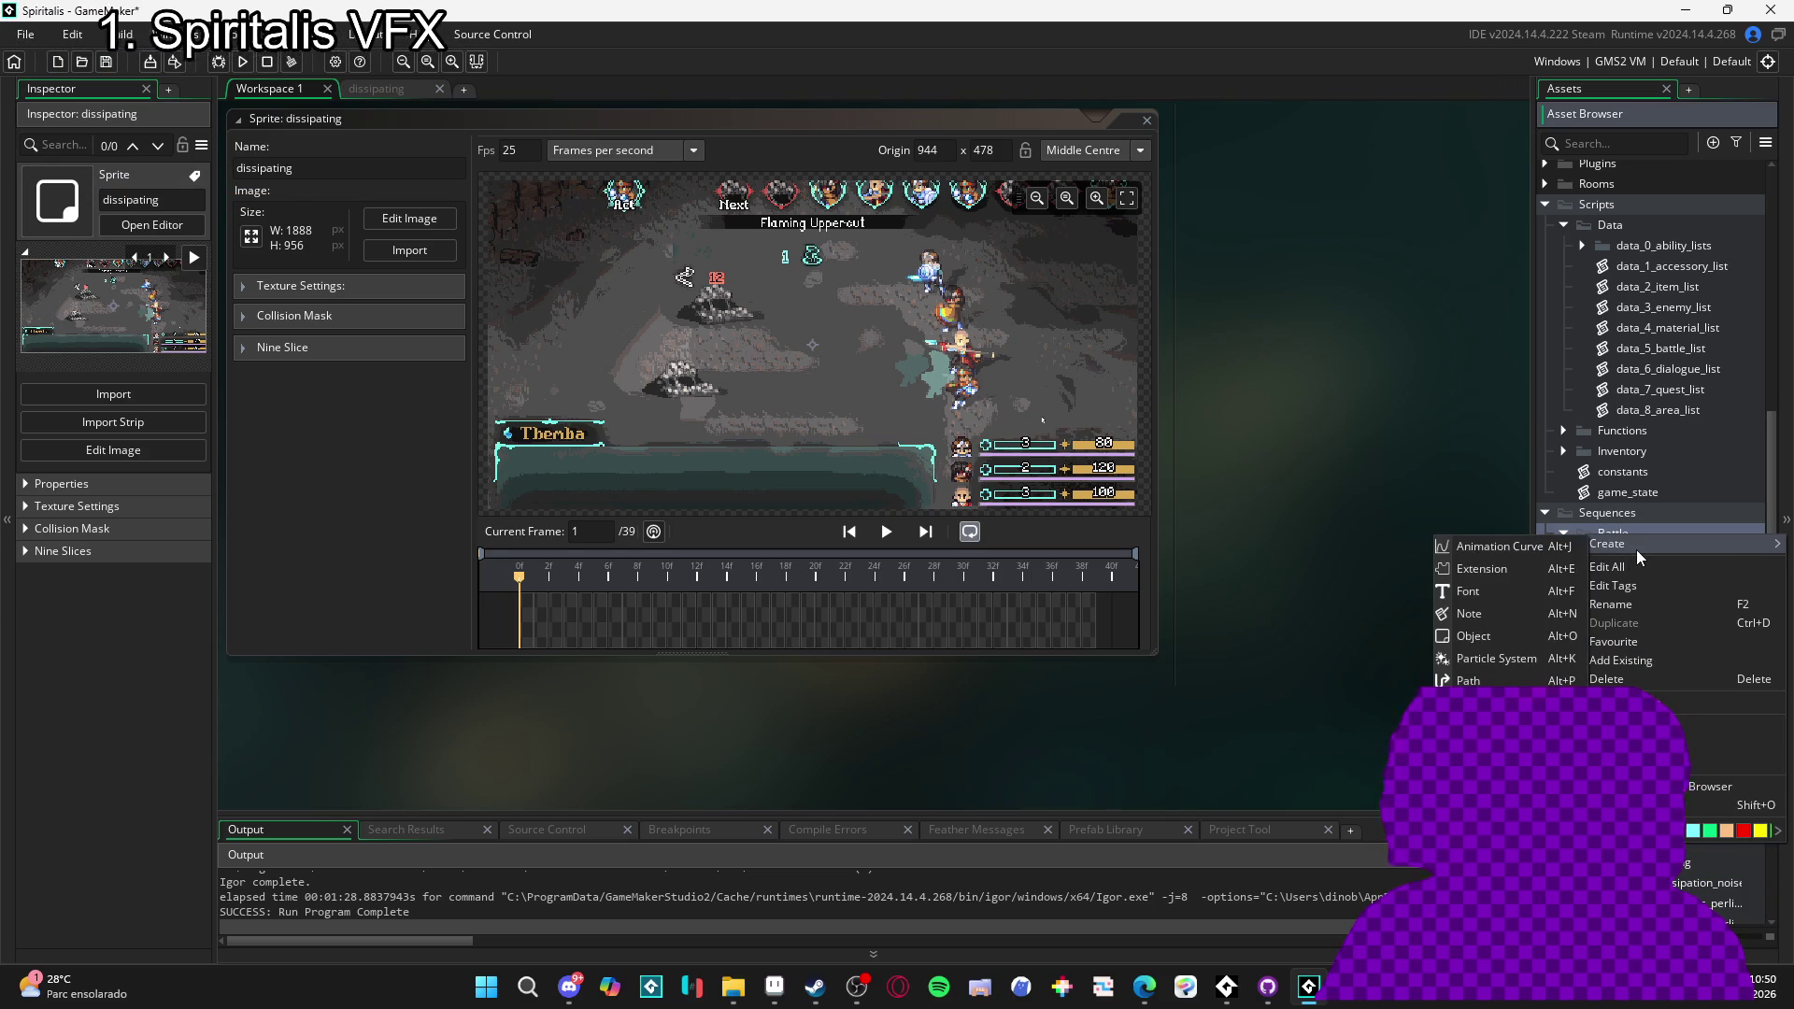
pyautogui.click(1495, 747)
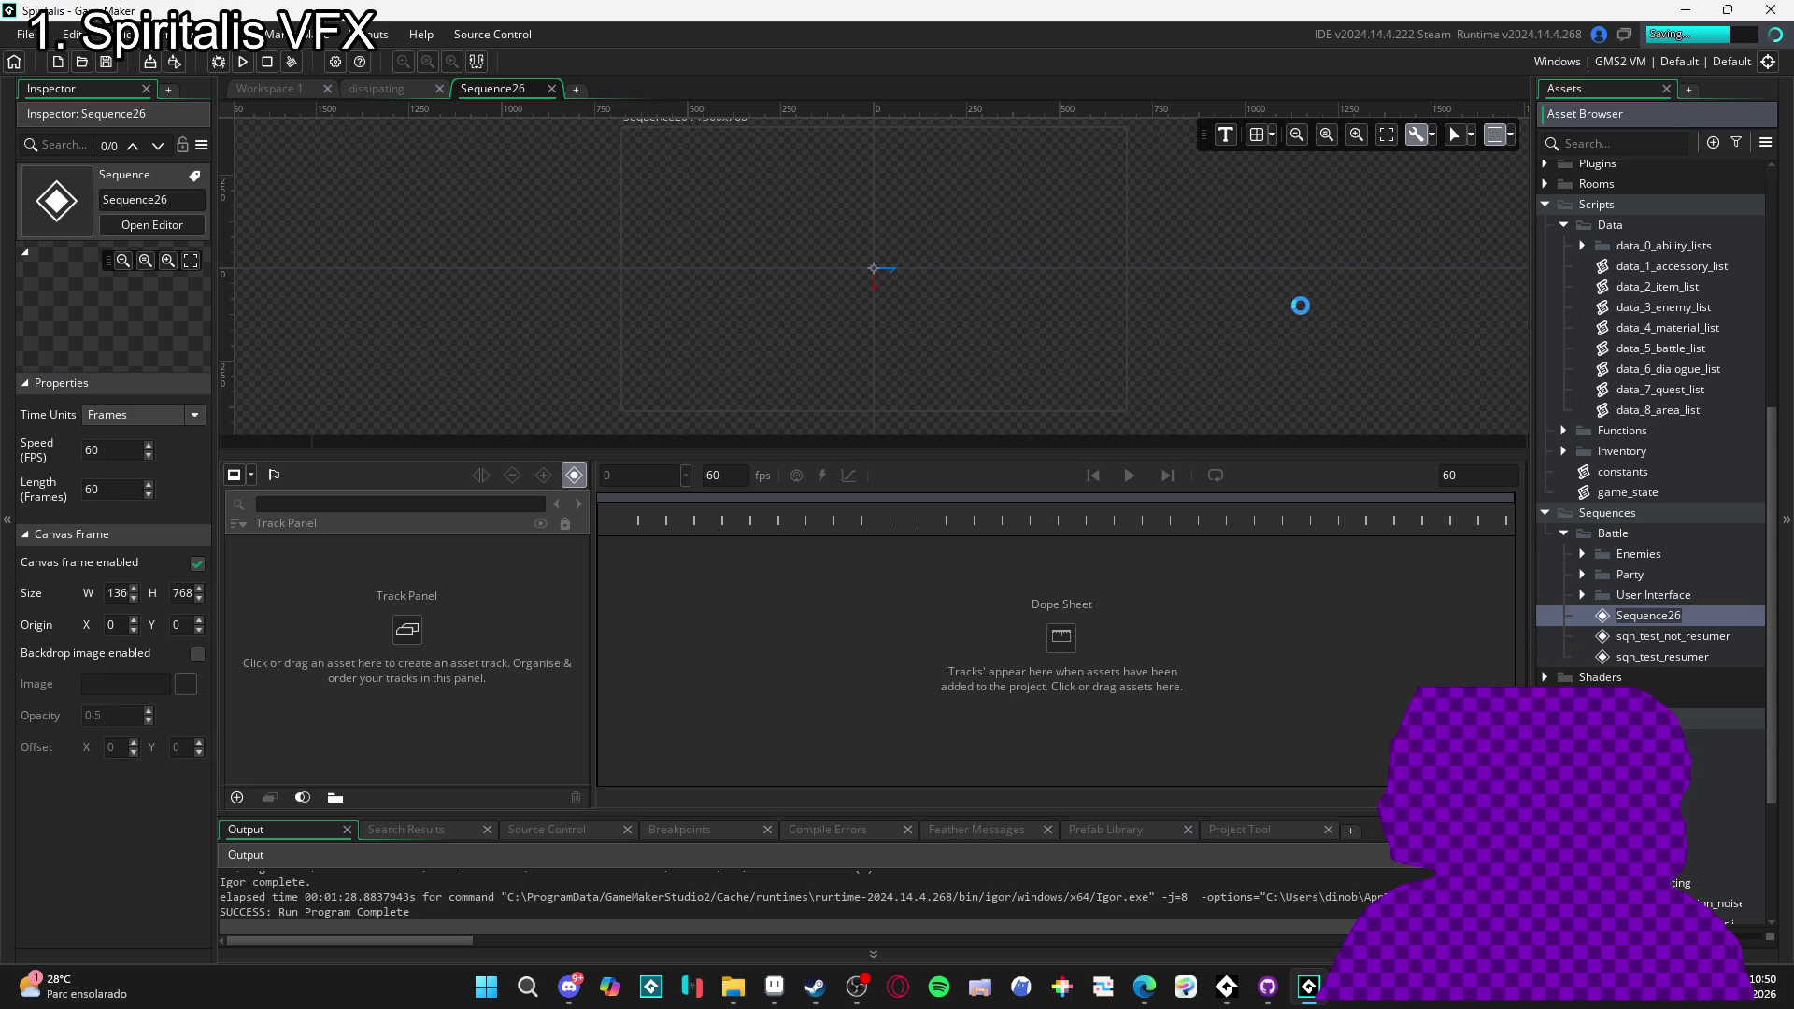
pyautogui.write('sqn_dissipa')
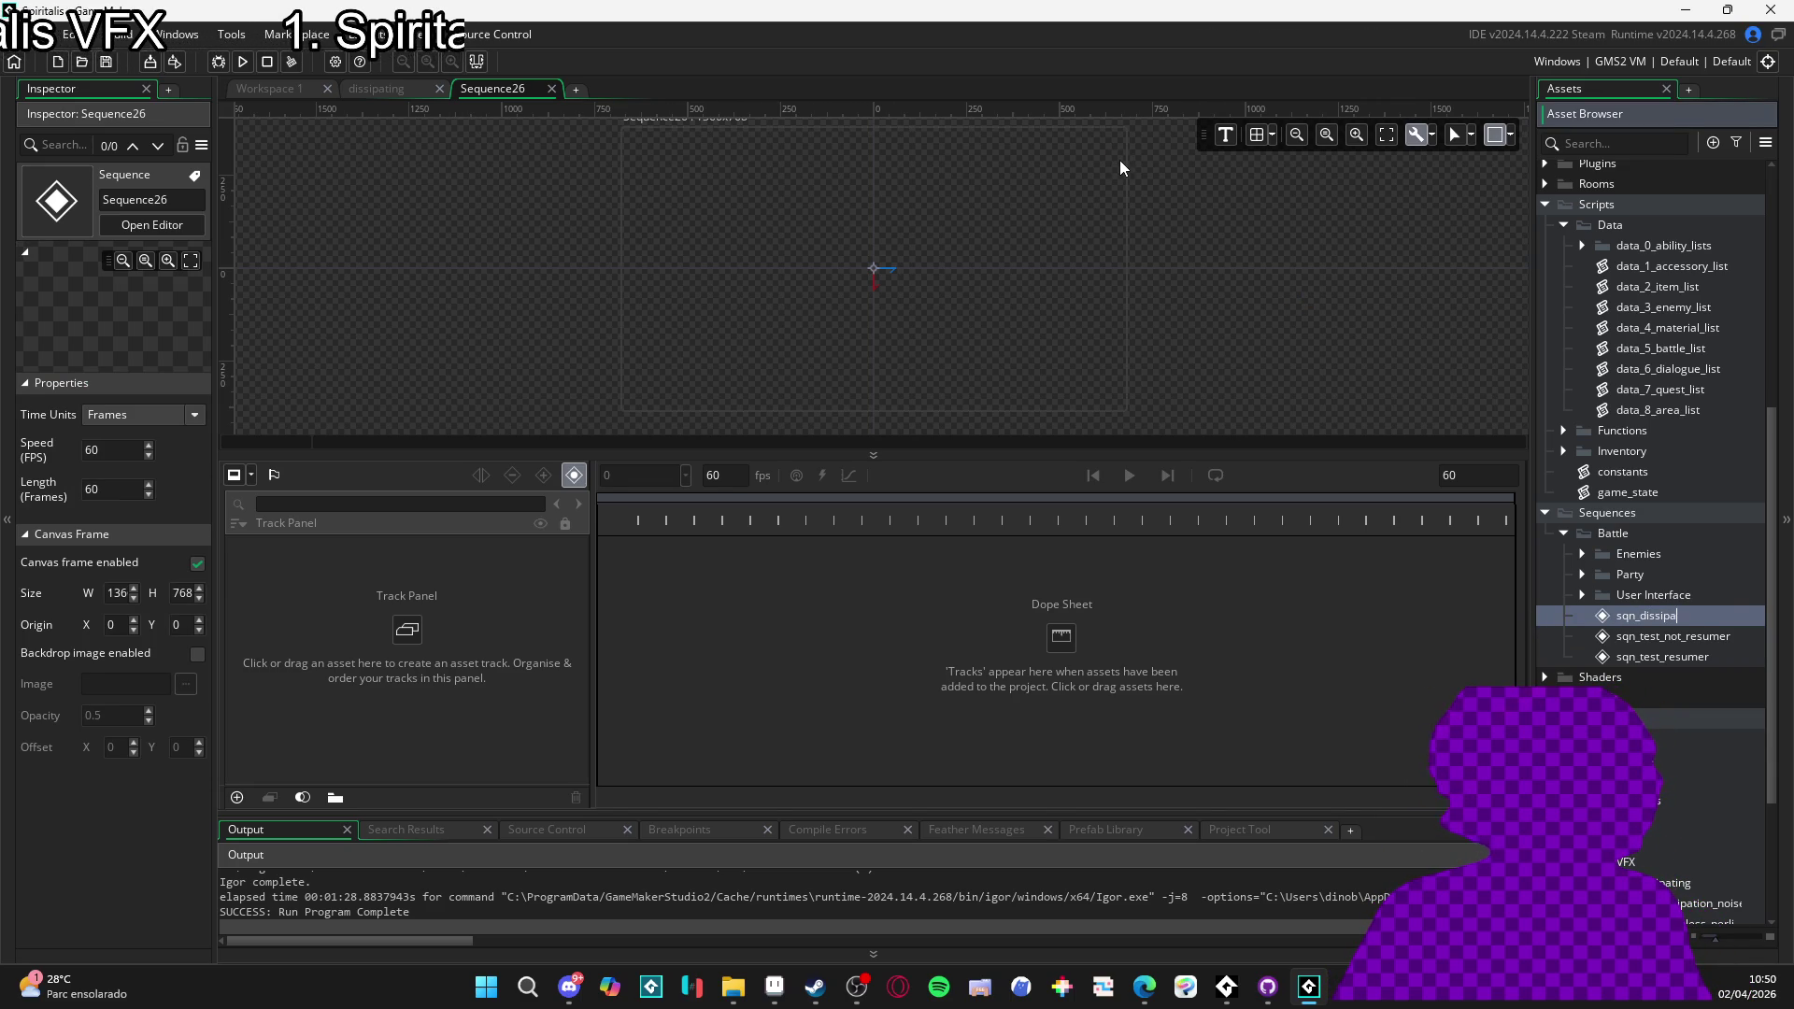
pyautogui.write('ng_part')
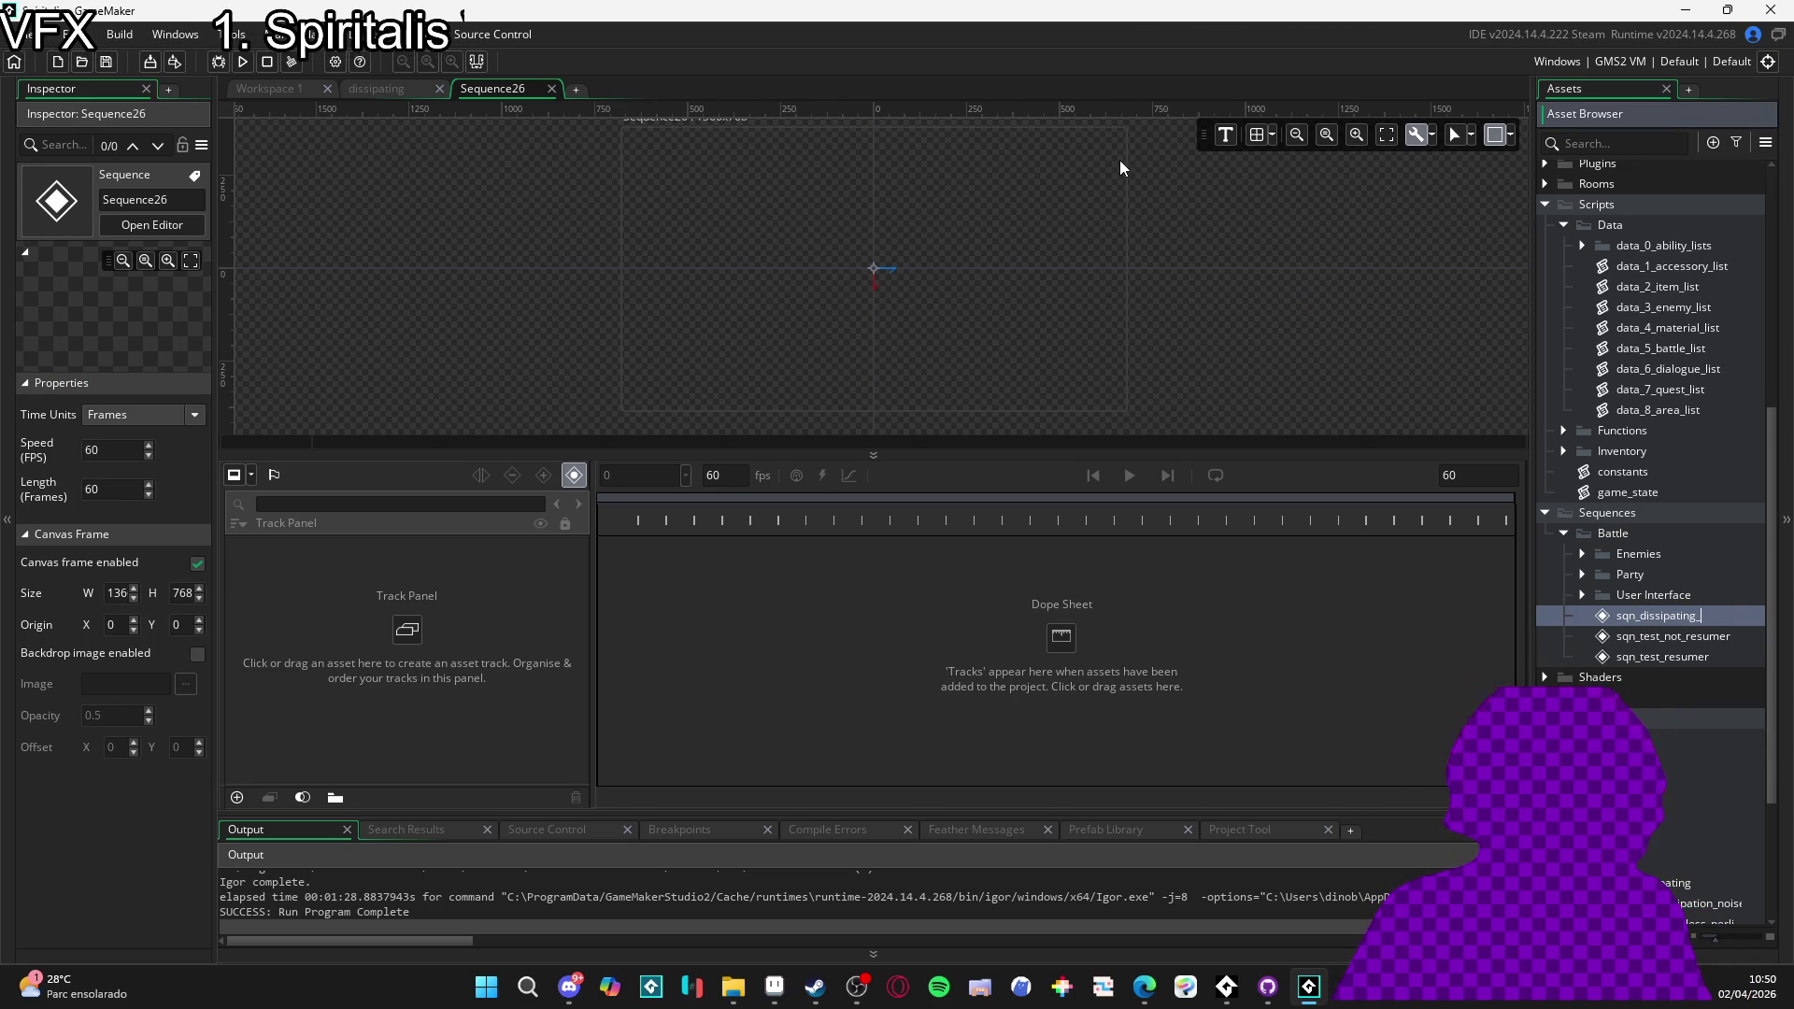
pyautogui.press('Return')
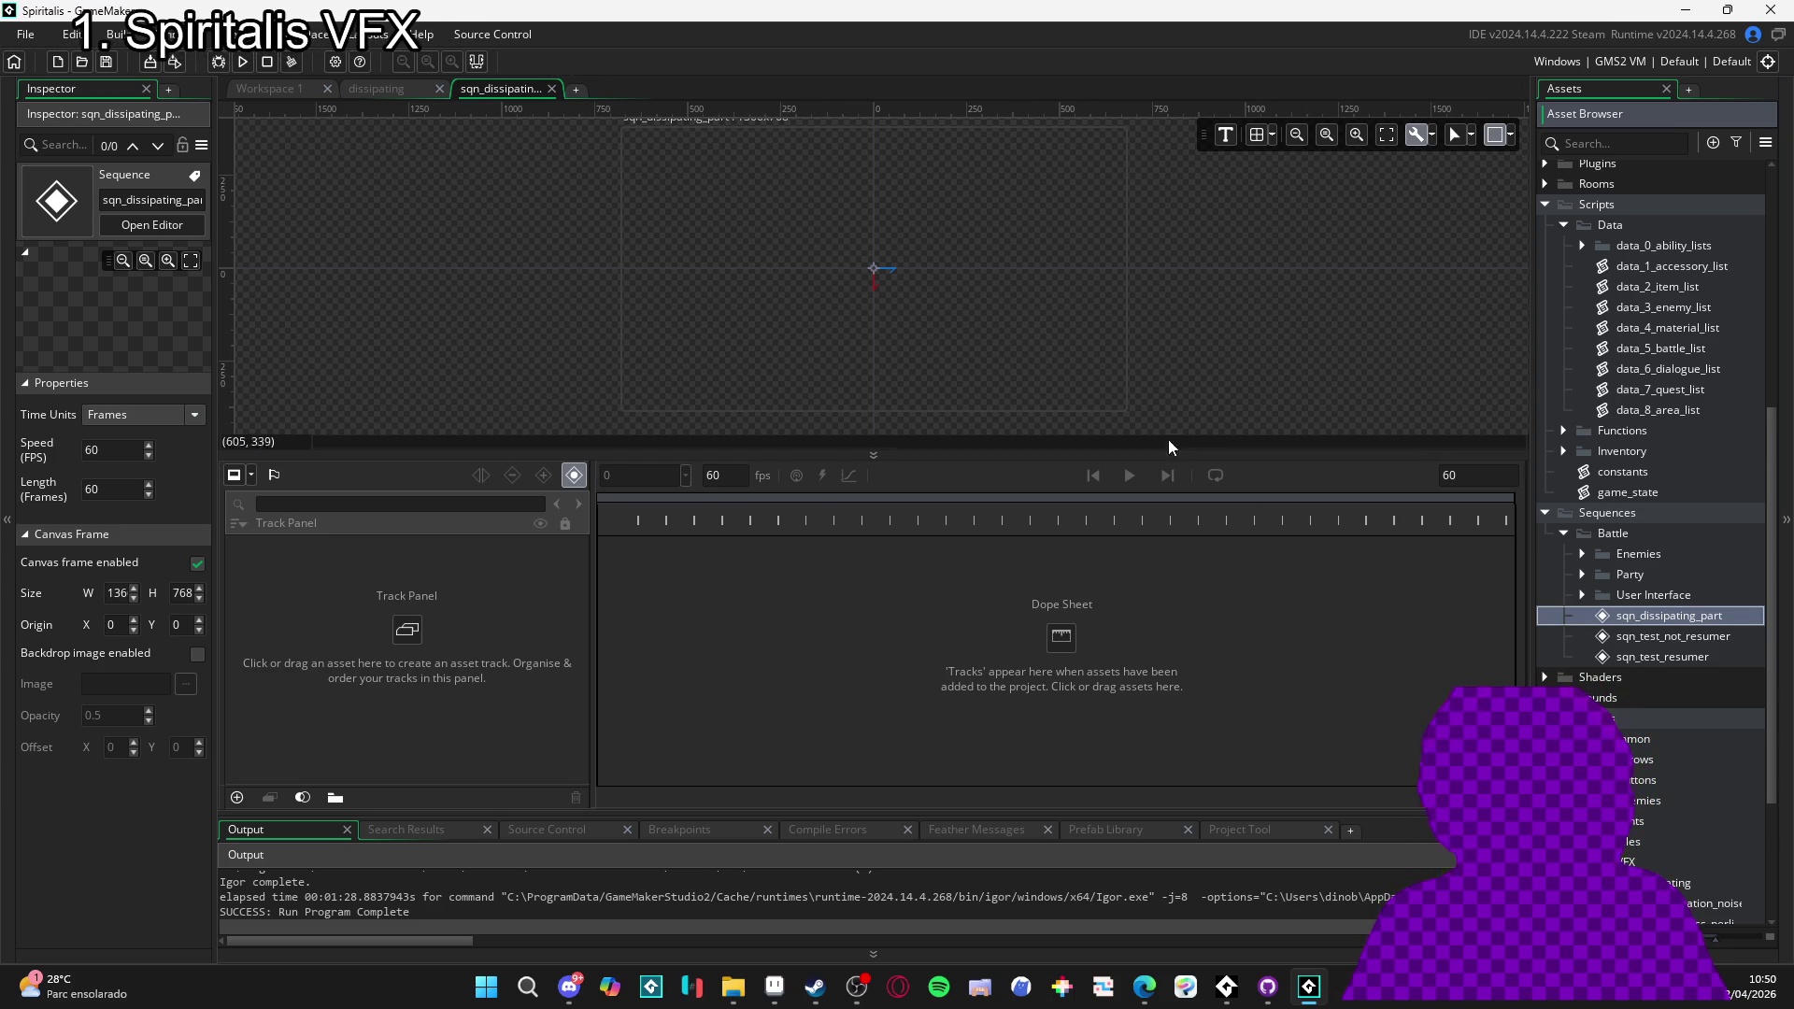
# - Place the dissipating sprite as a track on the sequence canvas, enlarge the canvas pane, and save
pyautogui.moveTo(1686, 890)
pyautogui.mouseDown()
pyautogui.moveTo(1672, 822)
pyautogui.moveTo(878, 323)
pyautogui.mouseUp()
pyautogui.scroll(-2, 944, 342)
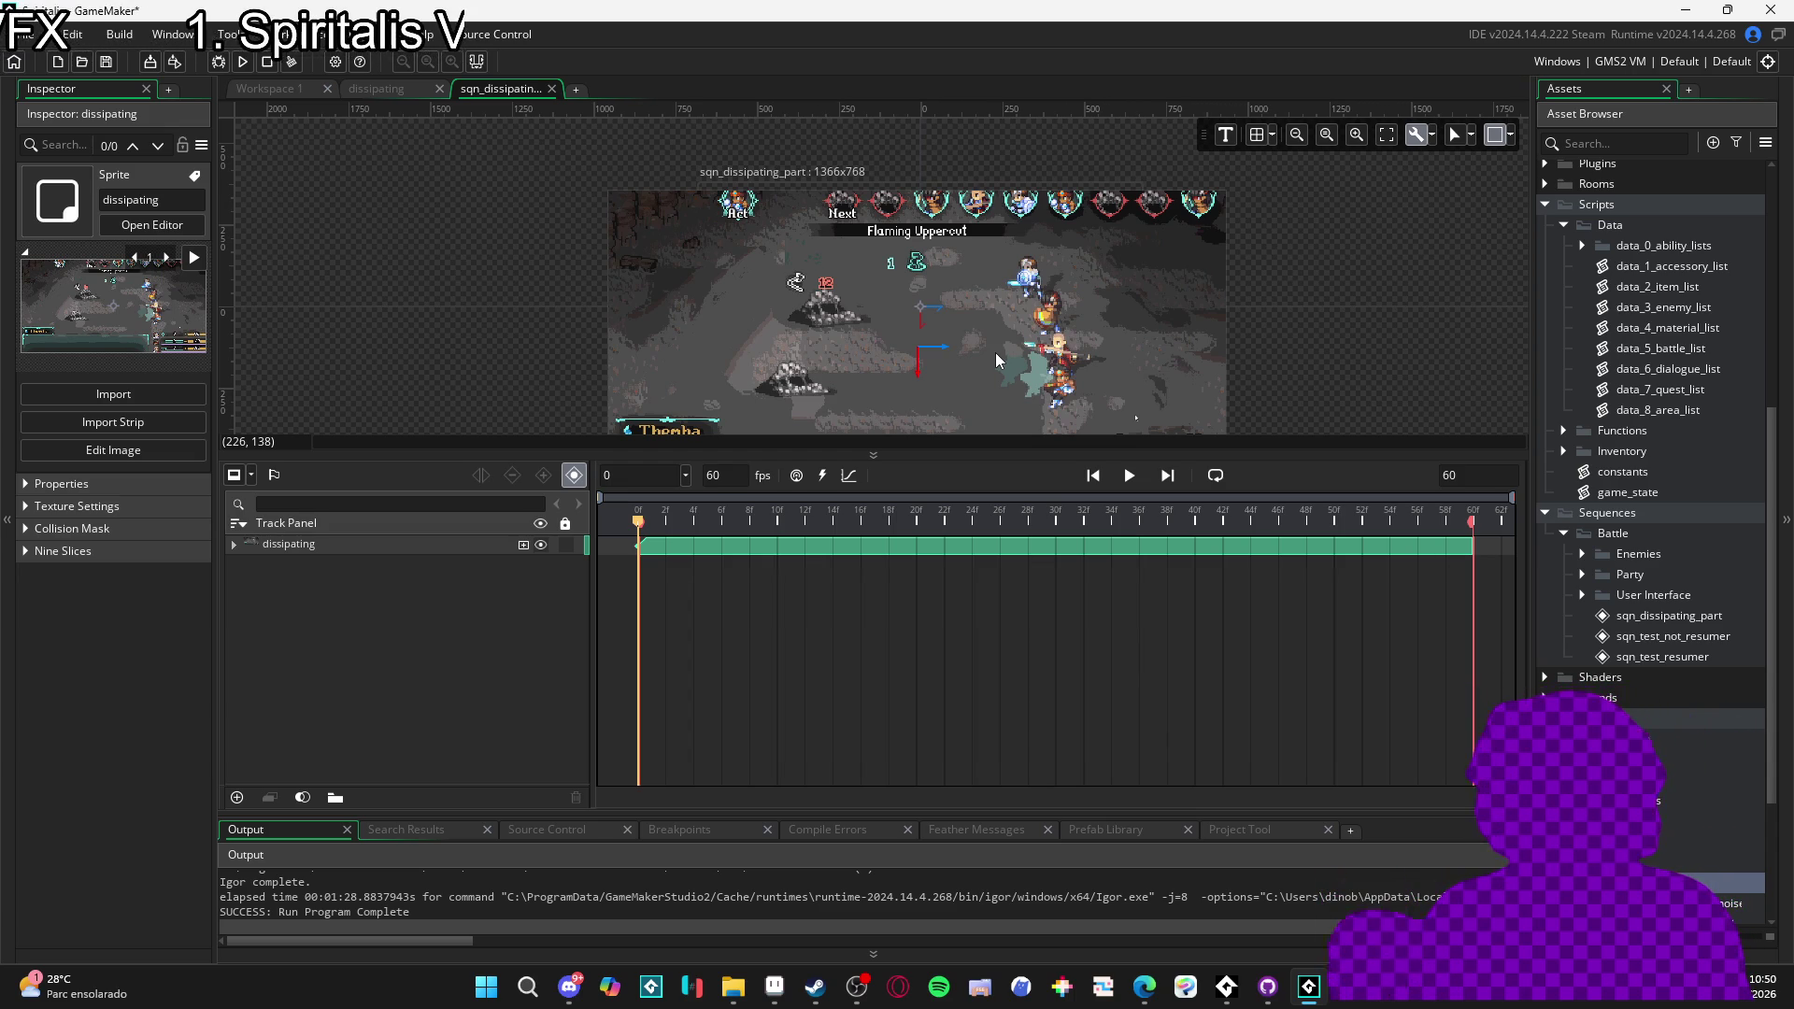
pyautogui.moveTo(972, 450); pyautogui.dragTo(972, 651)
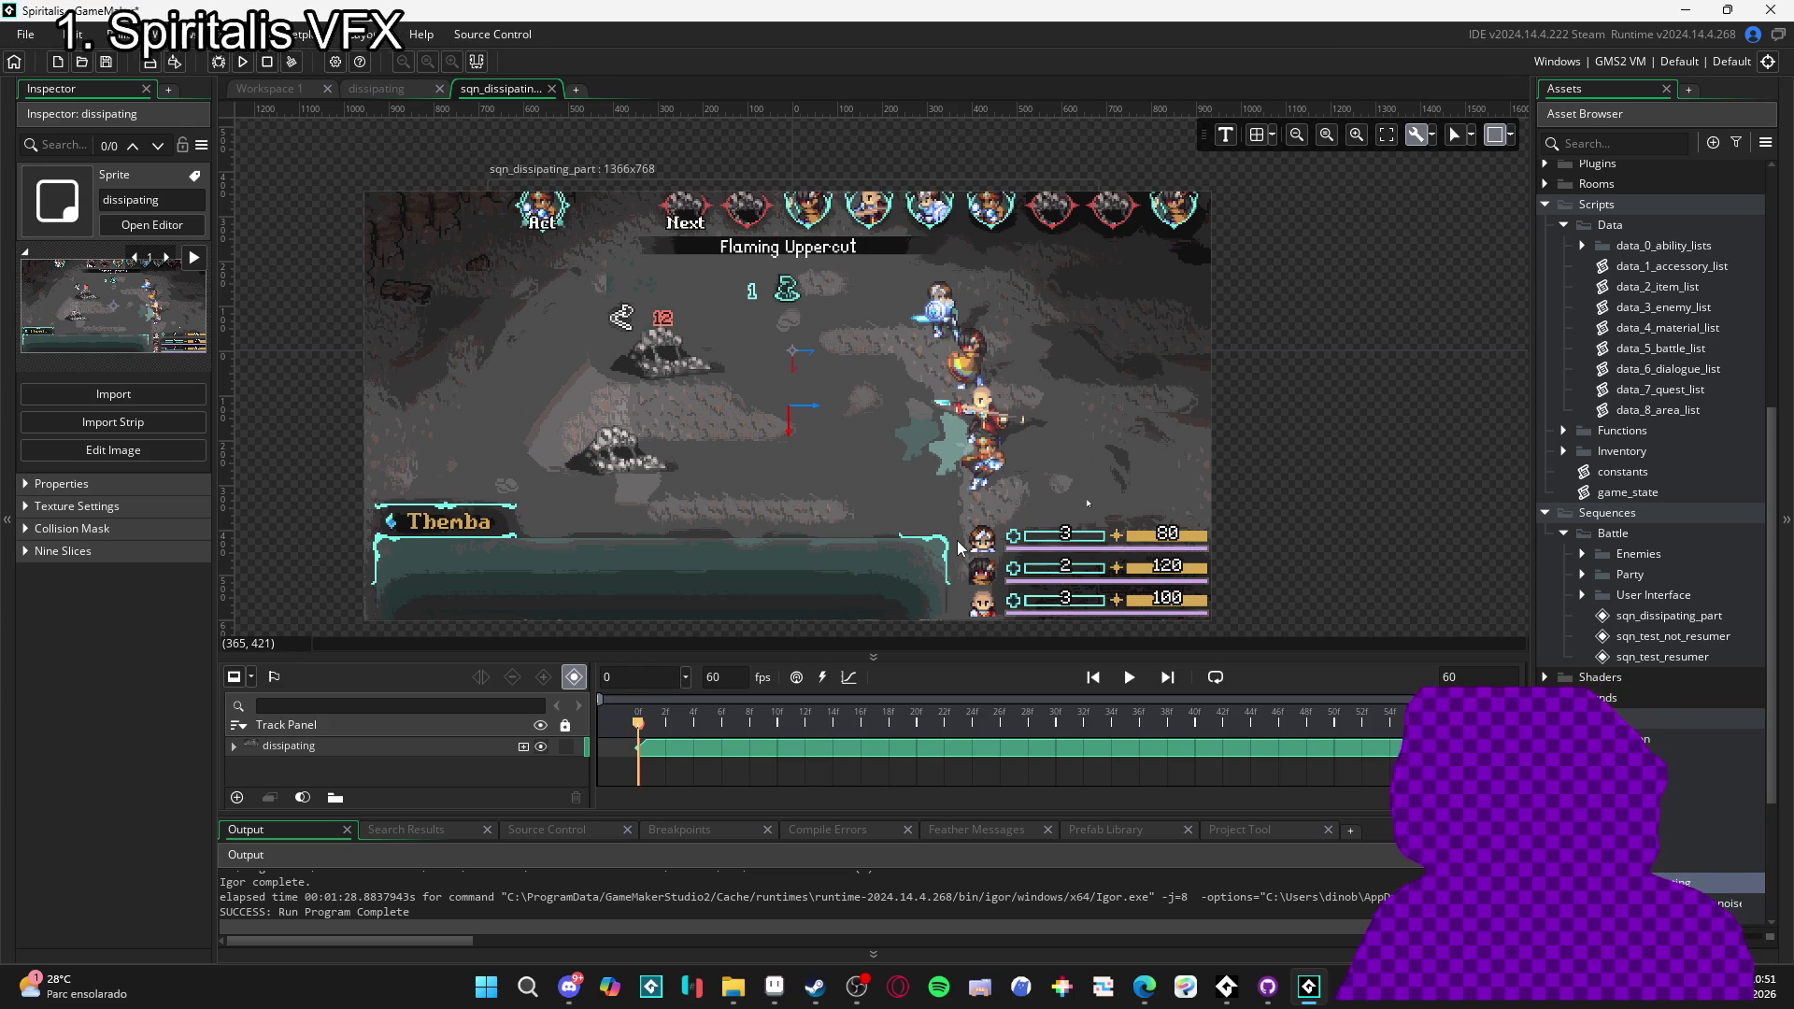
pyautogui.hotkey('ctrl', 's')
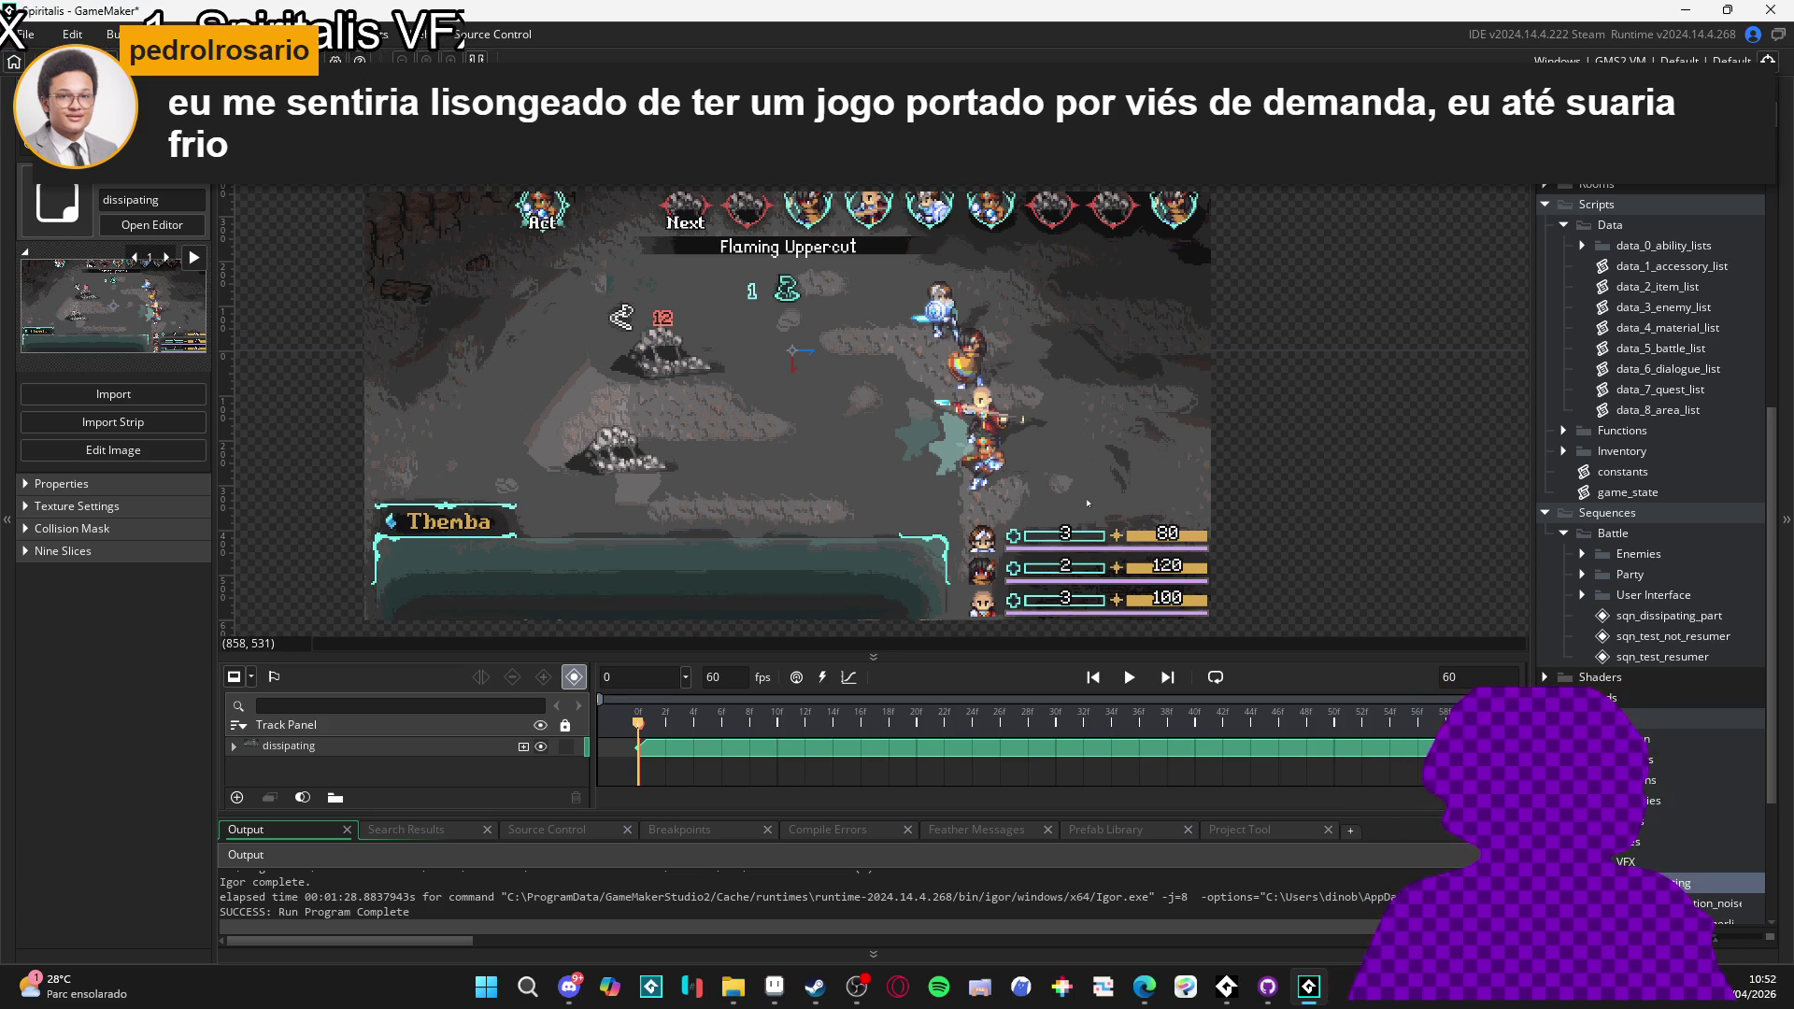
# - Lock the dissipating sprite track, then pan the canvas to frame the battle scene
pyautogui.click(572, 746)
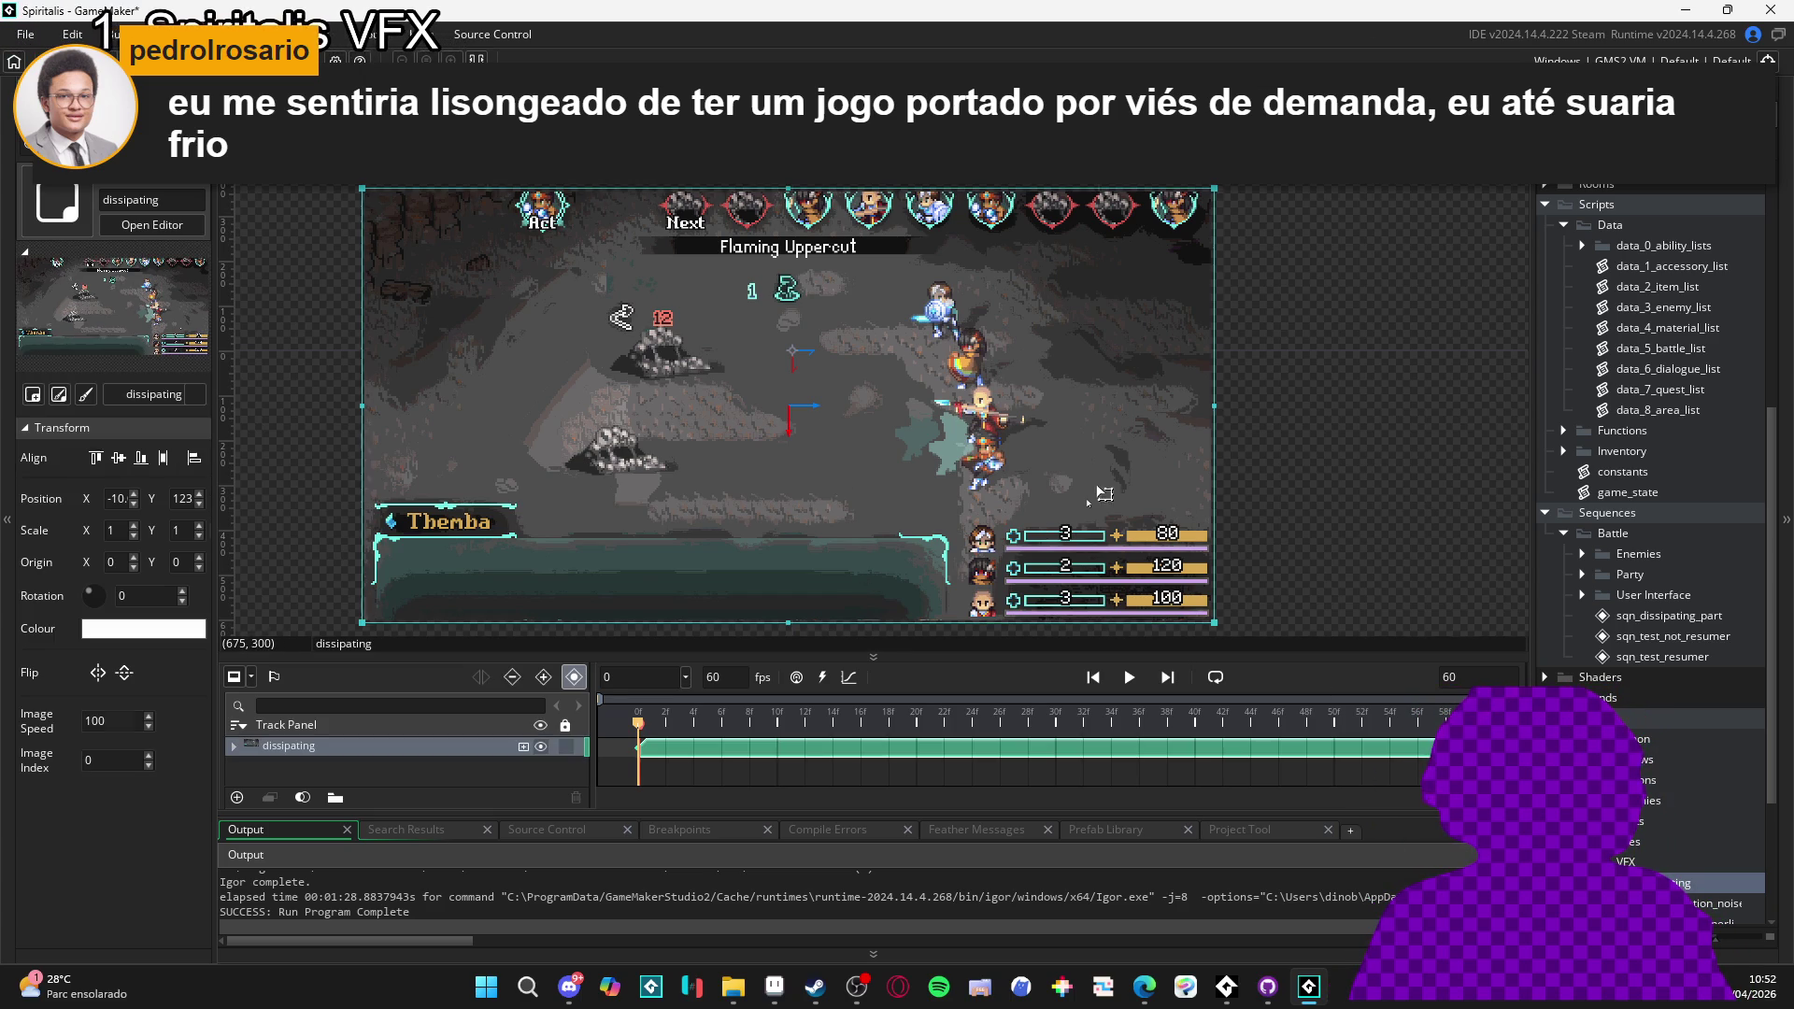
pyautogui.click(565, 746)
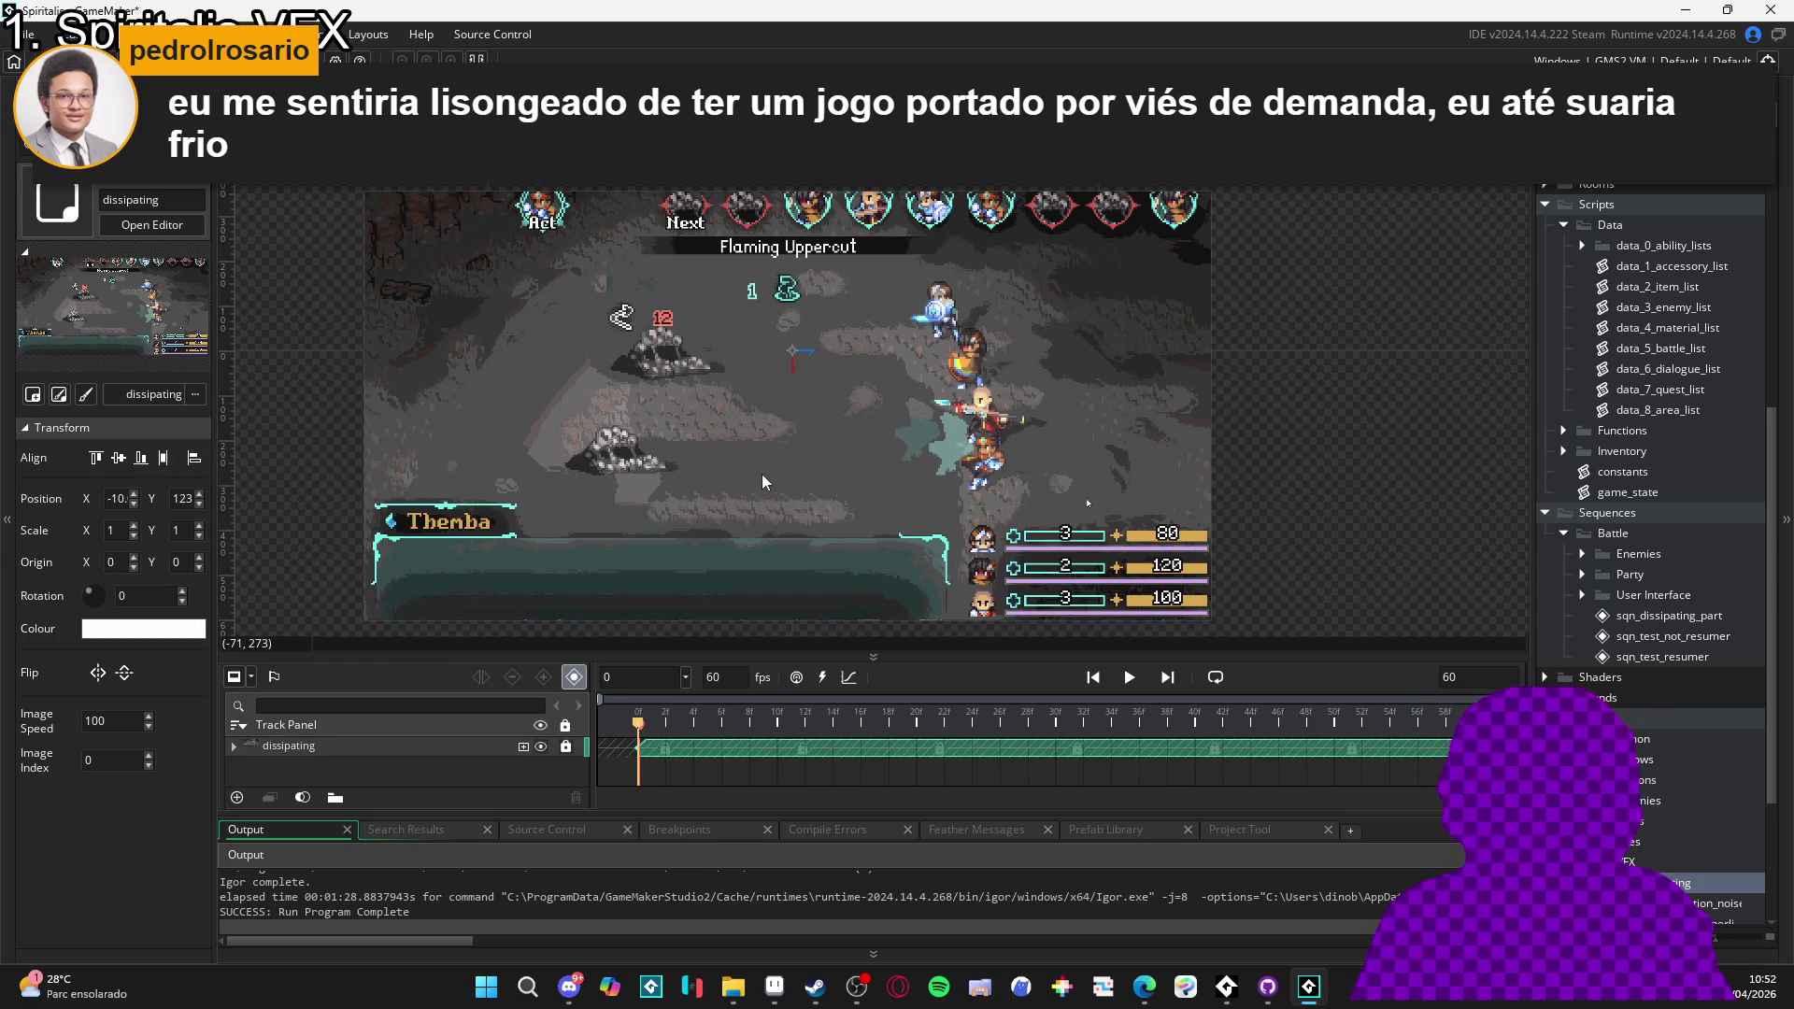
pyautogui.moveTo(1000, 482); pyautogui.dragTo(1044, 501)
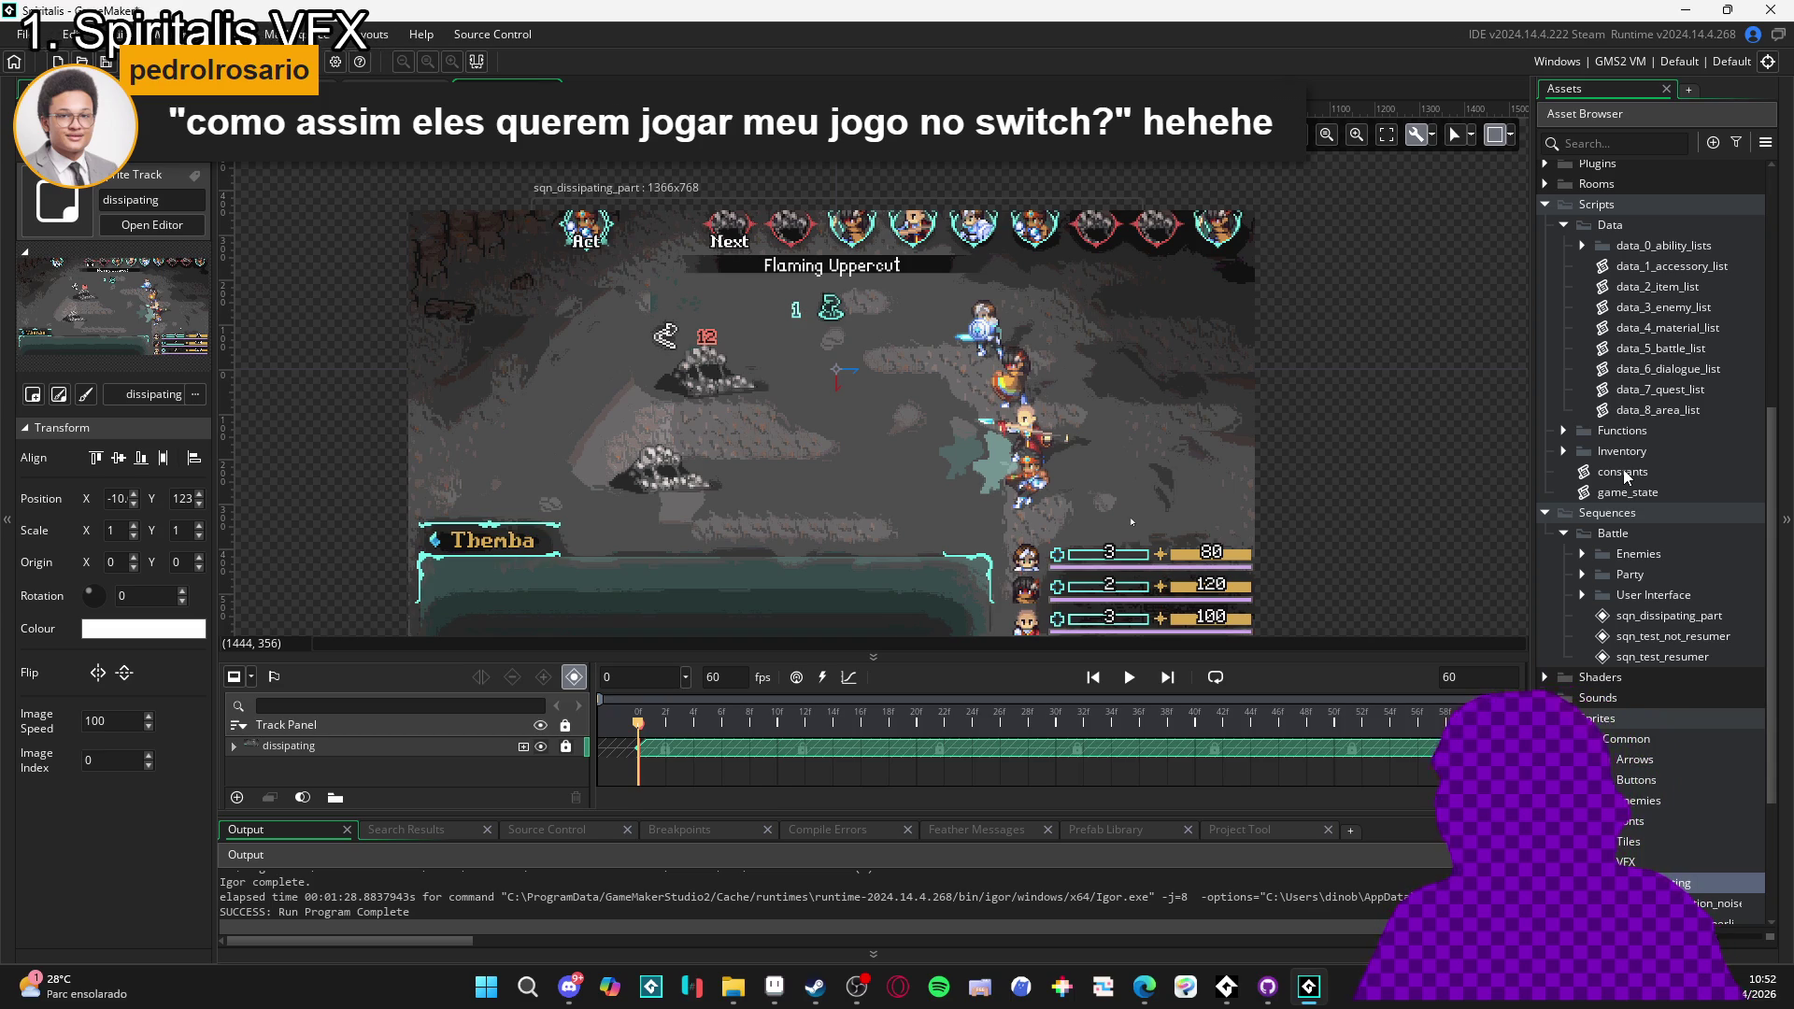
pyautogui.scroll(-1, 1075, 514)
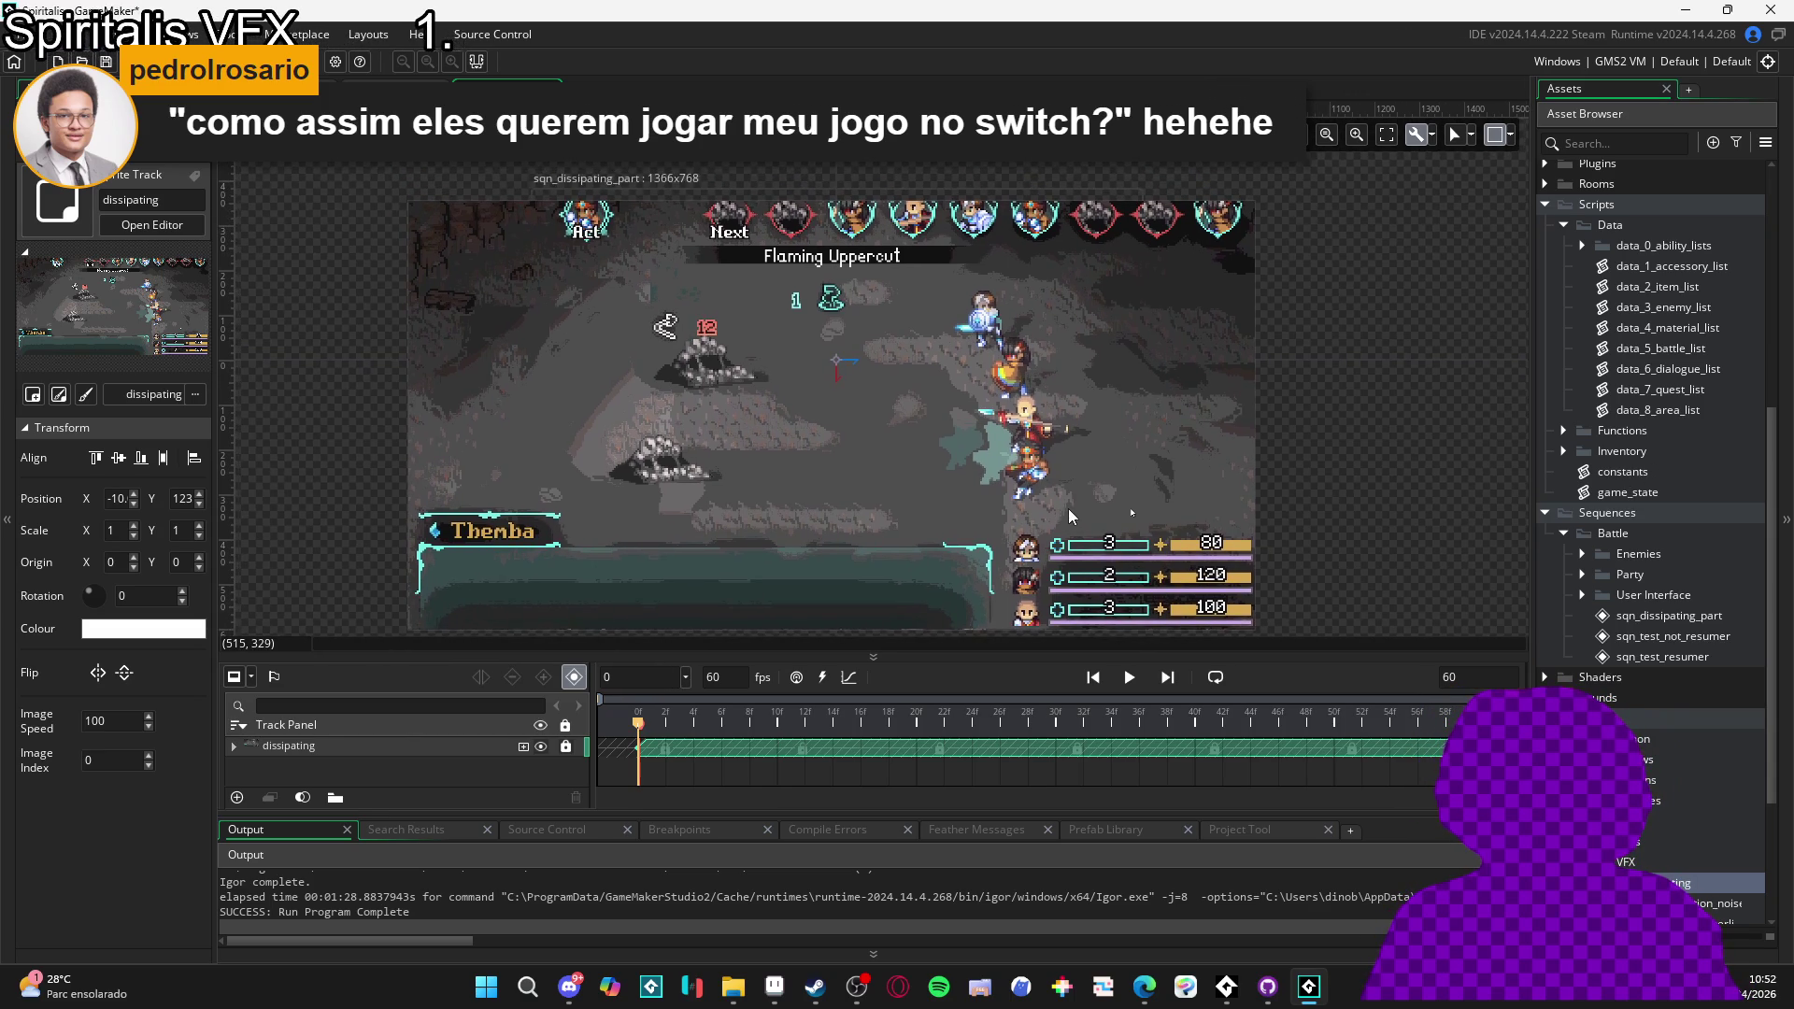
pyautogui.scroll(2, 1275, 568)
pyautogui.moveTo(1275, 568); pyautogui.dragTo(1286, 601)
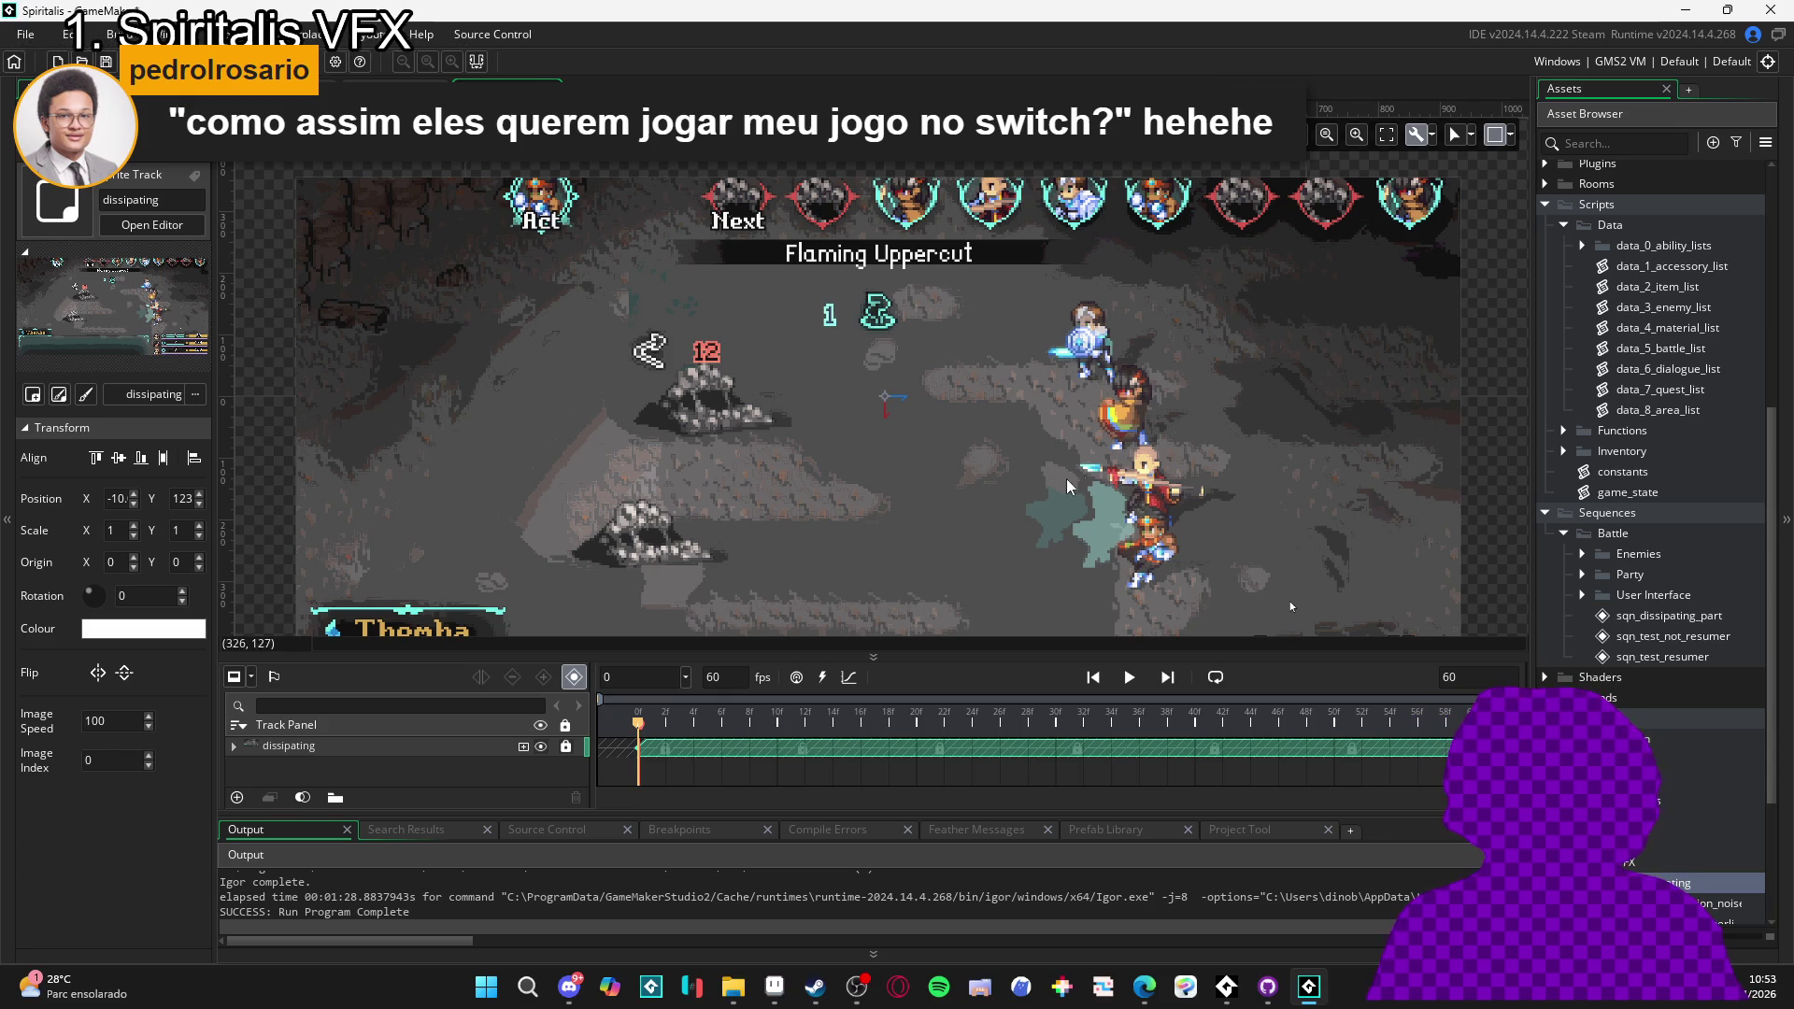
pyautogui.moveTo(1004, 477); pyautogui.dragTo(987, 468)
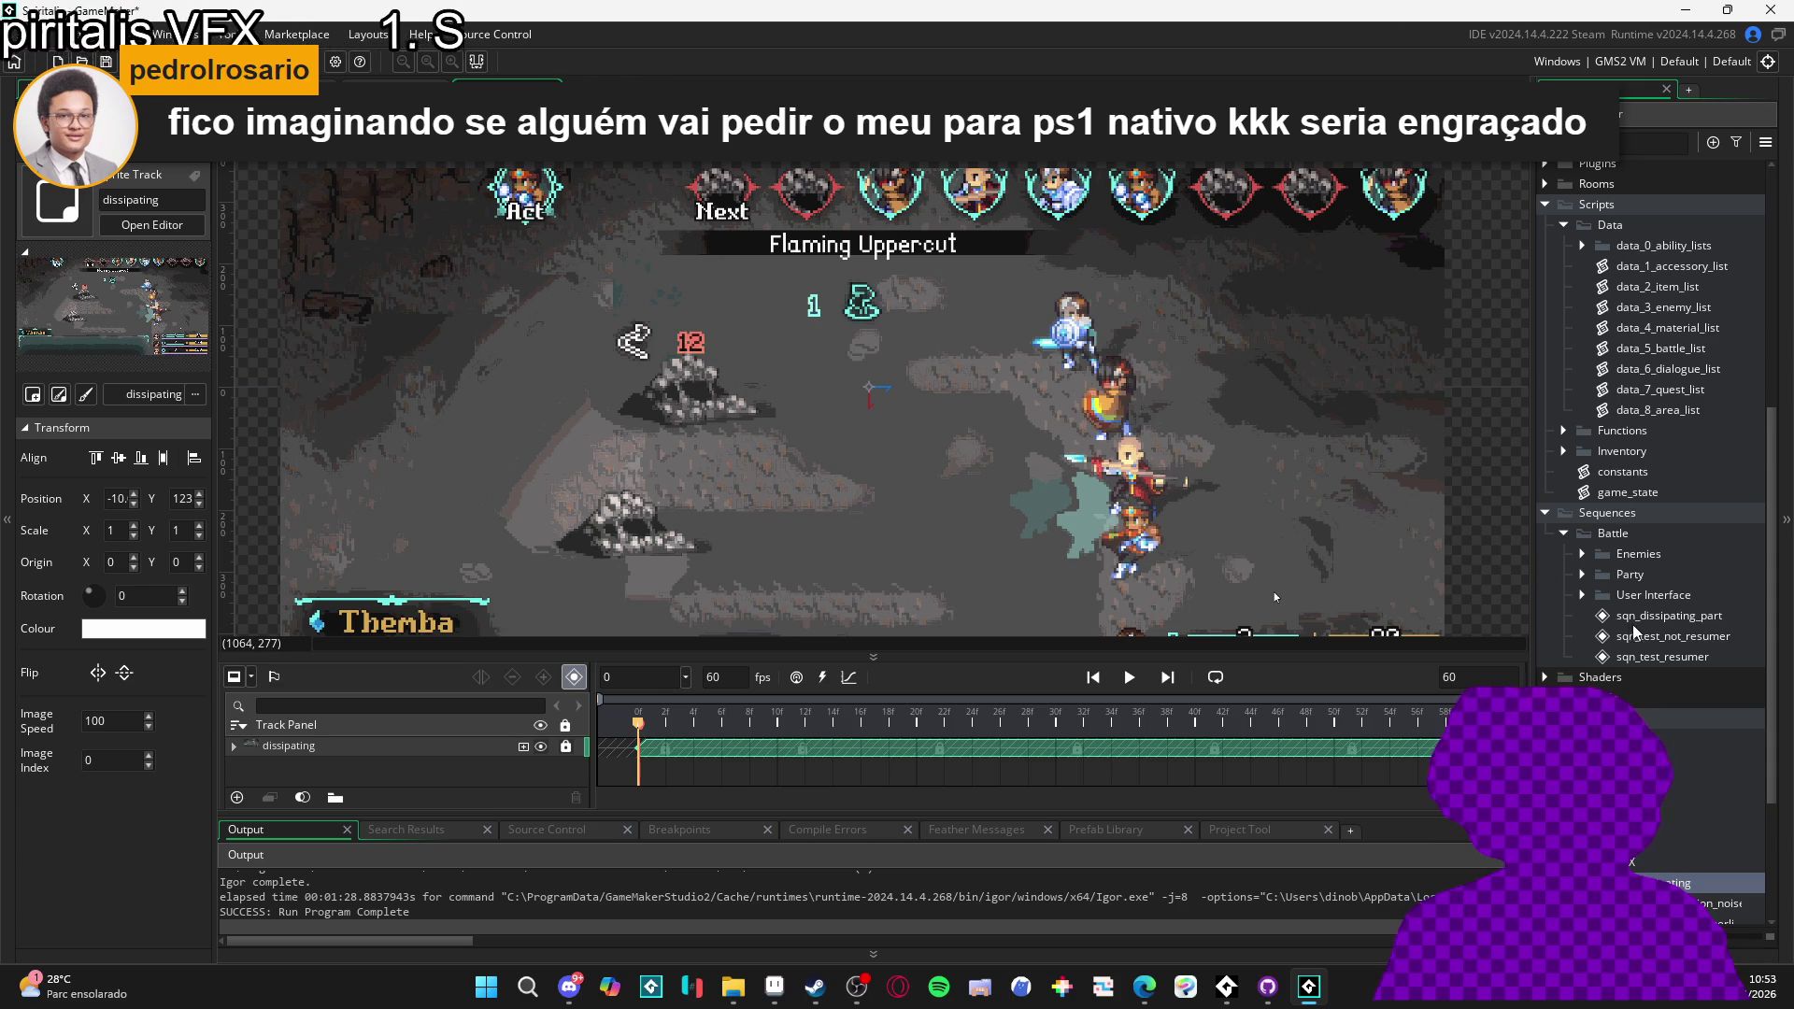
# - Preview the sqn_dissipating_part sequence, then set its length to 120 frames
pyautogui.click(1686, 619)
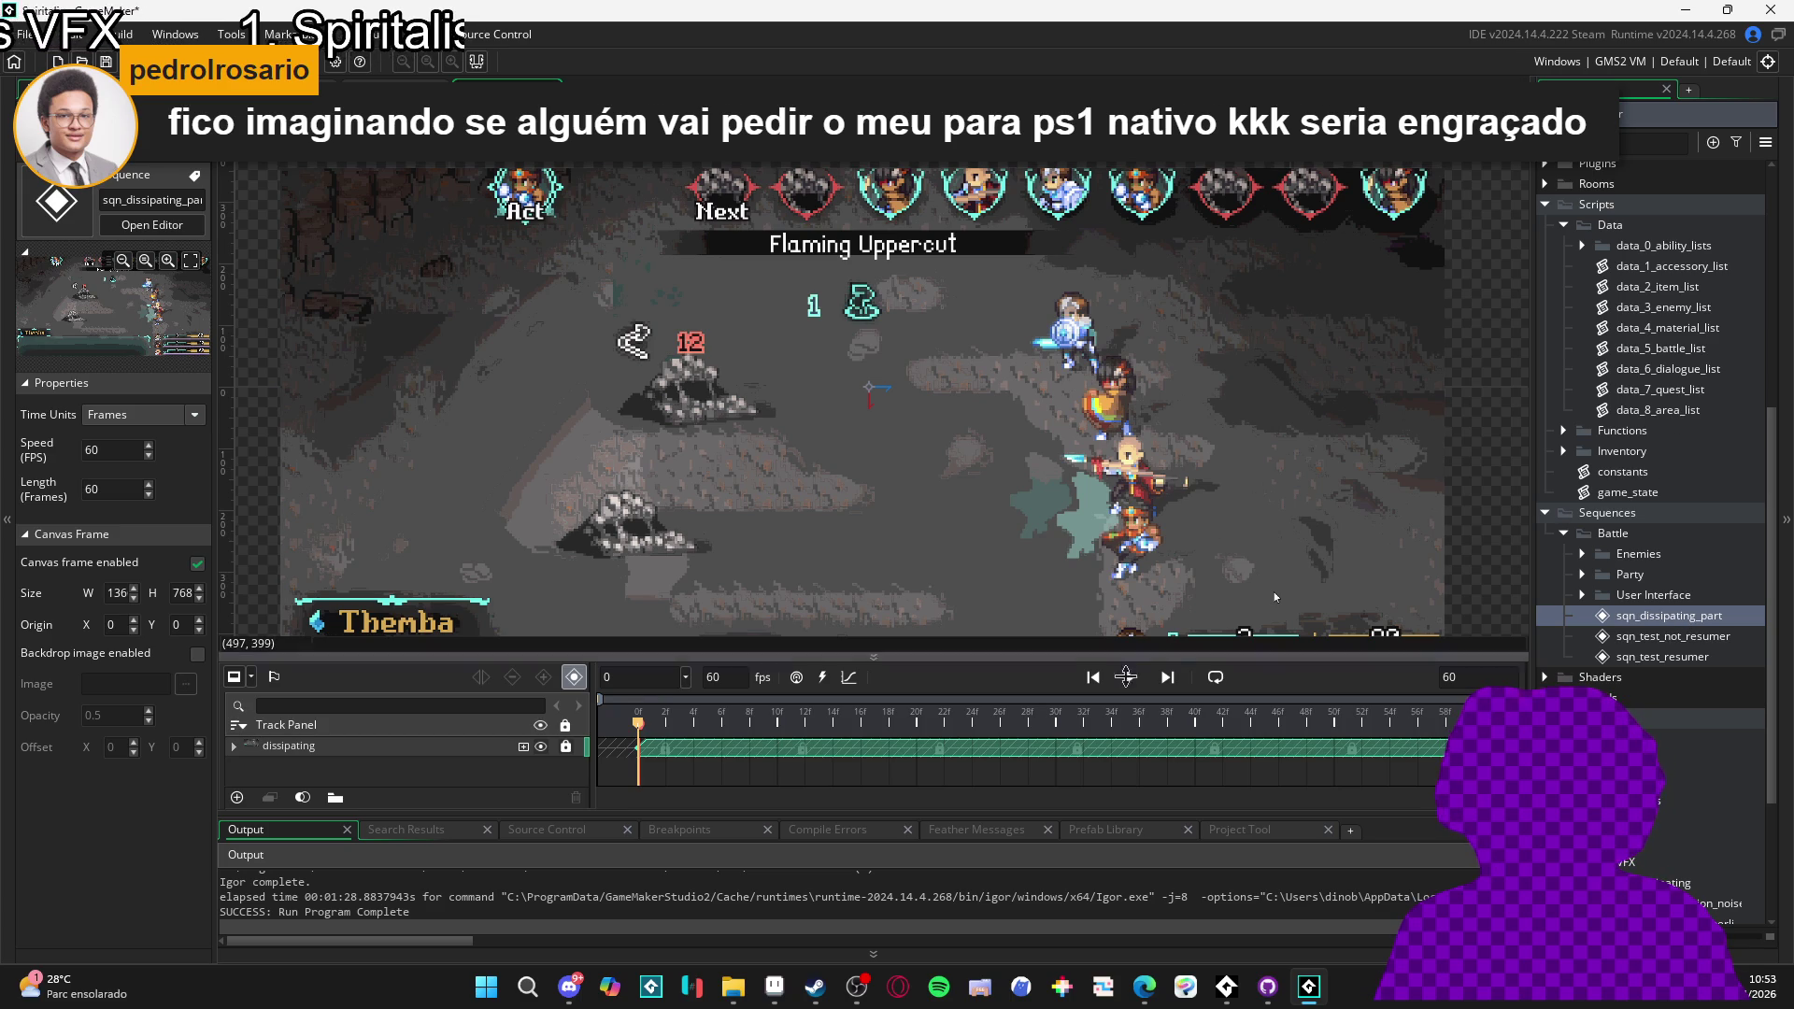
pyautogui.click(1128, 678)
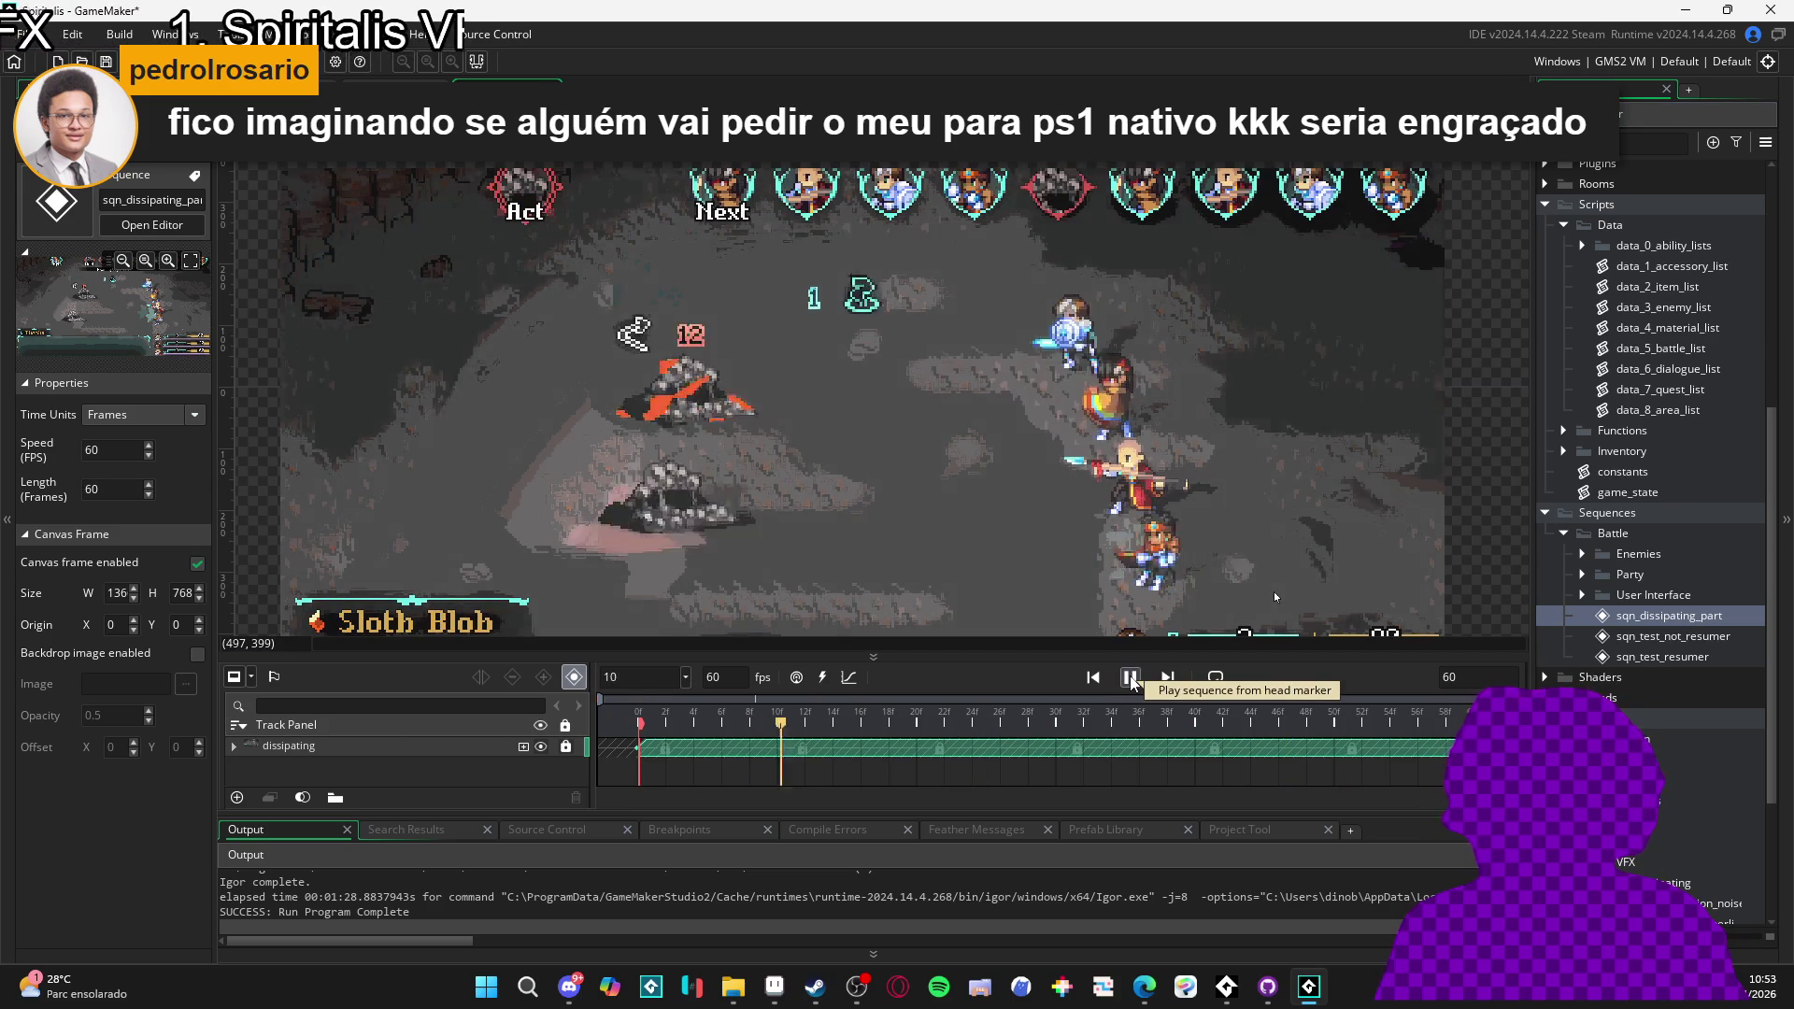
pyautogui.click(1131, 678)
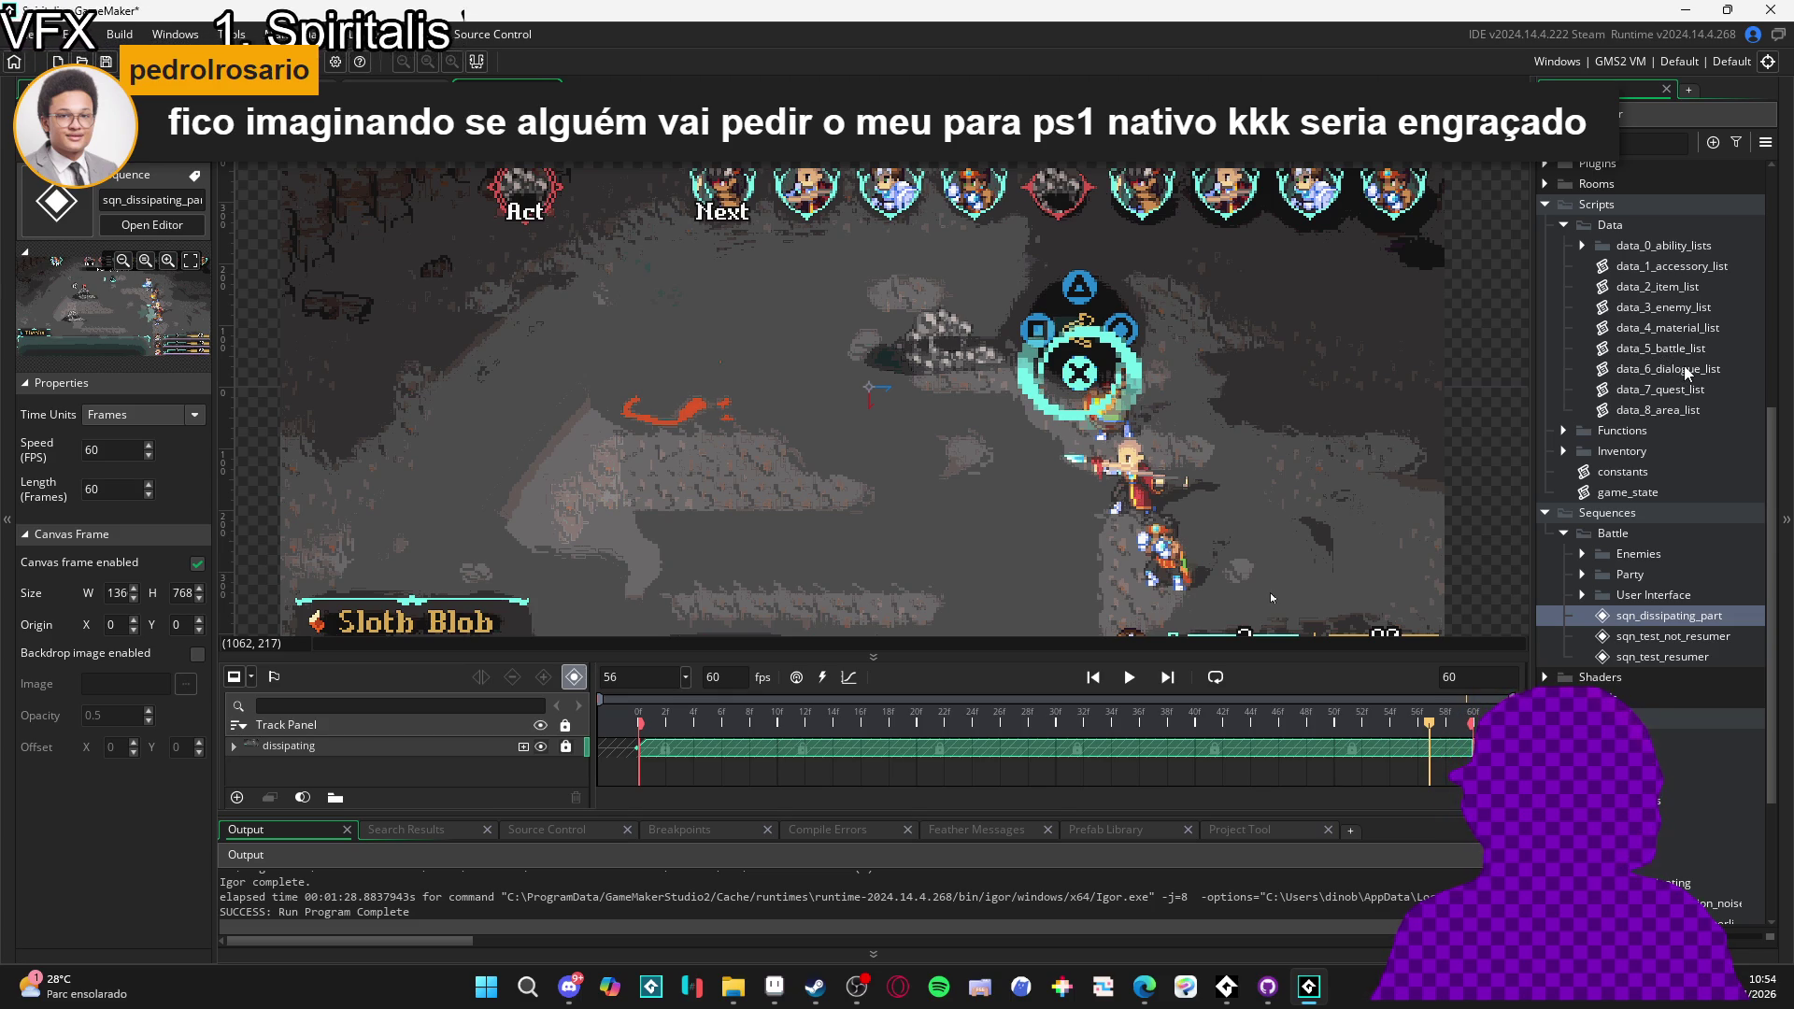
pyautogui.press('space')
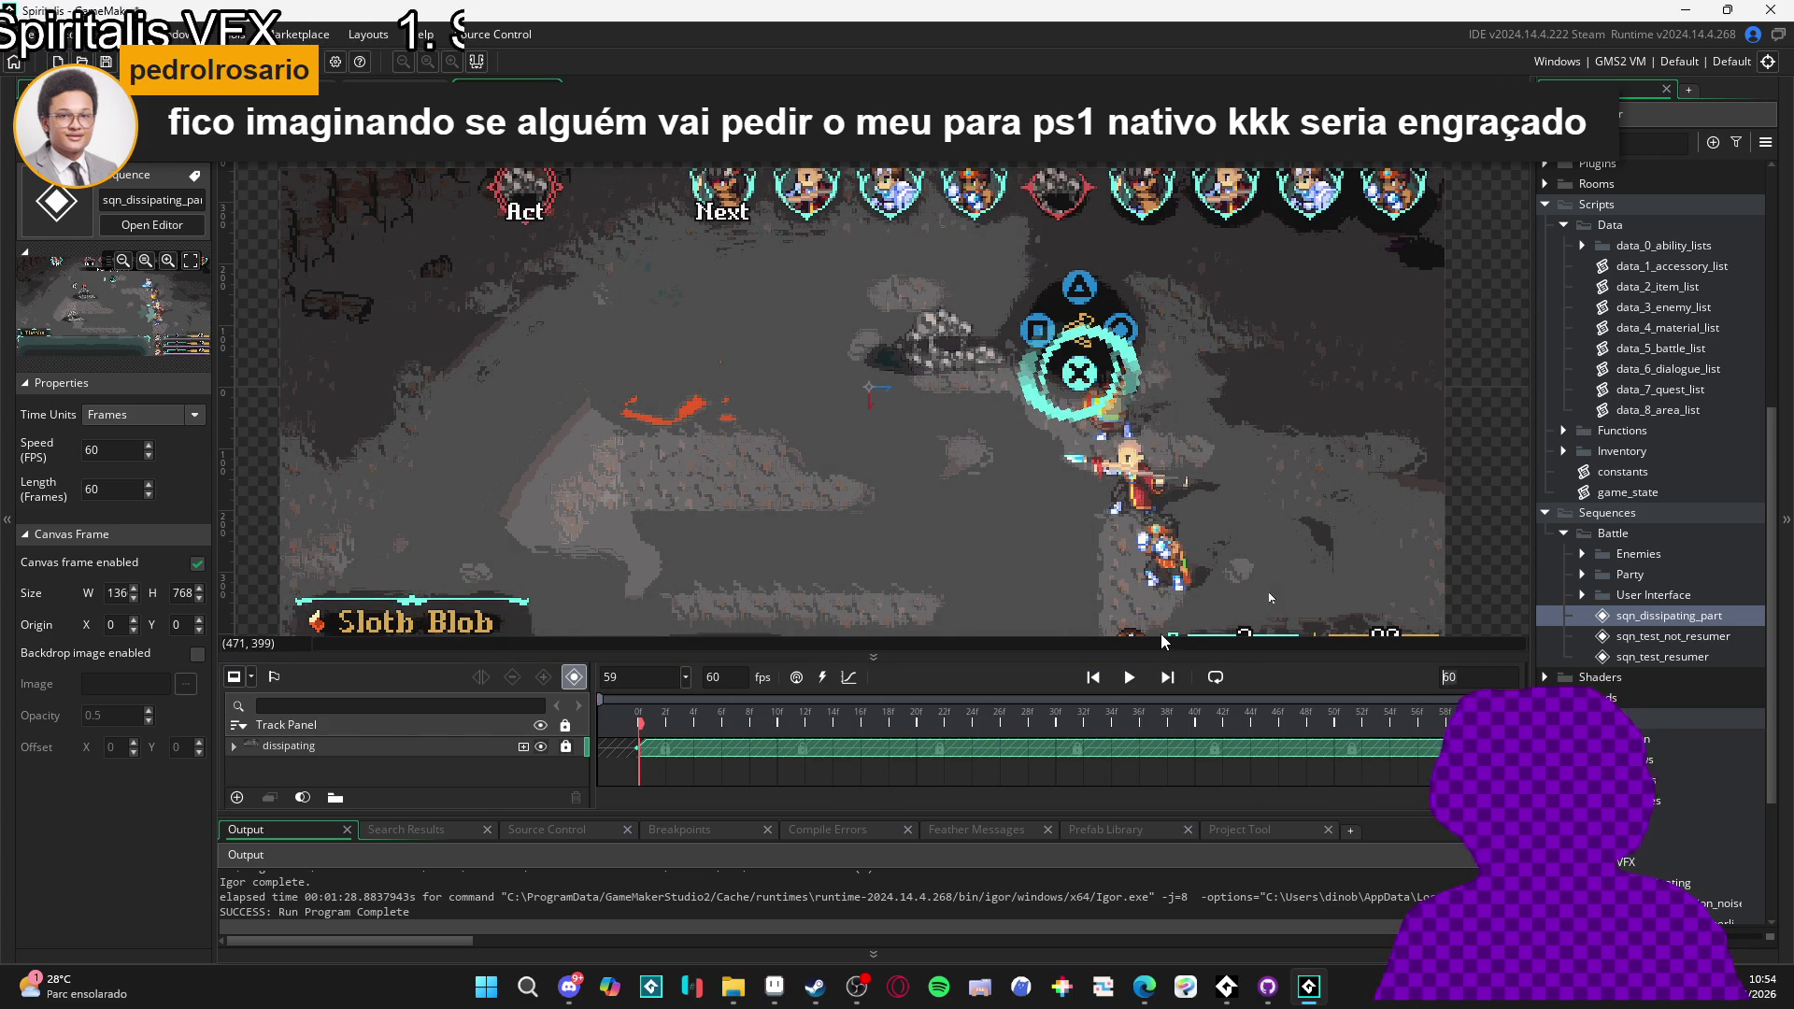
pyautogui.write('120')
pyautogui.press('Return')
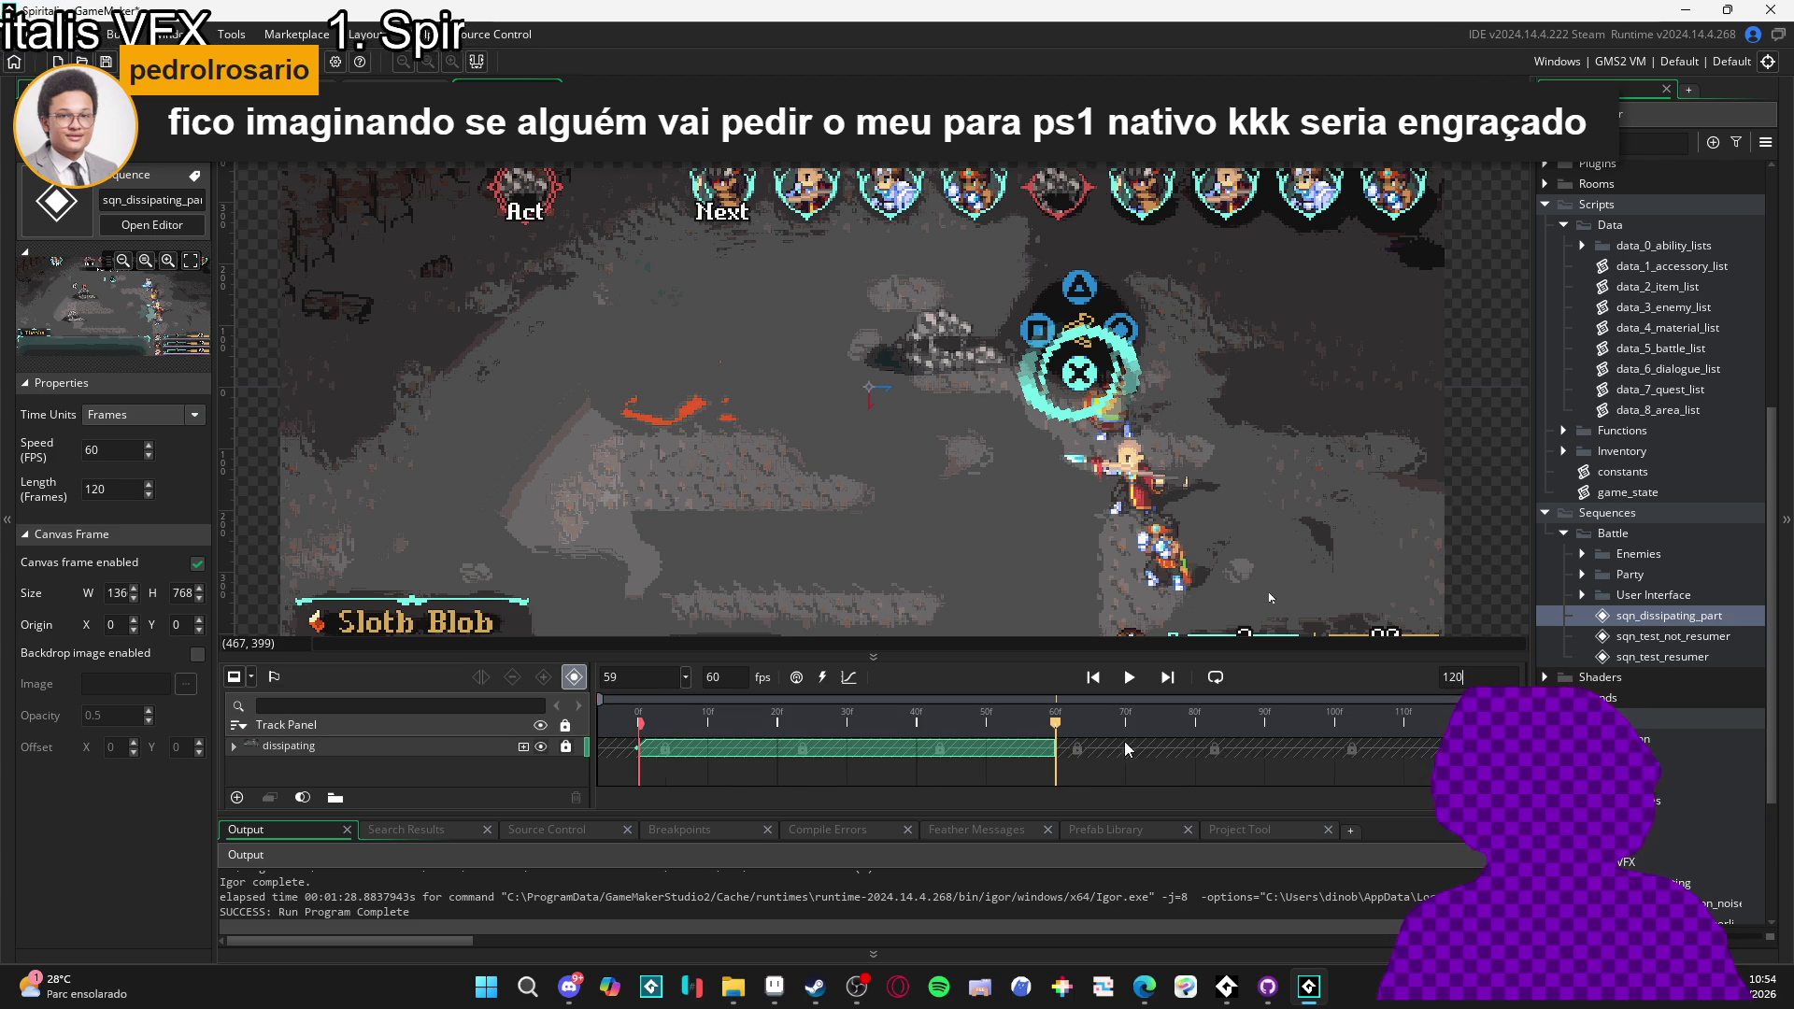
# - Unlock the dissipating track, stretch its clip to frame 90, and trim the sequence length to 90
pyautogui.click(565, 746)
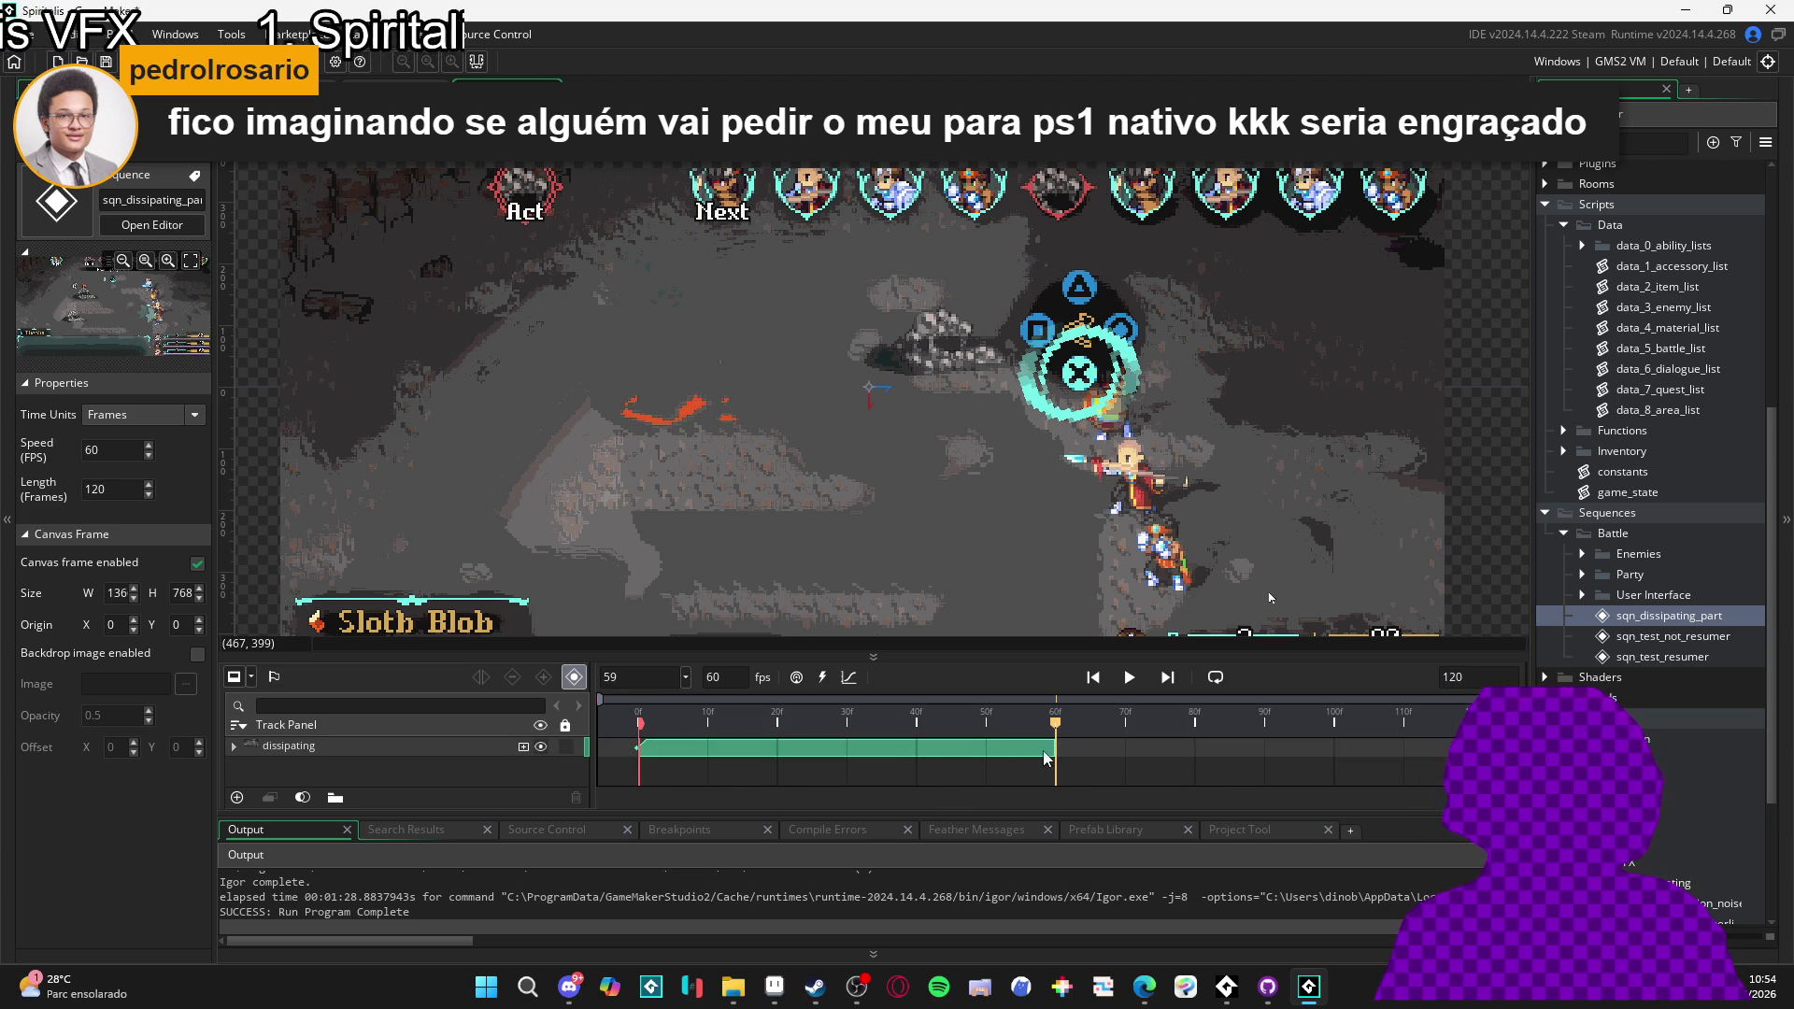
pyautogui.moveTo(1054, 750); pyautogui.dragTo(1264, 748)
pyautogui.moveTo(1056, 724)
pyautogui.mouseDown()
pyautogui.moveTo(992, 727)
pyautogui.moveTo(1168, 727)
pyautogui.moveTo(1268, 752)
pyautogui.mouseUp()
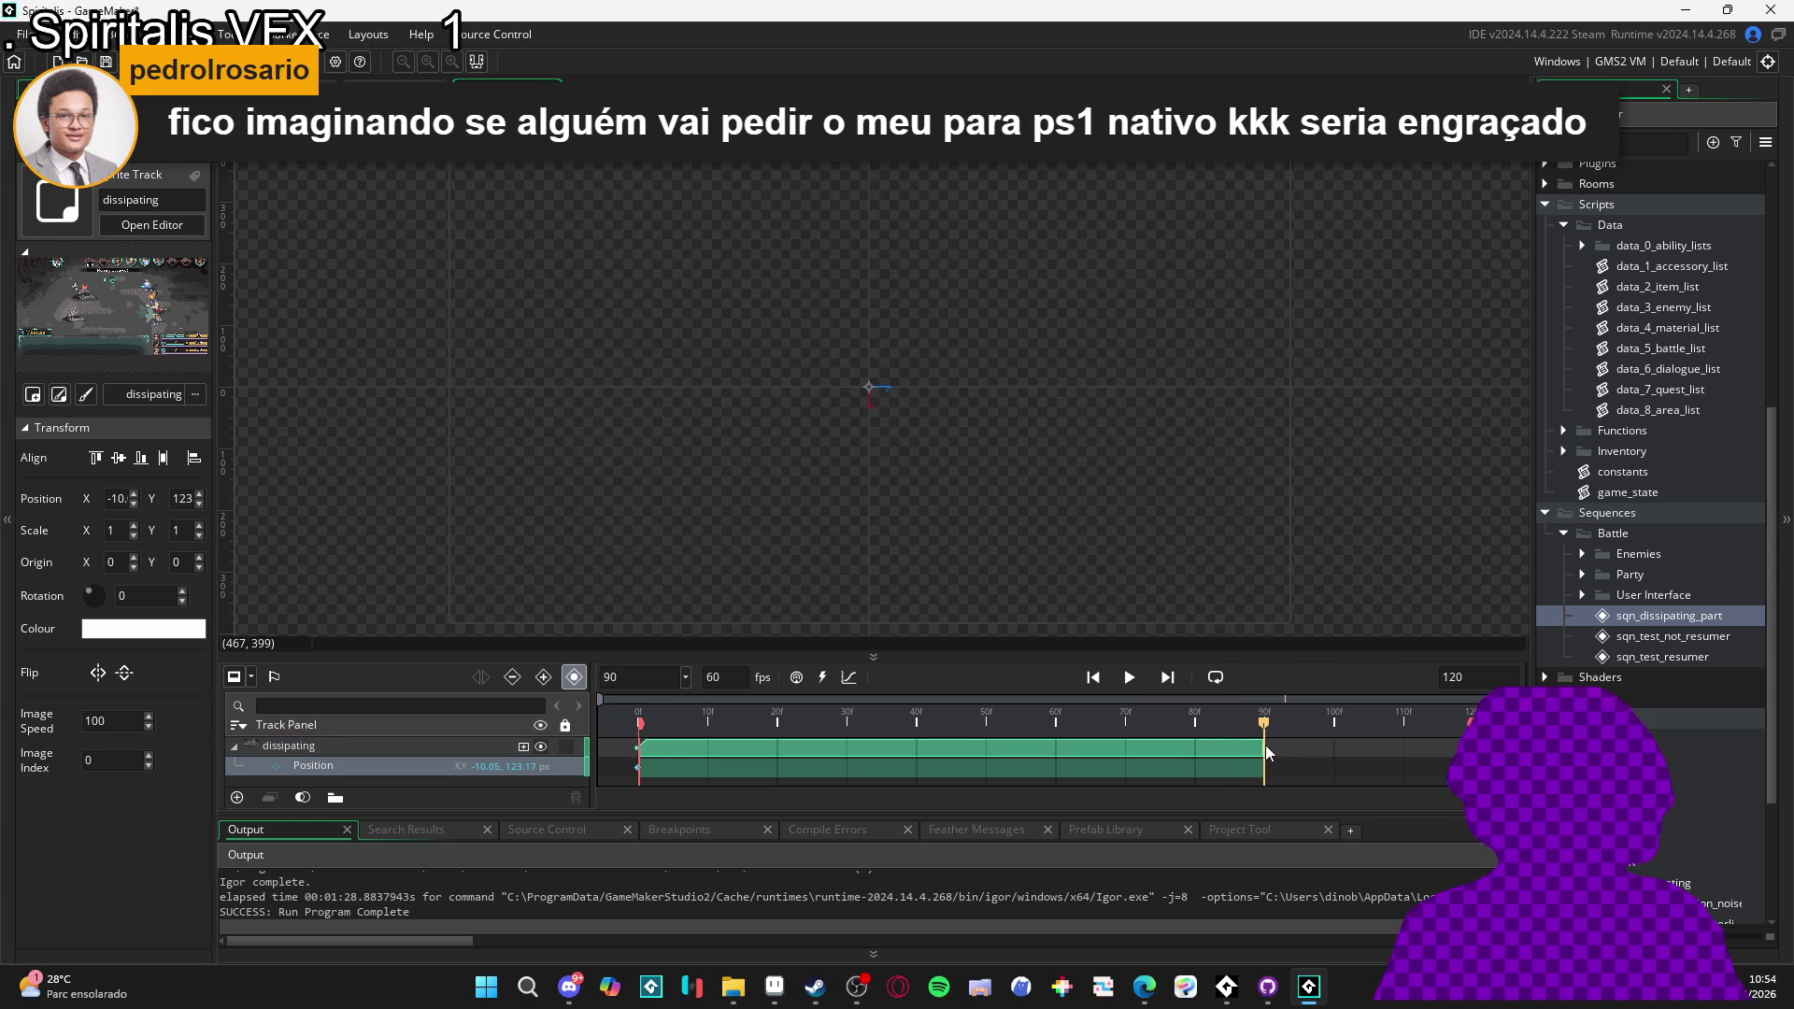
pyautogui.moveTo(1463, 701); pyautogui.dragTo(1241, 605)
pyautogui.write('90')
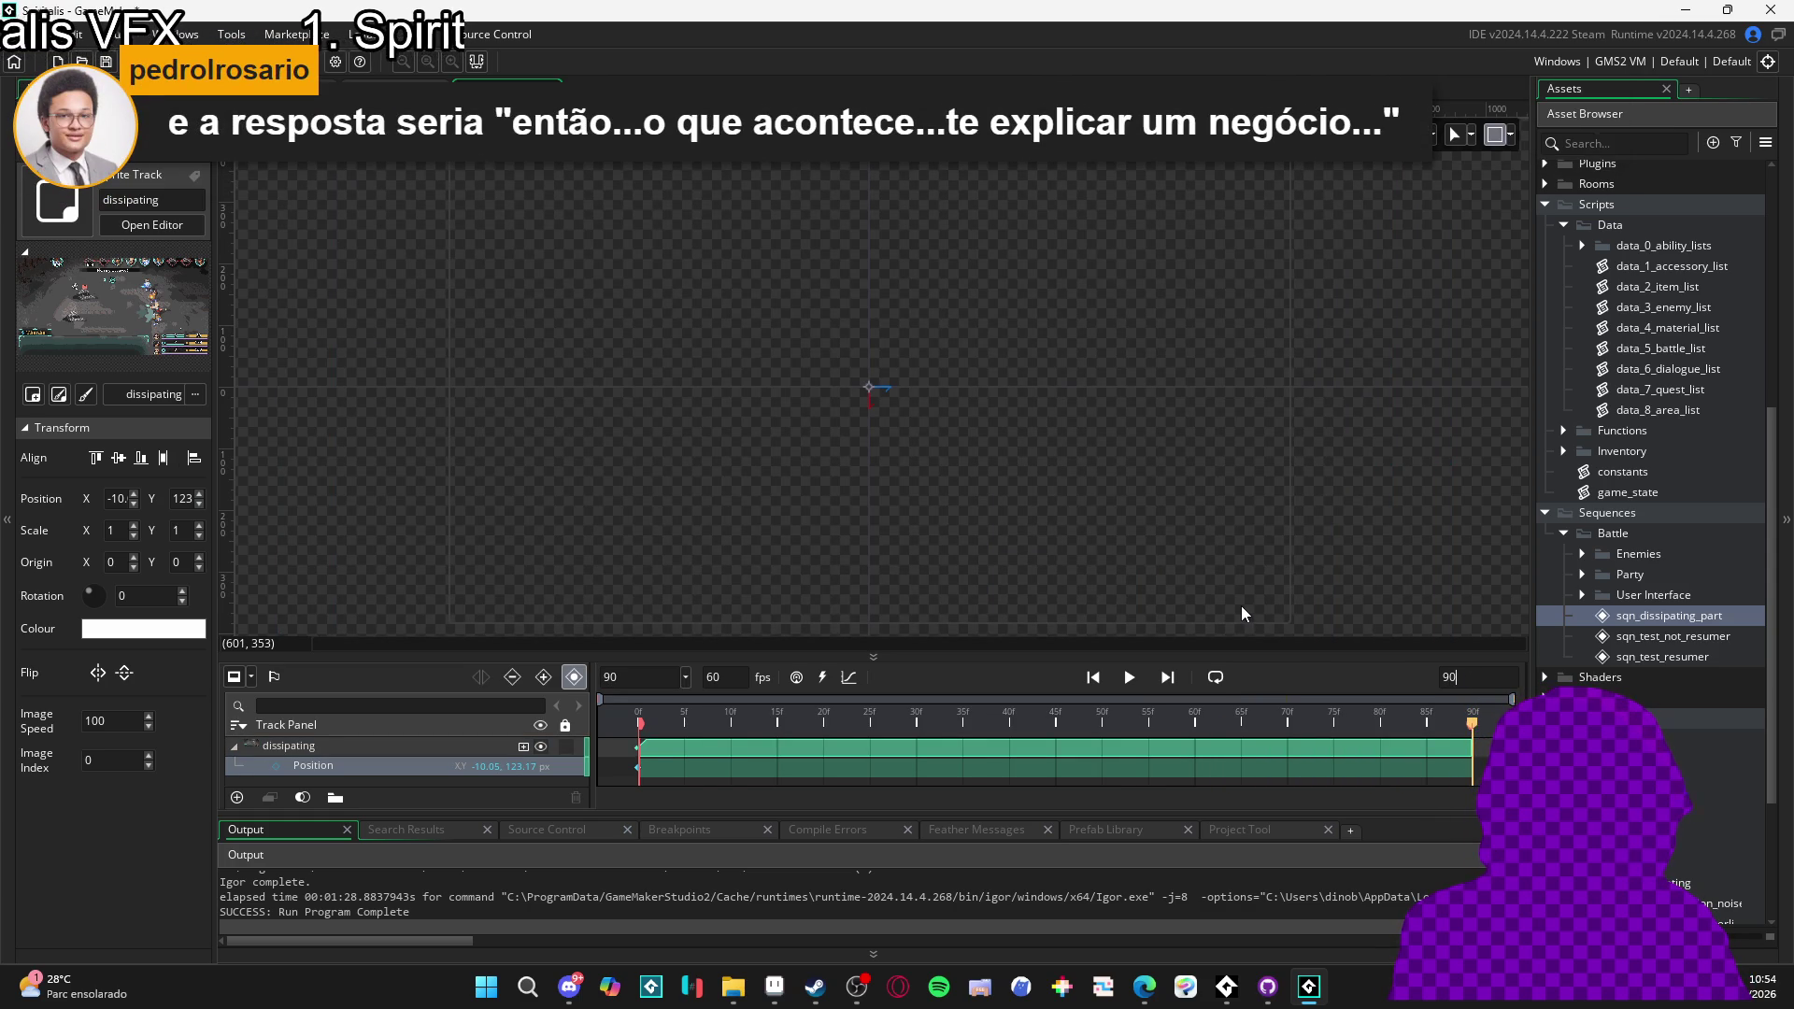
pyautogui.press('Return')
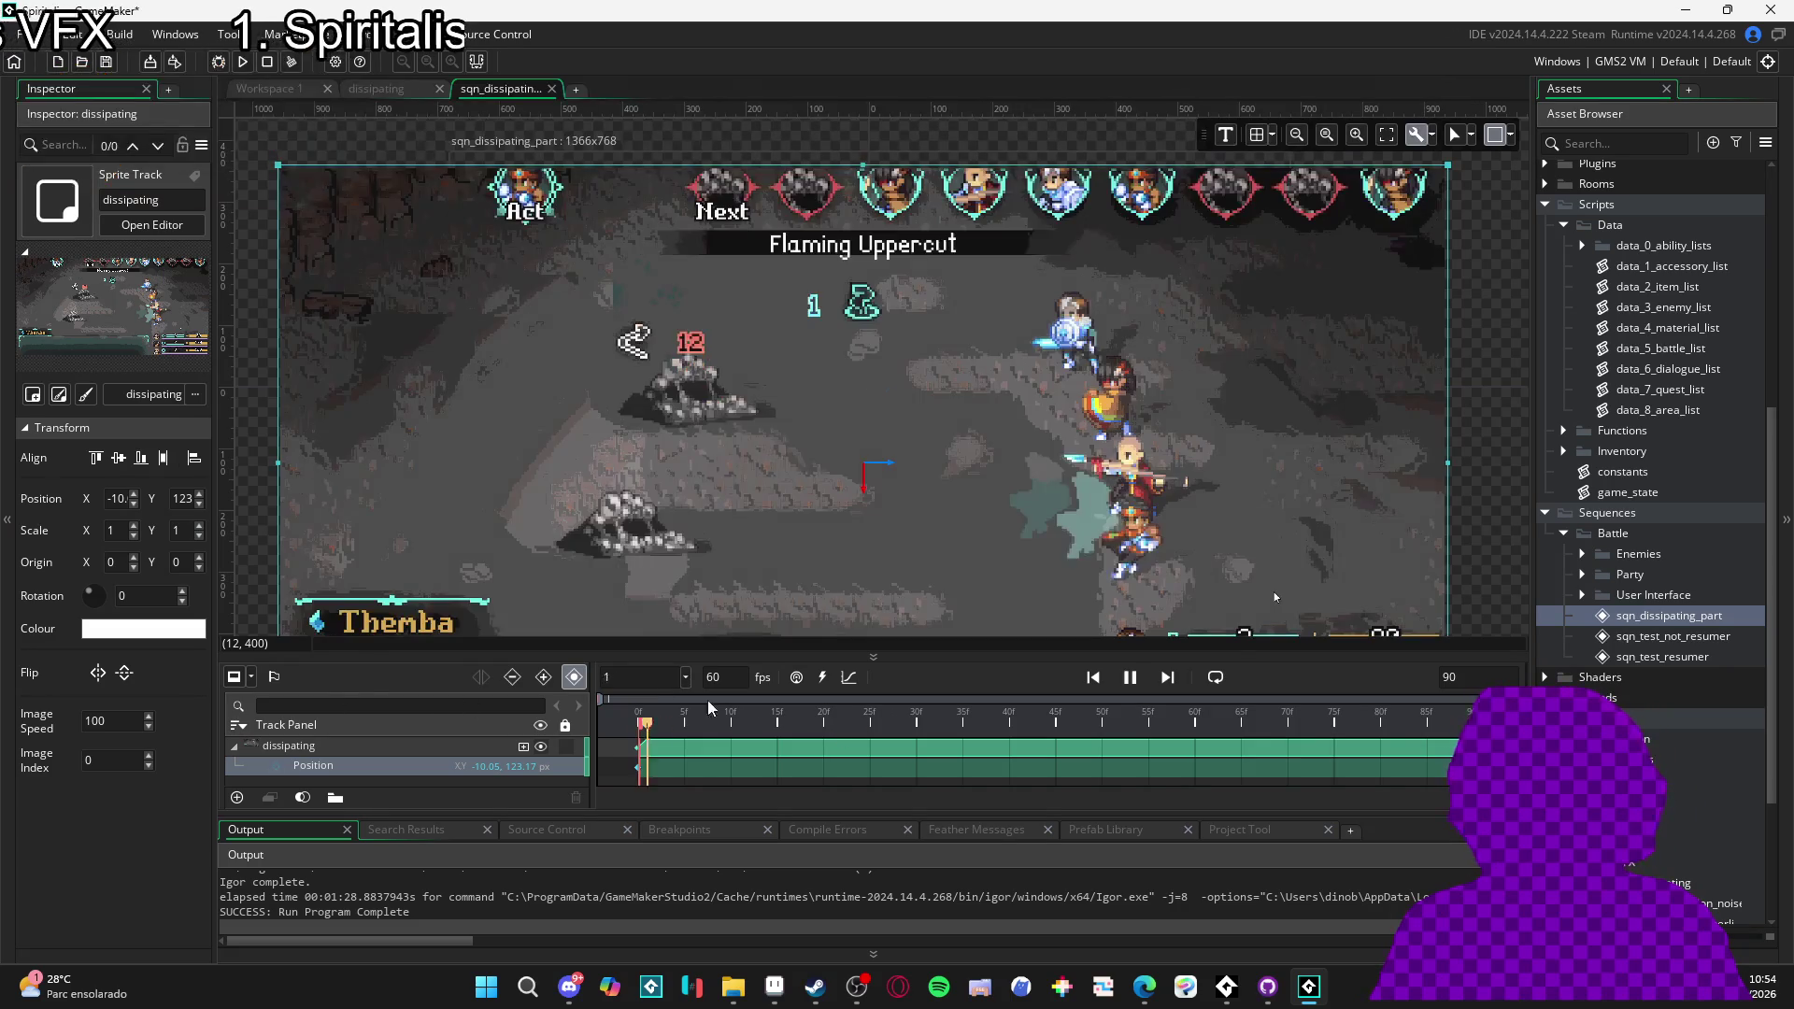
# - Stop the preview, rewind to frame 0, and lock the dissipating track again
pyautogui.press('Return')
pyautogui.press('Home')
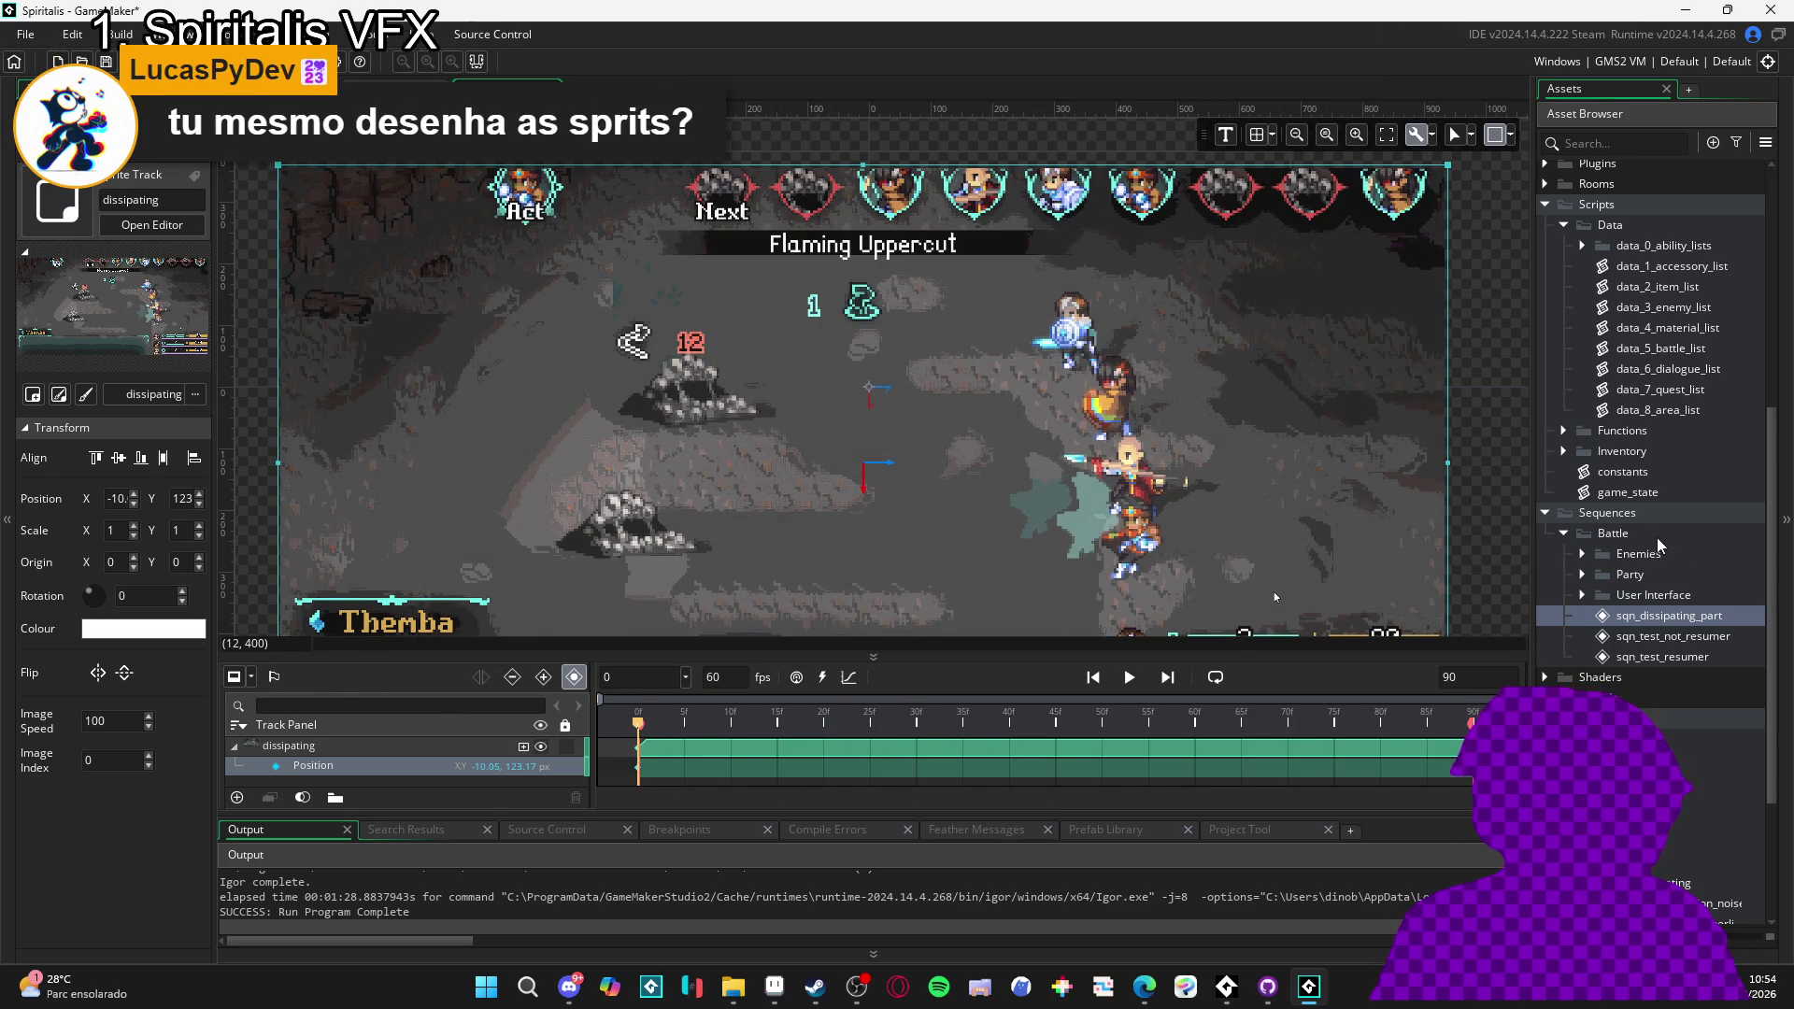
pyautogui.click(1633, 619)
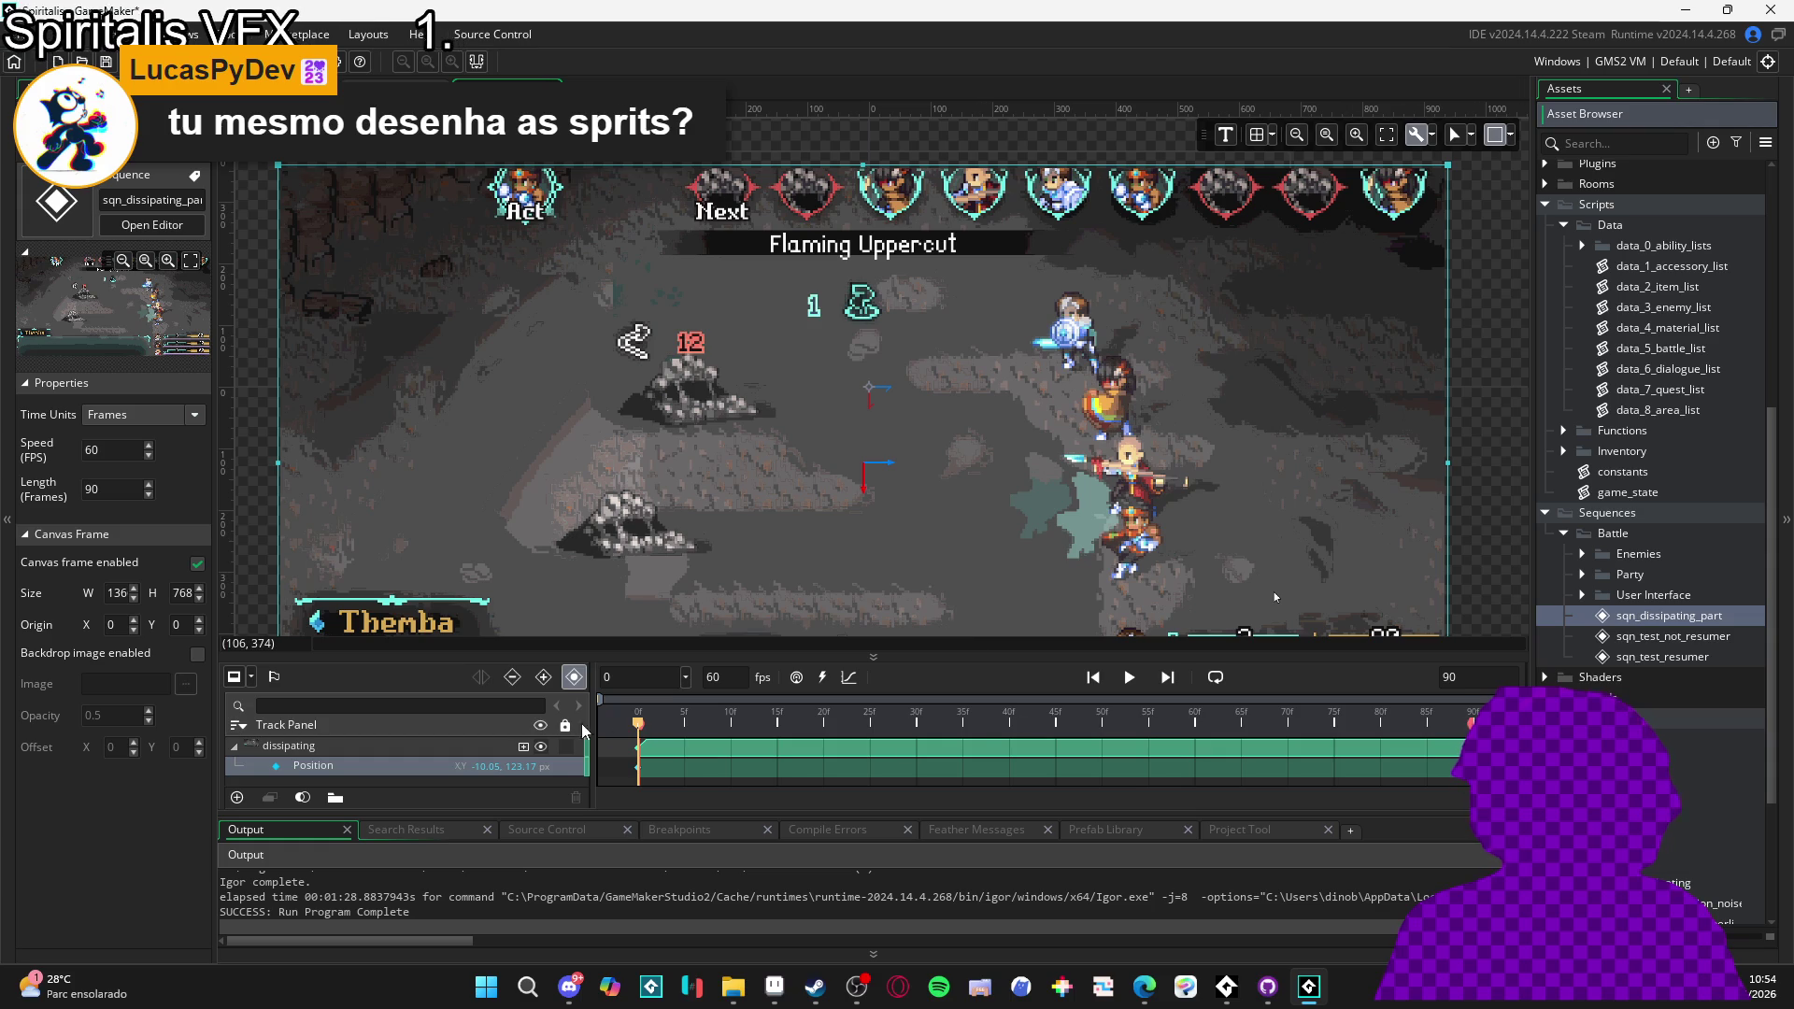
pyautogui.click(567, 746)
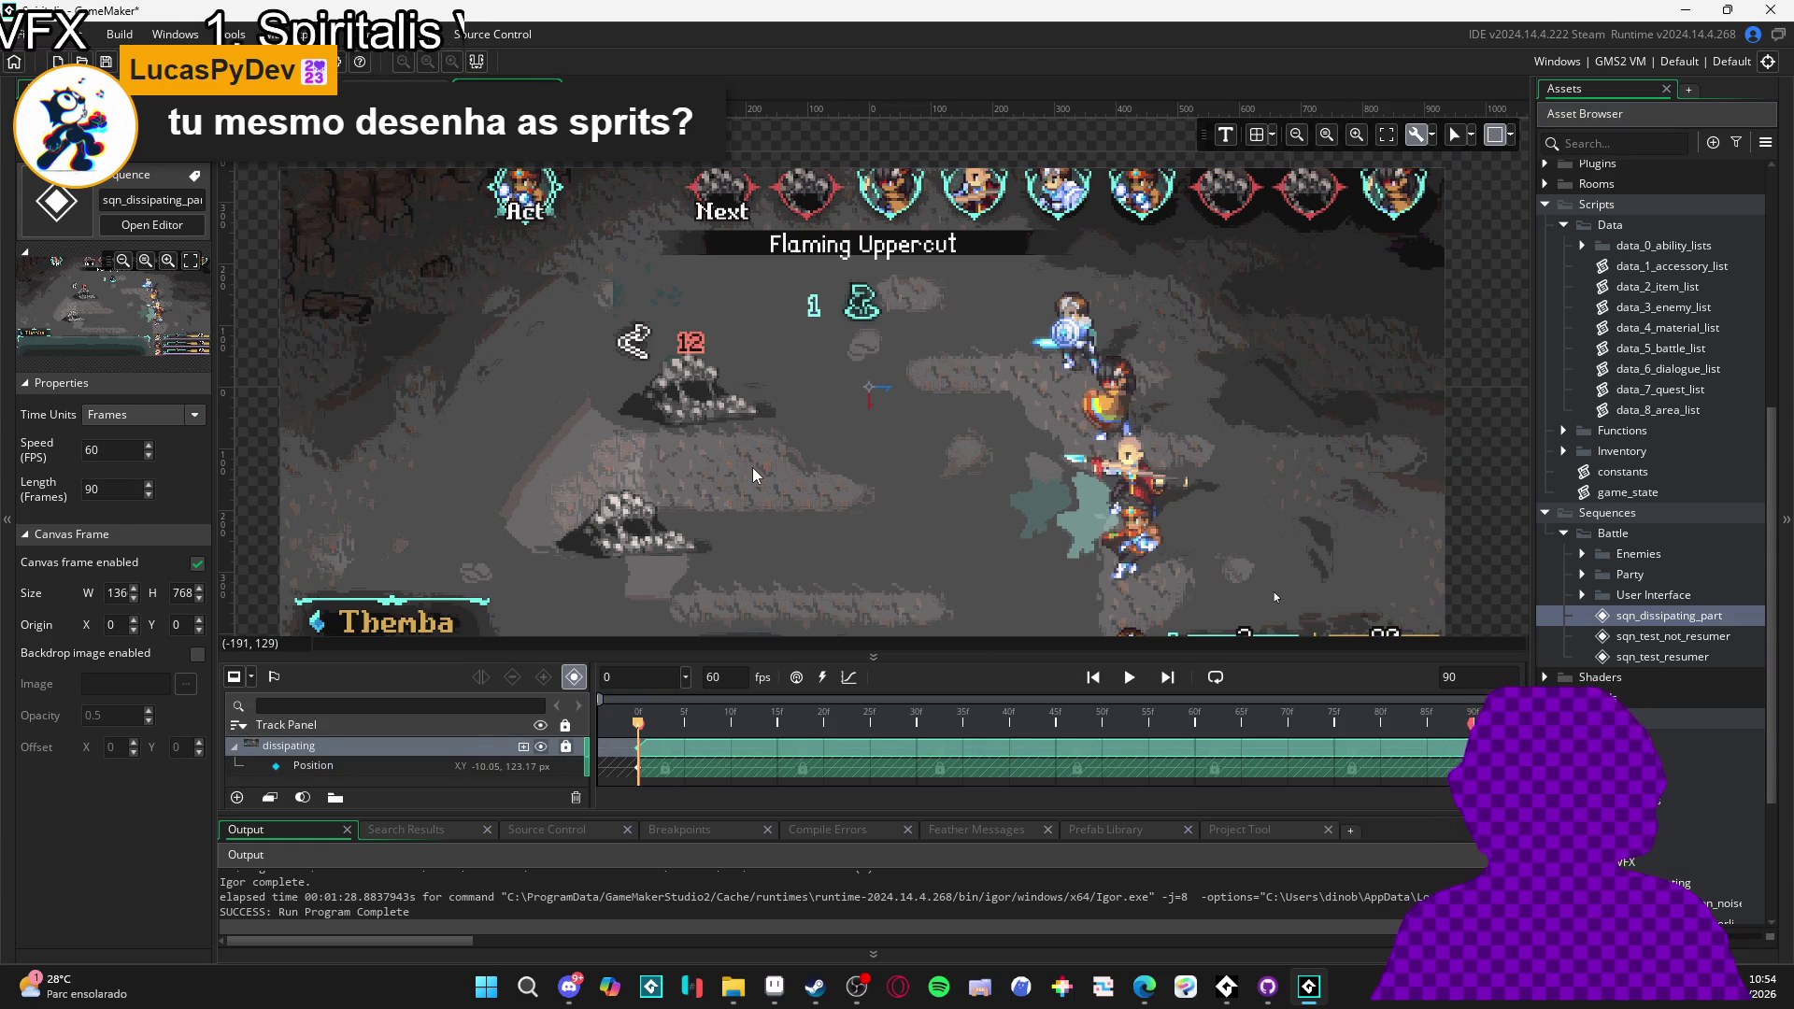
# - Pan the sequence canvas view and collapse then re-expand the Sequences folder
pyautogui.scroll(-1, 831, 514)
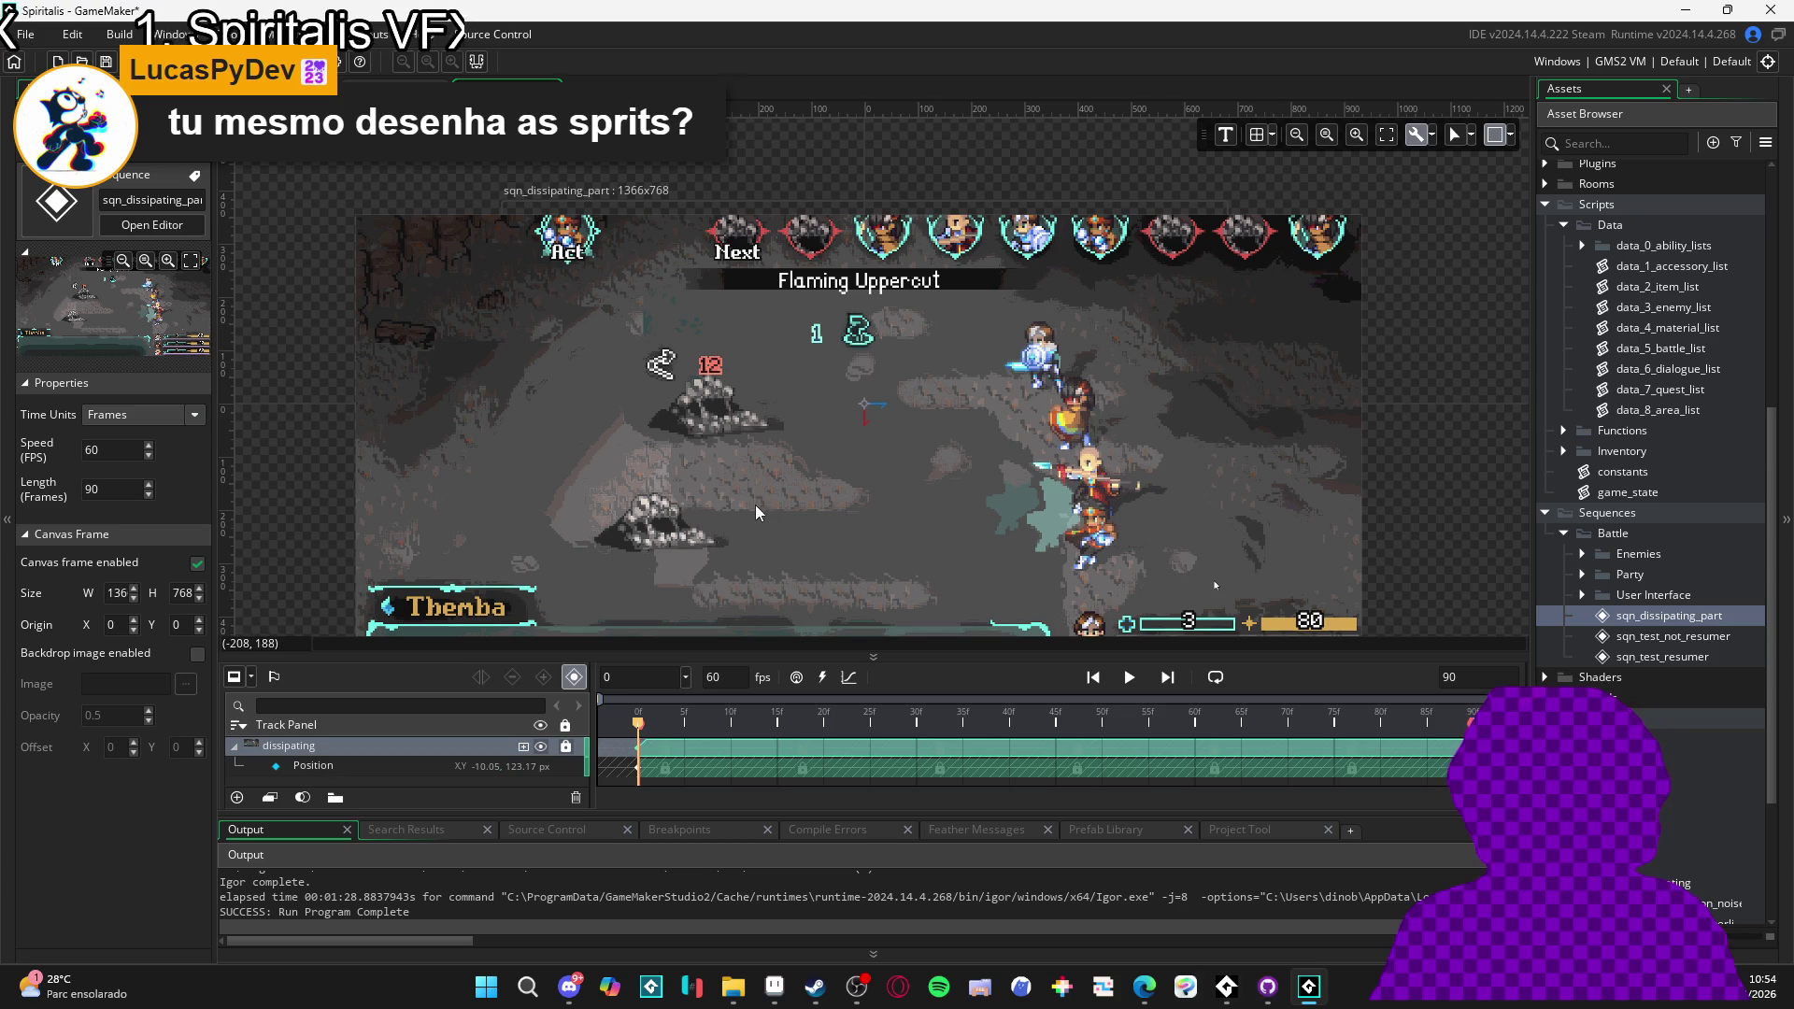
pyautogui.moveTo(772, 486); pyautogui.dragTo(793, 458)
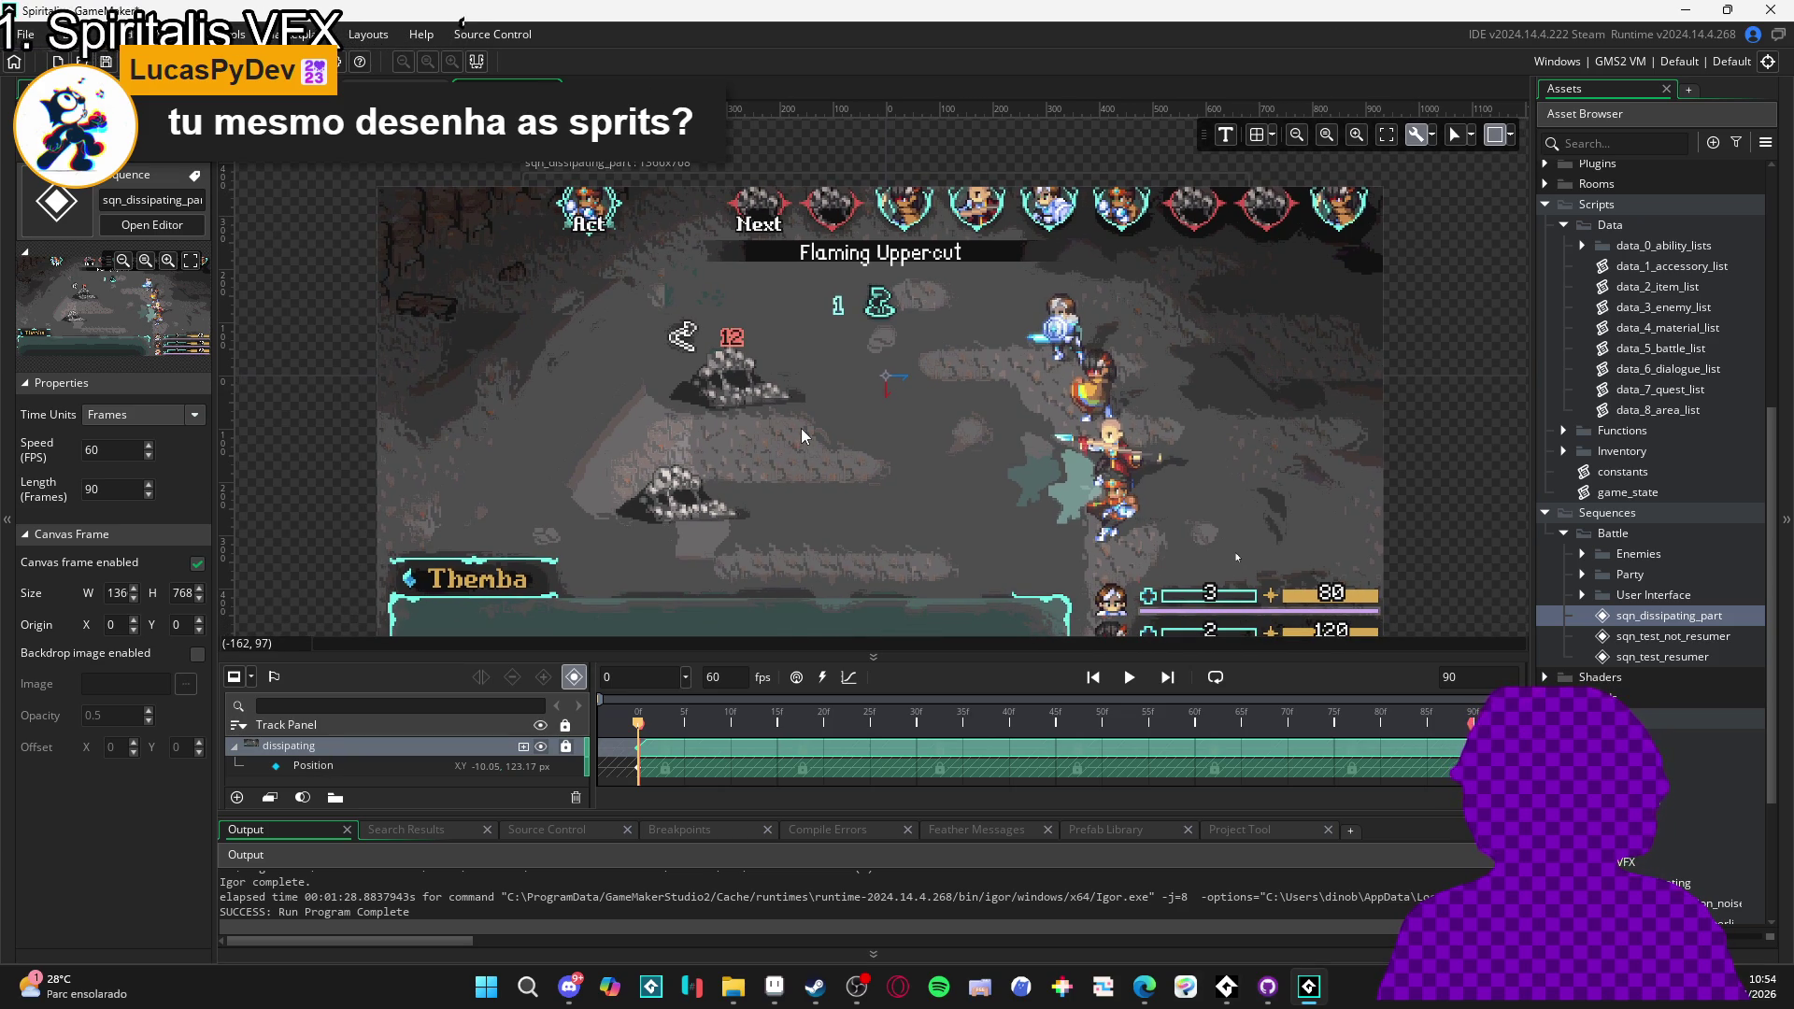
pyautogui.moveTo(804, 436)
pyautogui.mouseDown()
pyautogui.moveTo(787, 392)
pyautogui.moveTo(747, 368)
pyautogui.moveTo(788, 409)
pyautogui.moveTo(802, 385)
pyautogui.moveTo(796, 408)
pyautogui.mouseUp()
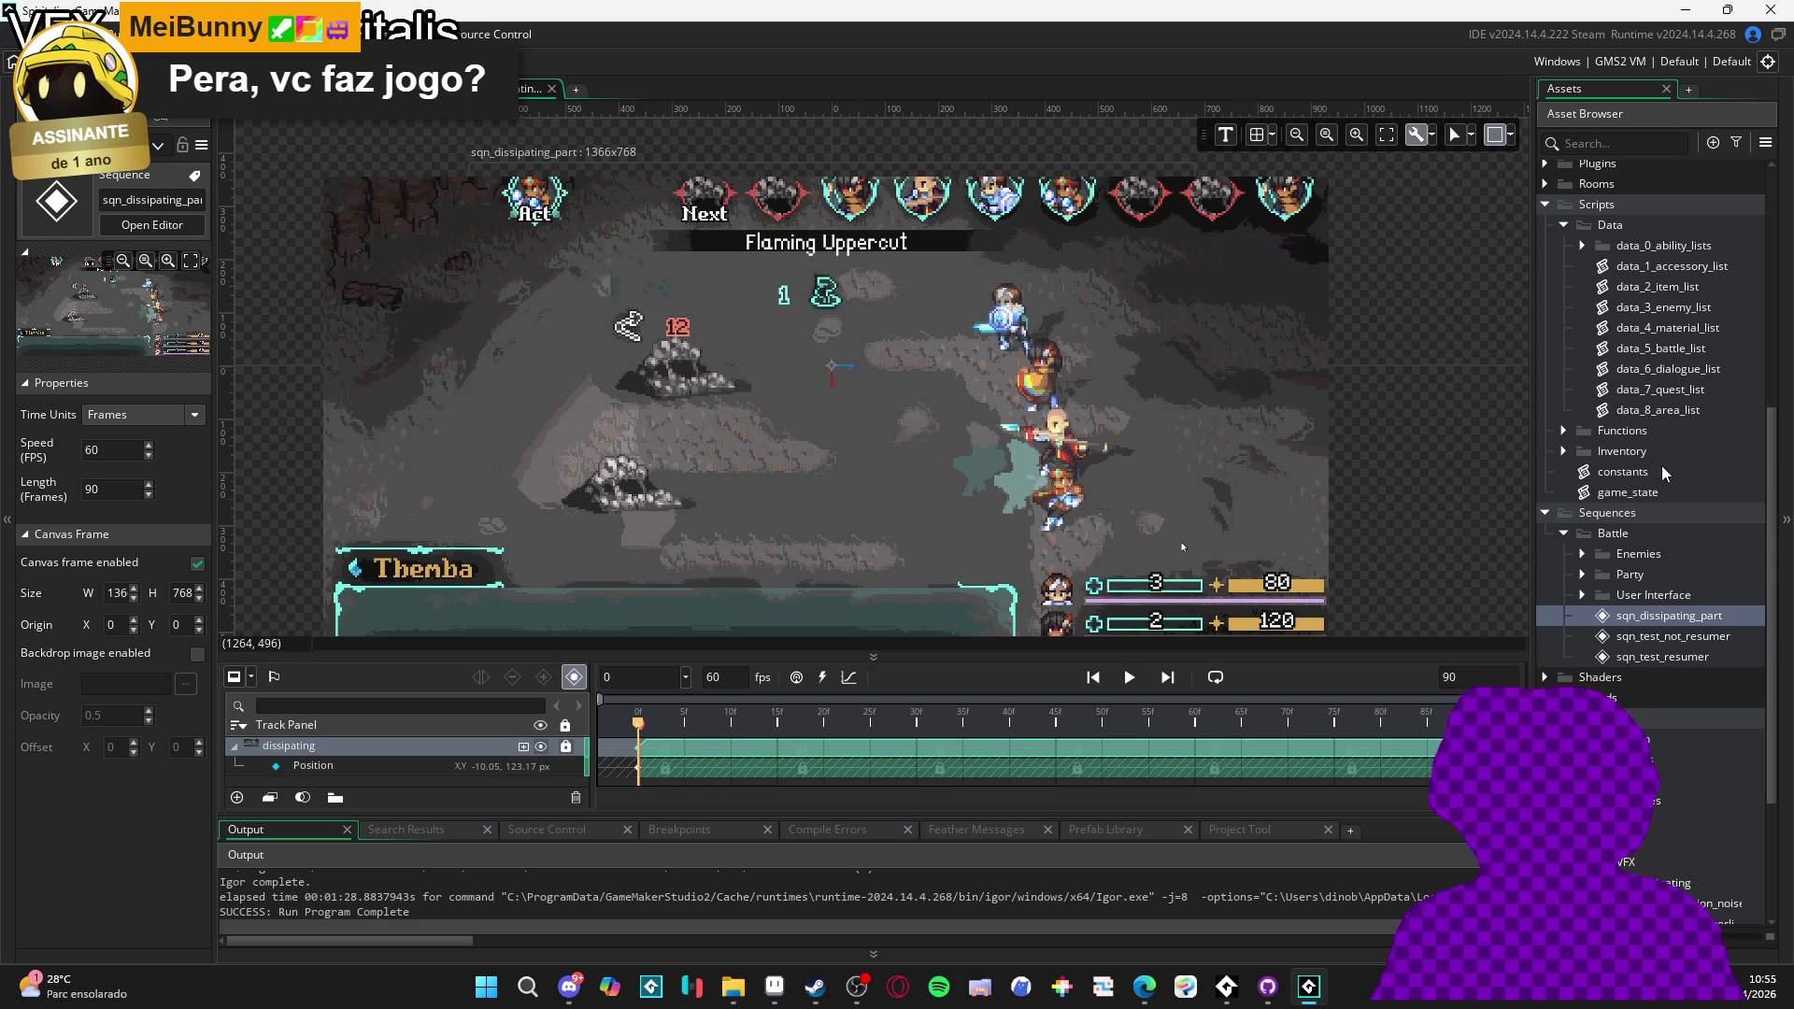
pyautogui.click(1545, 513)
pyautogui.click(1546, 512)
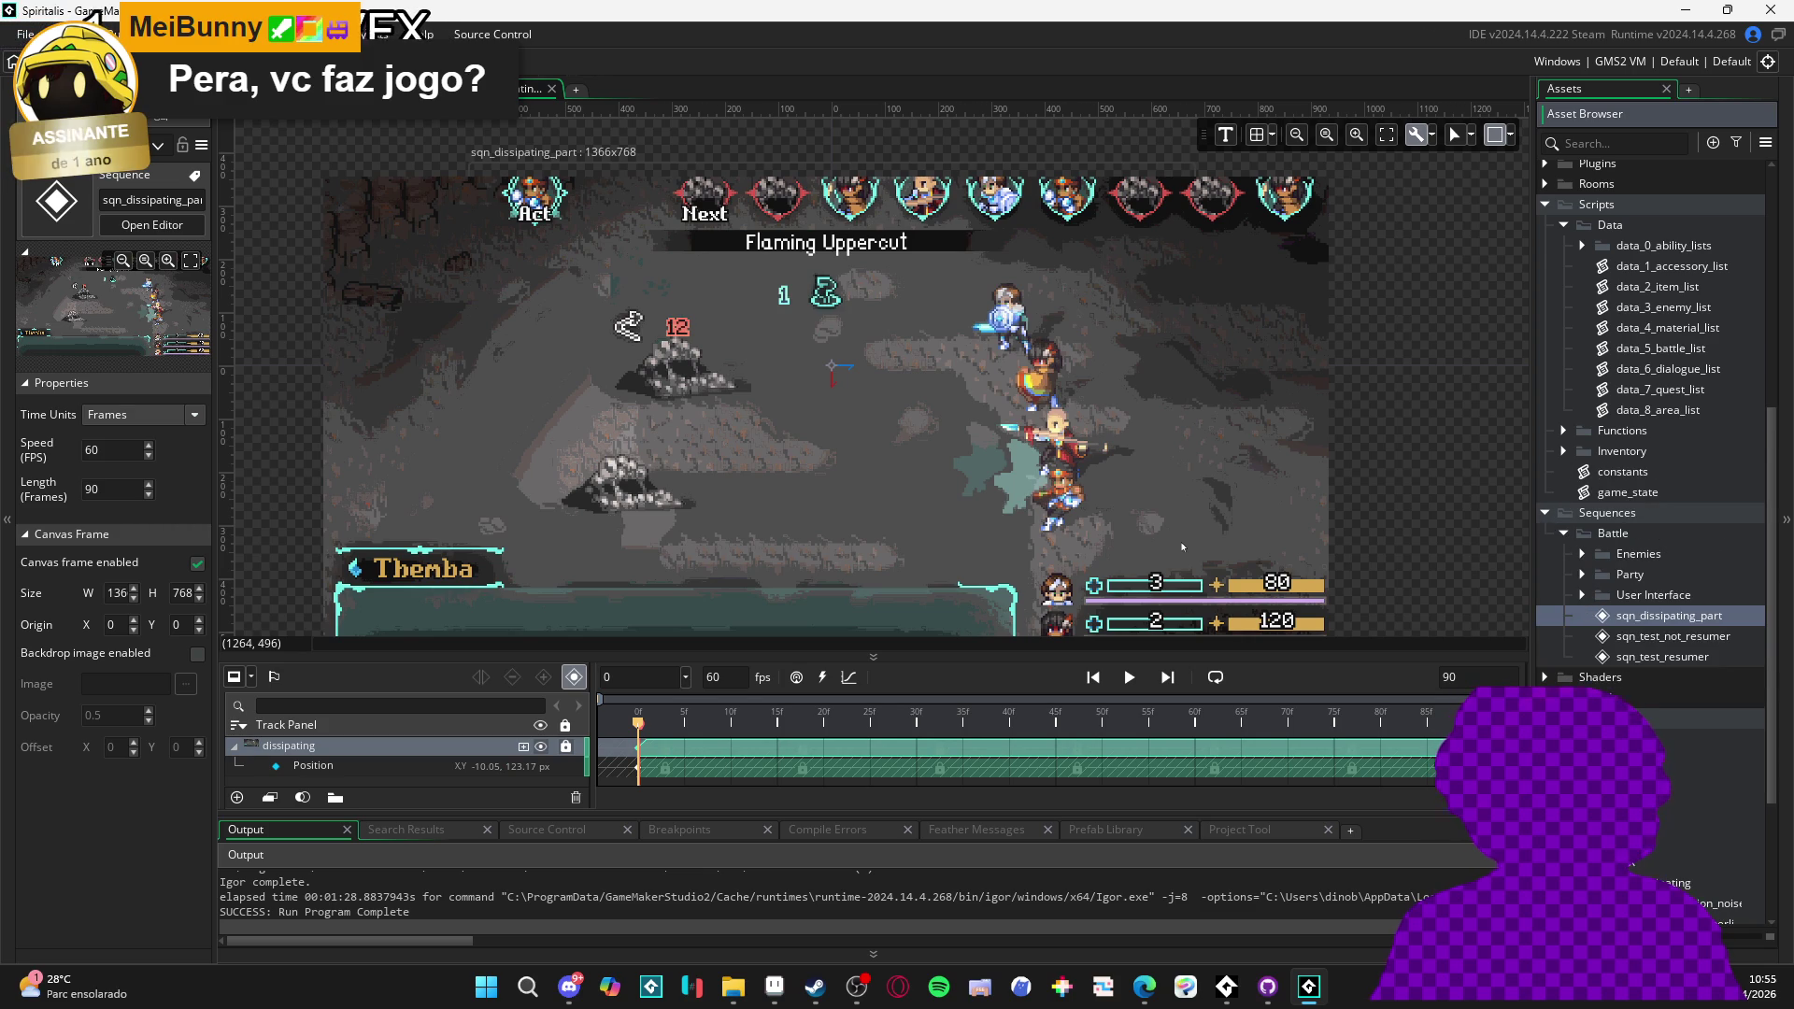
pyautogui.scroll(8, 1623, 474)
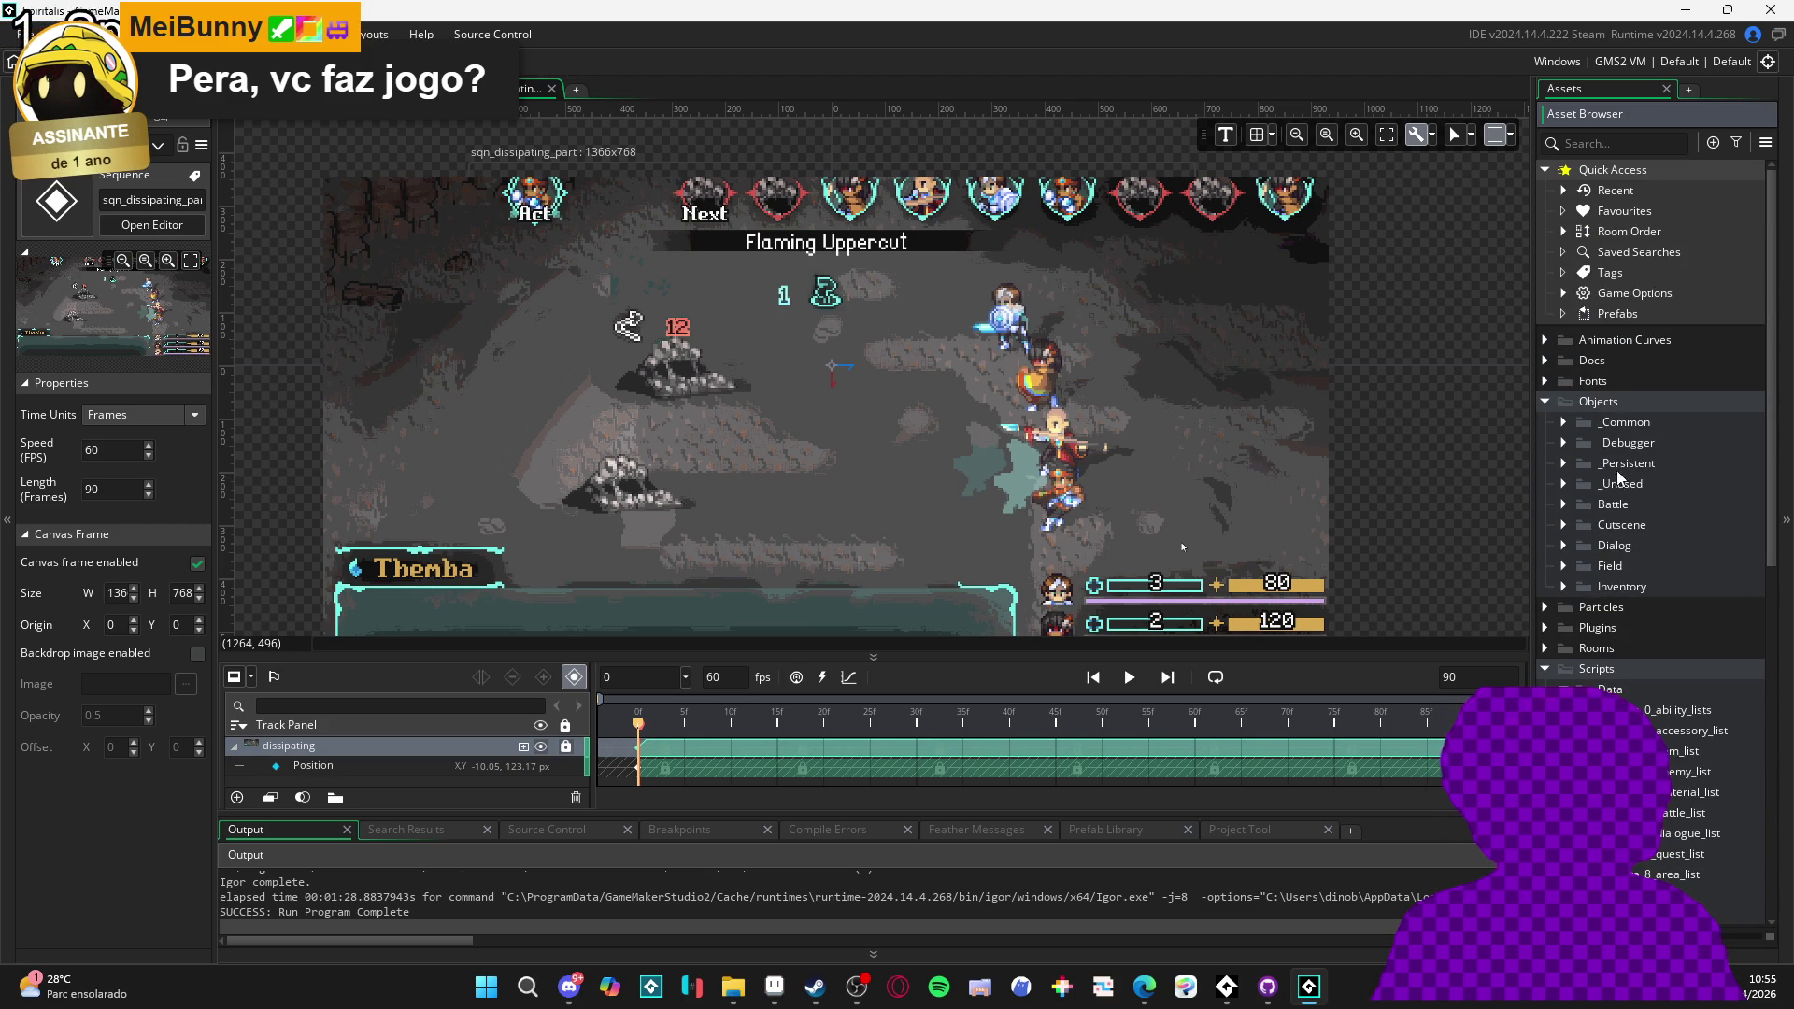
# - Expand Particles > Battle and preview the ejection, remaining flares and remaining void particle systems
pyautogui.doubleClick(1565, 607)
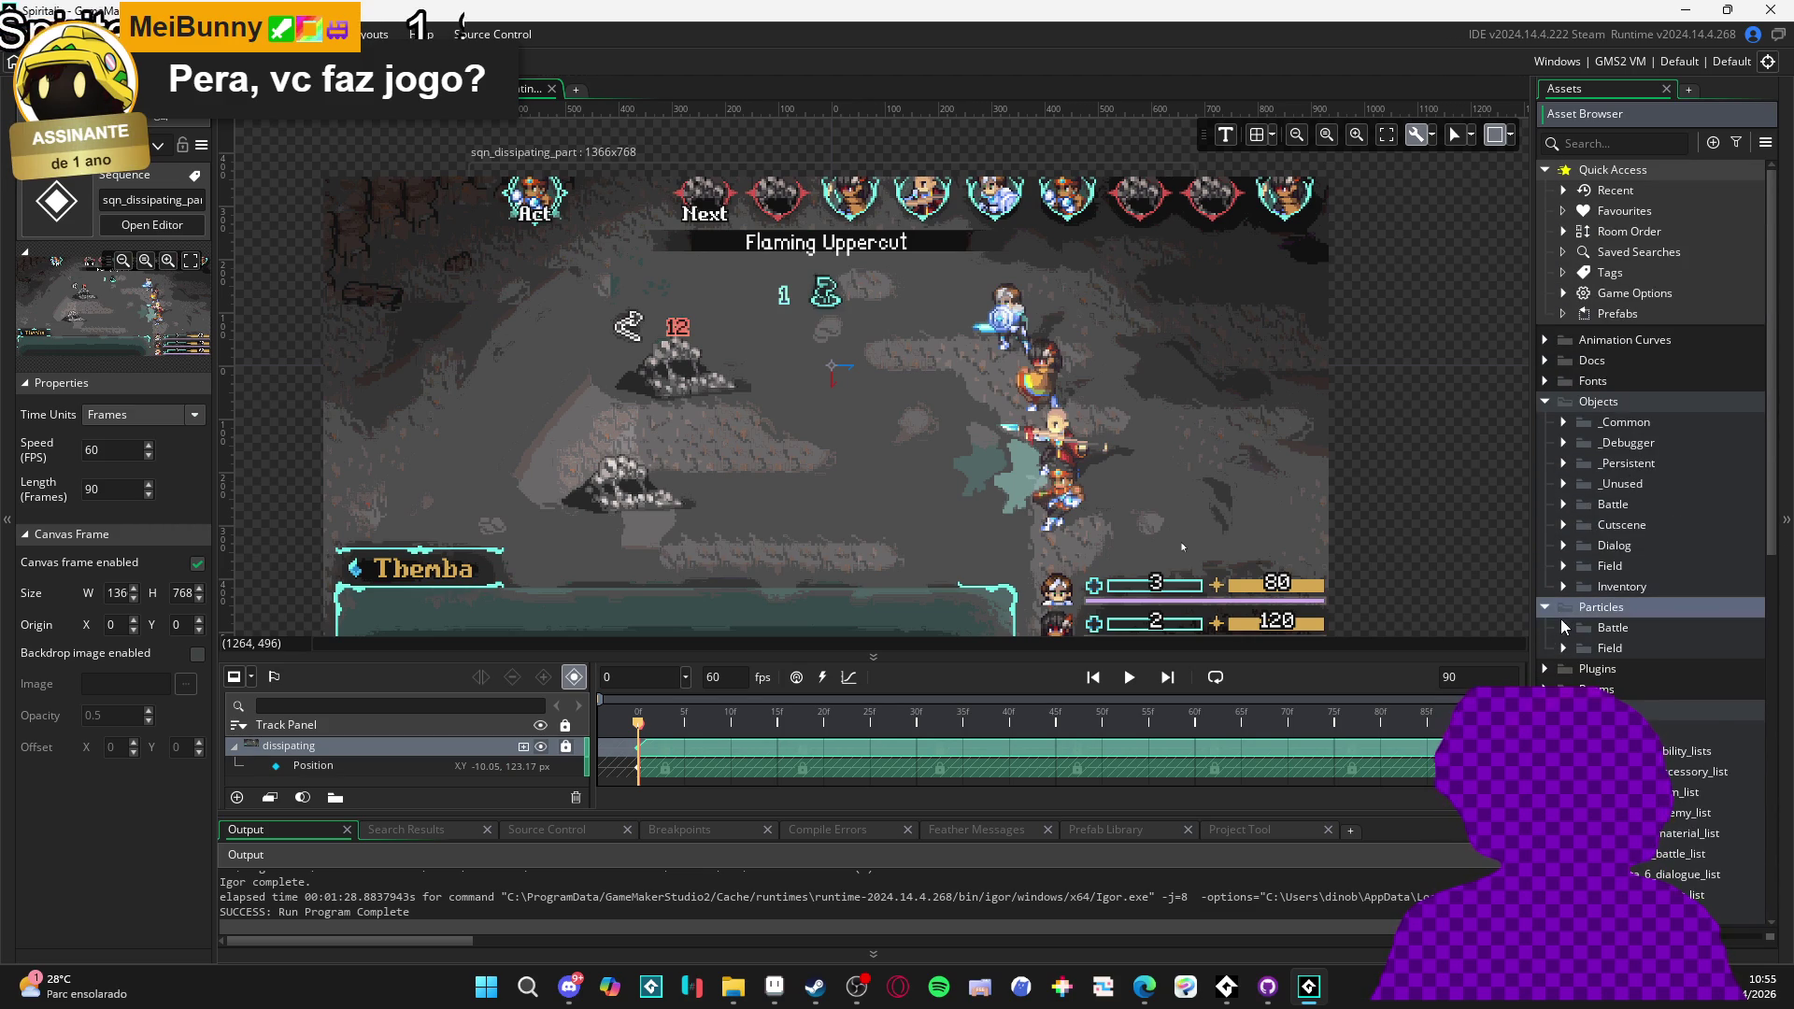
pyautogui.click(1563, 627)
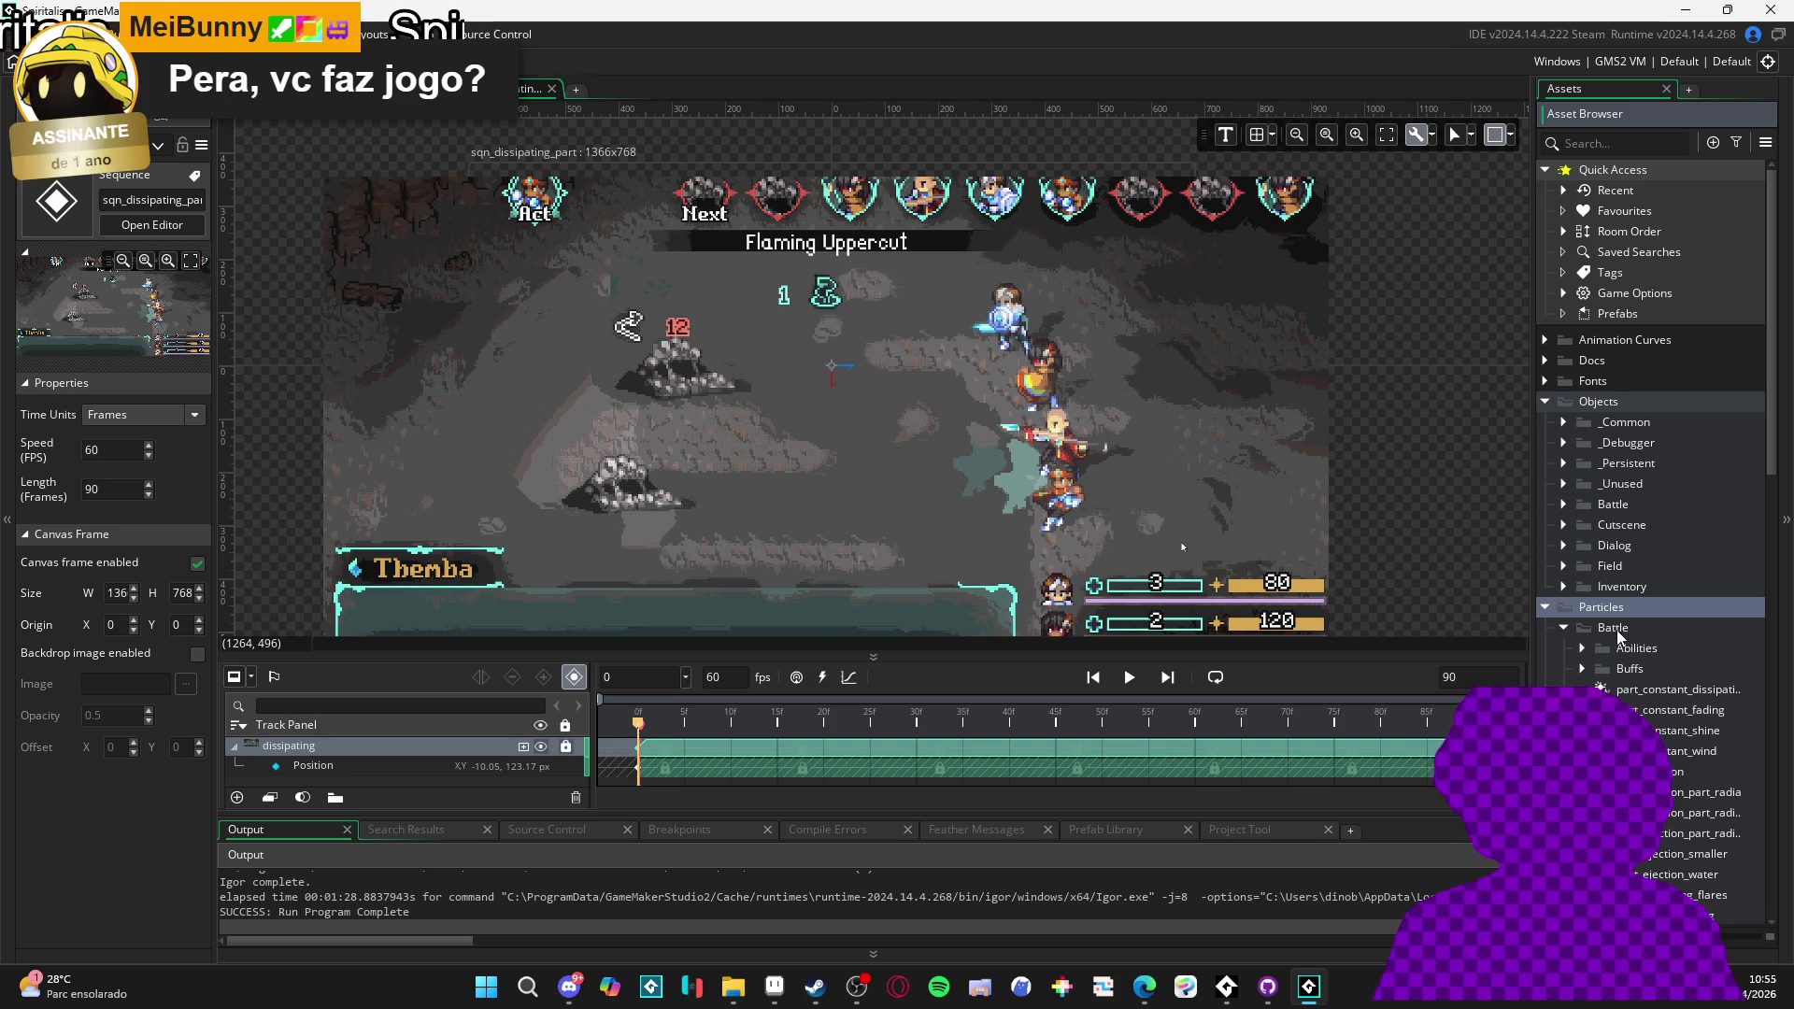
pyautogui.scroll(-3, 1604, 667)
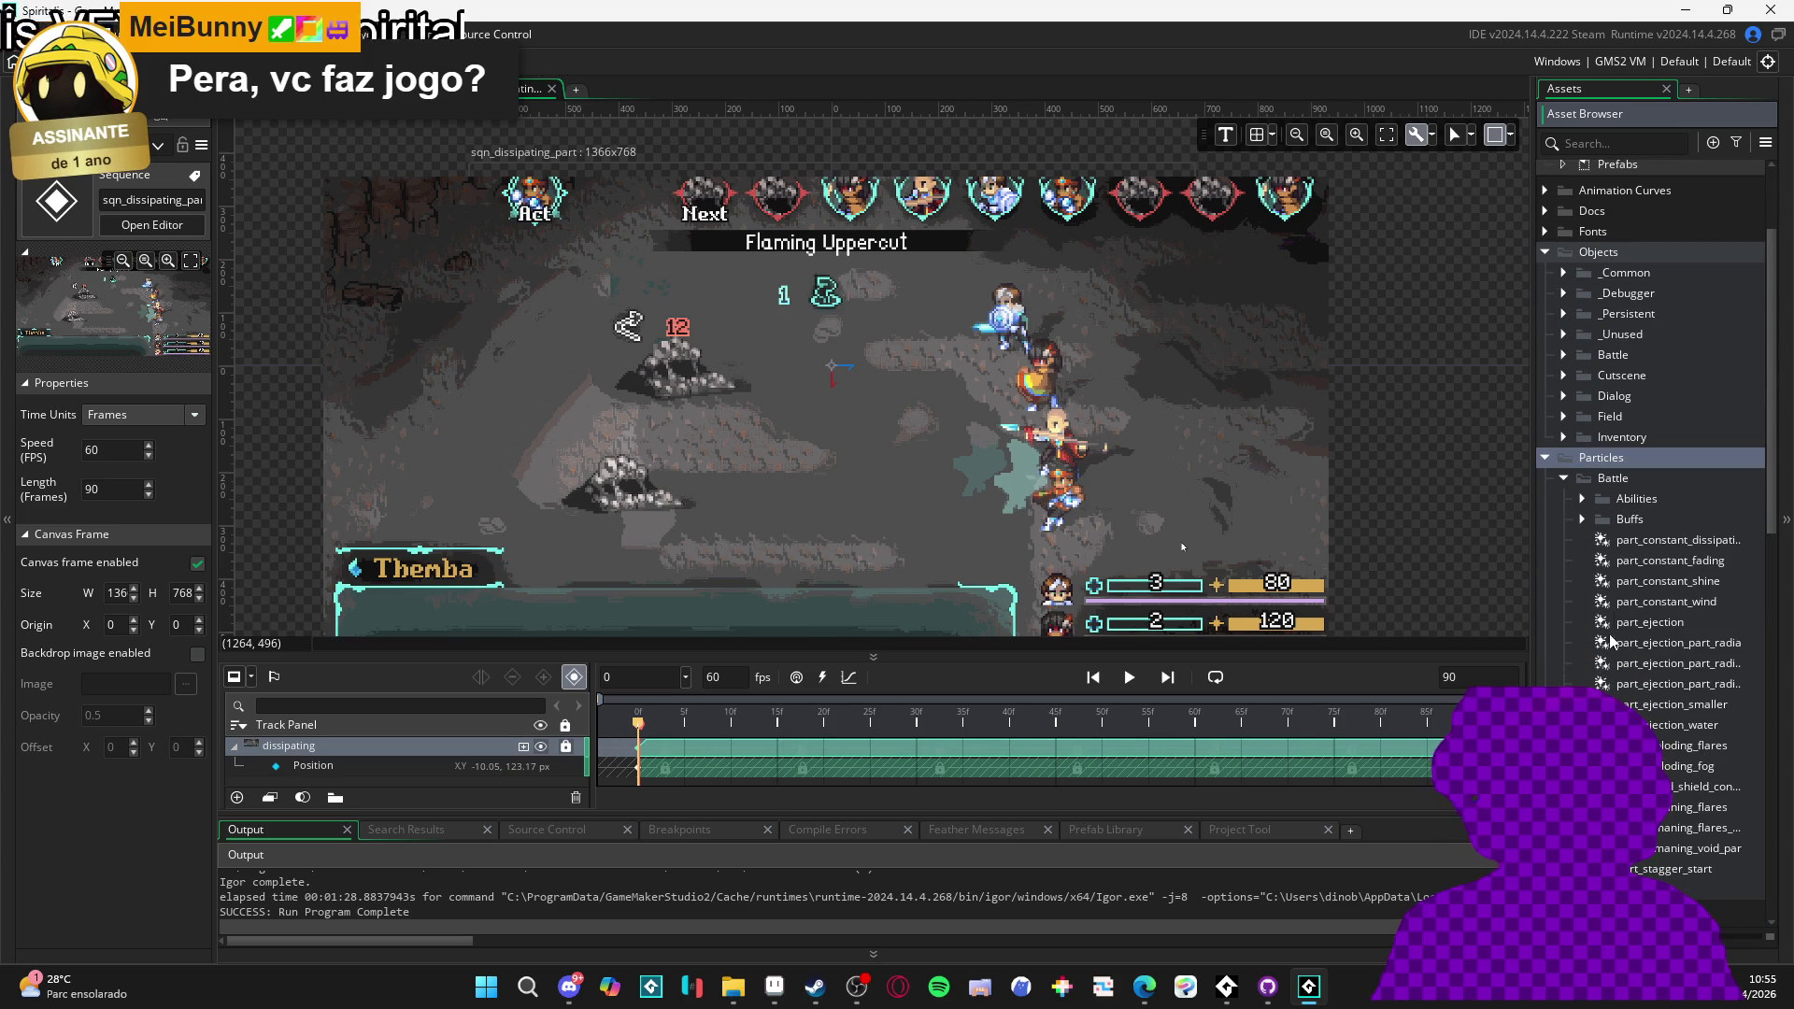
pyautogui.click(1609, 645)
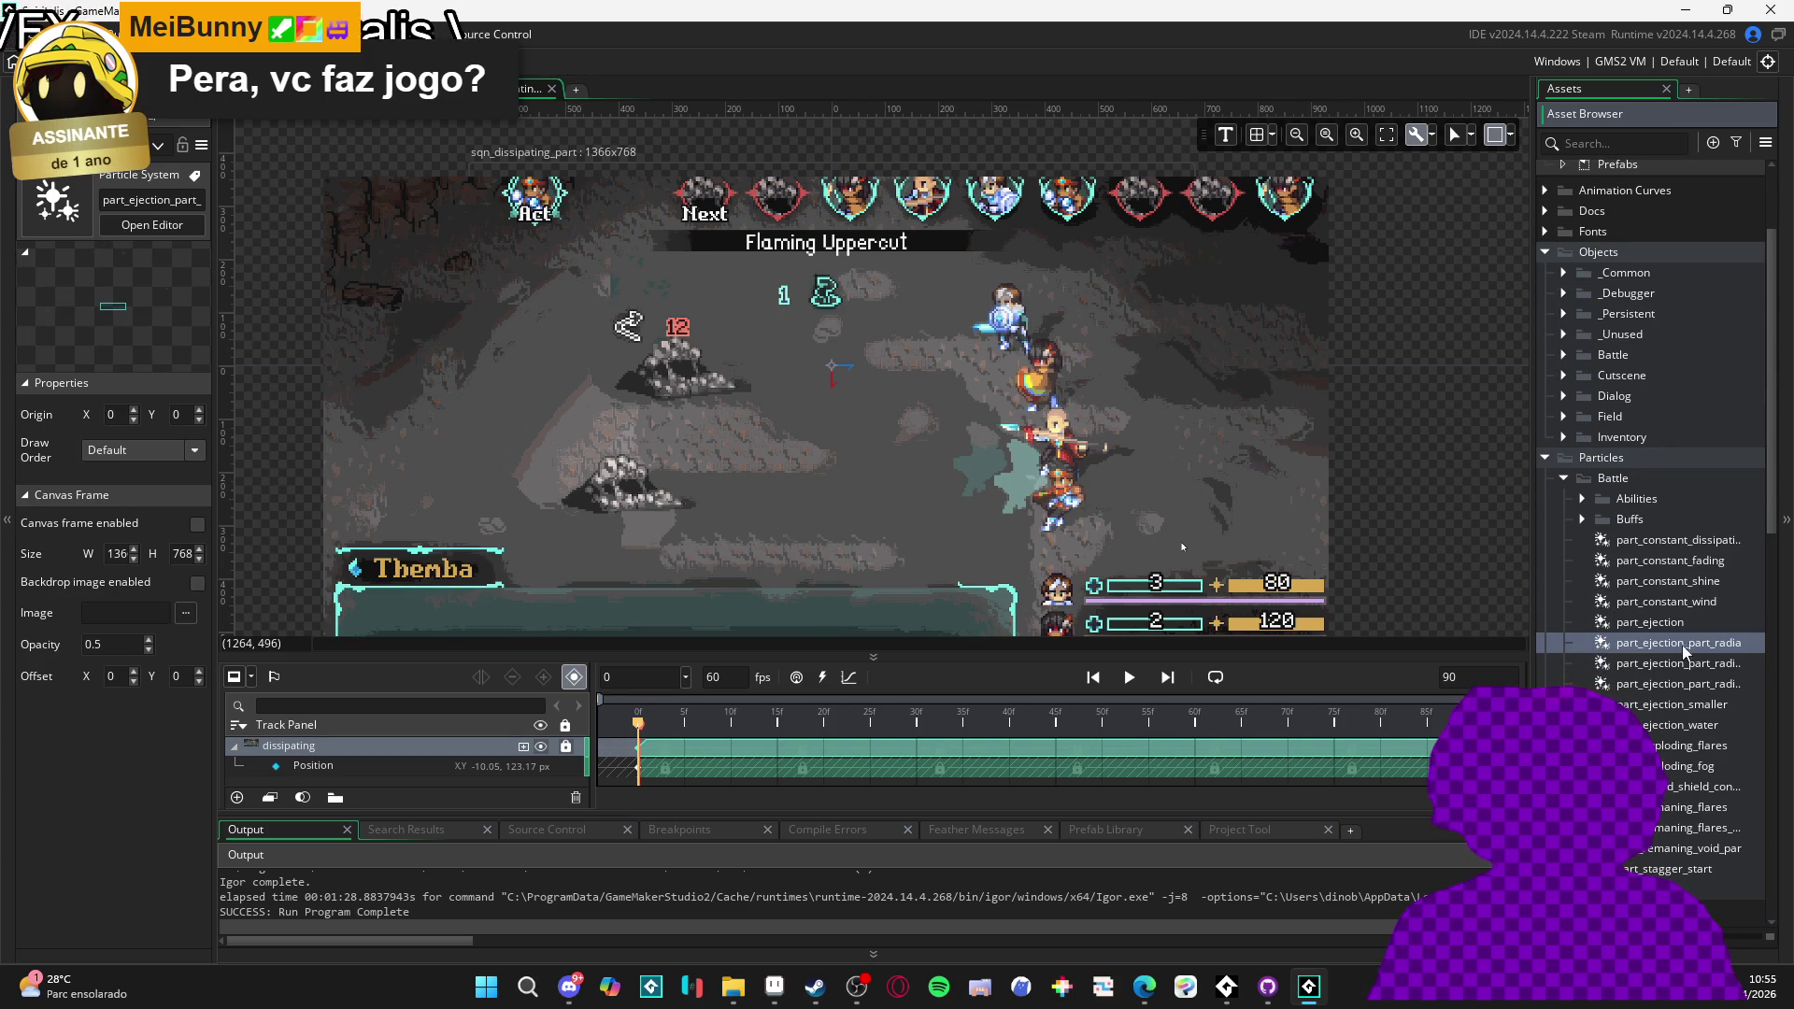
pyautogui.press('Down')
pyautogui.press('Down')
pyautogui.press('Down')
pyautogui.click(1682, 809)
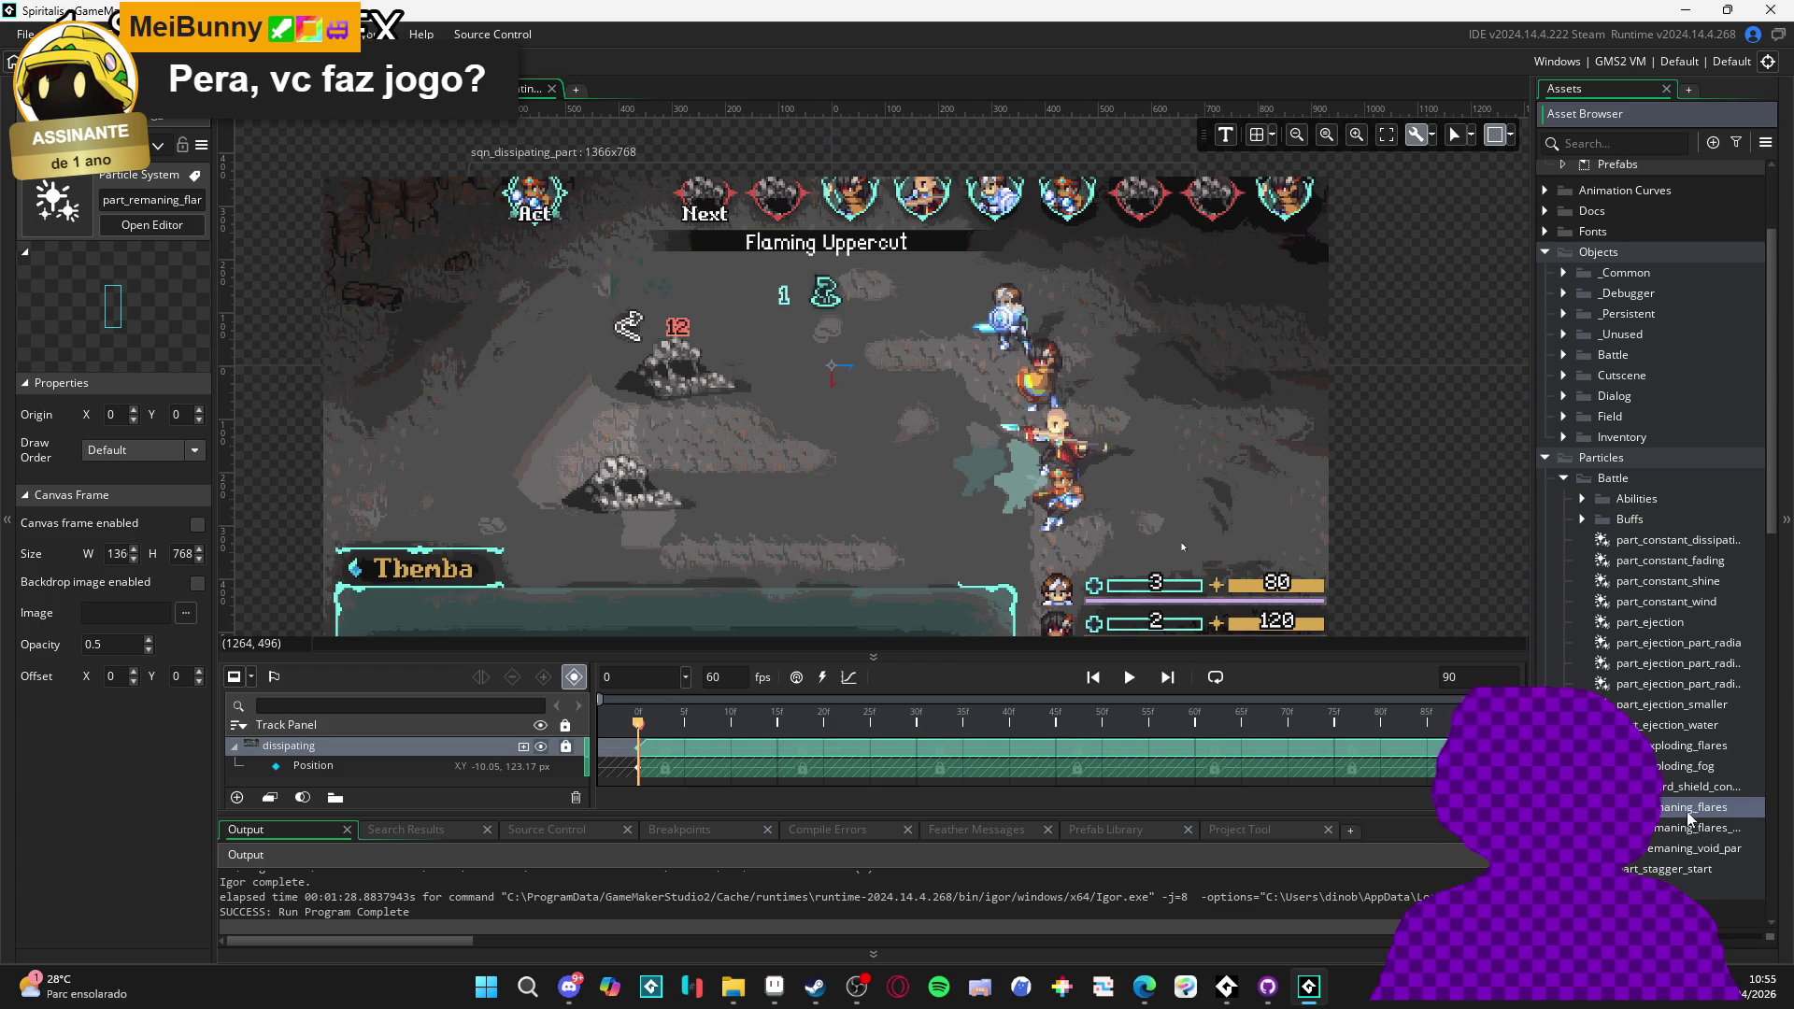
pyautogui.click(1682, 828)
pyautogui.click(1668, 843)
pyautogui.click(1669, 832)
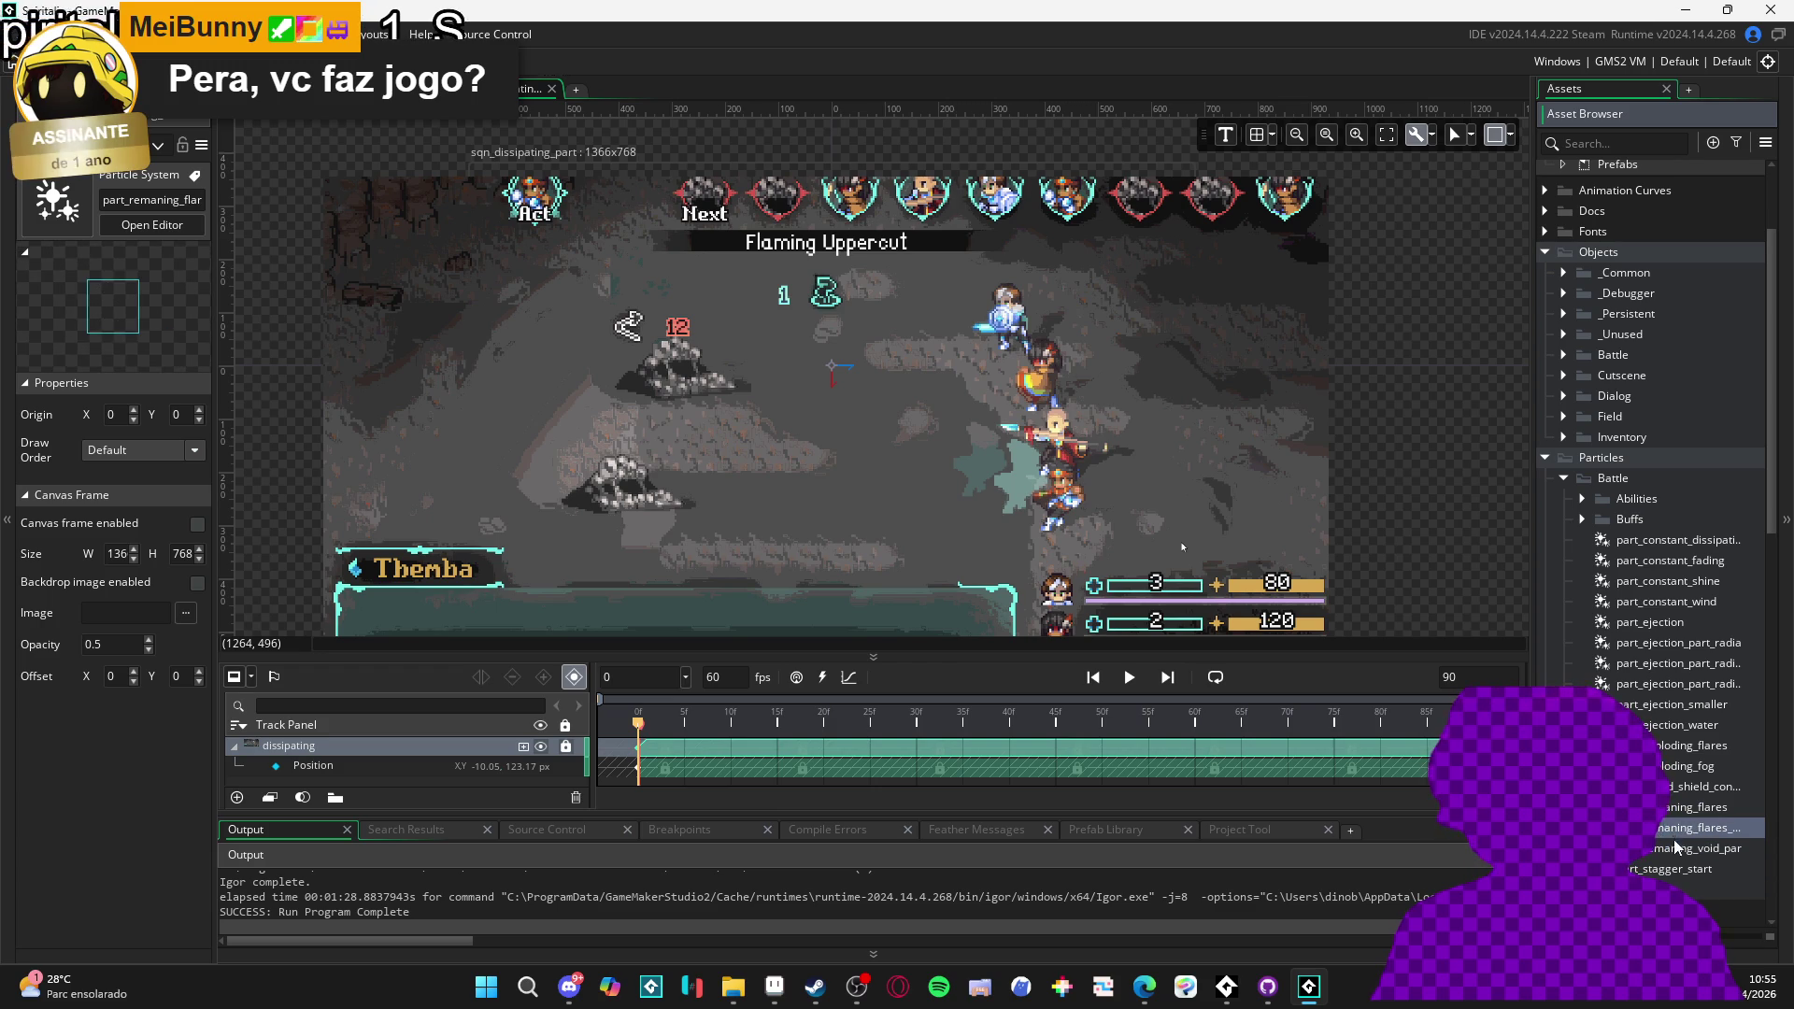
pyautogui.hotkey('ctrl', 'd')
# - Resize the timeline and Assets dock, dismissing a notification, to enlarge the editor area
pyautogui.moveTo(1387, 814); pyautogui.dragTo(1387, 798)
pyautogui.moveTo(1534, 561); pyautogui.dragTo(1291, 560)
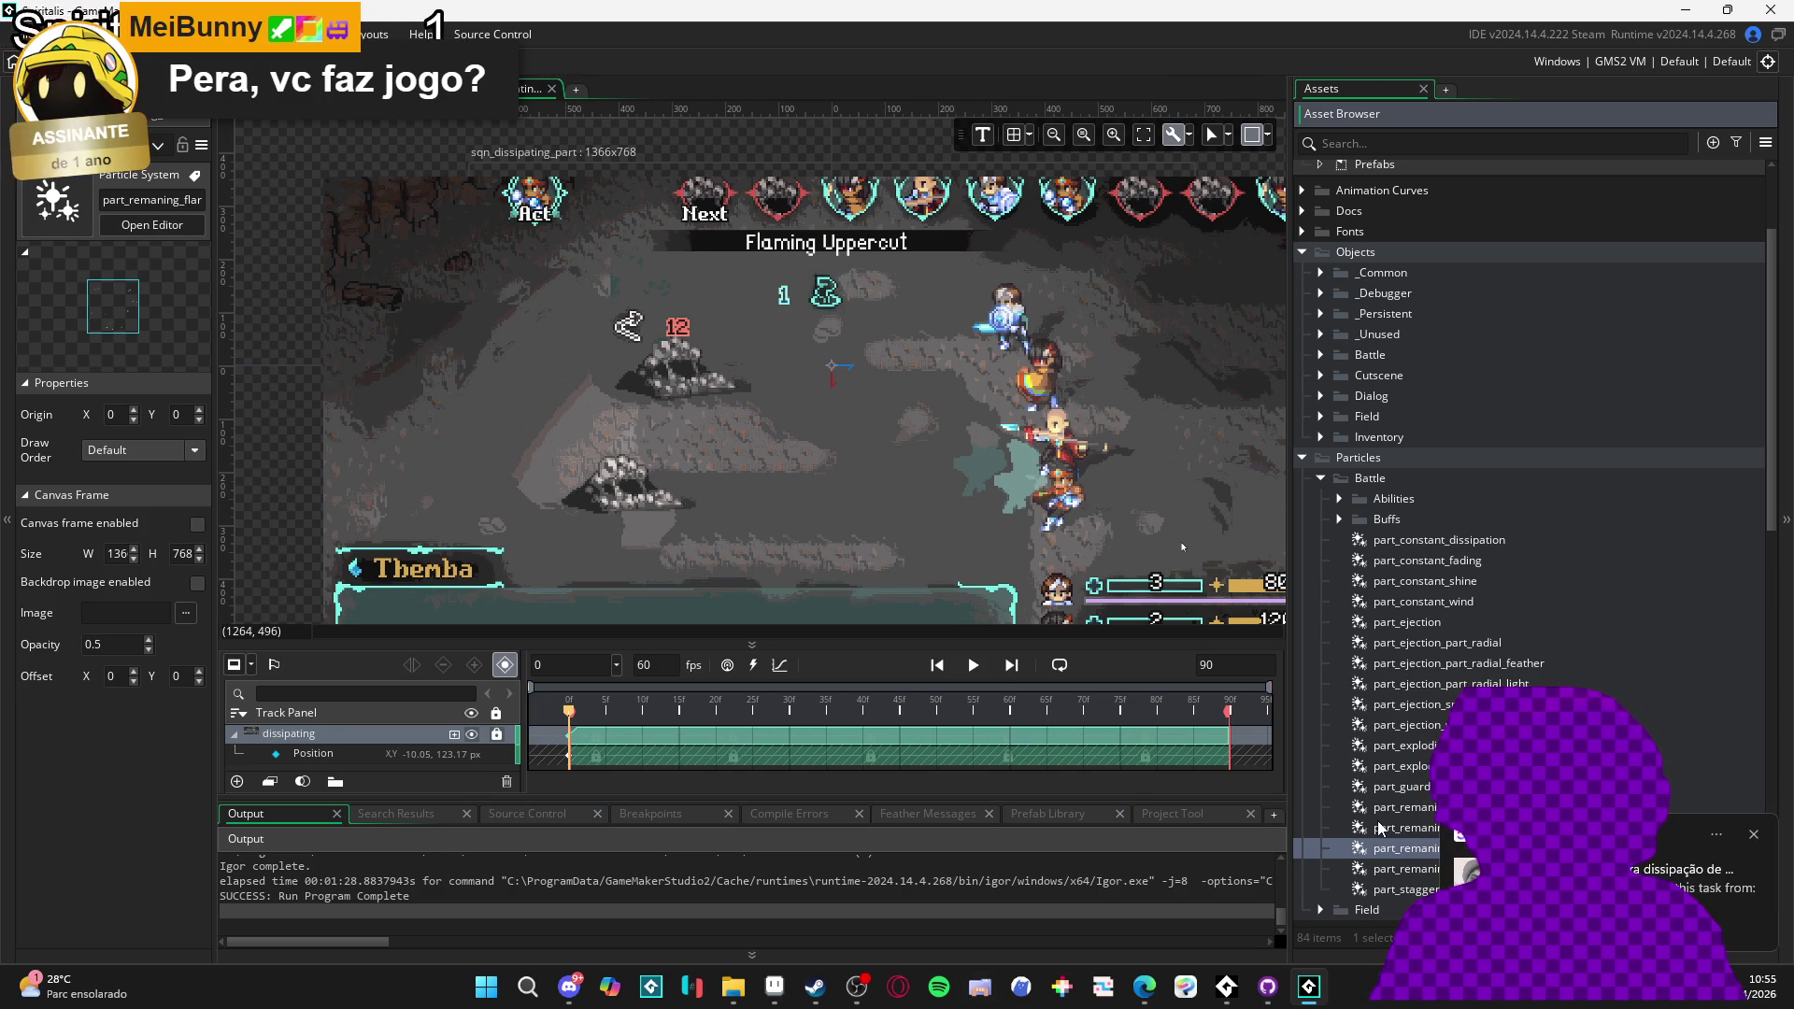
pyautogui.click(1754, 834)
pyautogui.moveTo(1145, 986)
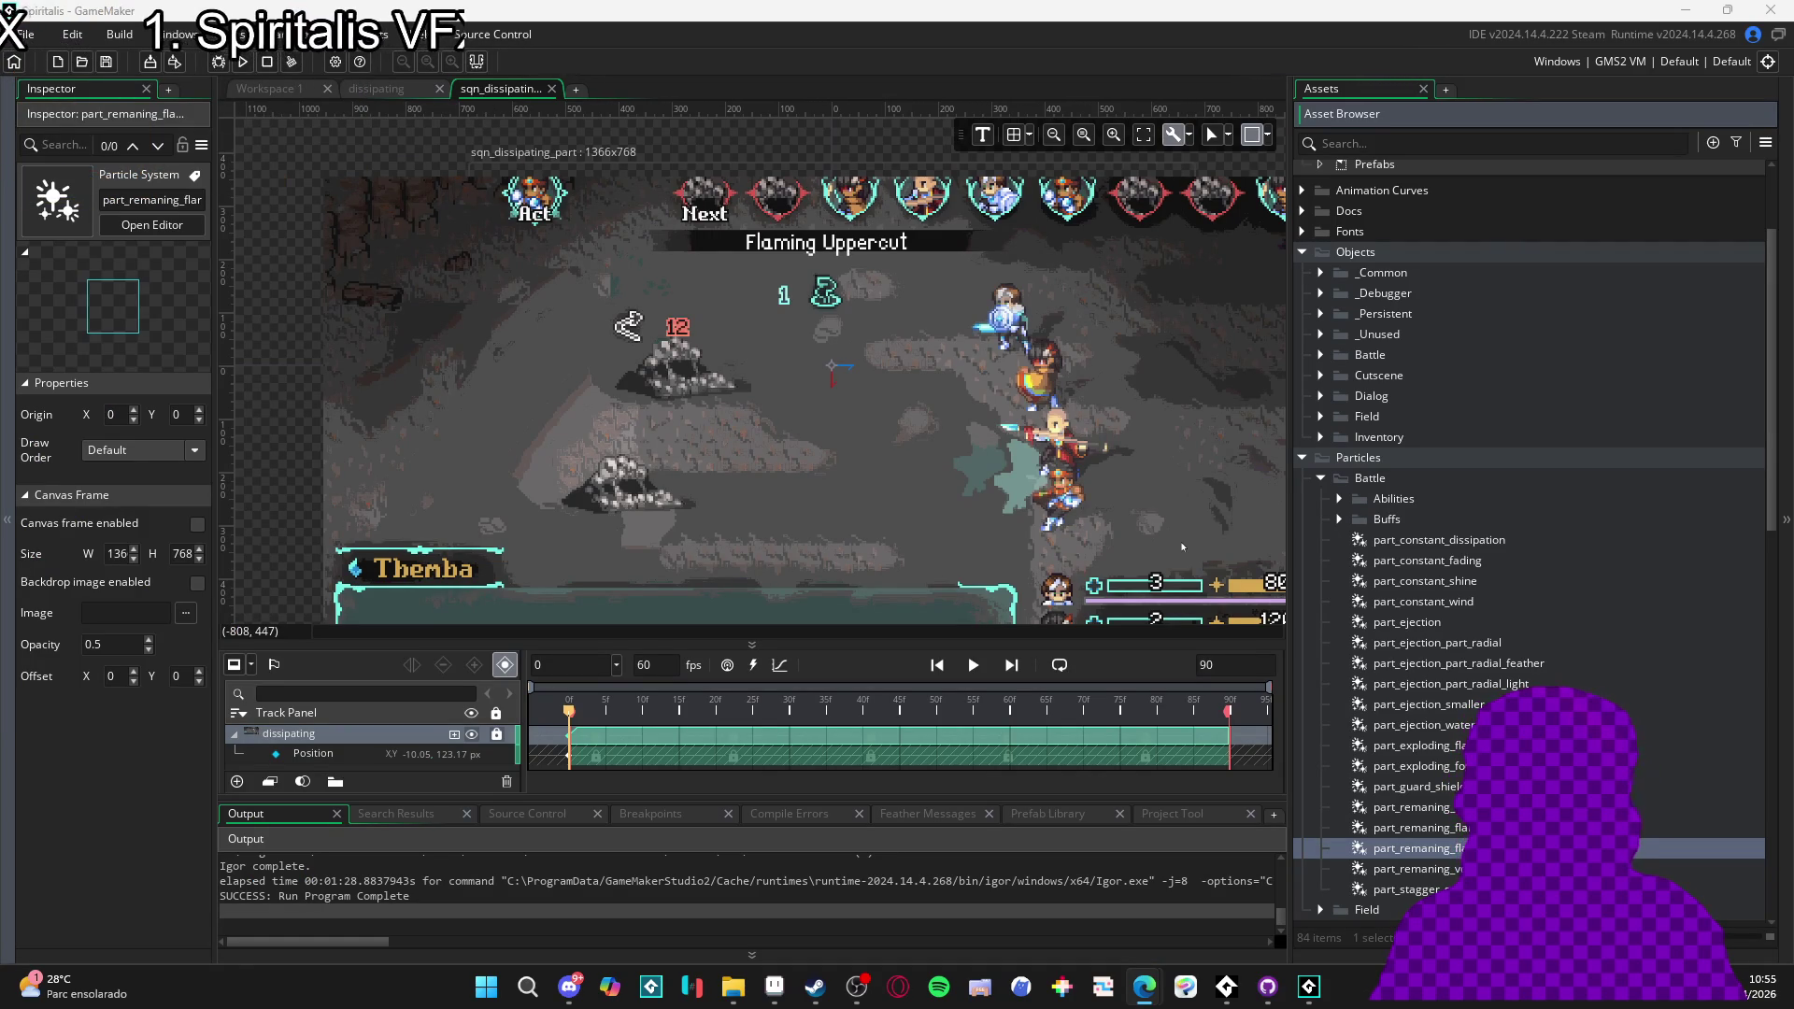
pyautogui.click(1046, 526)
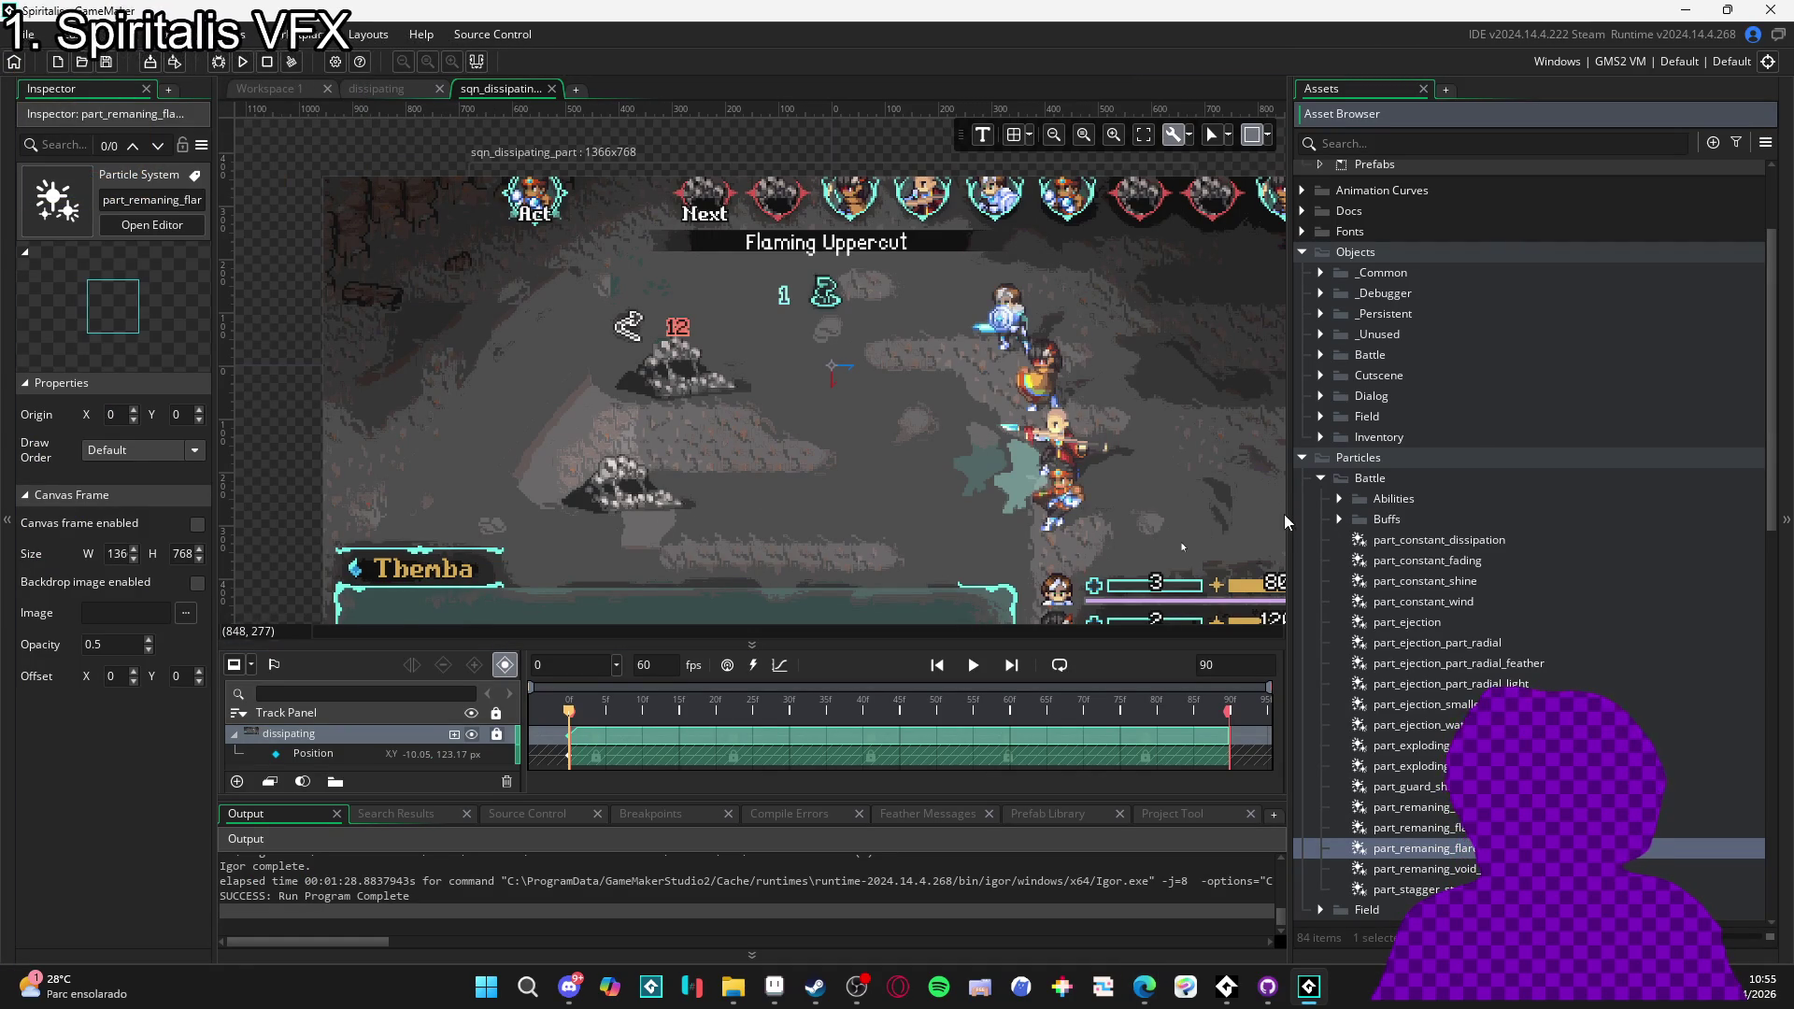
pyautogui.moveTo(1286, 521); pyautogui.dragTo(1351, 514)
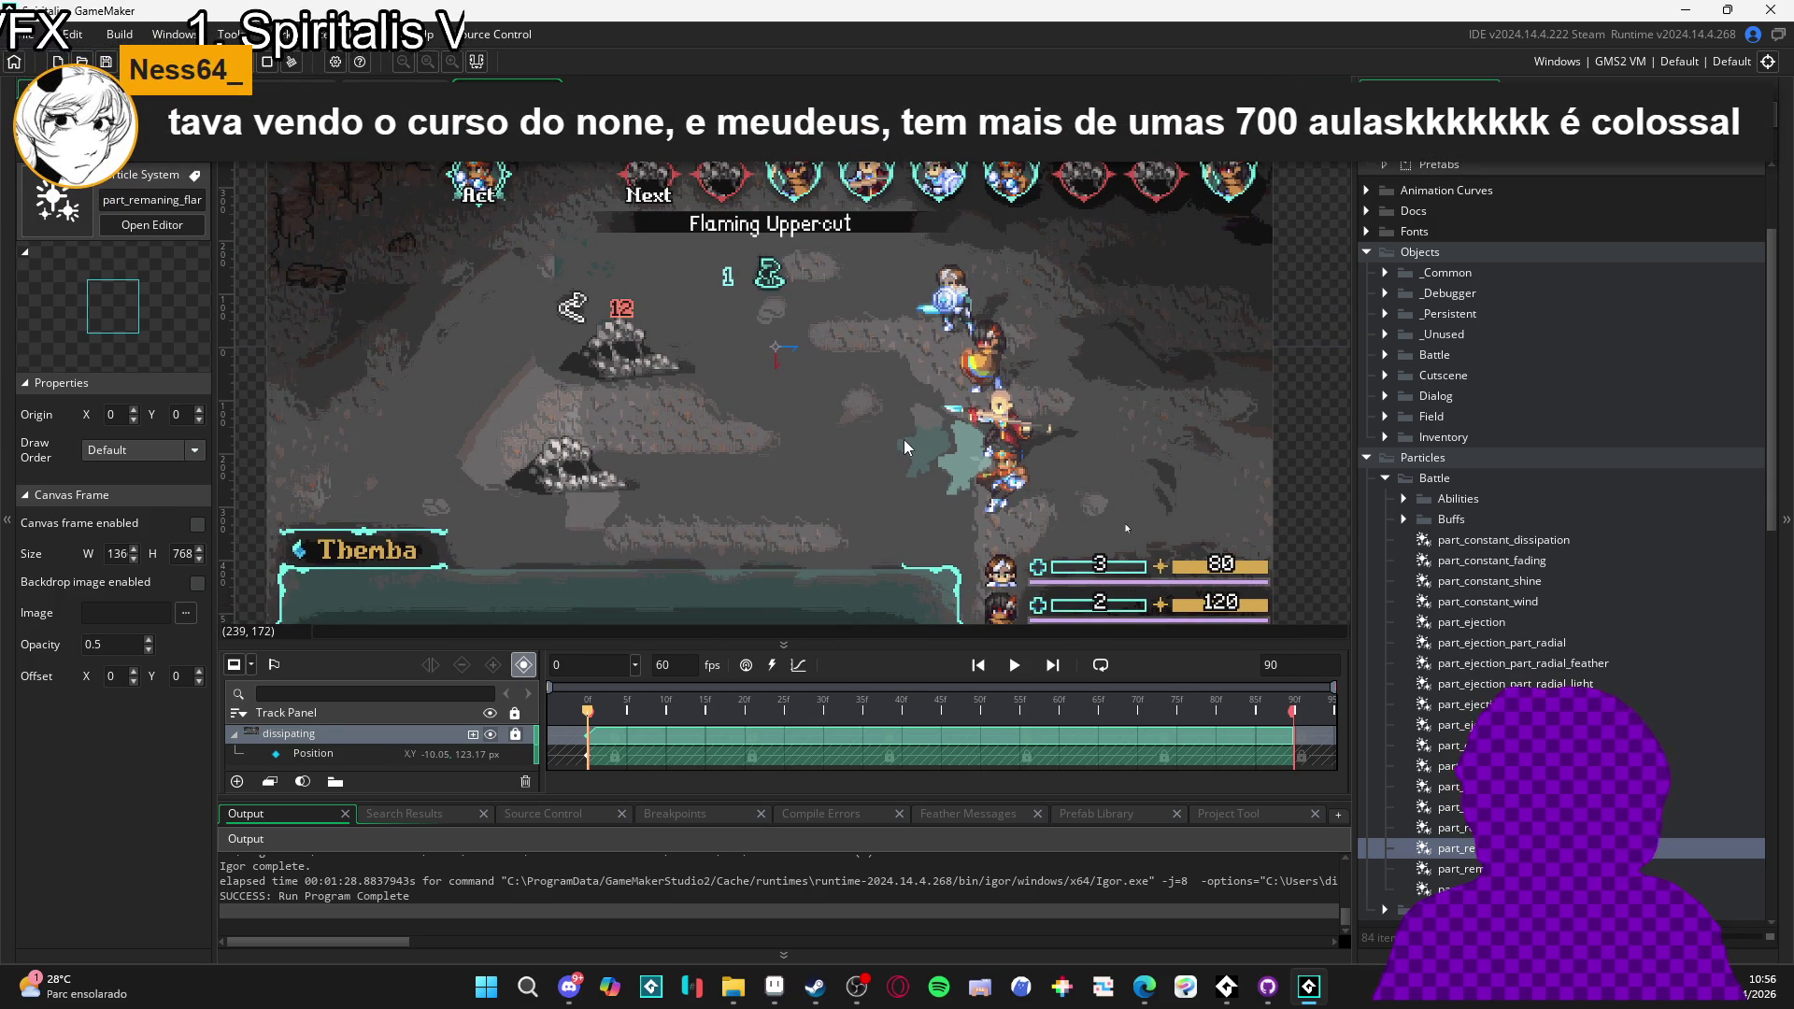
pyautogui.moveTo(1356, 516); pyautogui.dragTo(1459, 508)
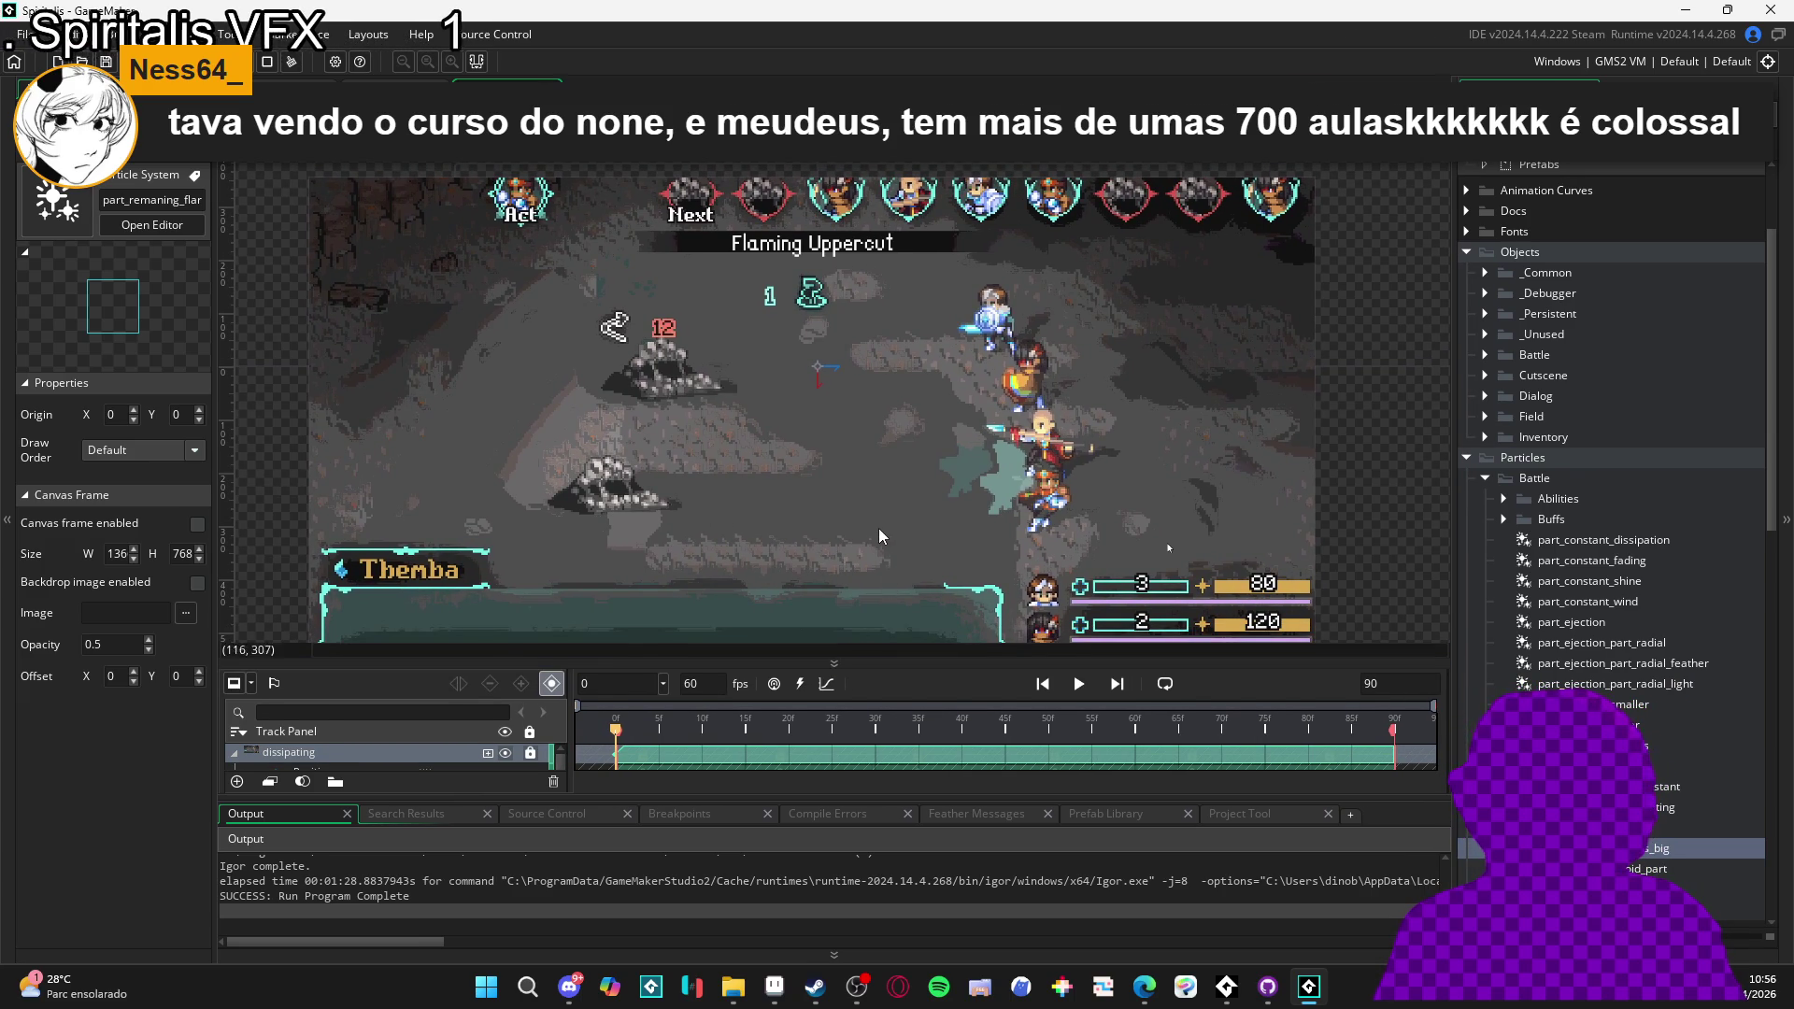
pyautogui.scroll(-1, 884, 527)
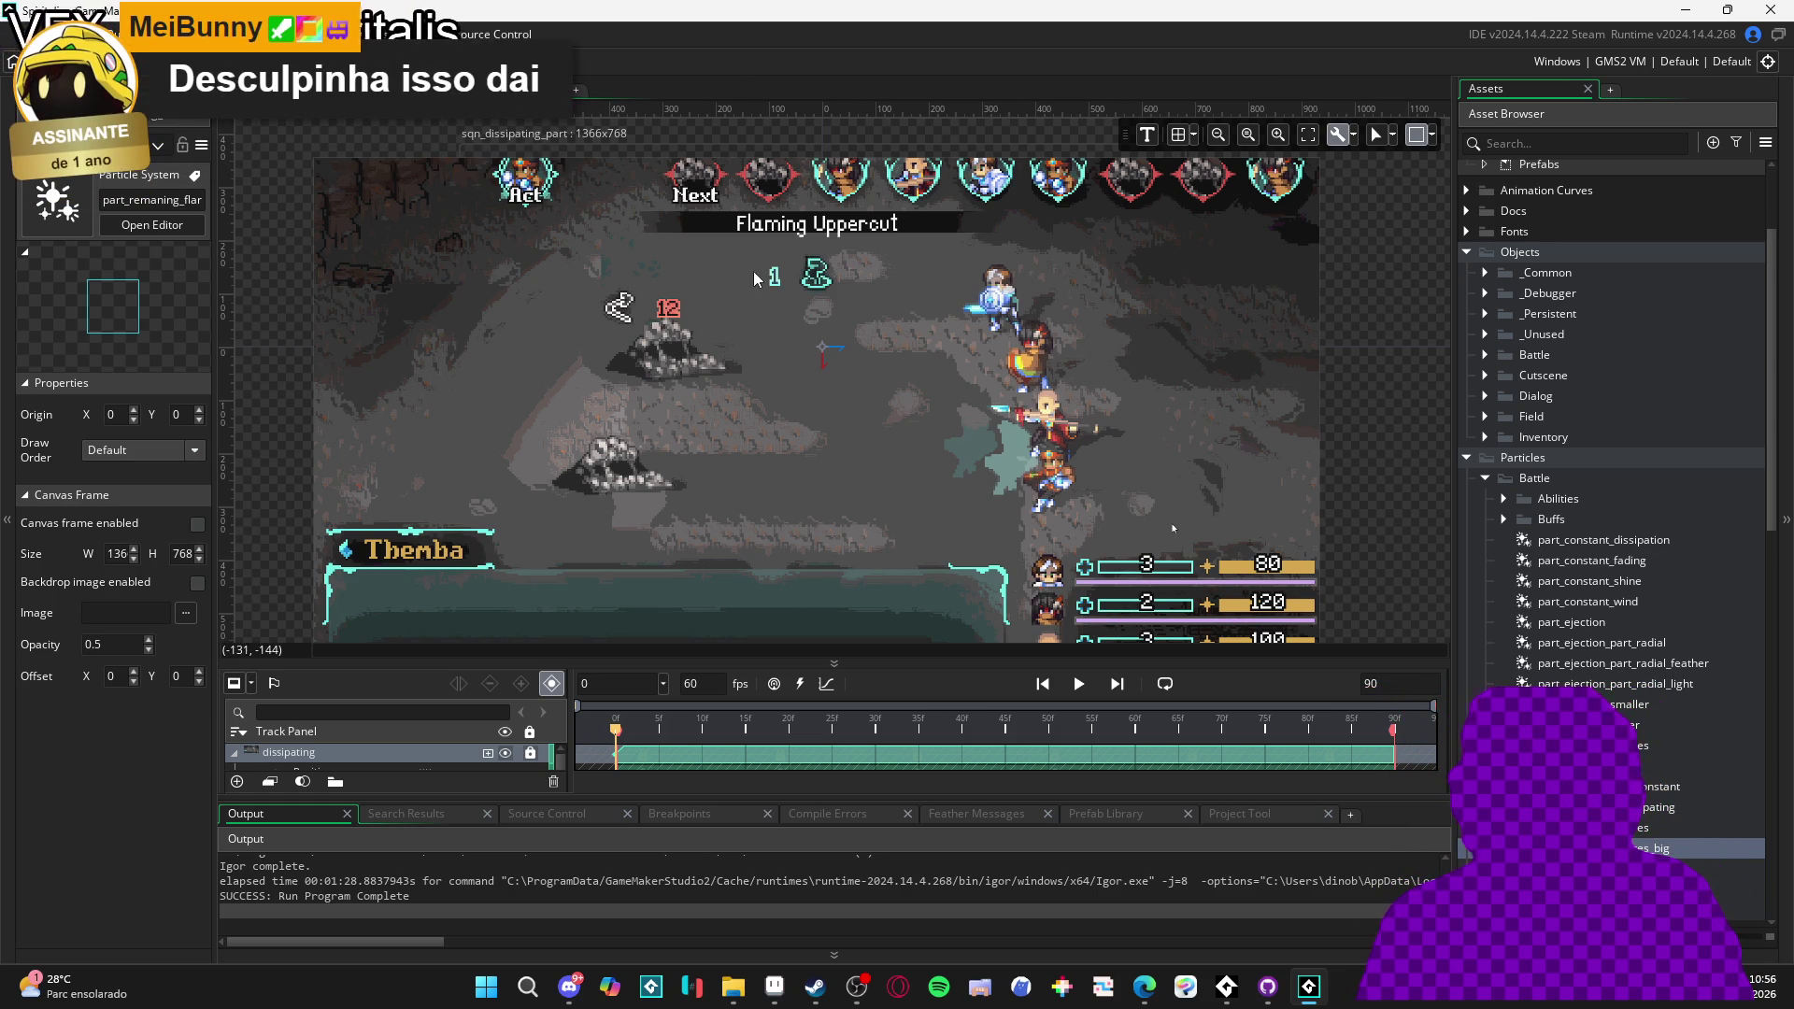
pyautogui.moveTo(980, 547); pyautogui.dragTo(933, 559)
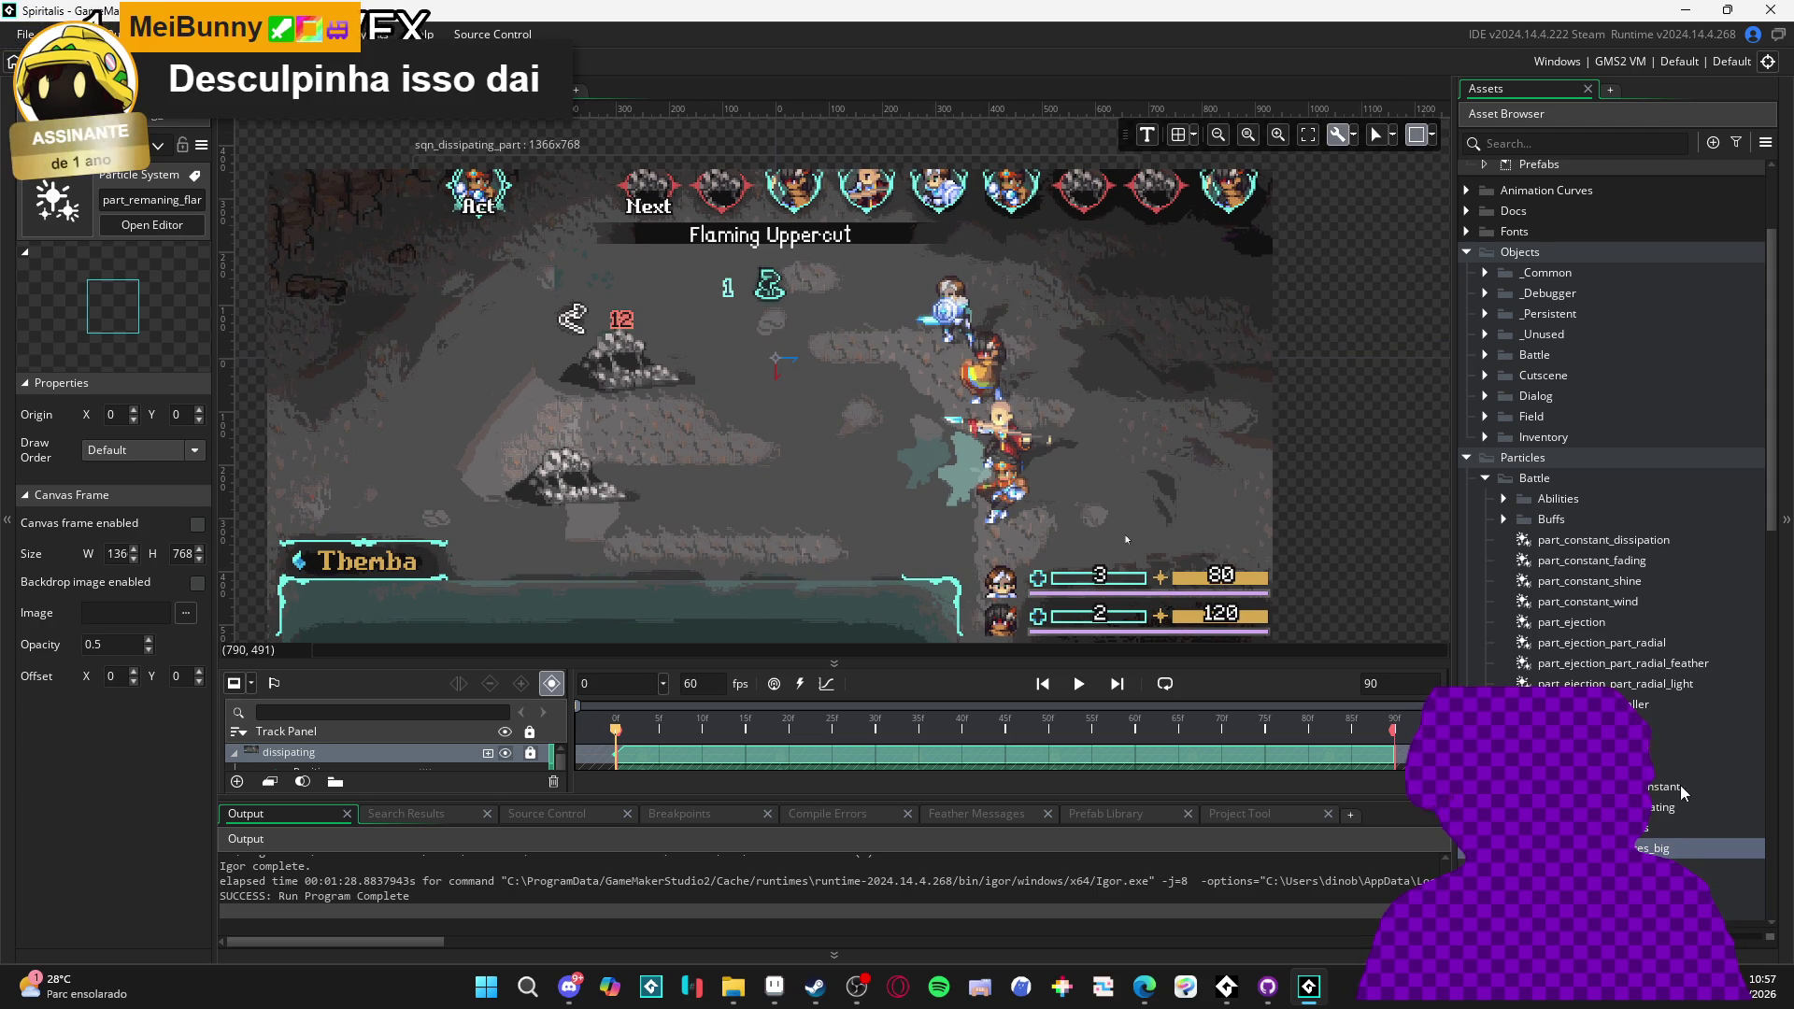
pyautogui.click(1664, 807)
# - Add part_remaning_dissipating as a particle track in the sequence, enlarge the timeline, and play it
pyautogui.moveTo(1663, 807)
pyautogui.mouseDown()
pyautogui.moveTo(796, 463)
pyautogui.moveTo(622, 368)
pyautogui.mouseUp()
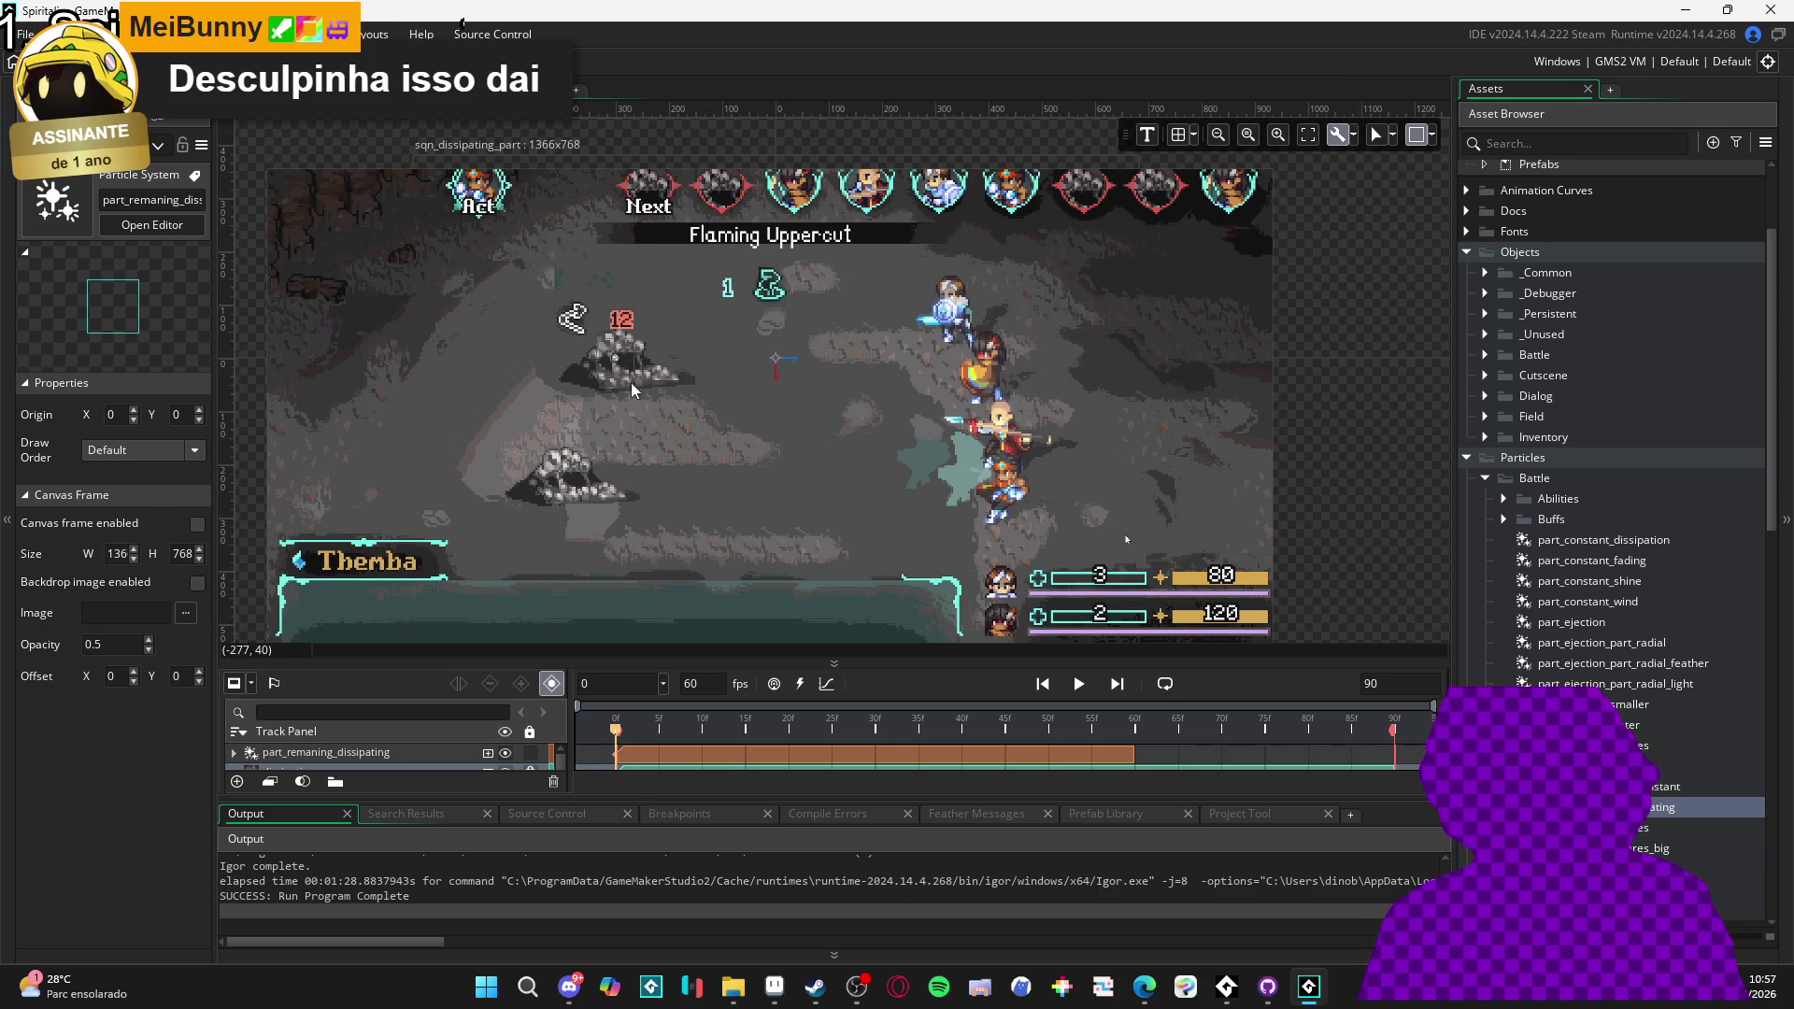
pyautogui.click(670, 762)
pyautogui.moveTo(748, 660); pyautogui.dragTo(748, 587)
pyautogui.press('space')
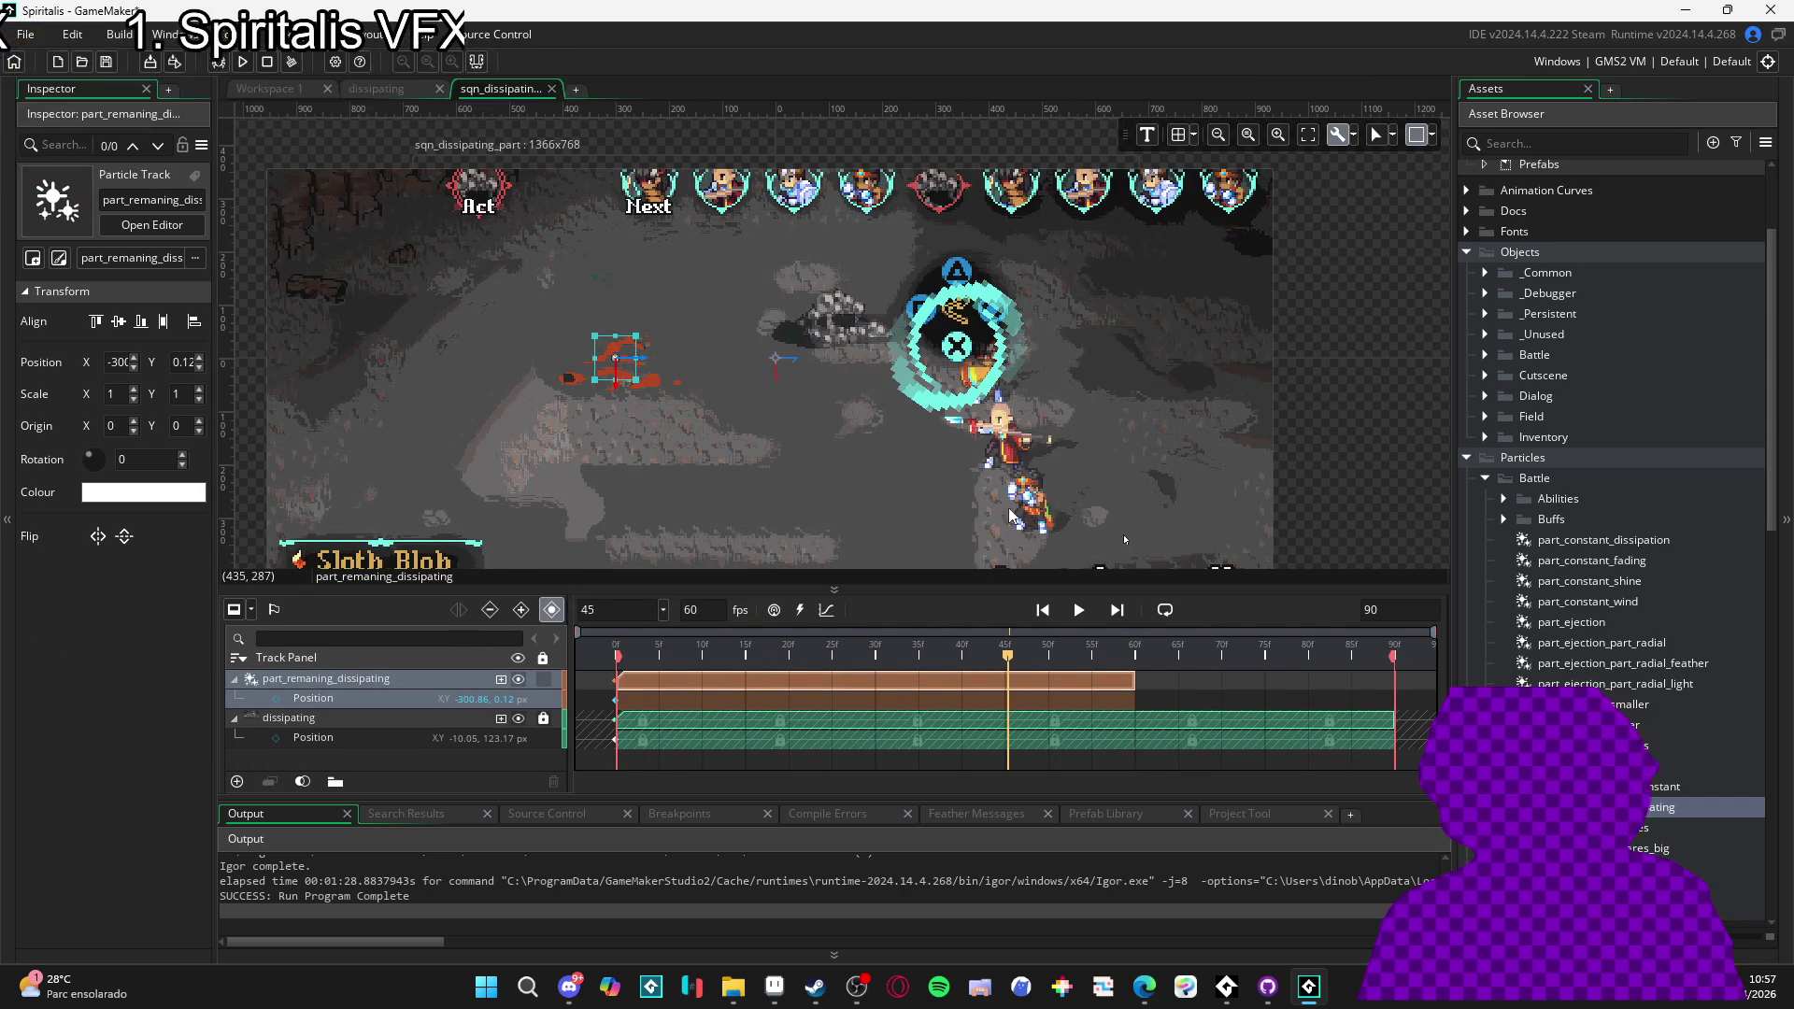
pyautogui.scroll(5, 1123, 492)
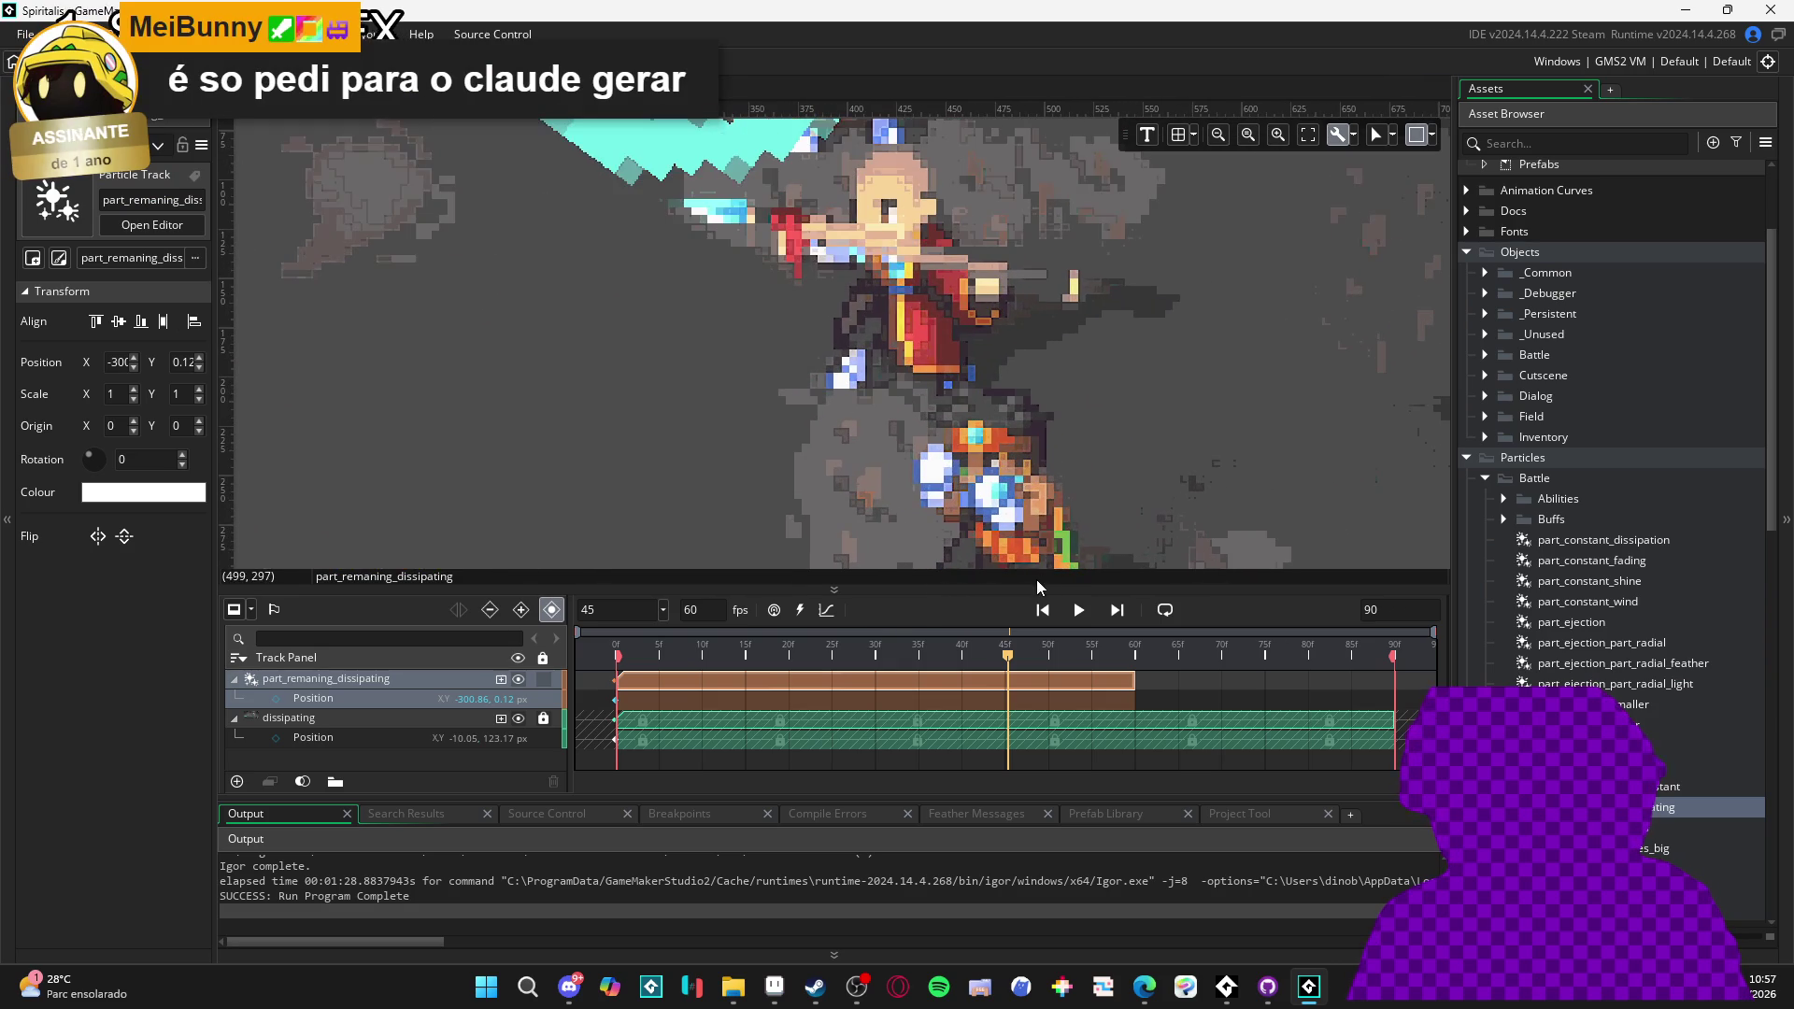
pyautogui.scroll(-6, 948, 466)
pyautogui.scroll(-10, 1617, 468)
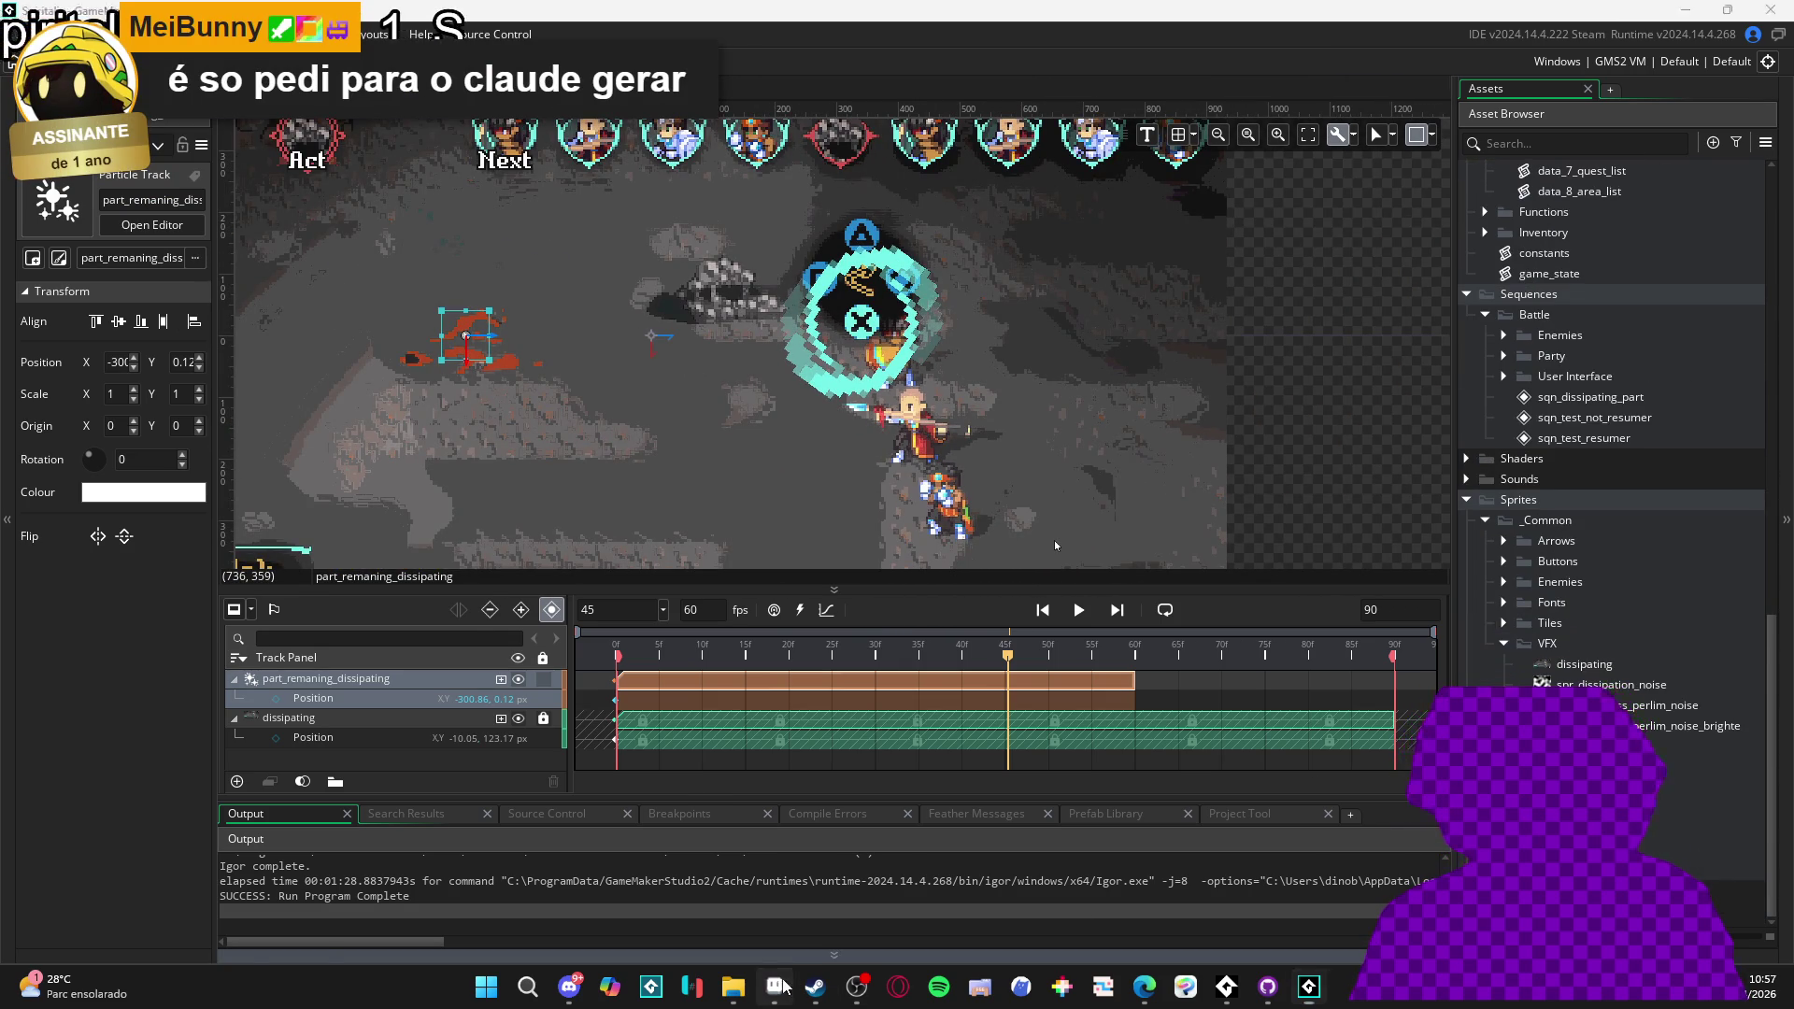
# - Compare against dissipating.gif in Aseprite by measuring a 4×4 pixel block, then minimize Aseprite
pyautogui.click(776, 988)
pyautogui.scroll(6, 931, 465)
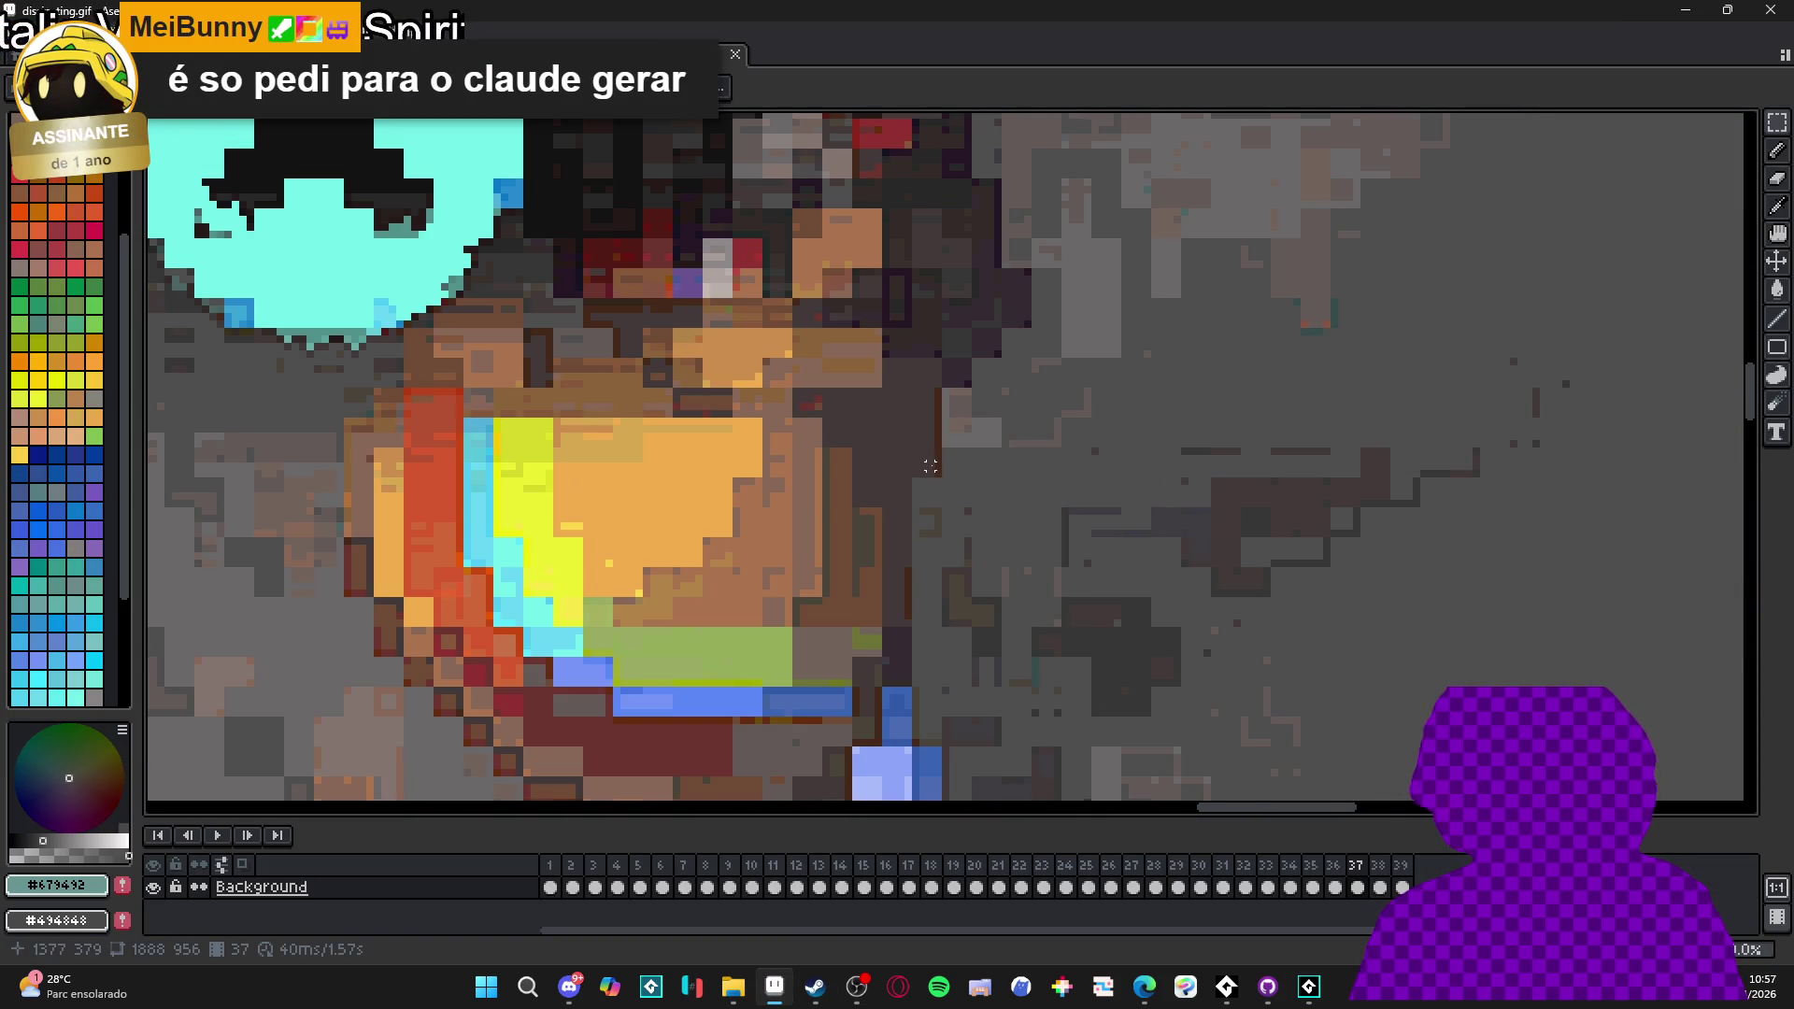
pyautogui.moveTo(945, 480); pyautogui.dragTo(908, 443)
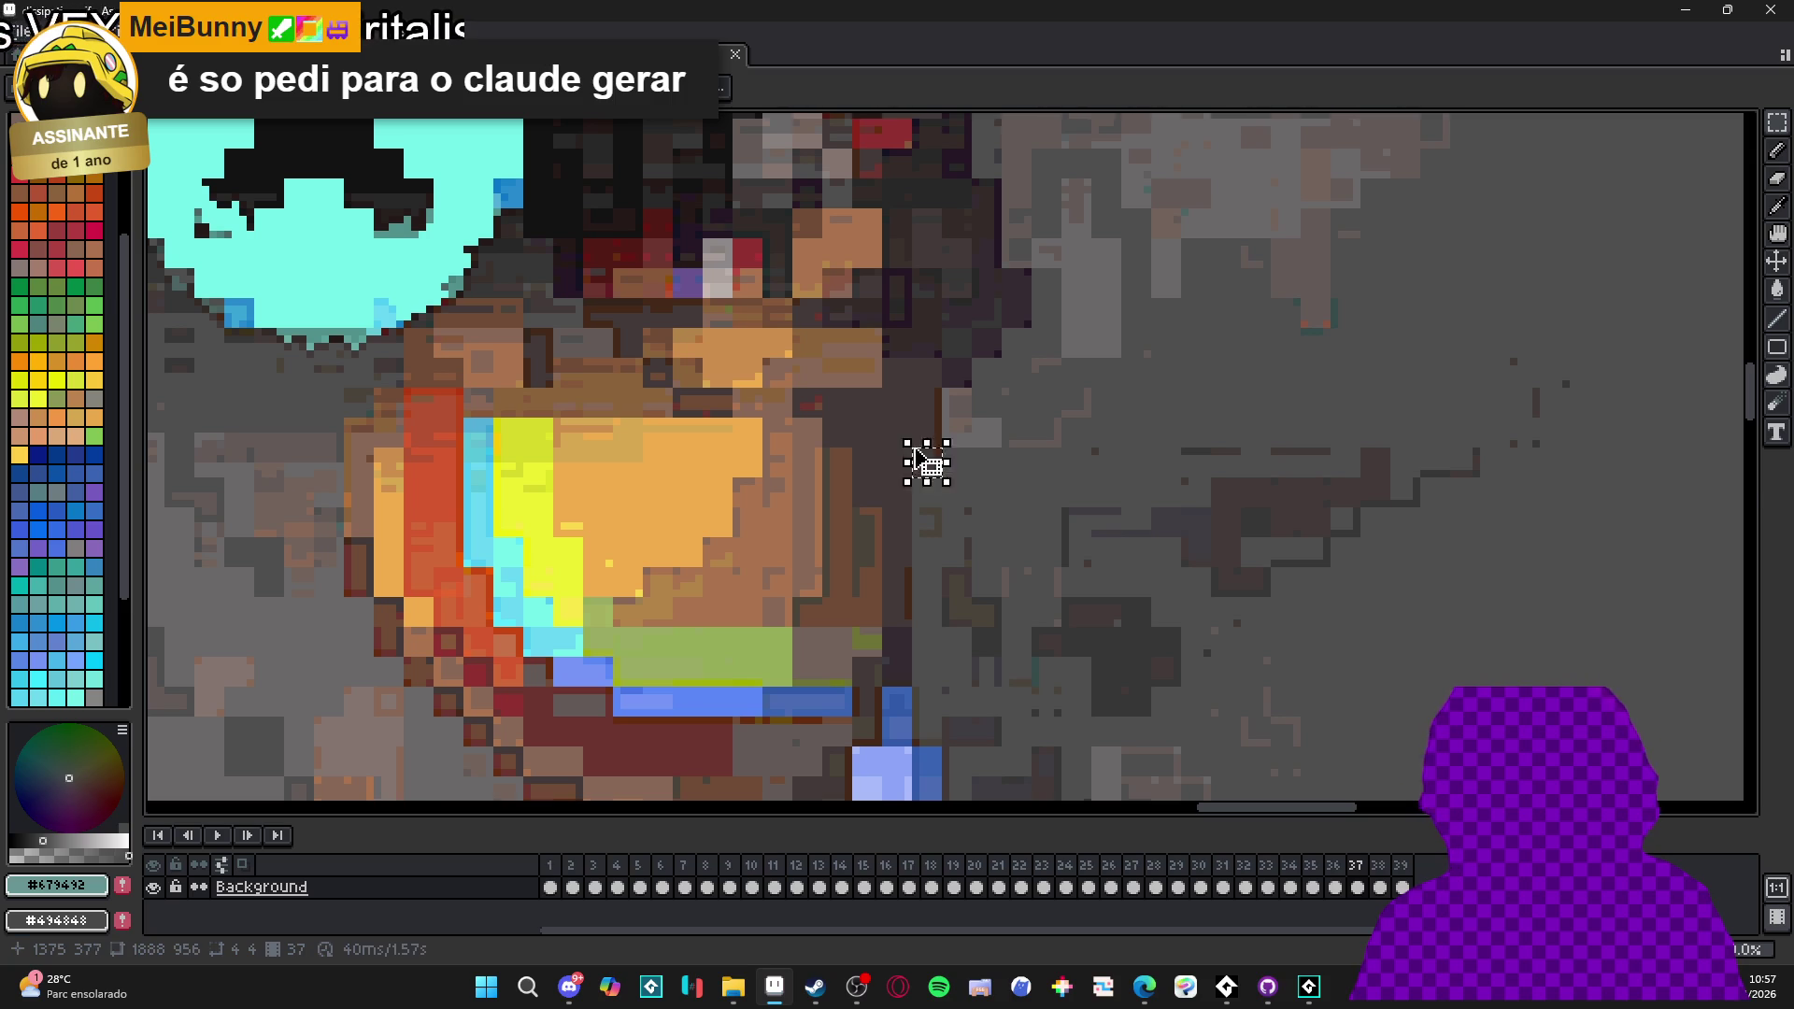
pyautogui.scroll(-6, 915, 452)
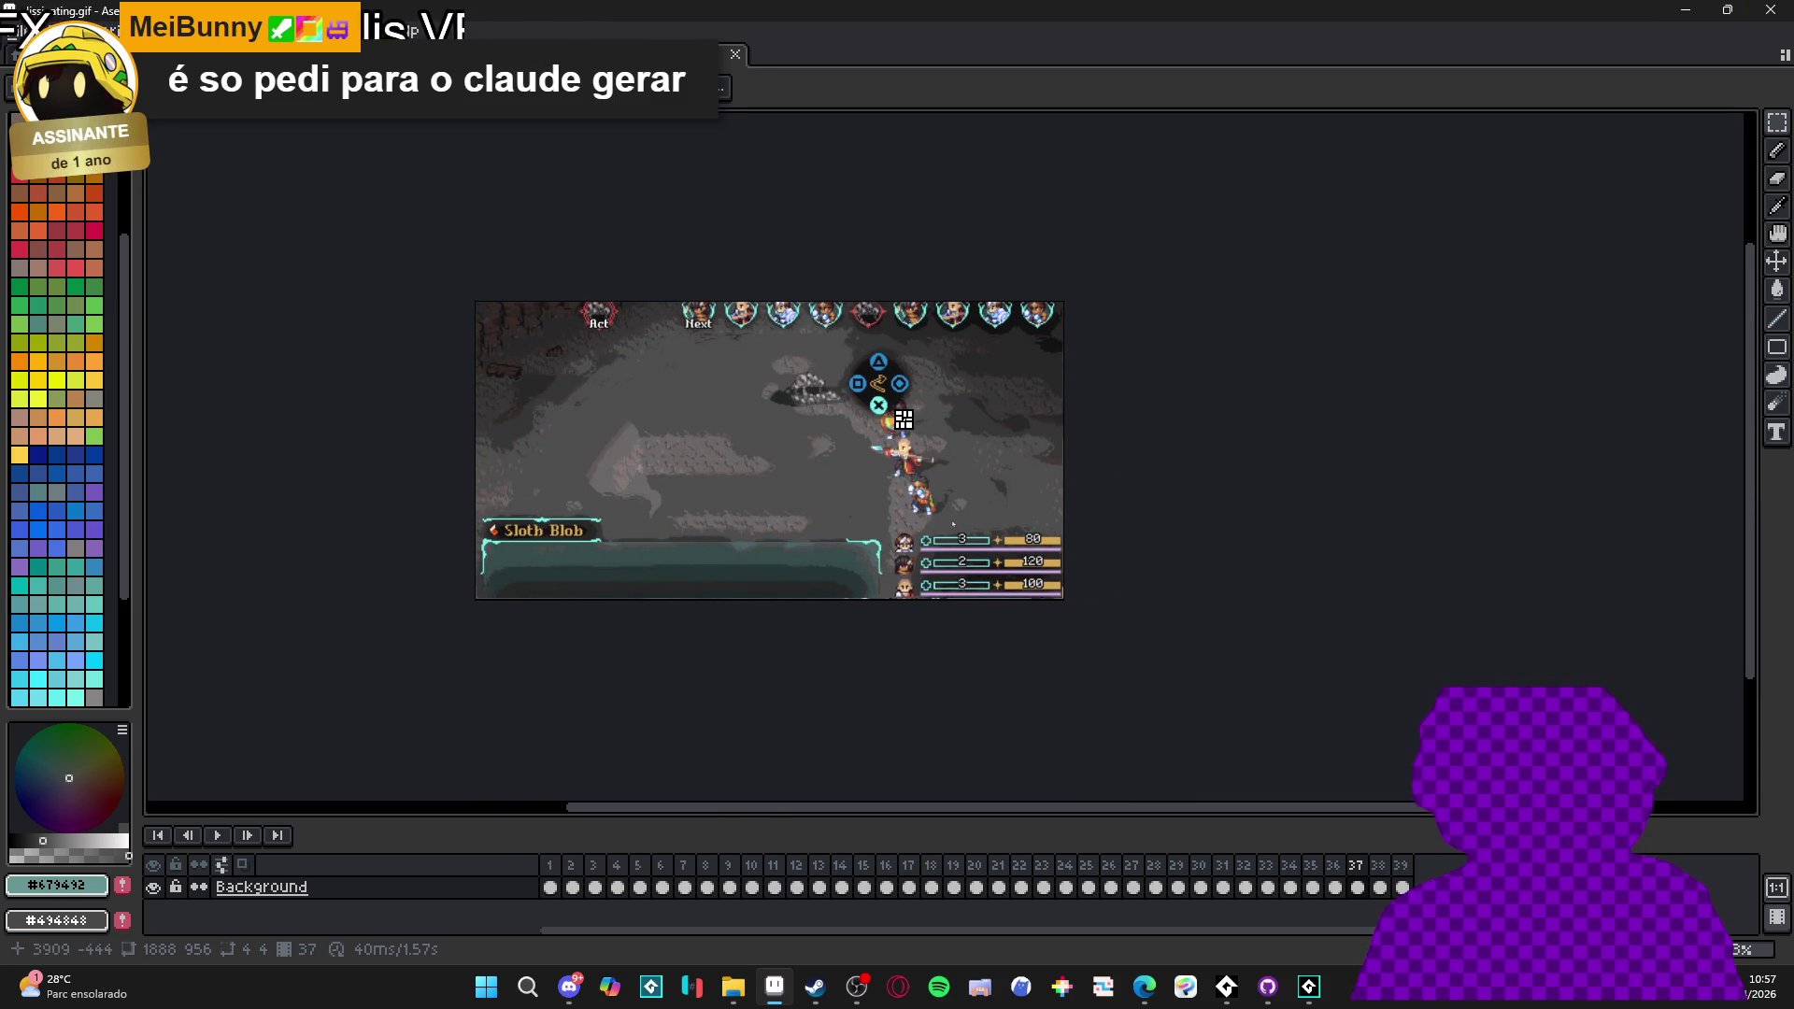
pyautogui.click(1685, 9)
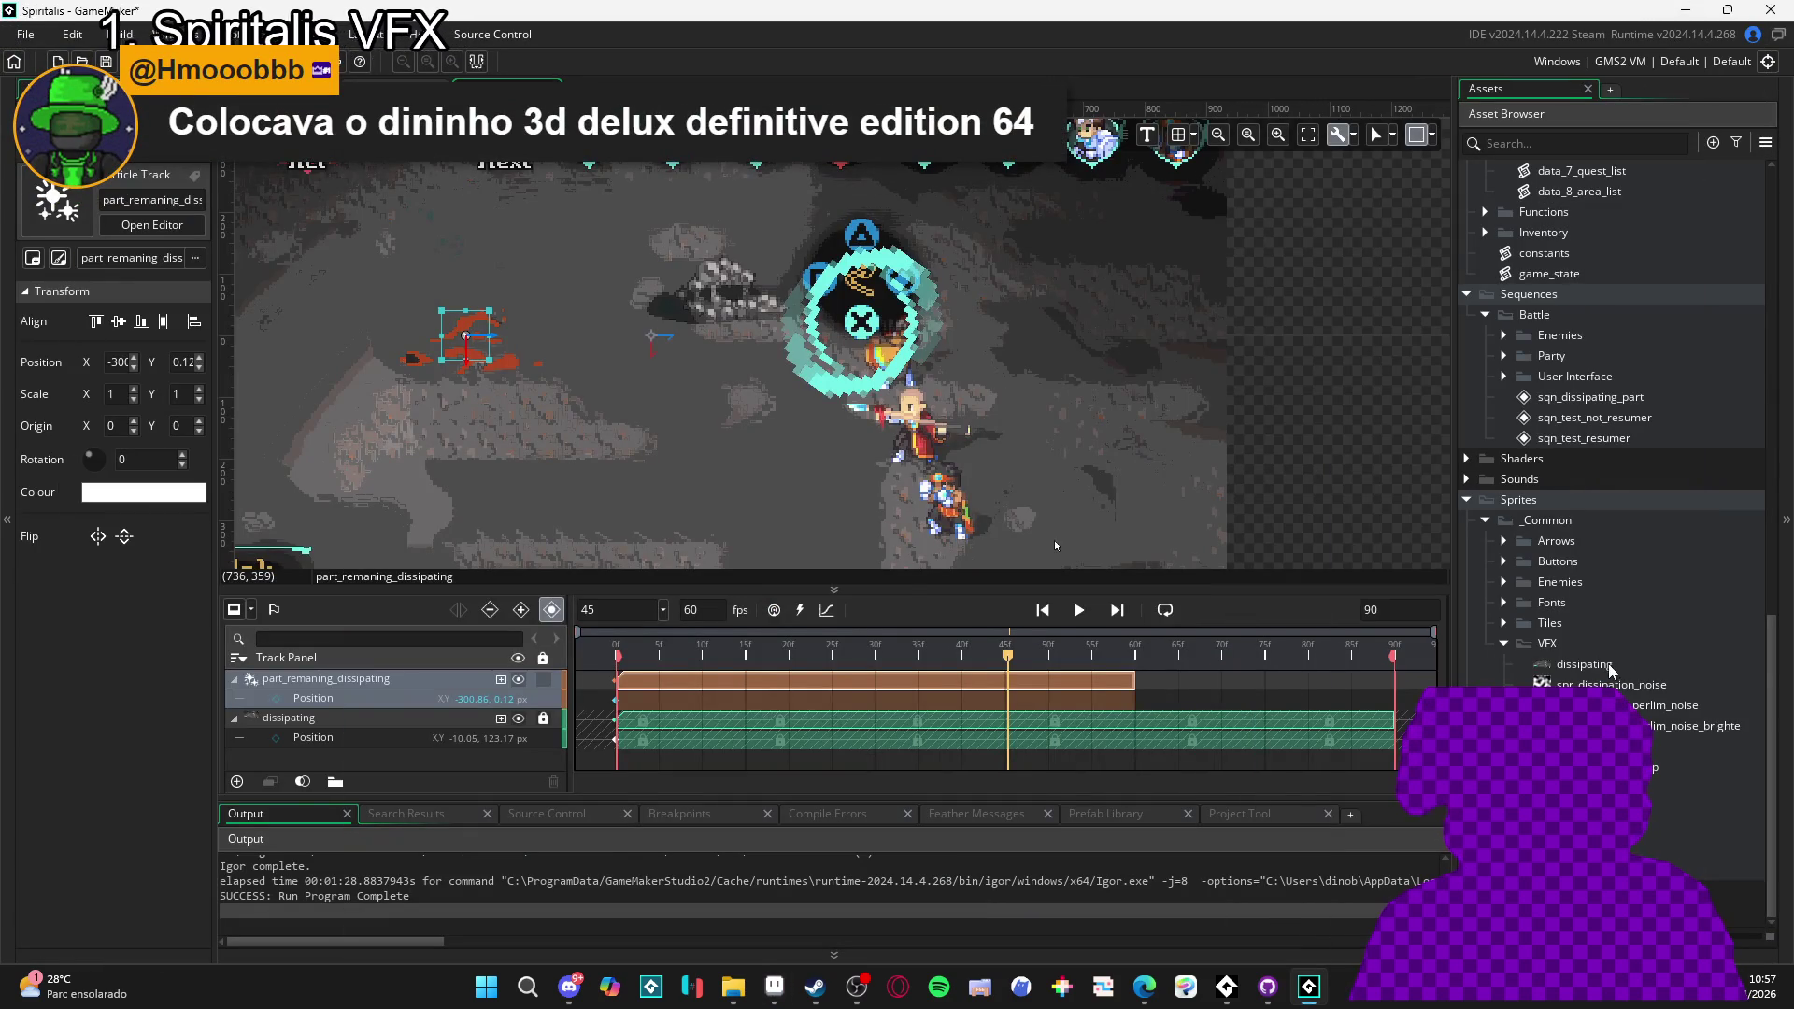
# - Open the 1888×956, 39-frame dissipating sprite in the Sprite Editor, widen it and fit the preview
pyautogui.doubleClick(1609, 668)
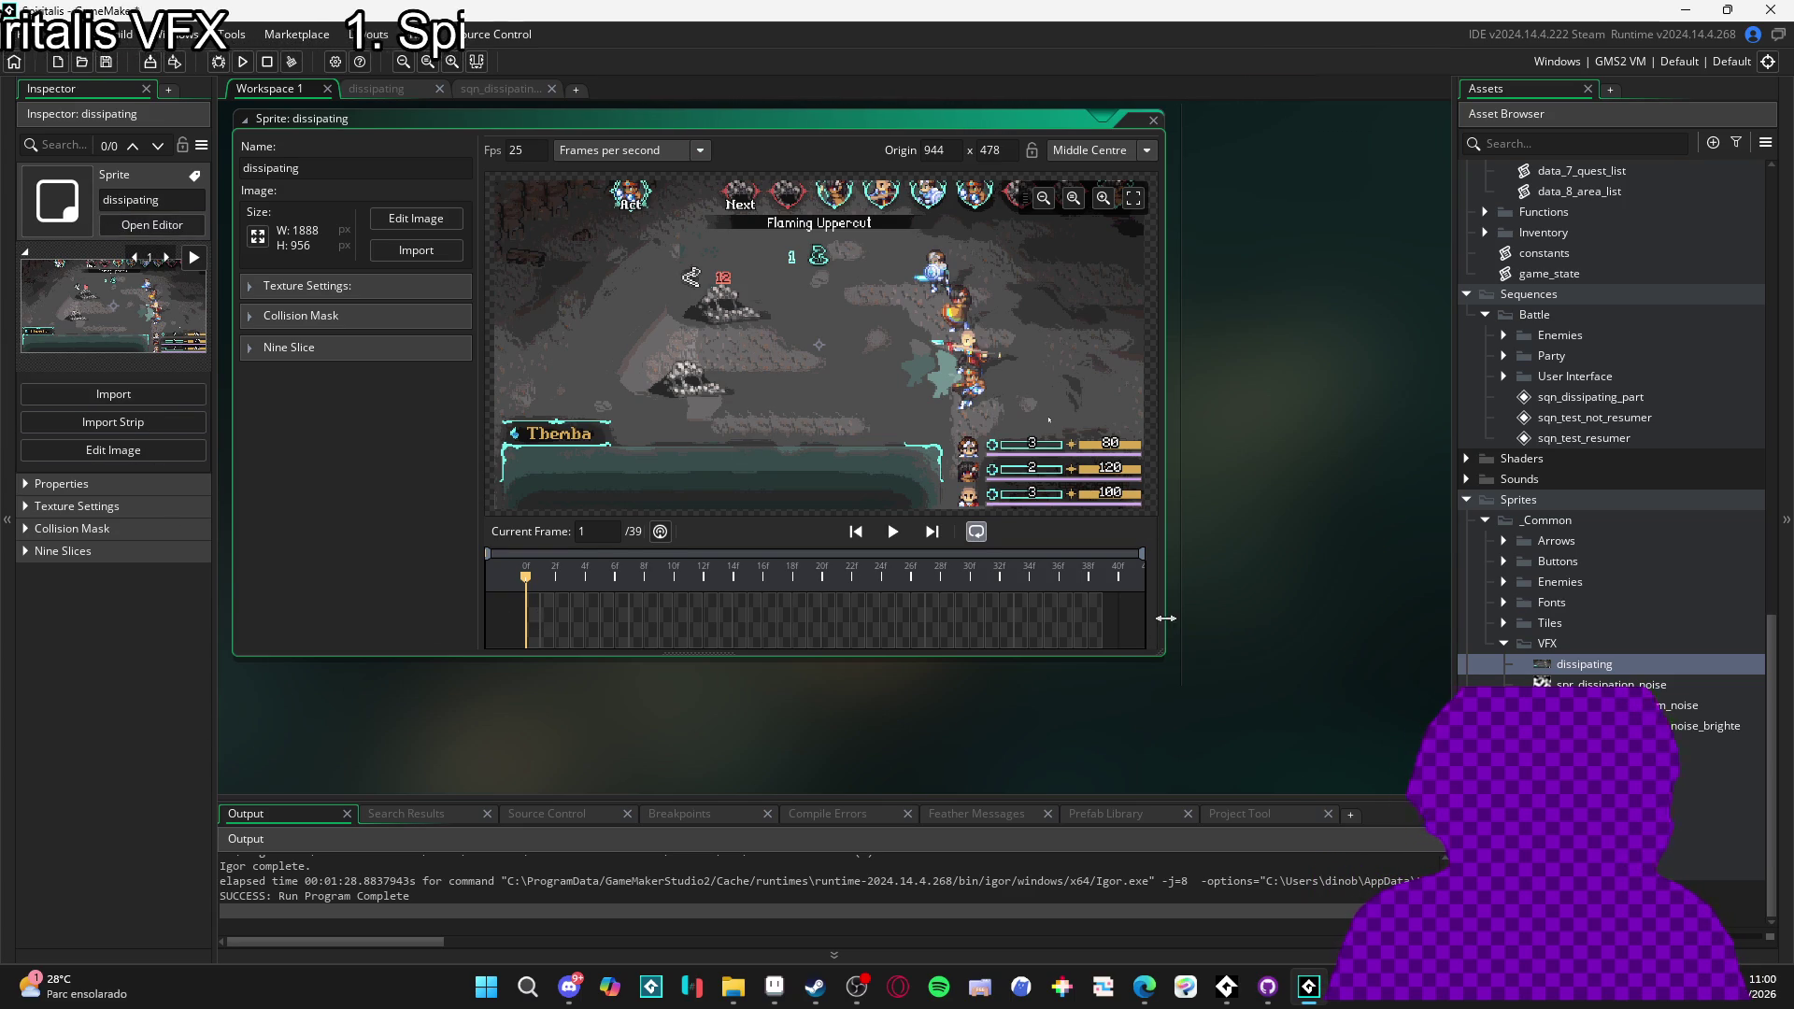
pyautogui.moveTo(1180, 605)
pyautogui.mouseDown()
pyautogui.moveTo(1424, 611)
pyautogui.moveTo(1269, 609)
pyautogui.mouseUp()
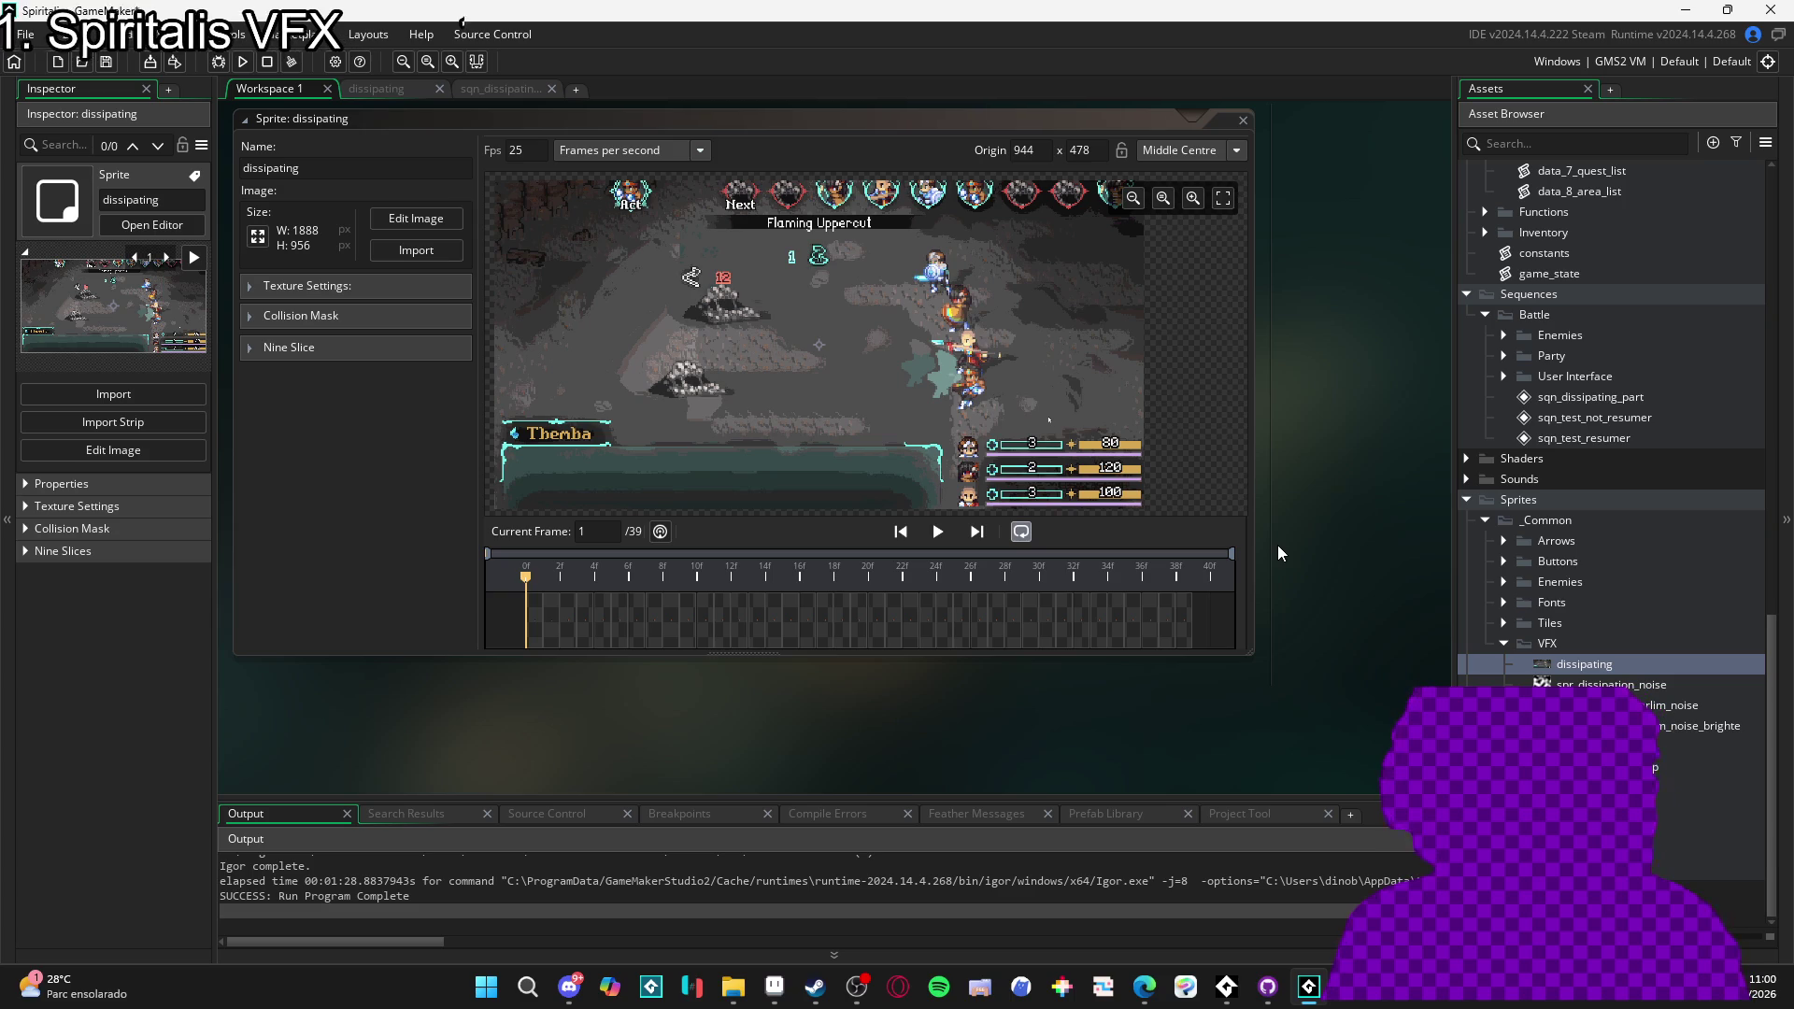
pyautogui.moveTo(1256, 552); pyautogui.dragTo(1370, 561)
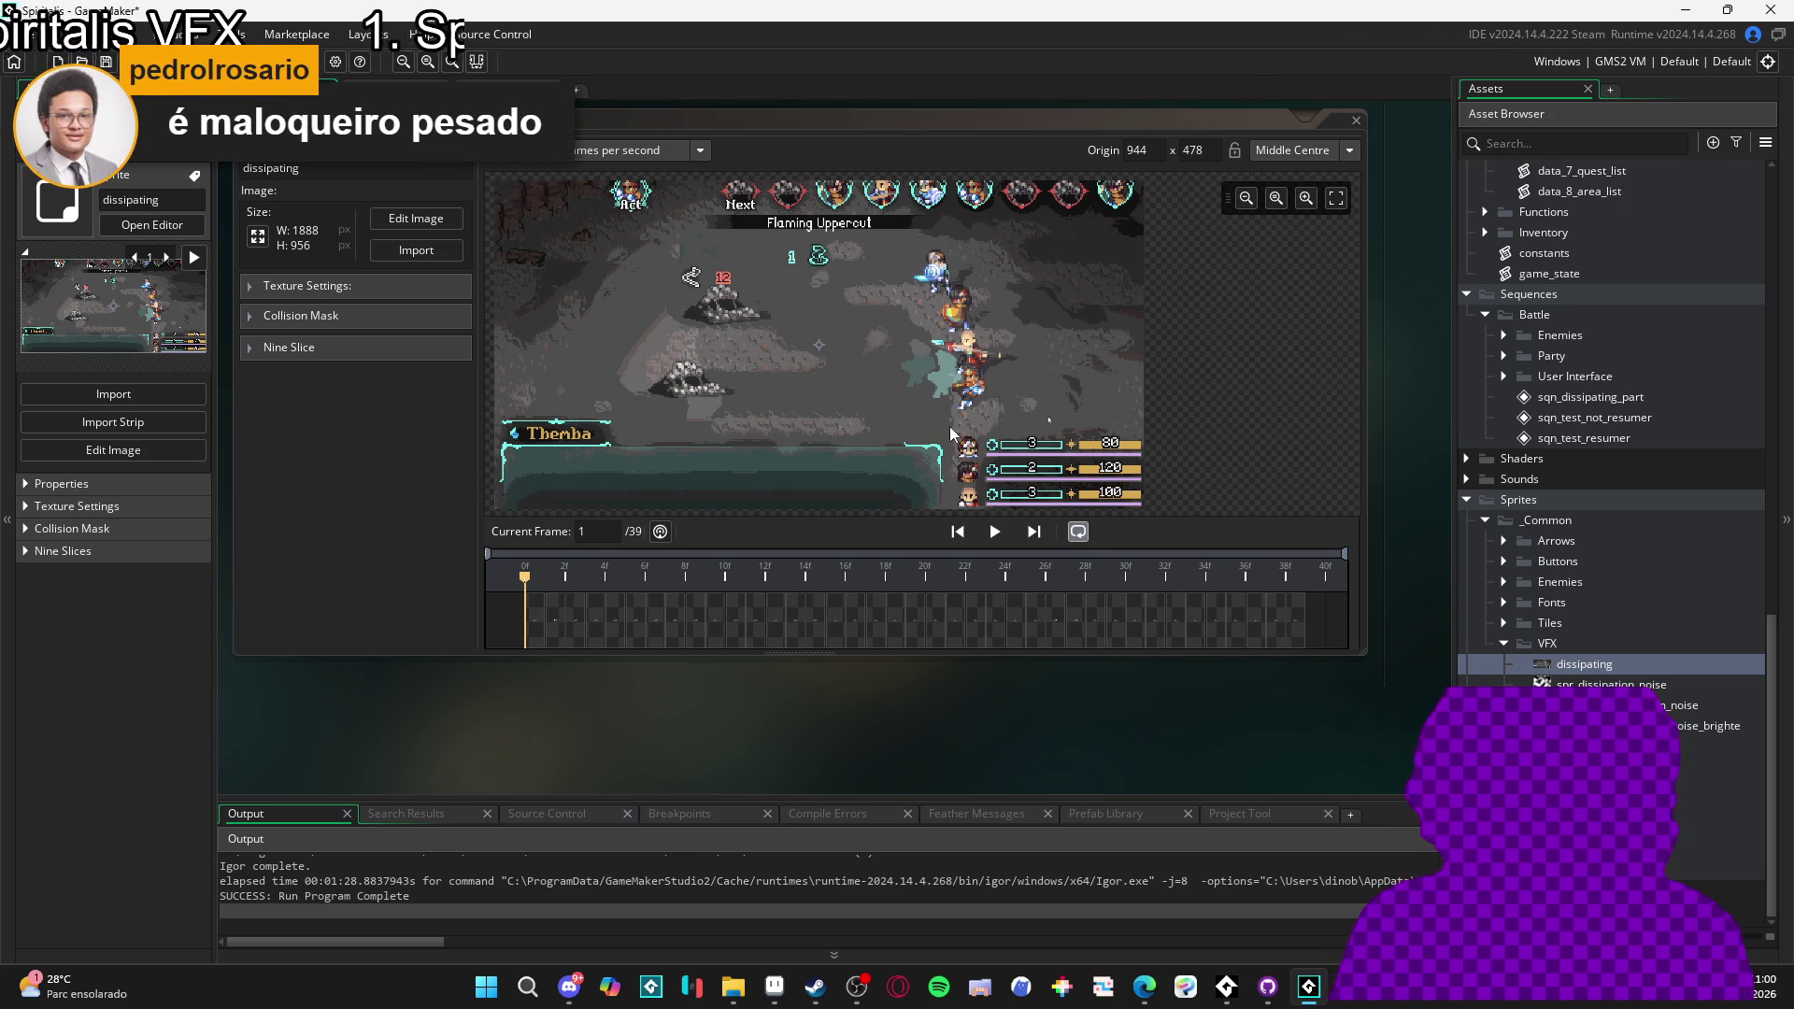
pyautogui.click(1332, 210)
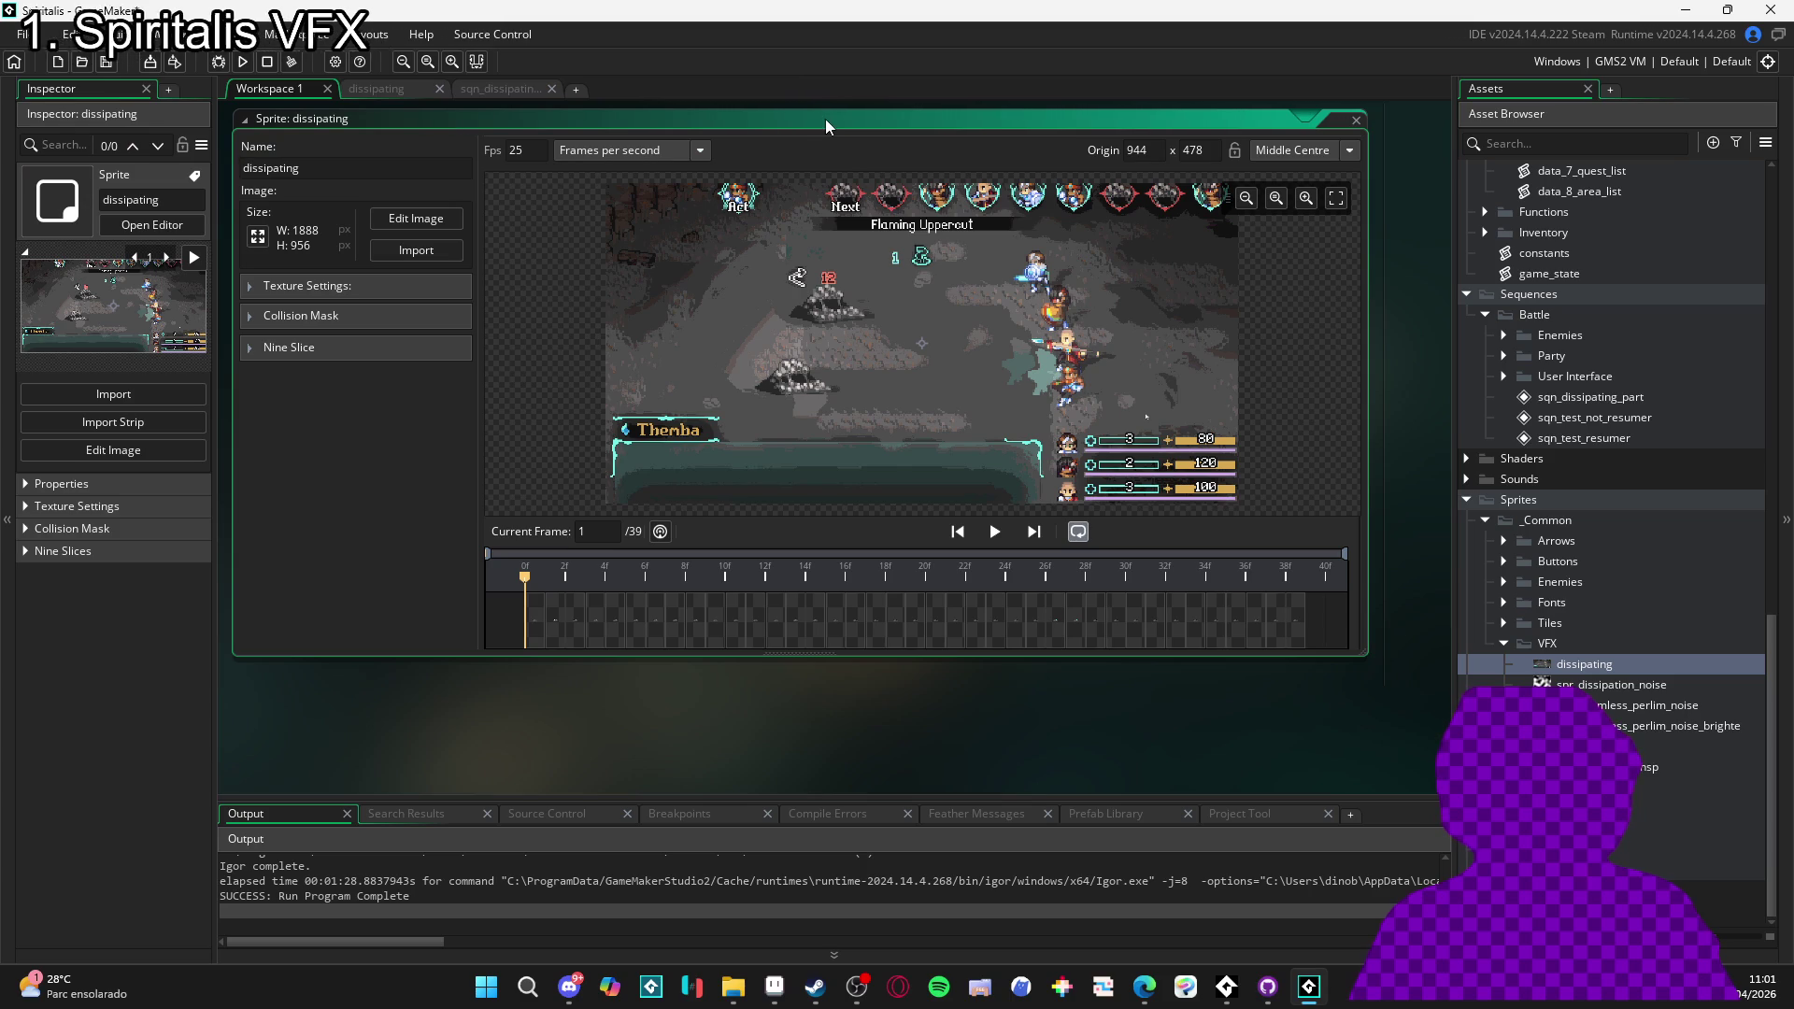
# - Enlarge the sprite editor's preview and timeline panels and pan the preview slightly
pyautogui.moveTo(953, 655)
pyautogui.mouseDown()
pyautogui.moveTo(931, 766)
pyautogui.moveTo(945, 784)
pyautogui.mouseUp()
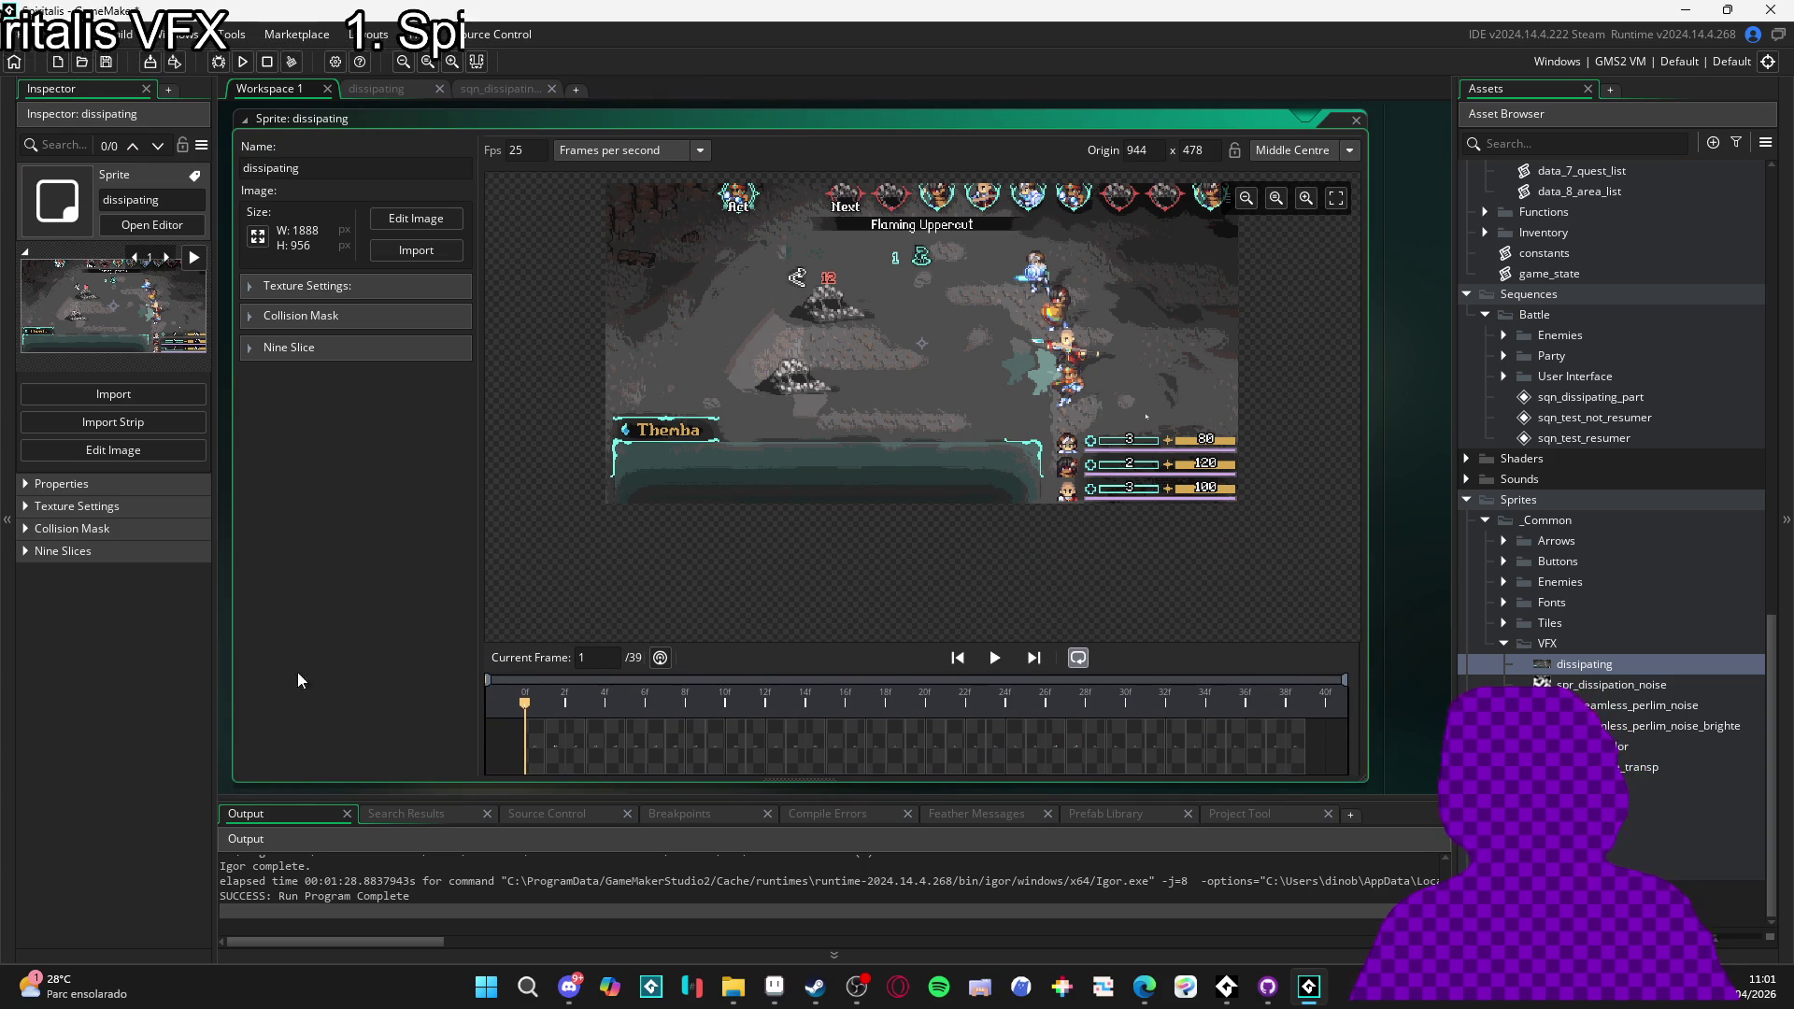
pyautogui.moveTo(233, 689); pyautogui.dragTo(231, 700)
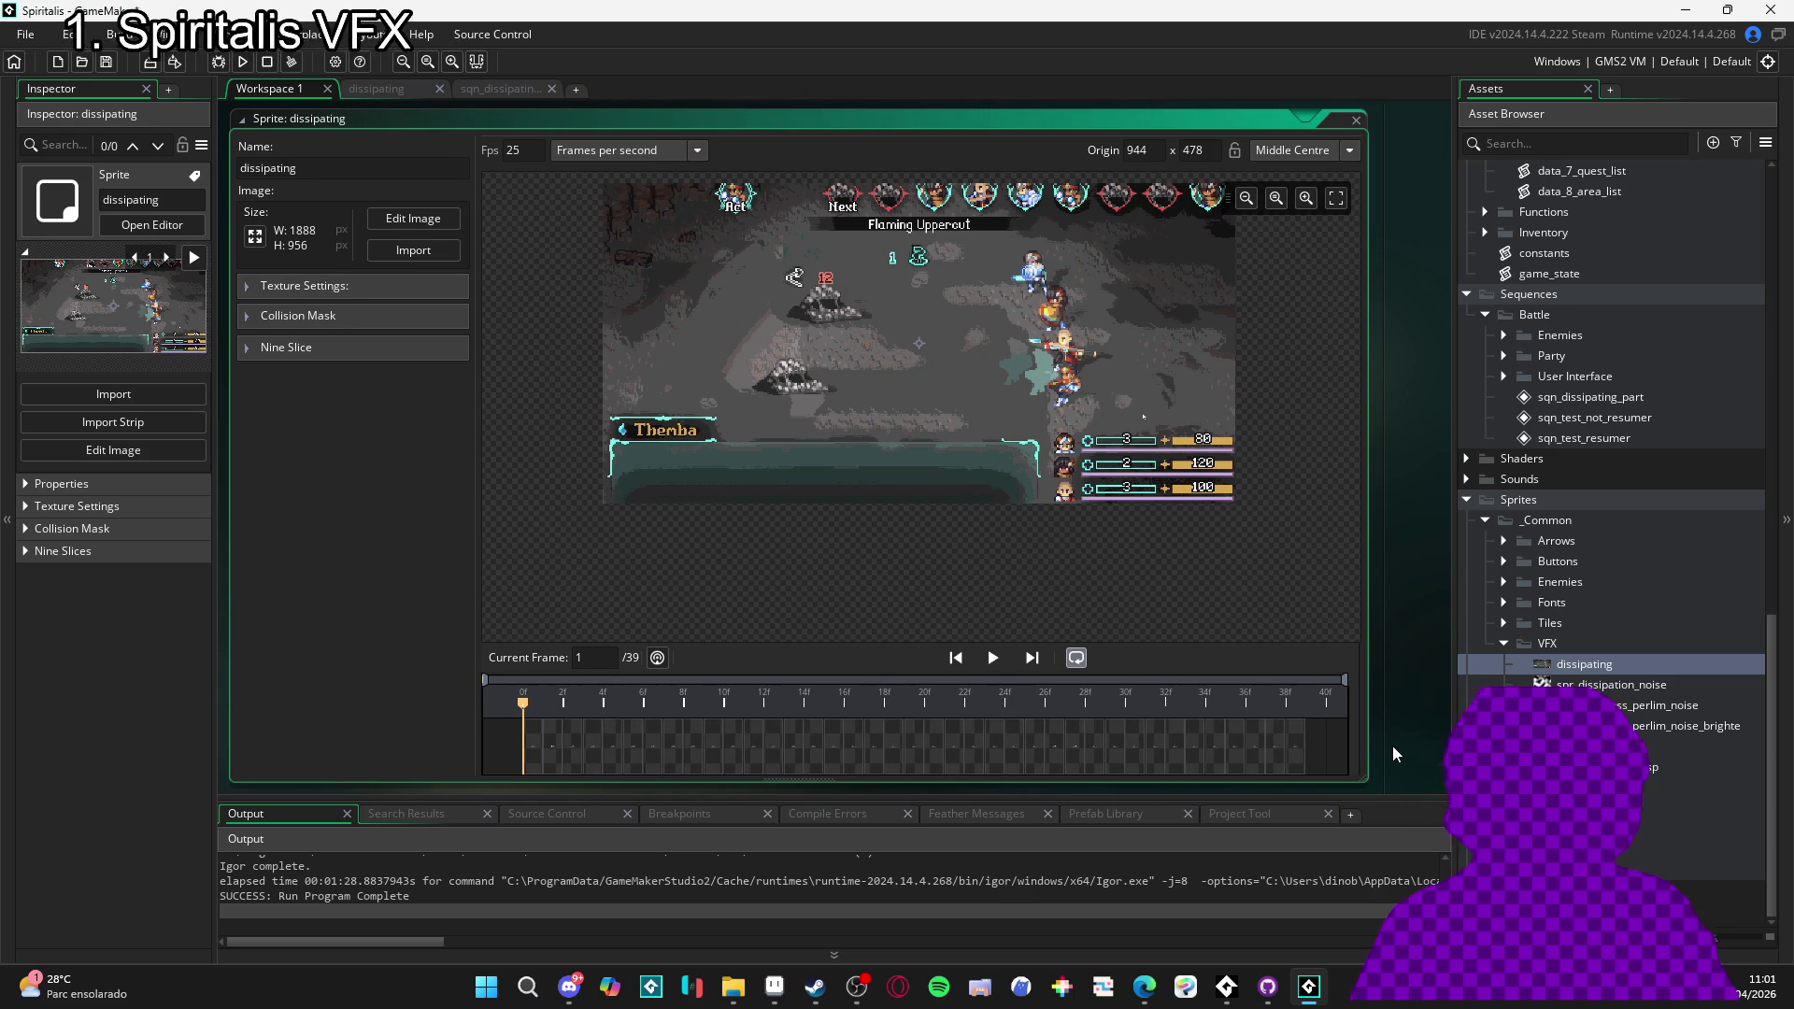
pyautogui.moveTo(1367, 743); pyautogui.dragTo(1435, 747)
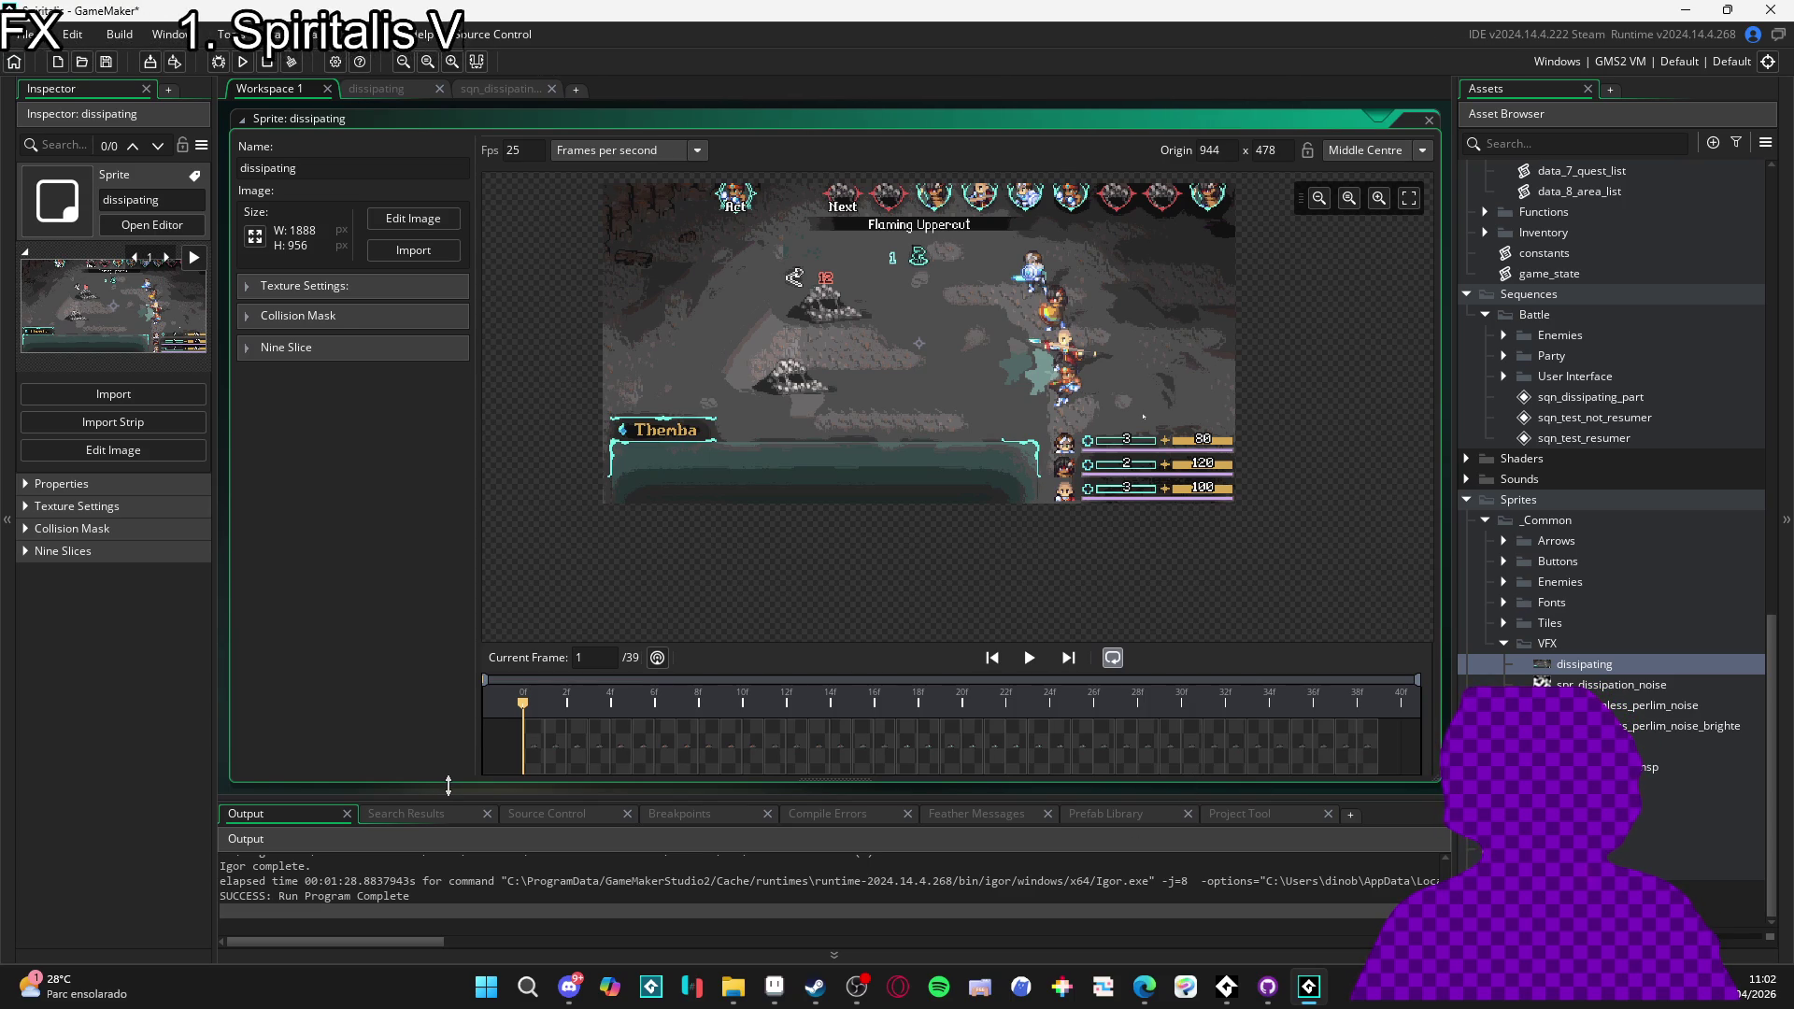
pyautogui.moveTo(455, 782); pyautogui.dragTo(459, 780)
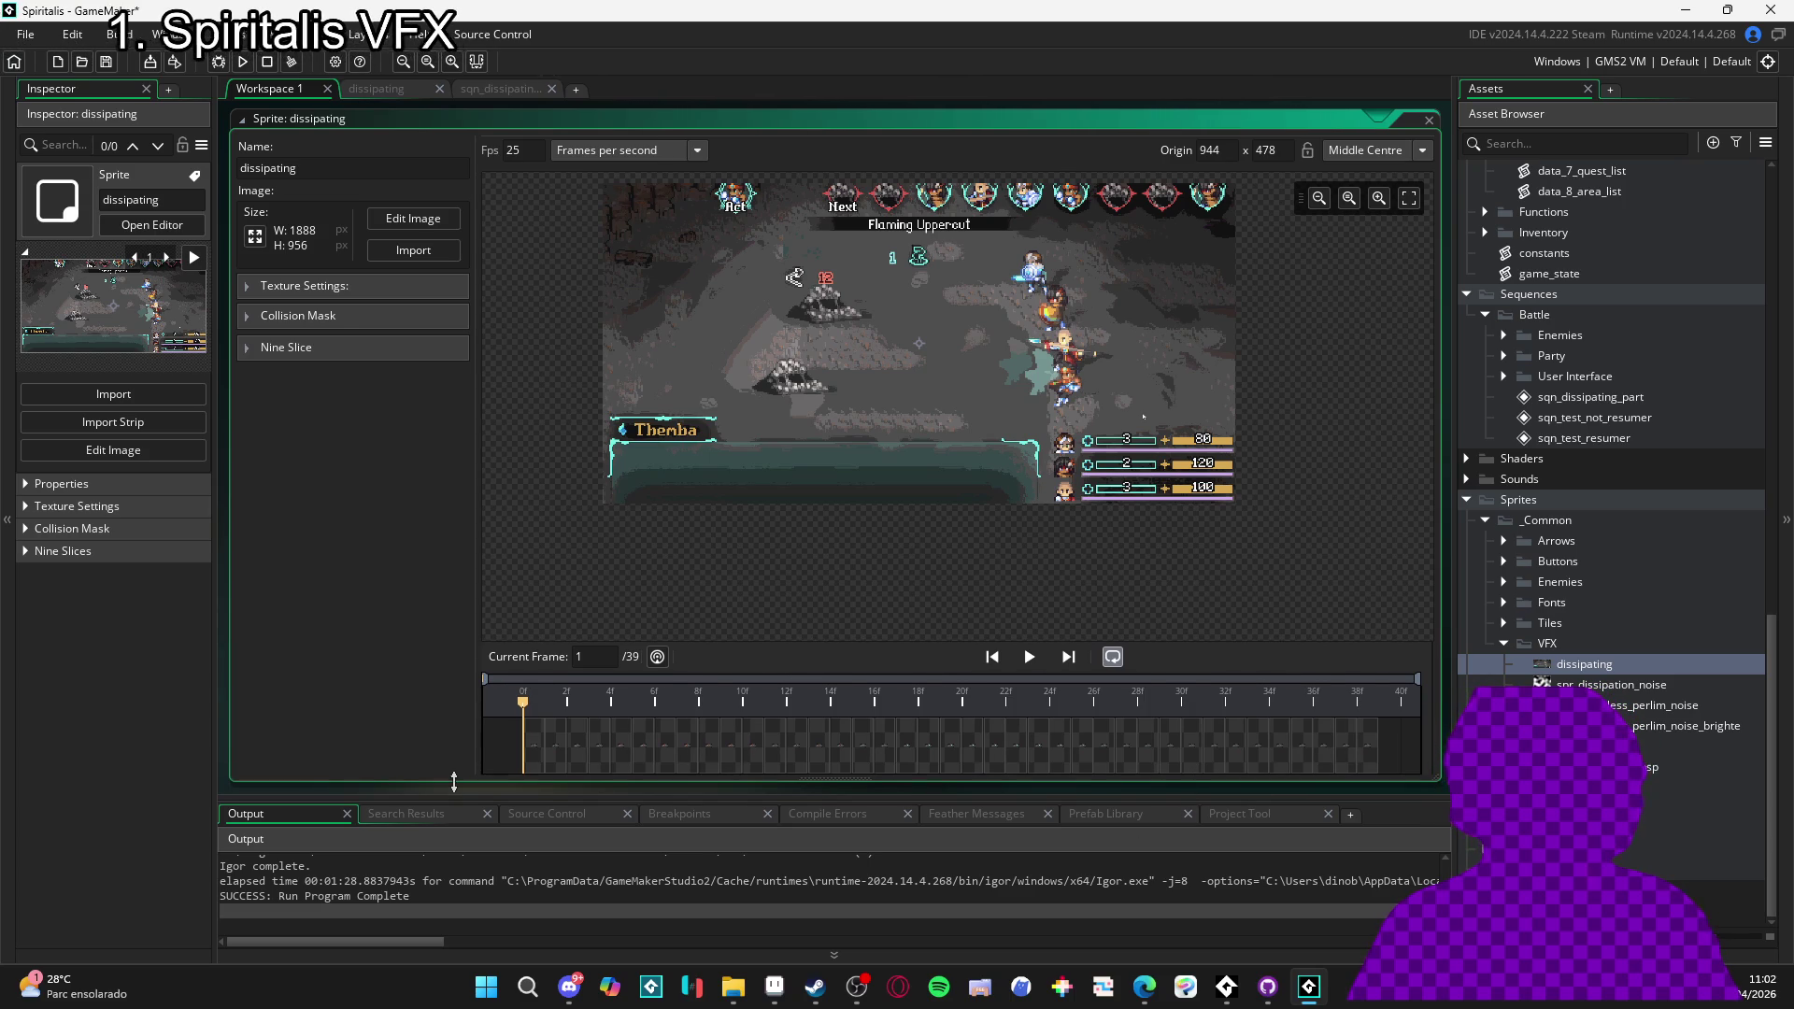
pyautogui.scroll(2, 950, 439)
pyautogui.moveTo(949, 438); pyautogui.dragTo(963, 431)
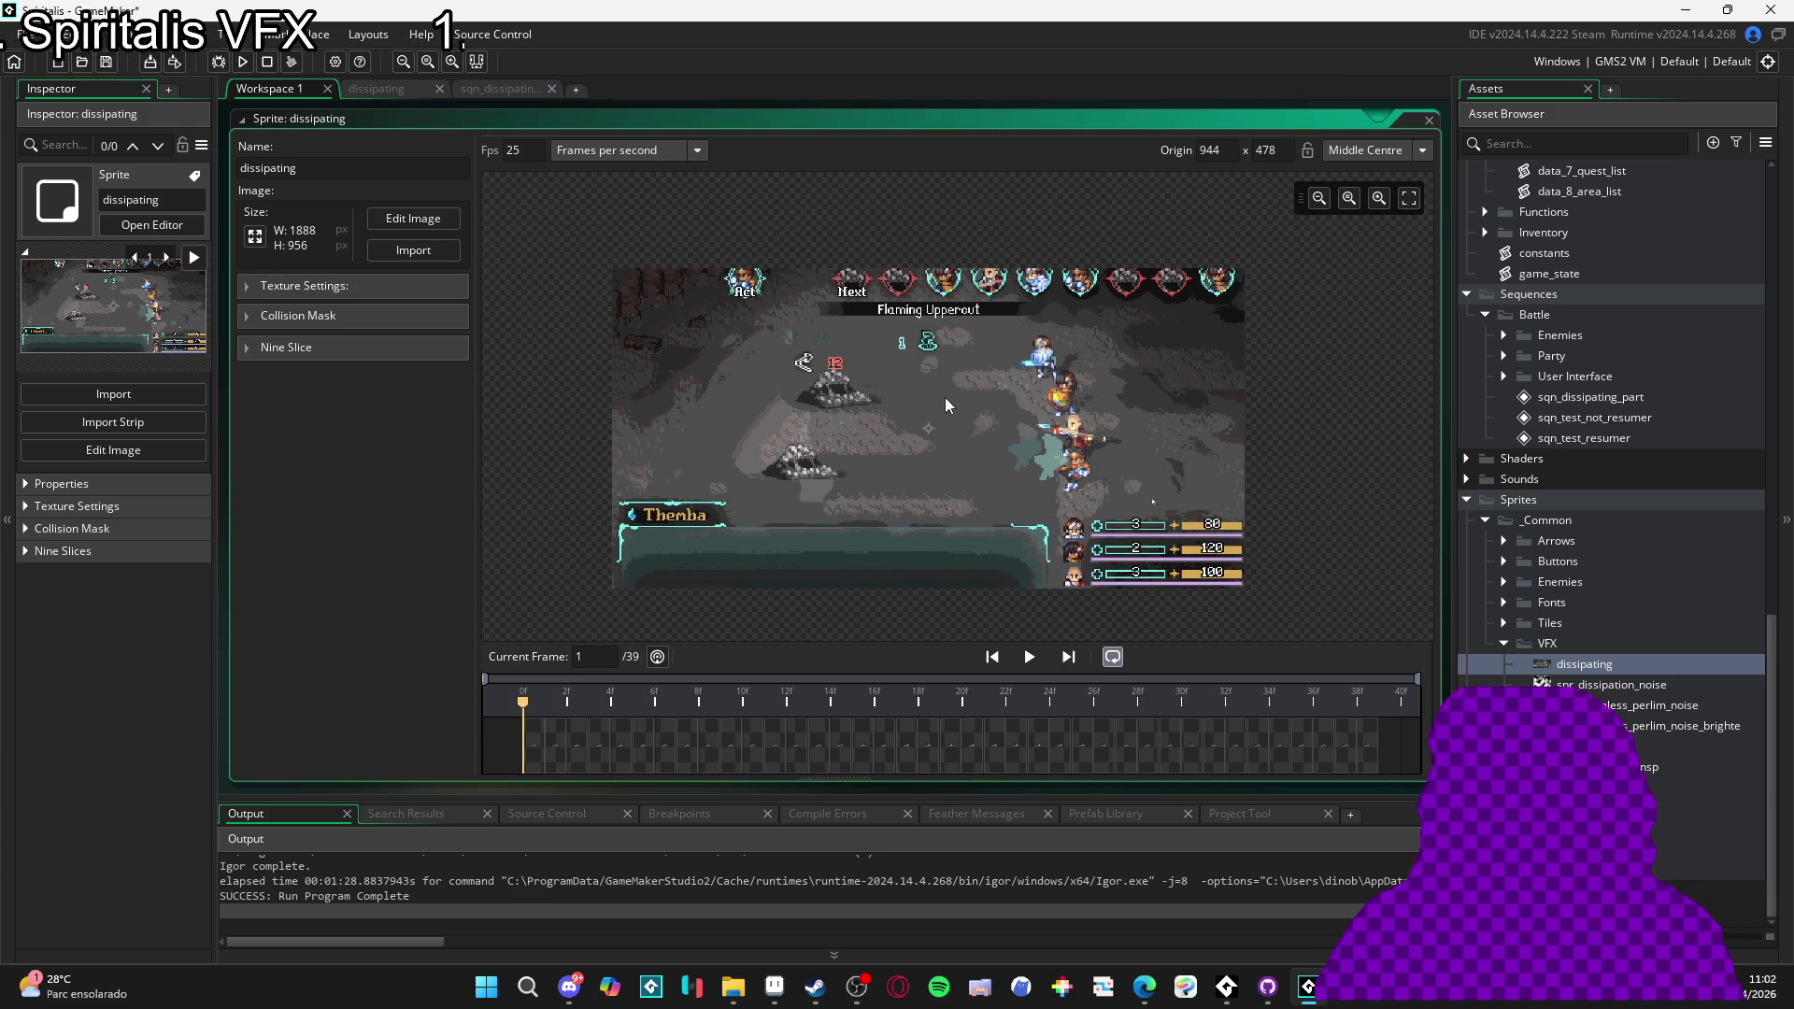
# - Resize the dissipating sprite to 25 percent width, making every frame 472×239
pyautogui.click(255, 237)
pyautogui.click(103, 349)
pyautogui.click(109, 391)
pyautogui.click(187, 247)
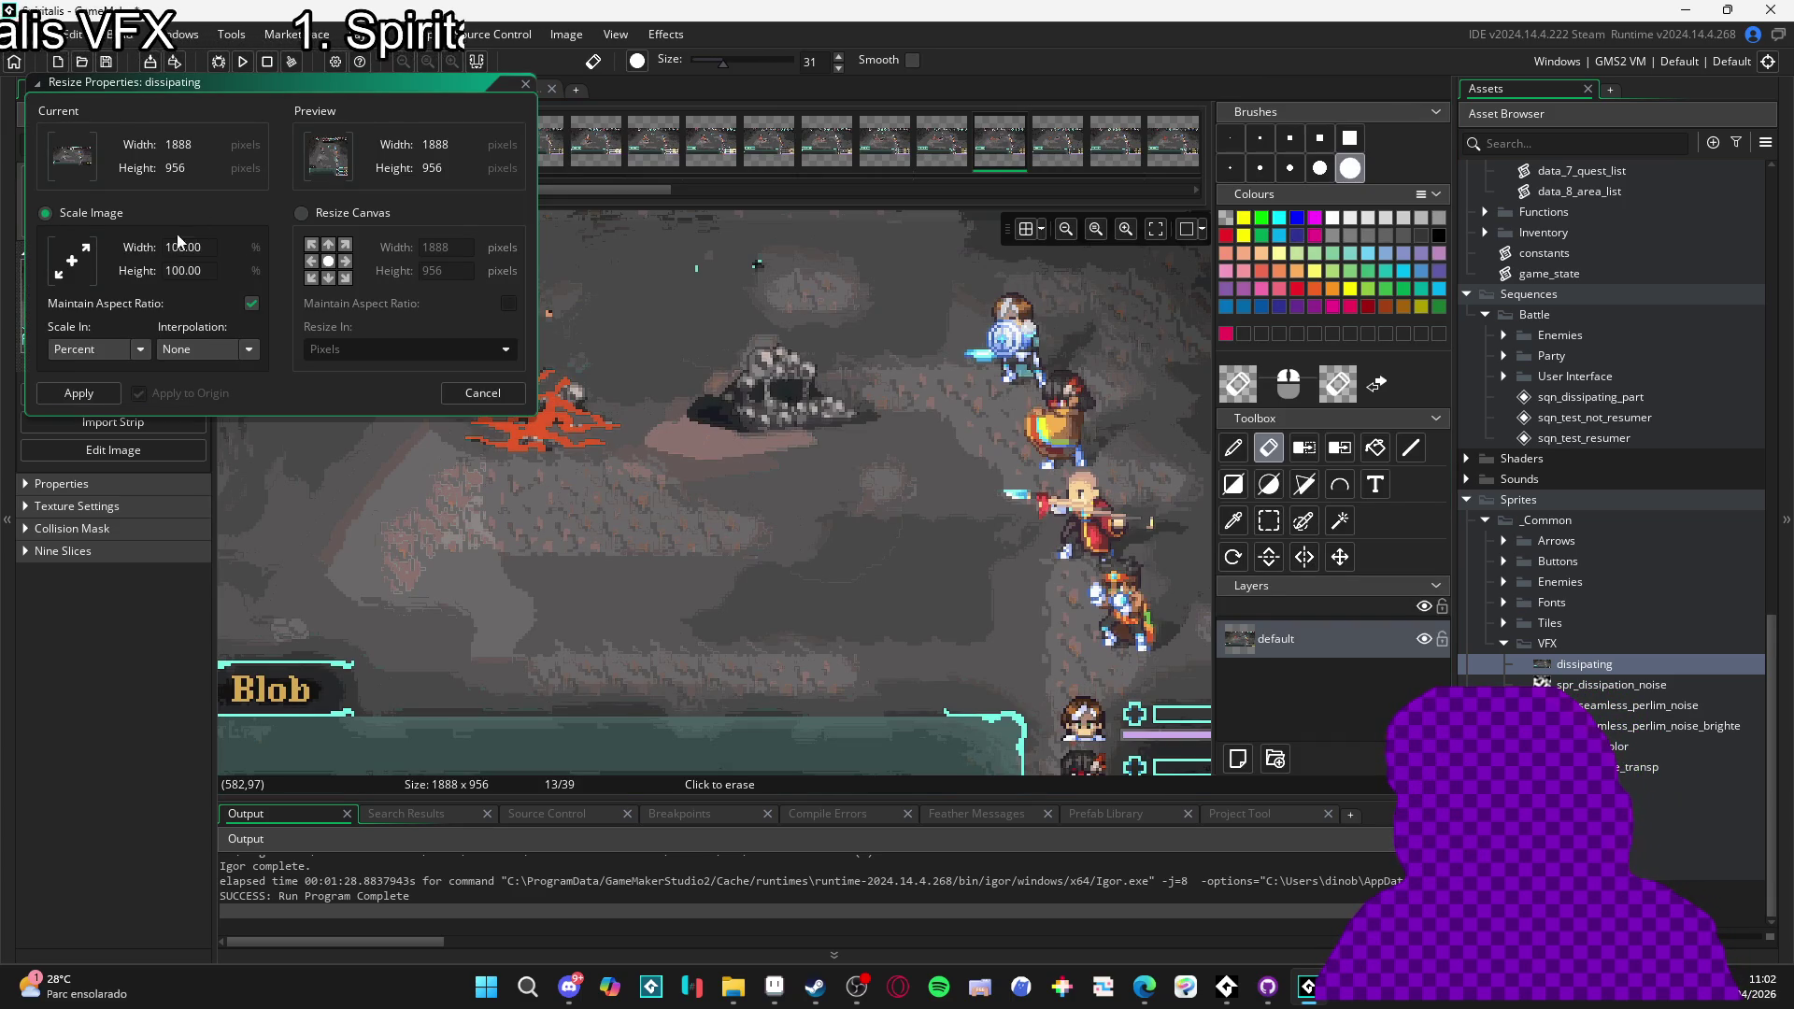
pyautogui.write('25')
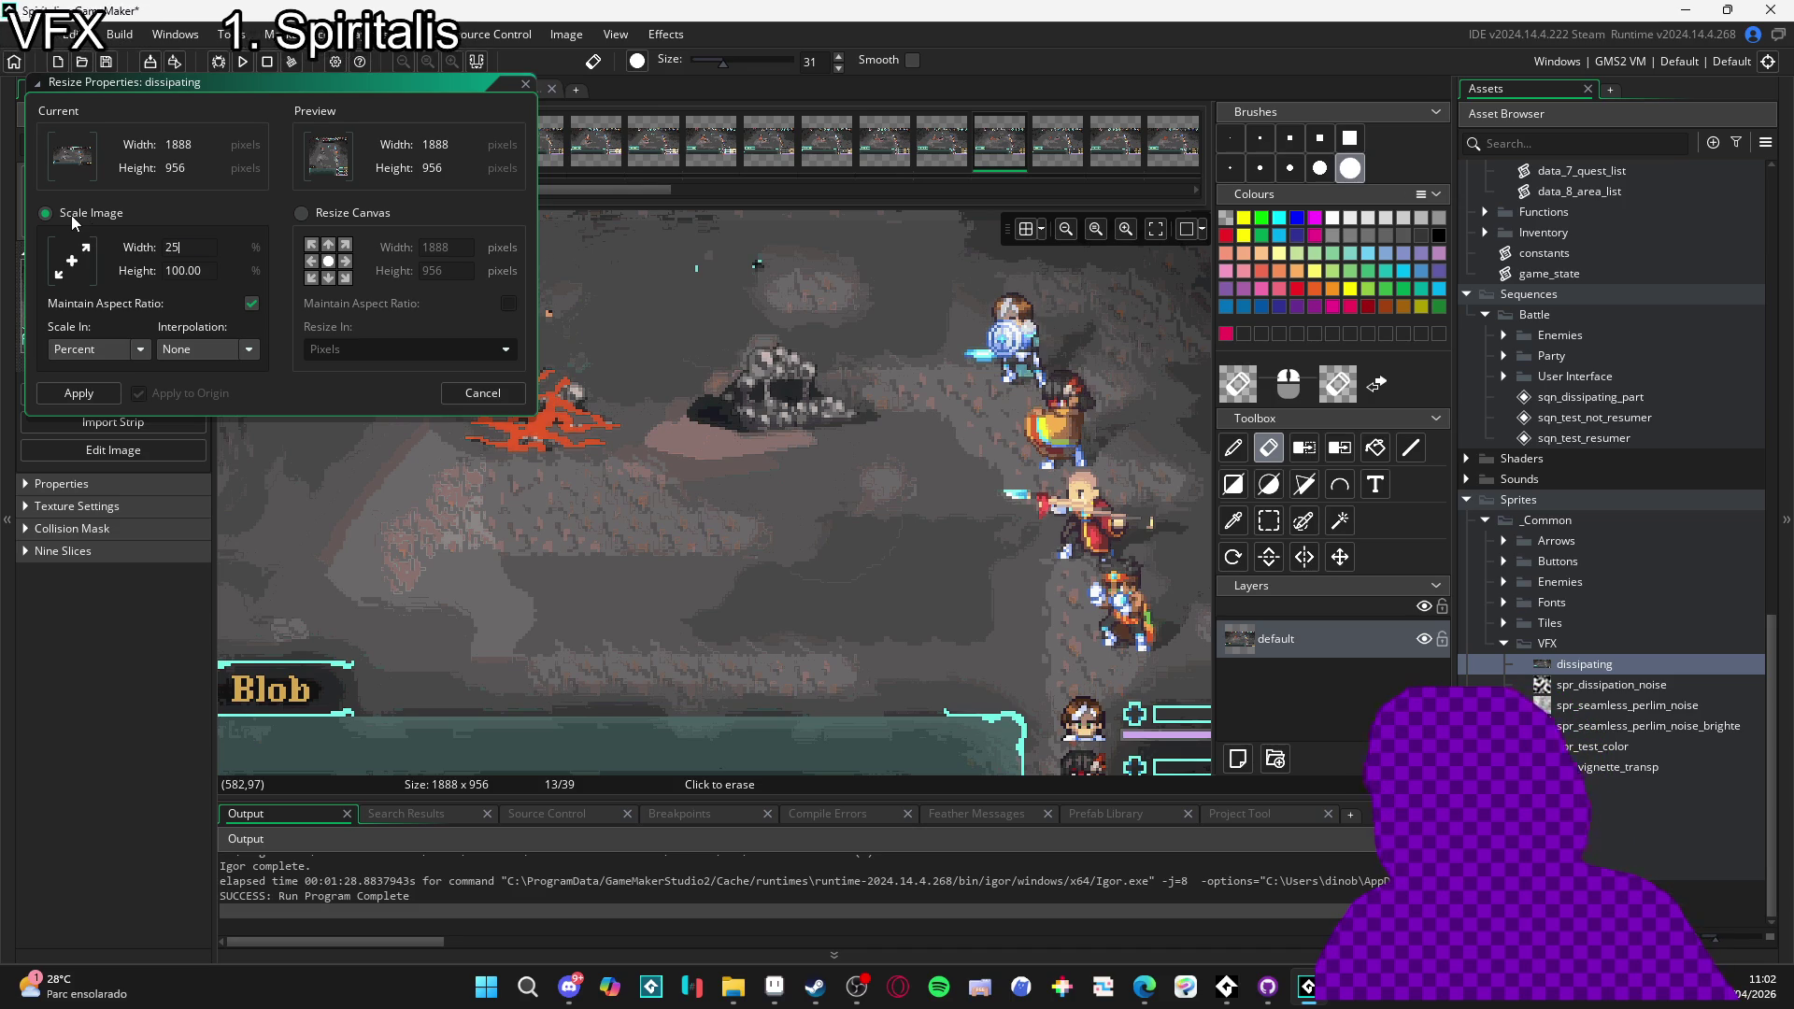
pyautogui.click(93, 393)
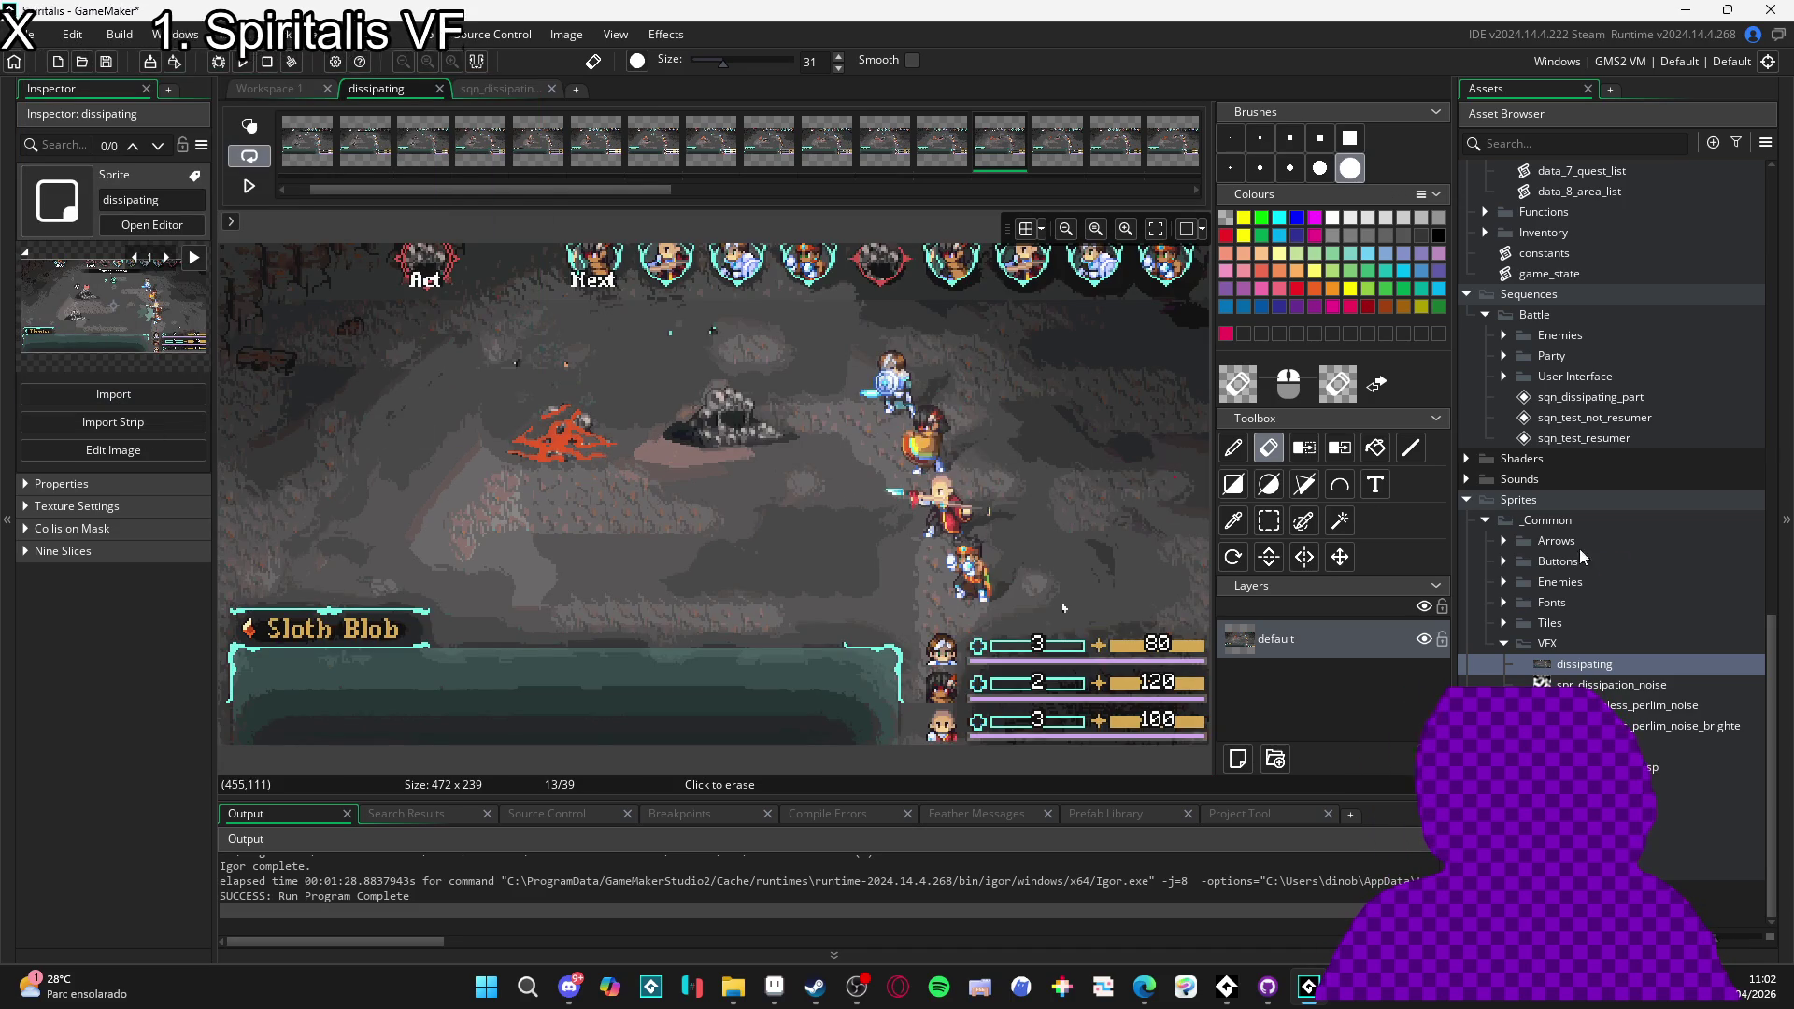
# - Preview the sqn_dissipating sequence playback and select the part_remaning_dissipating particle track
pyautogui.click(484, 91)
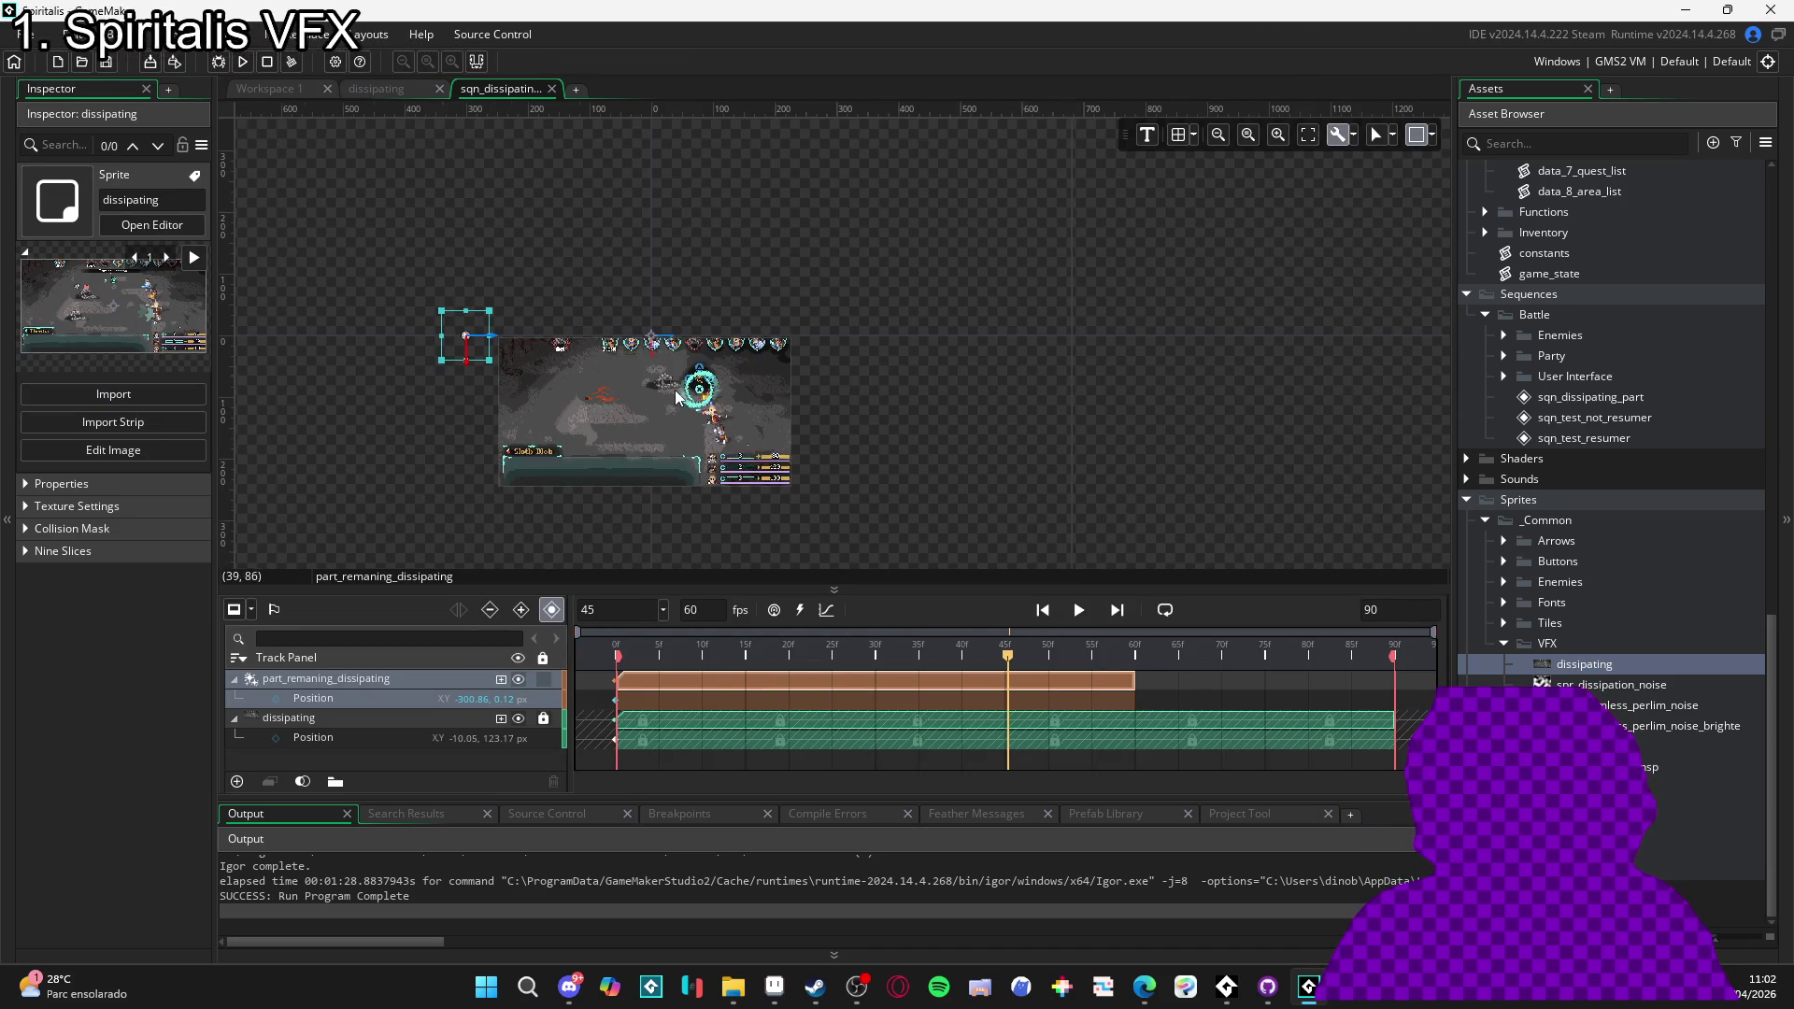
pyautogui.scroll(5, 650, 418)
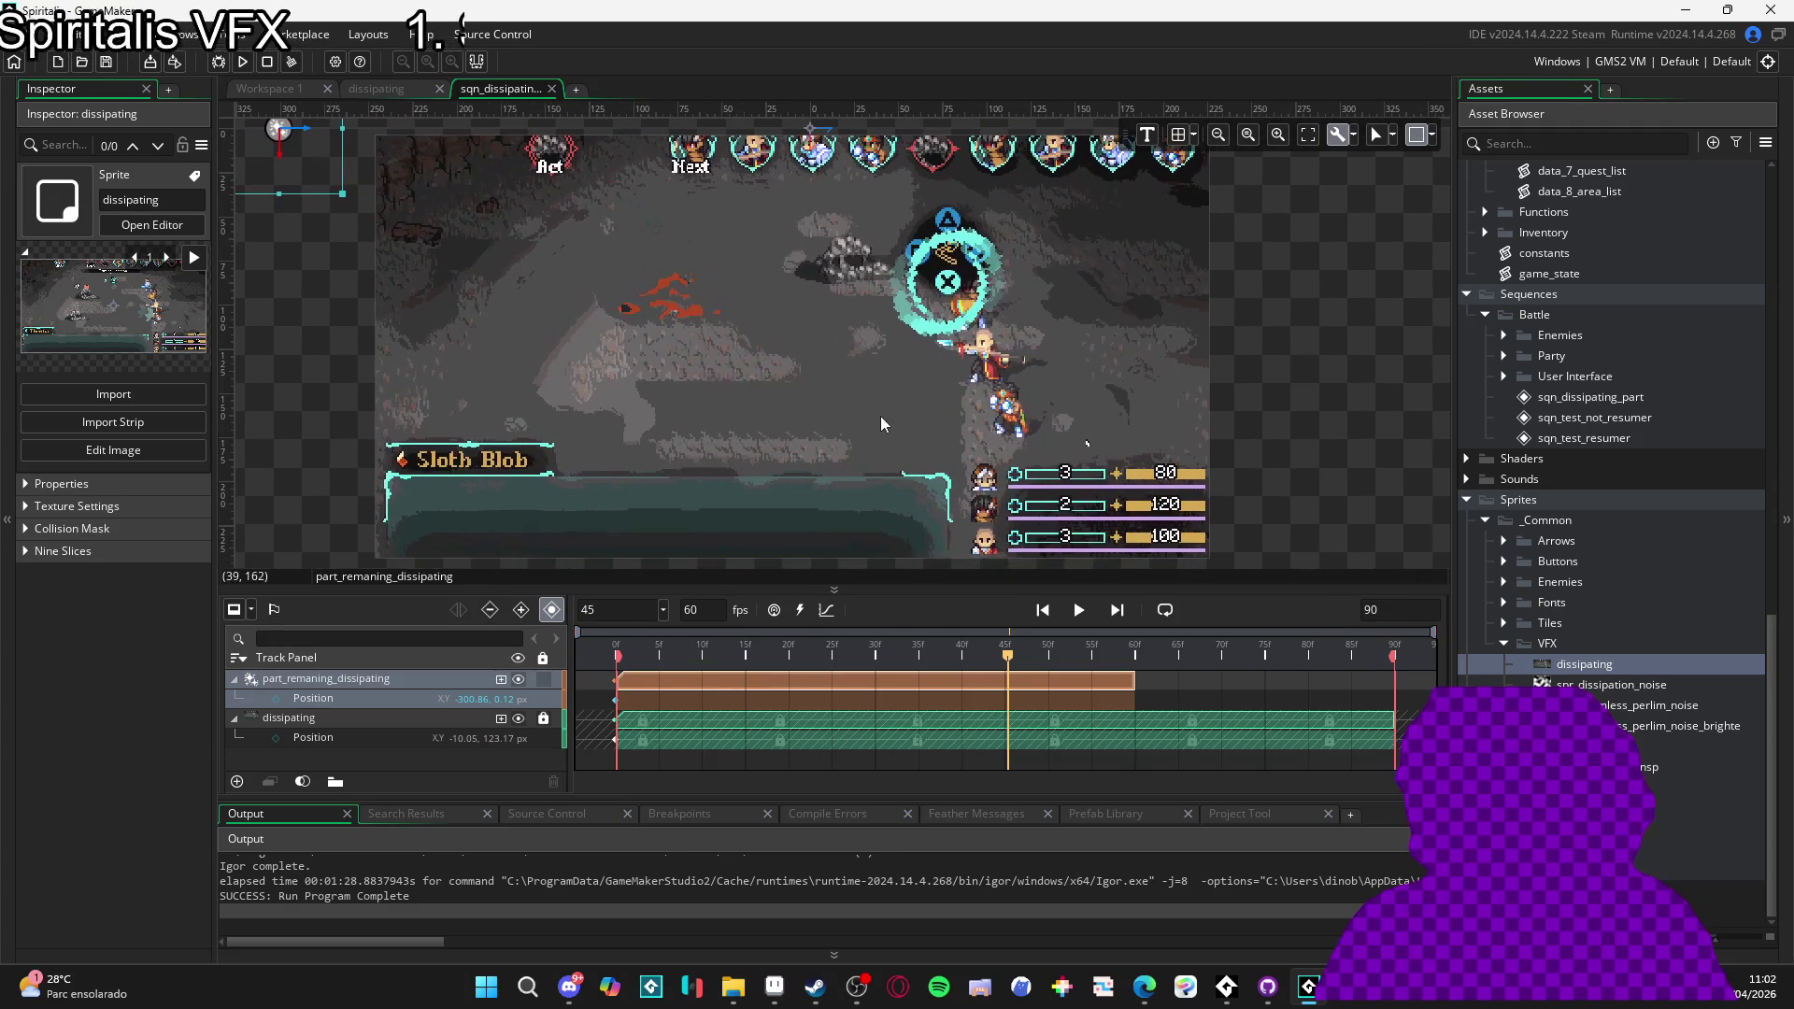
pyautogui.press('space')
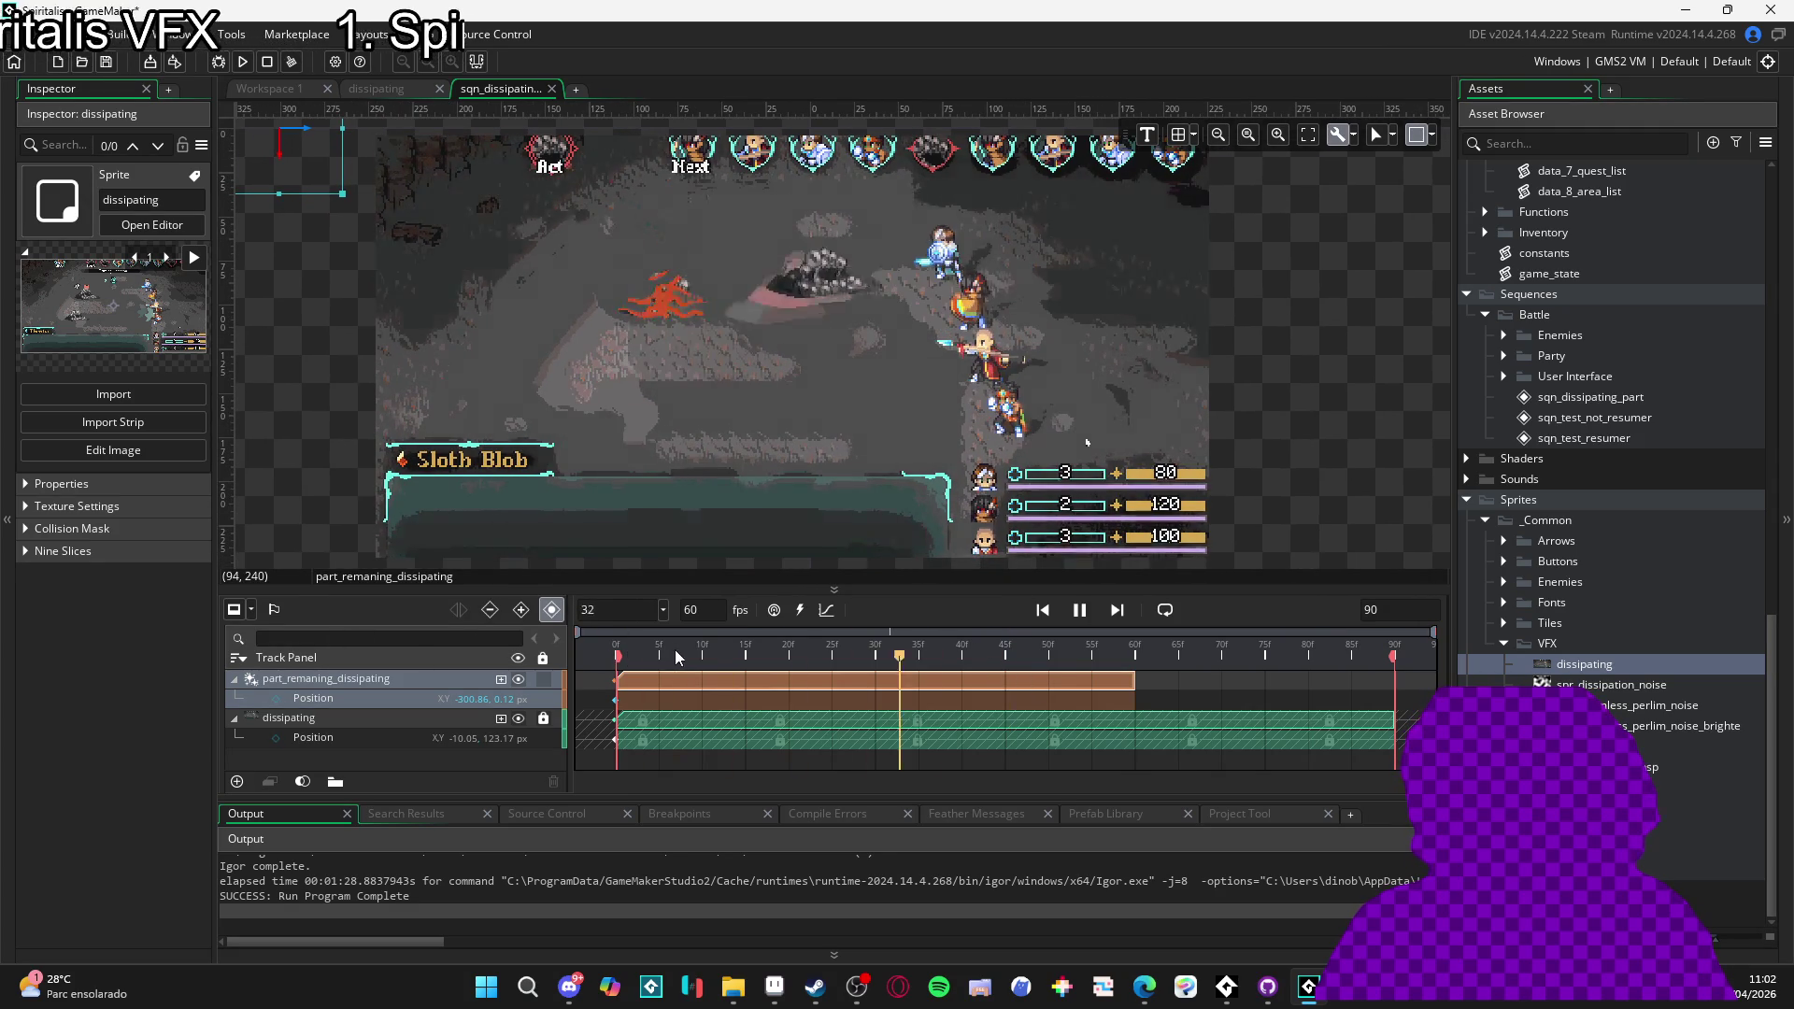
pyautogui.press('space')
pyautogui.click(643, 676)
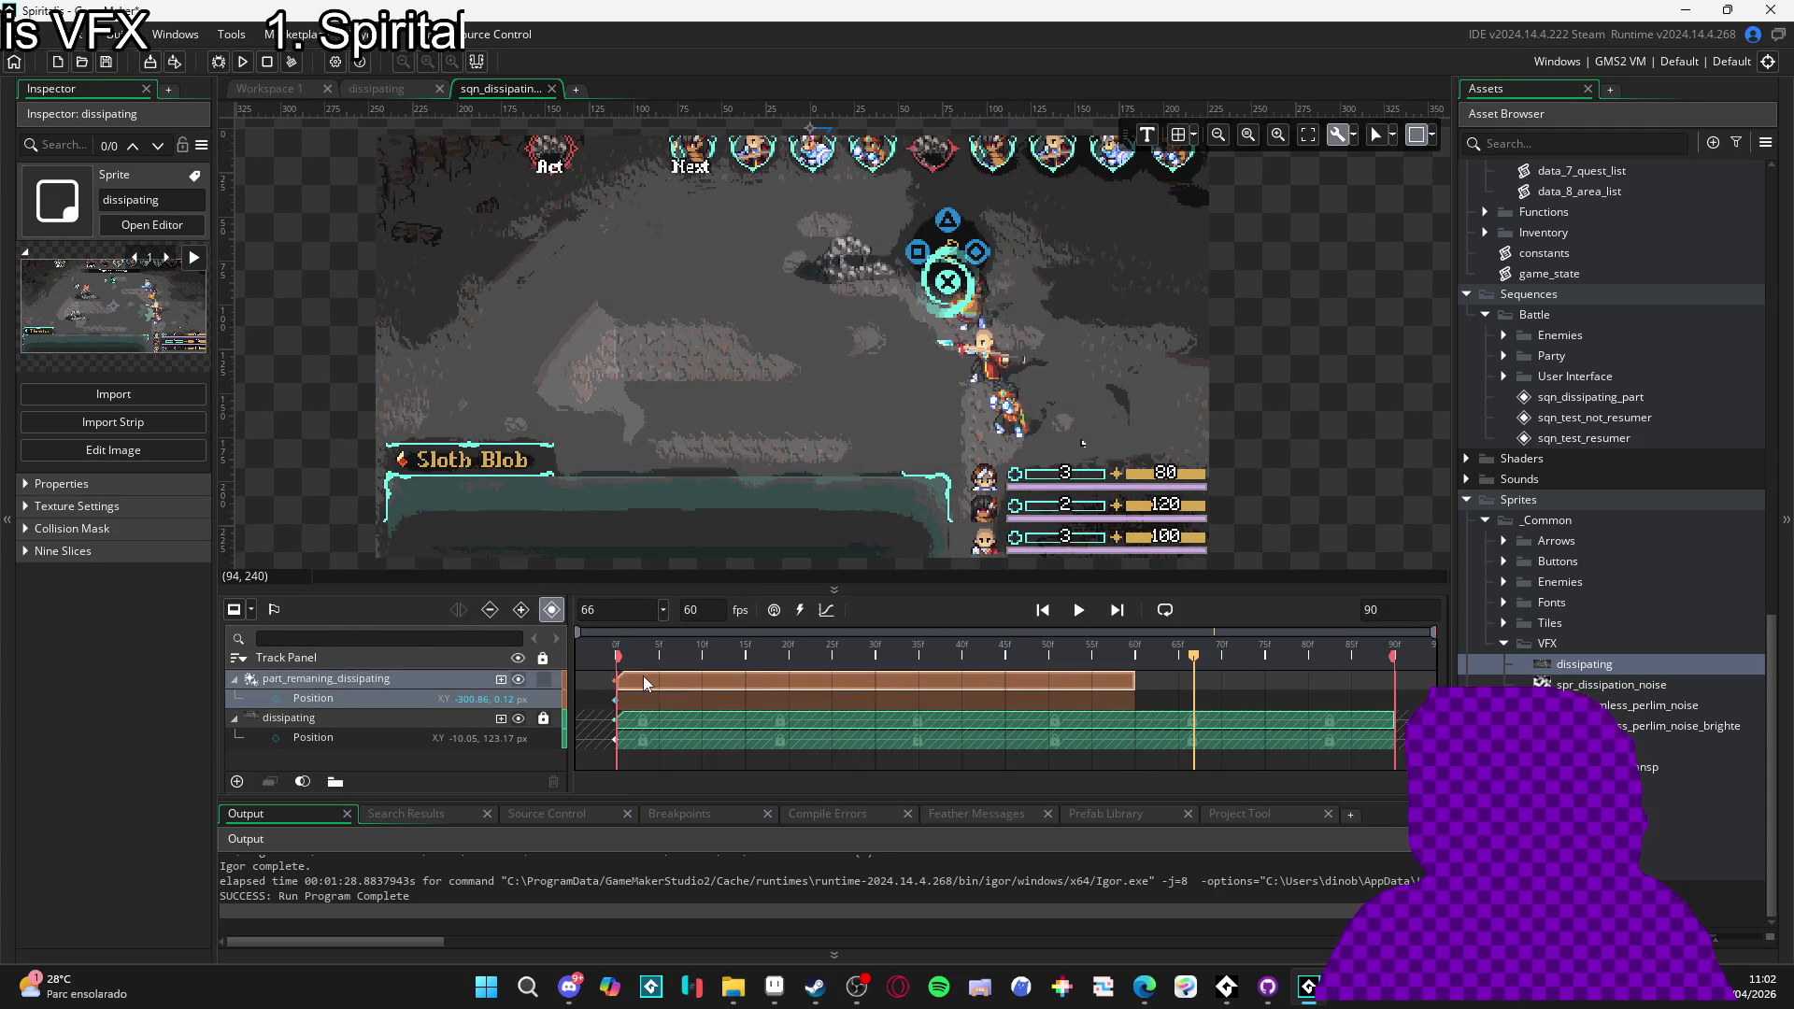
pyautogui.press('space')
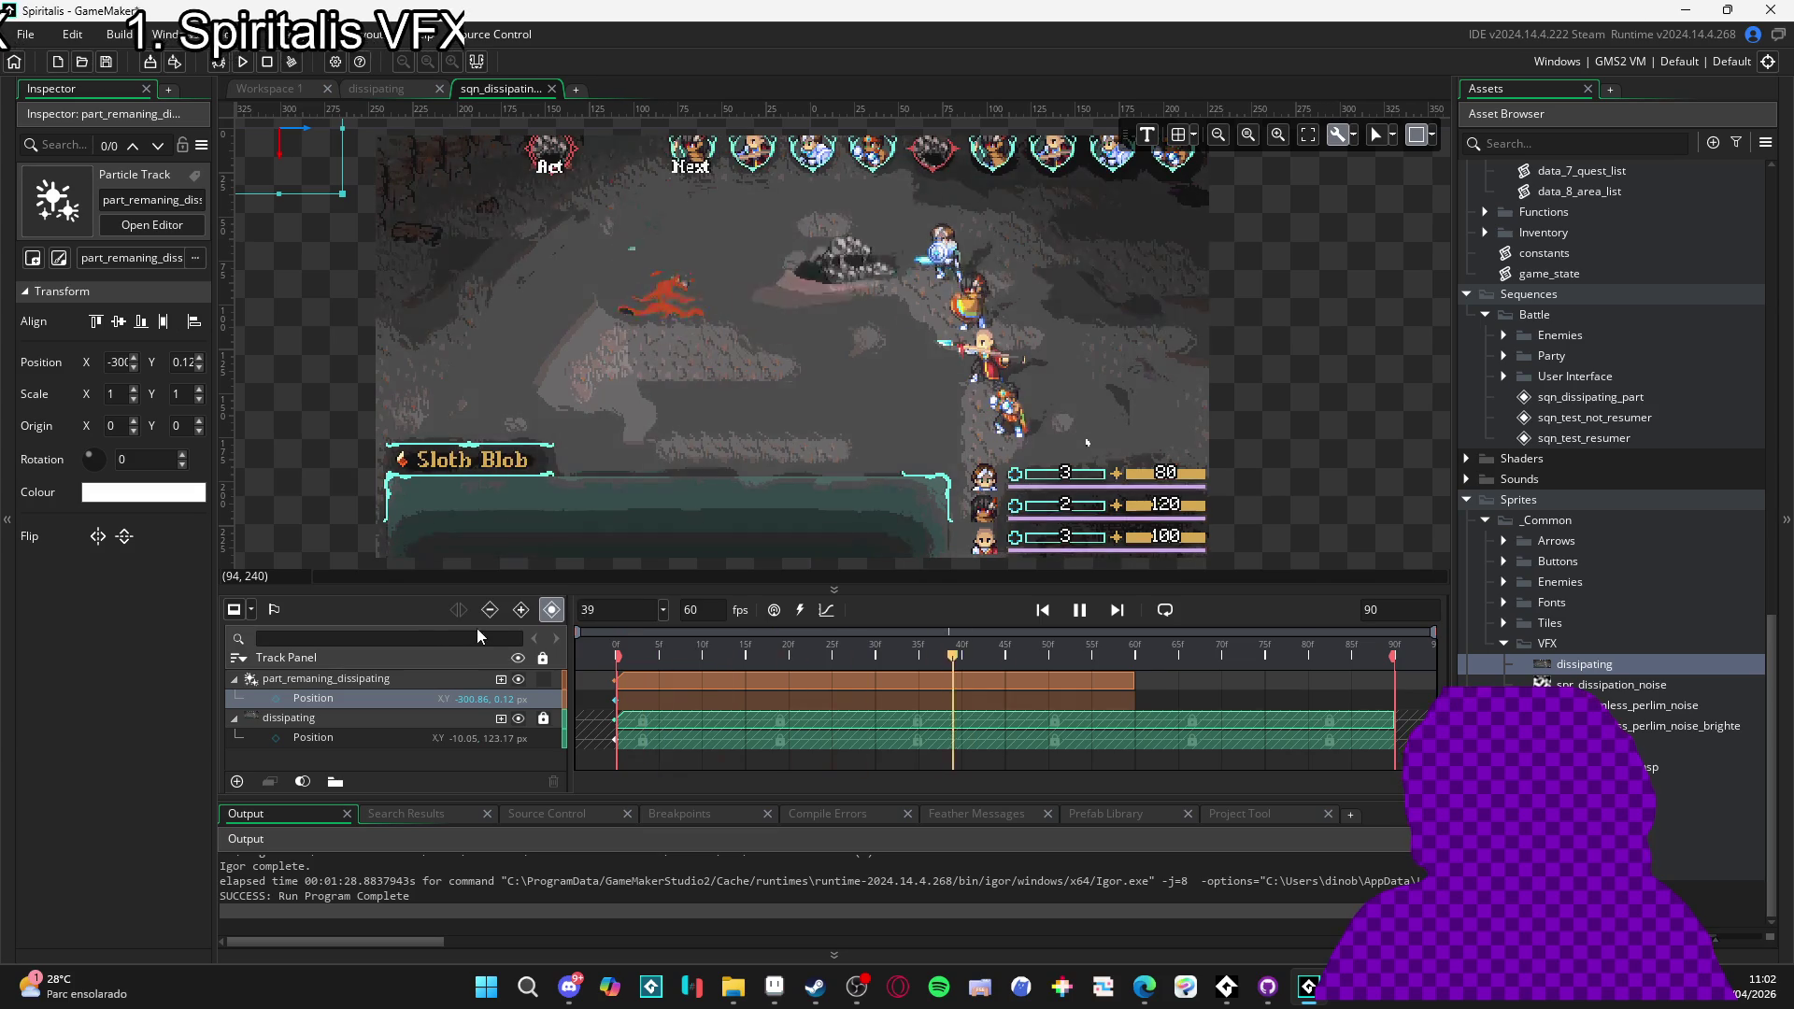
pyautogui.press('space')
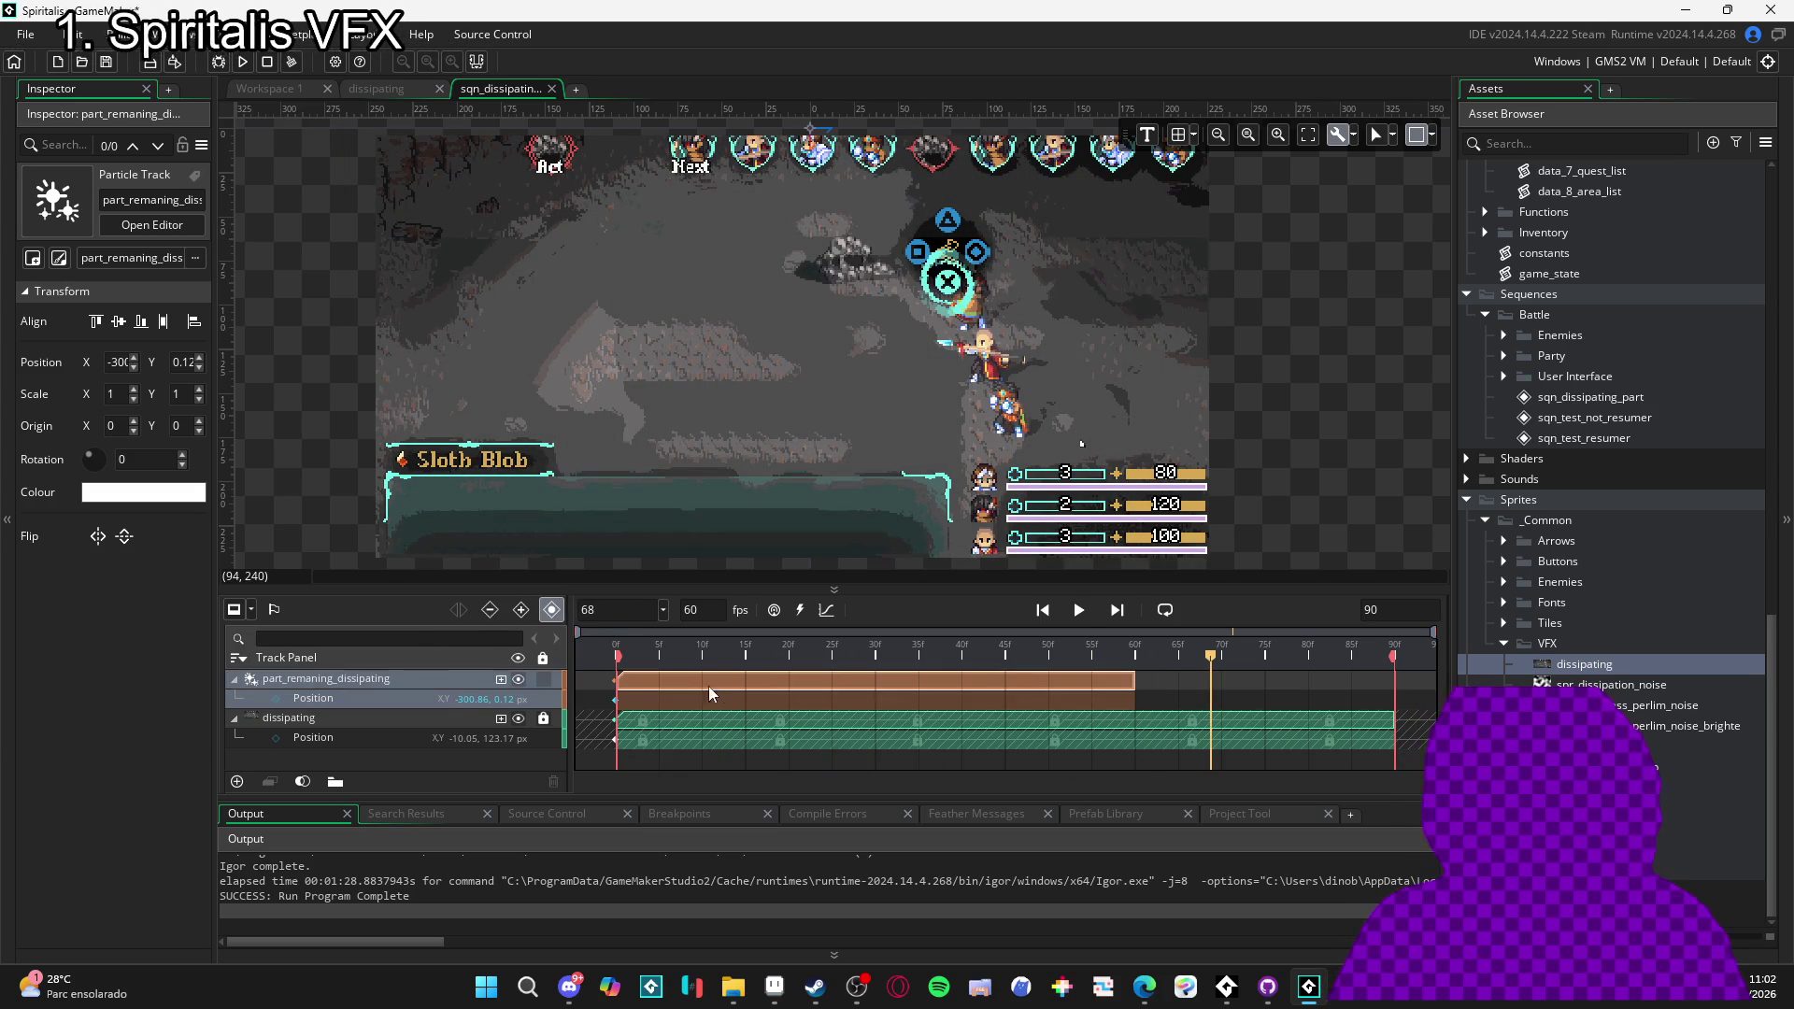
# - At frame 2, move the particle emitter onto the left rock enemy at -73, 85.1 and key it
pyautogui.click(736, 657)
pyautogui.moveTo(705, 660); pyautogui.dragTo(635, 691)
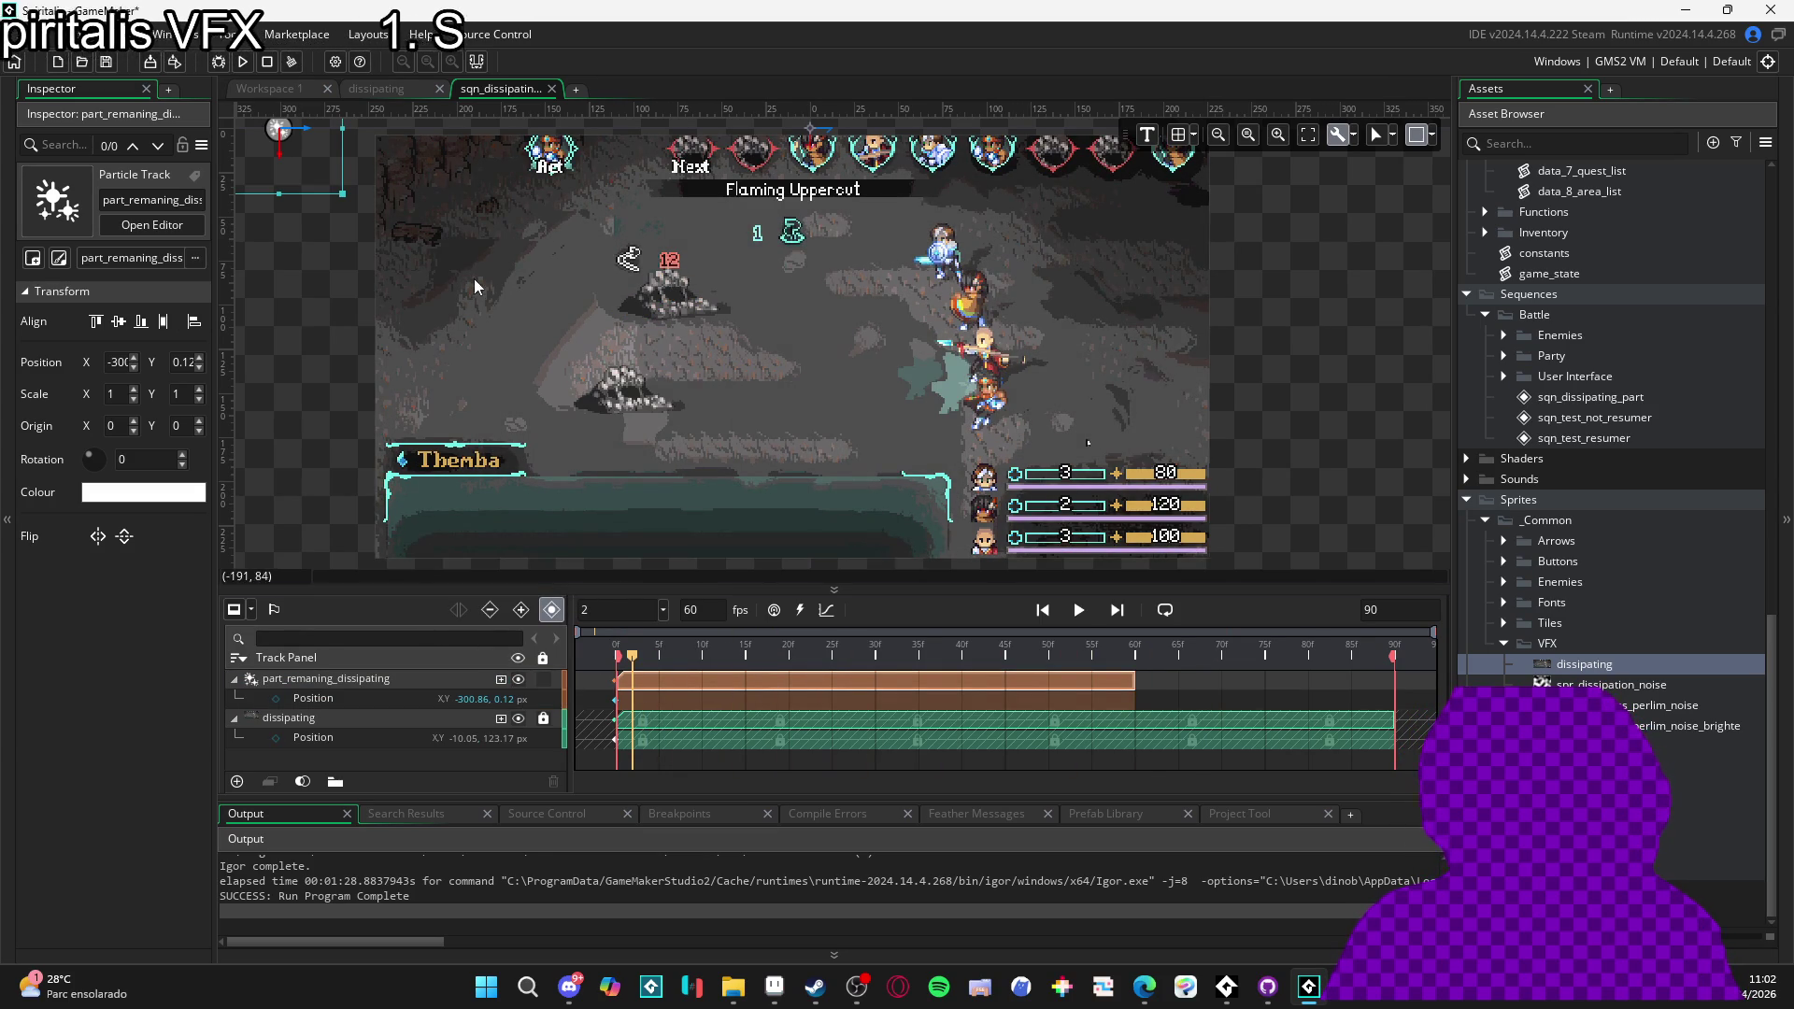
pyautogui.moveTo(475, 287); pyautogui.dragTo(505, 334)
pyautogui.moveTo(323, 233)
pyautogui.mouseDown()
pyautogui.moveTo(565, 348)
pyautogui.moveTo(710, 390)
pyautogui.mouseUp()
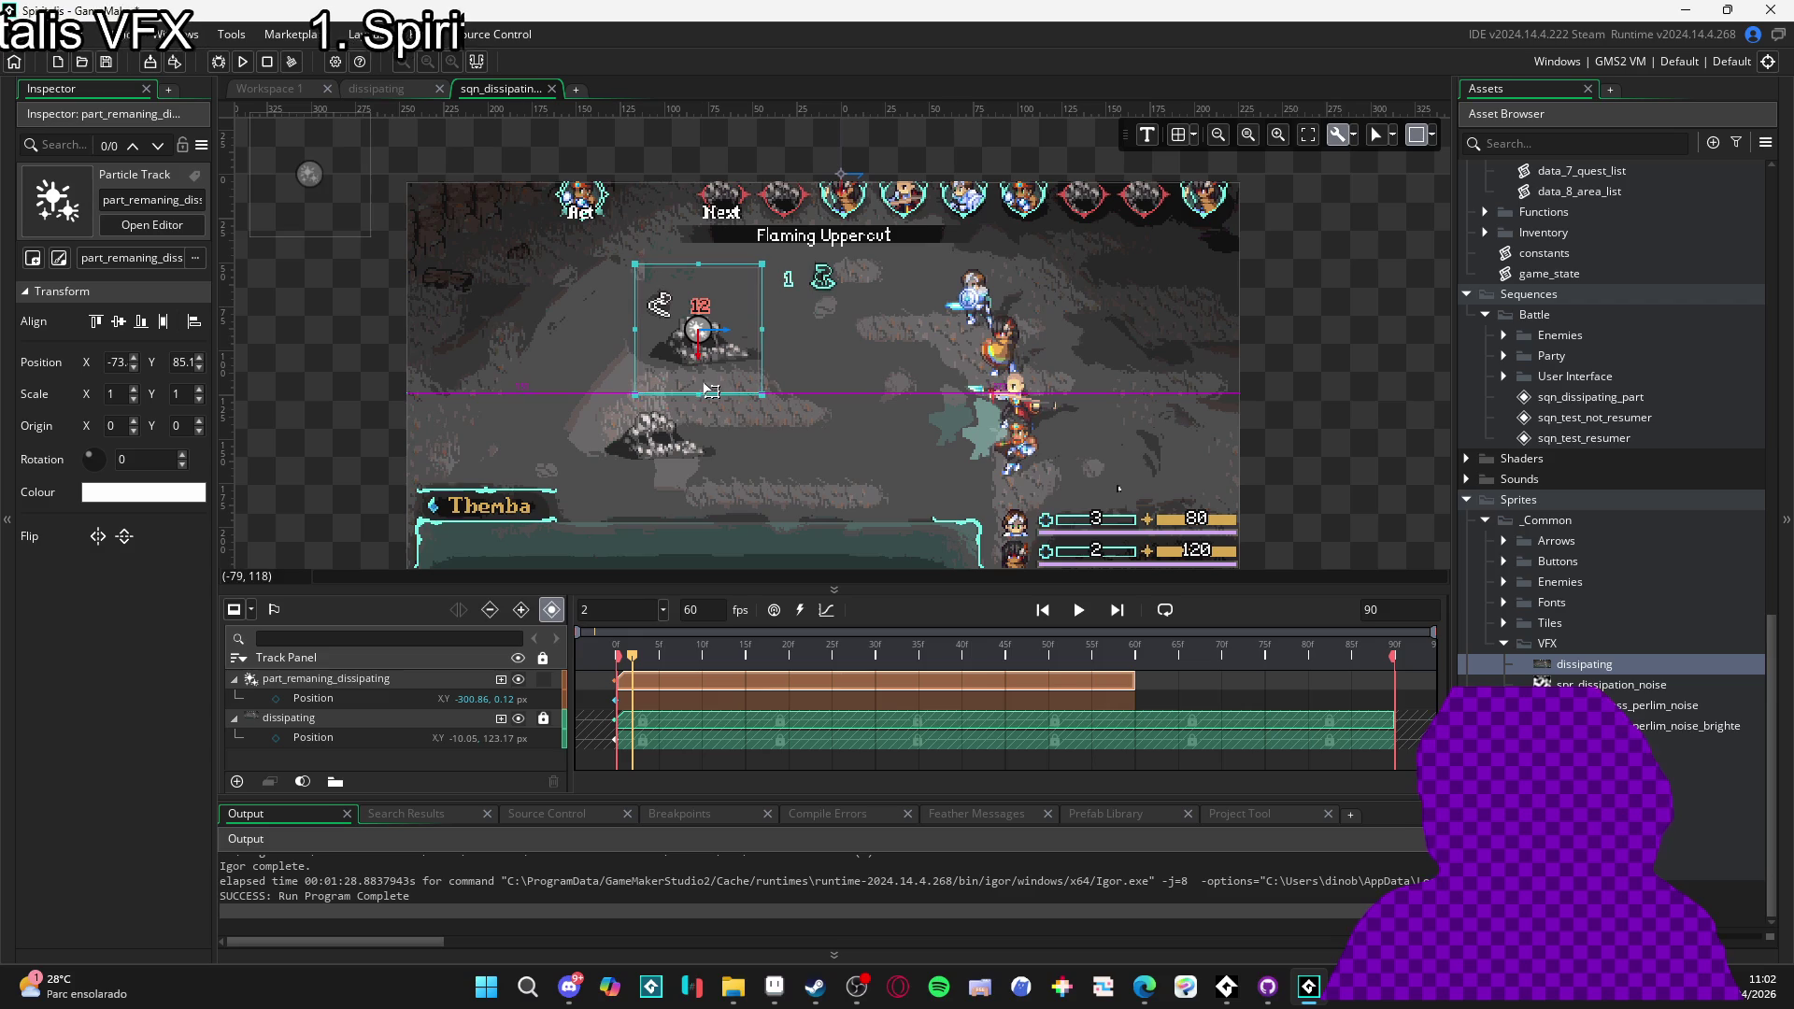
pyautogui.press('space')
pyautogui.press('space')
pyautogui.press('space')
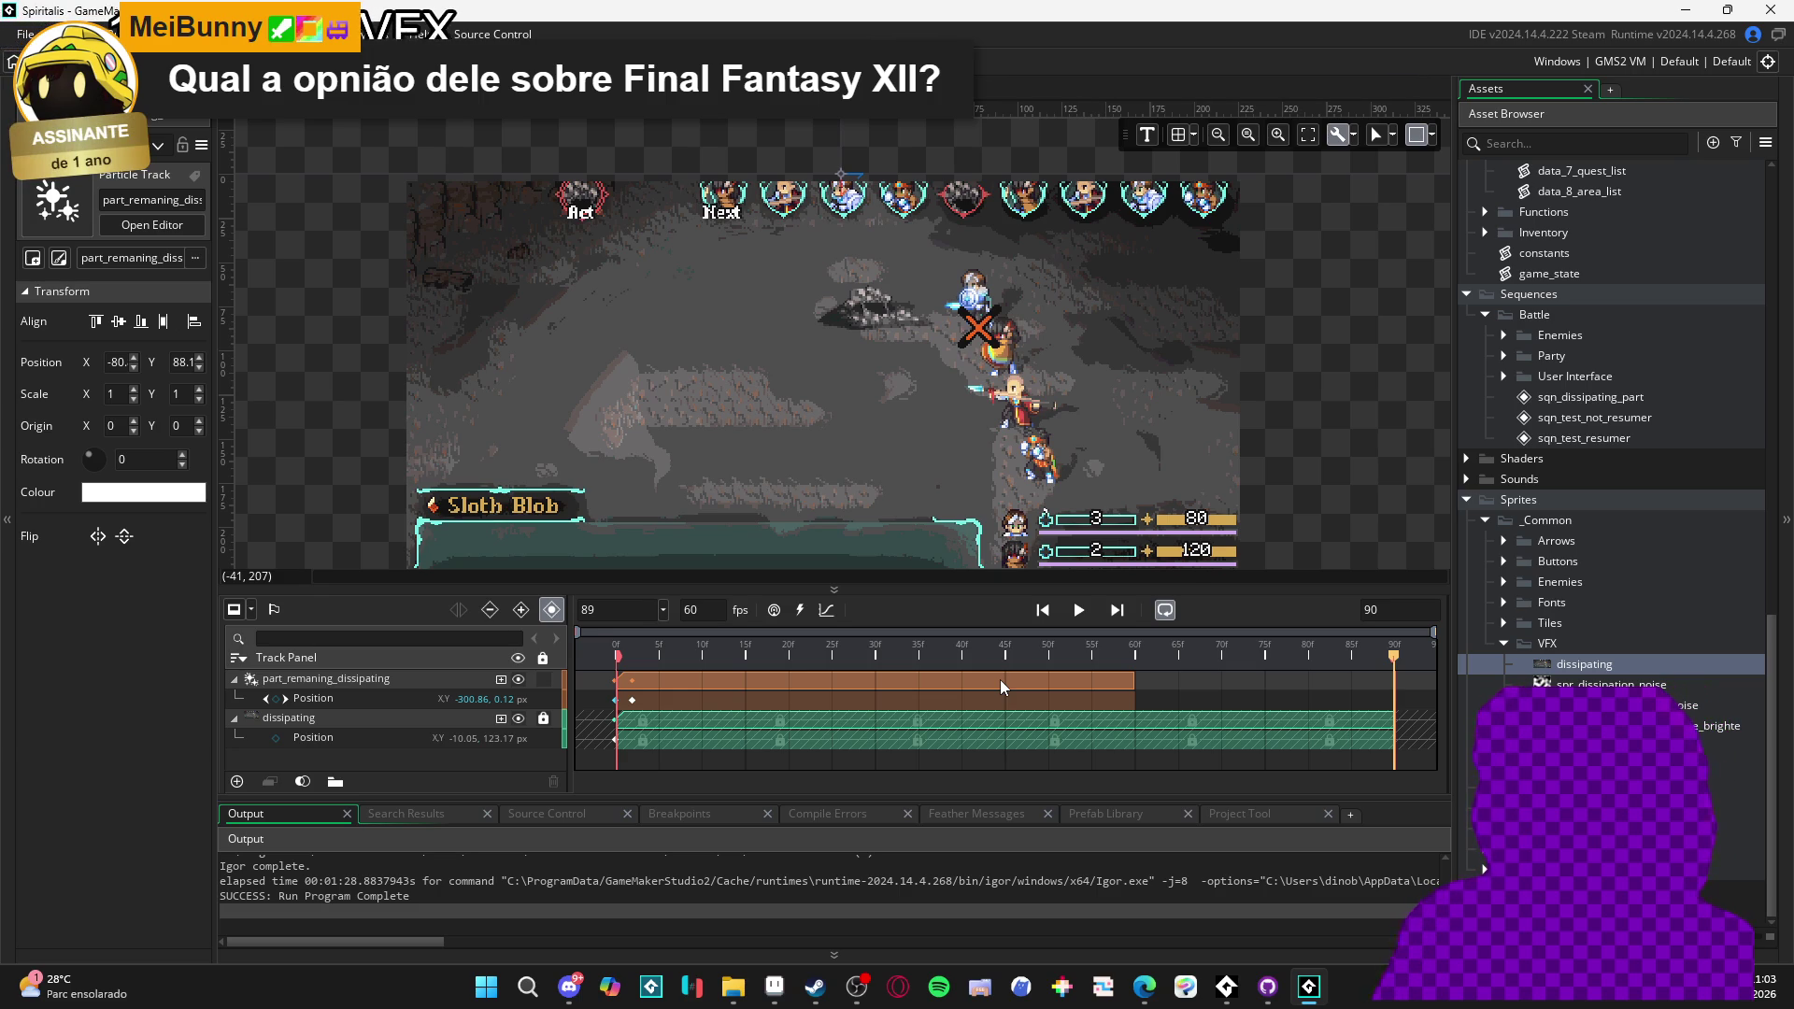
# - Briefly bring up and hide Discord, then open and dismiss File Explorer's taskbar jump list
pyautogui.click(565, 985)
pyautogui.click(565, 986)
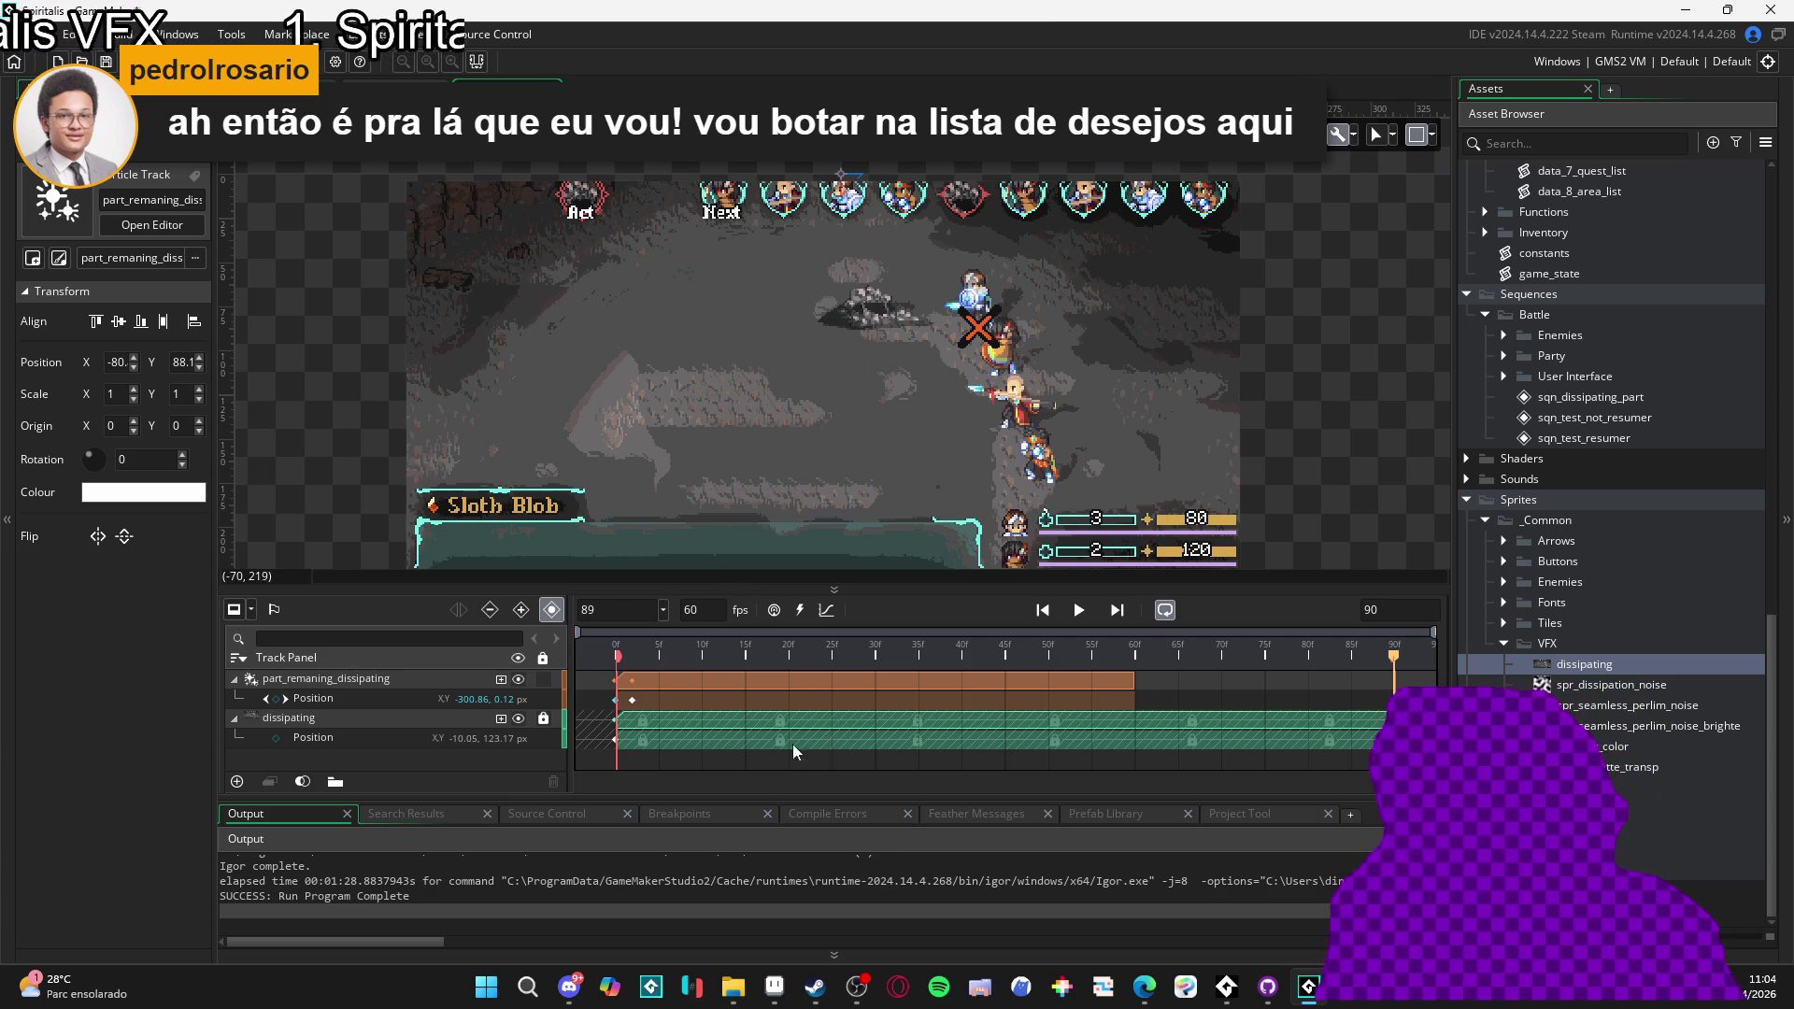
pyautogui.rightClick(736, 992)
pyautogui.click(753, 882)
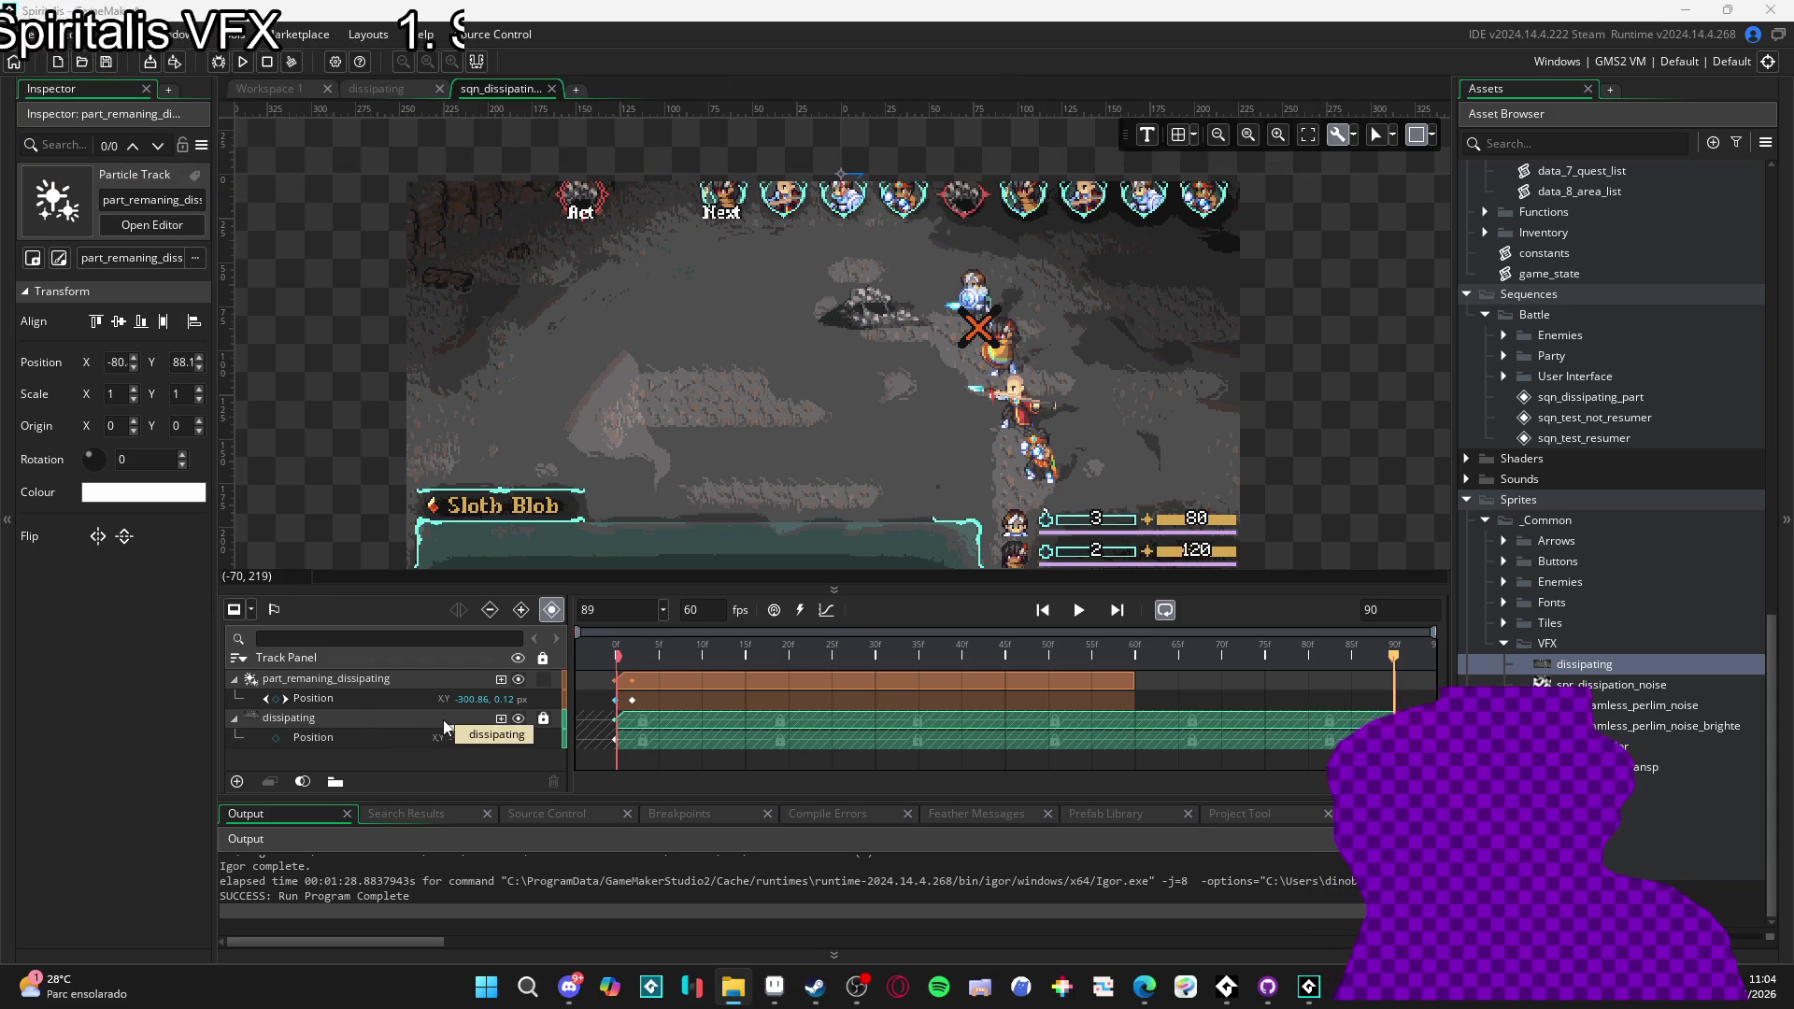
# - View the Micro Mages store page in Steam, try a 'cro' store search, clear it, and minimize Steam
pyautogui.click(815, 986)
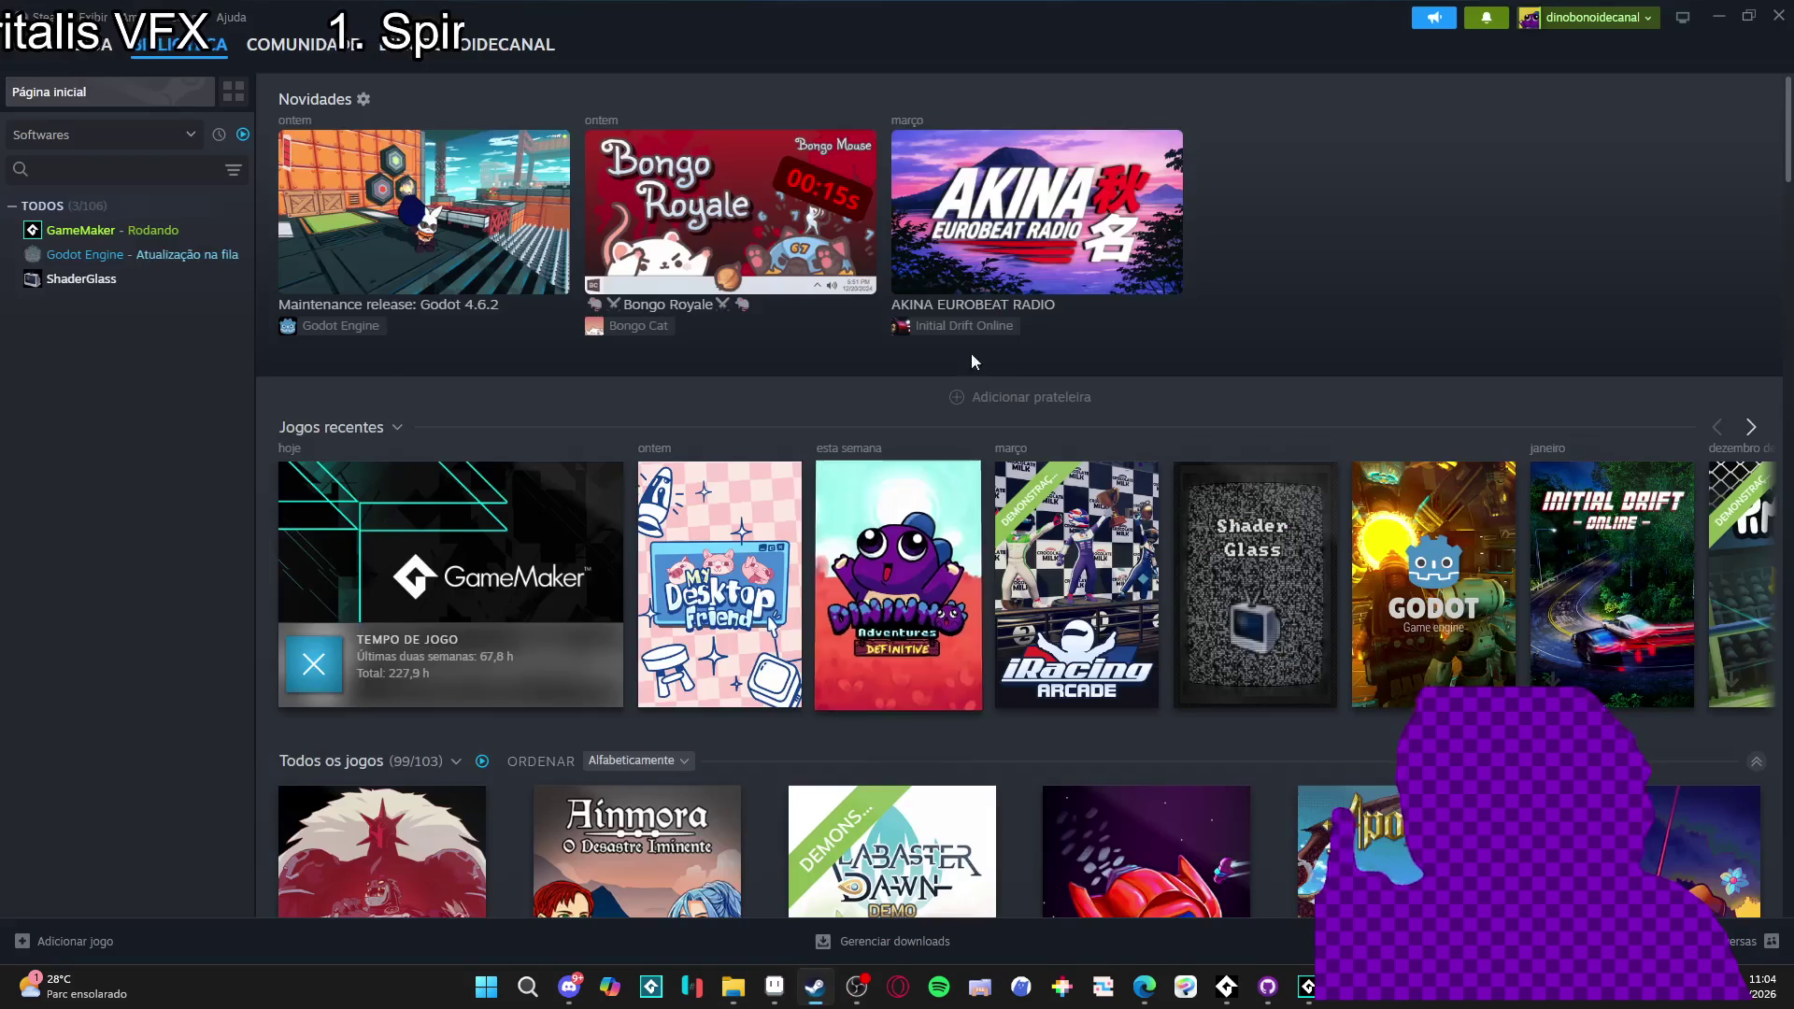
pyautogui.click(93, 44)
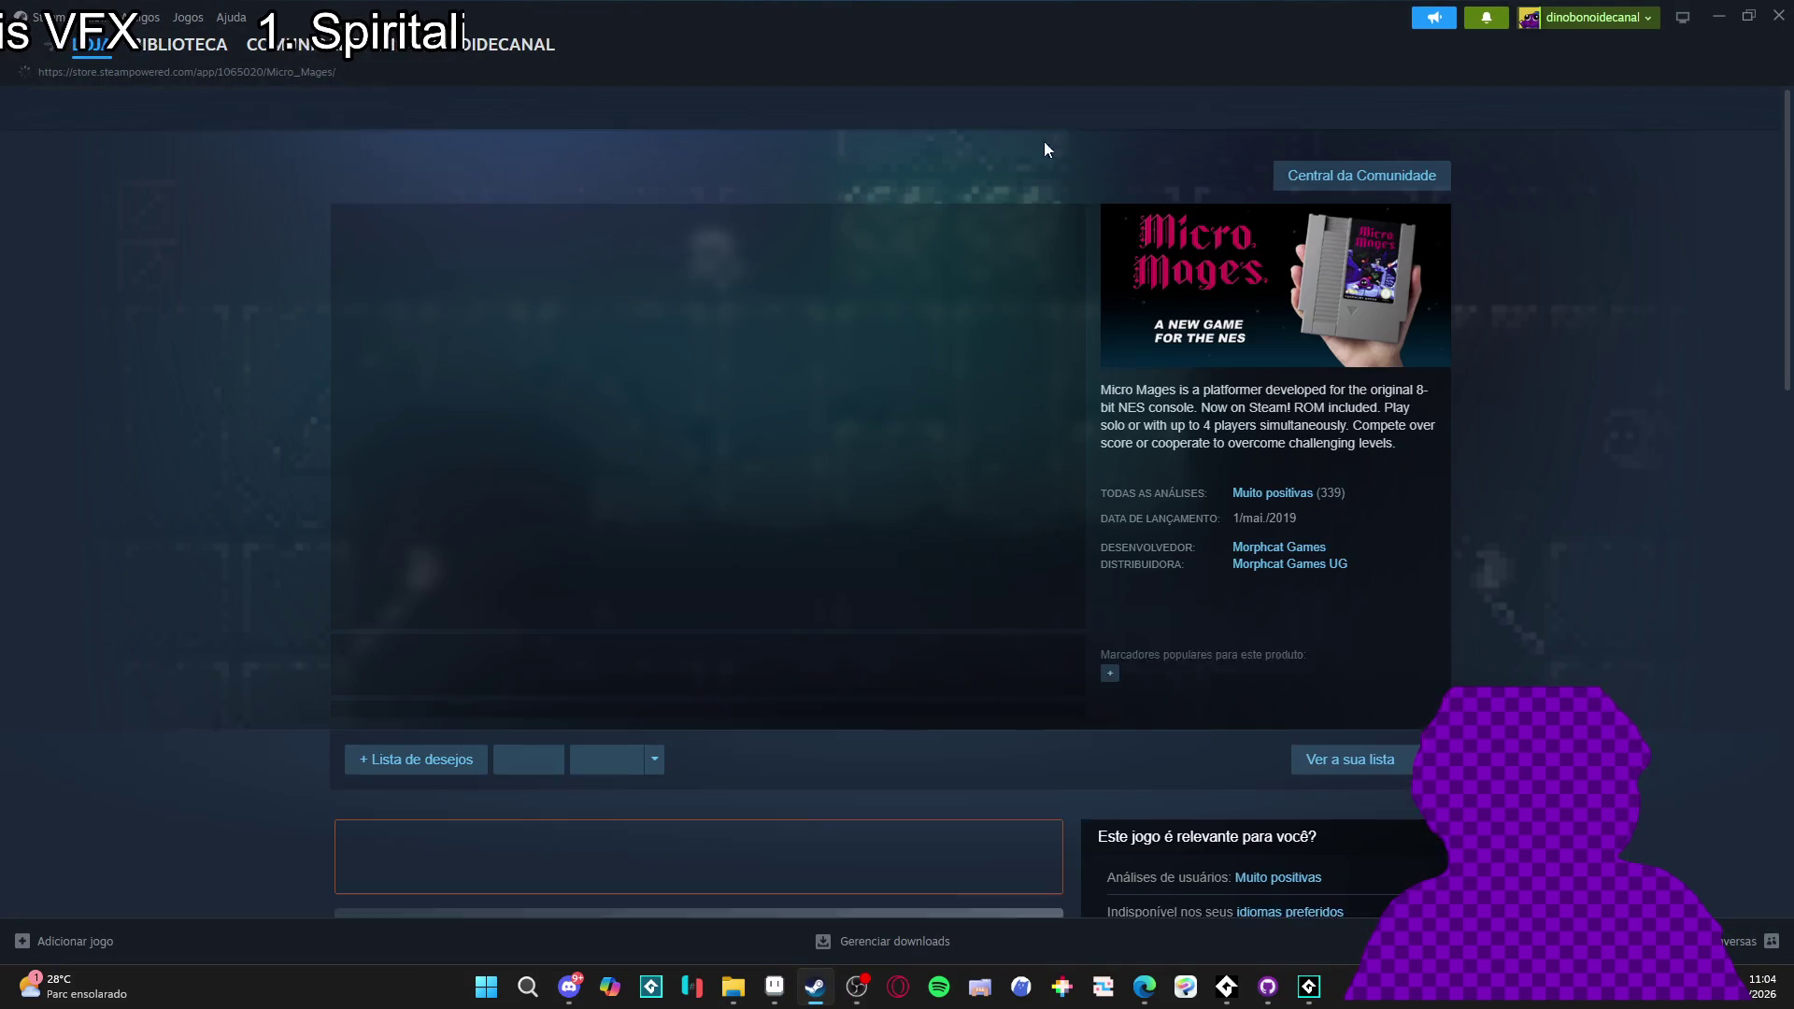
pyautogui.click(988, 109)
pyautogui.write('cro')
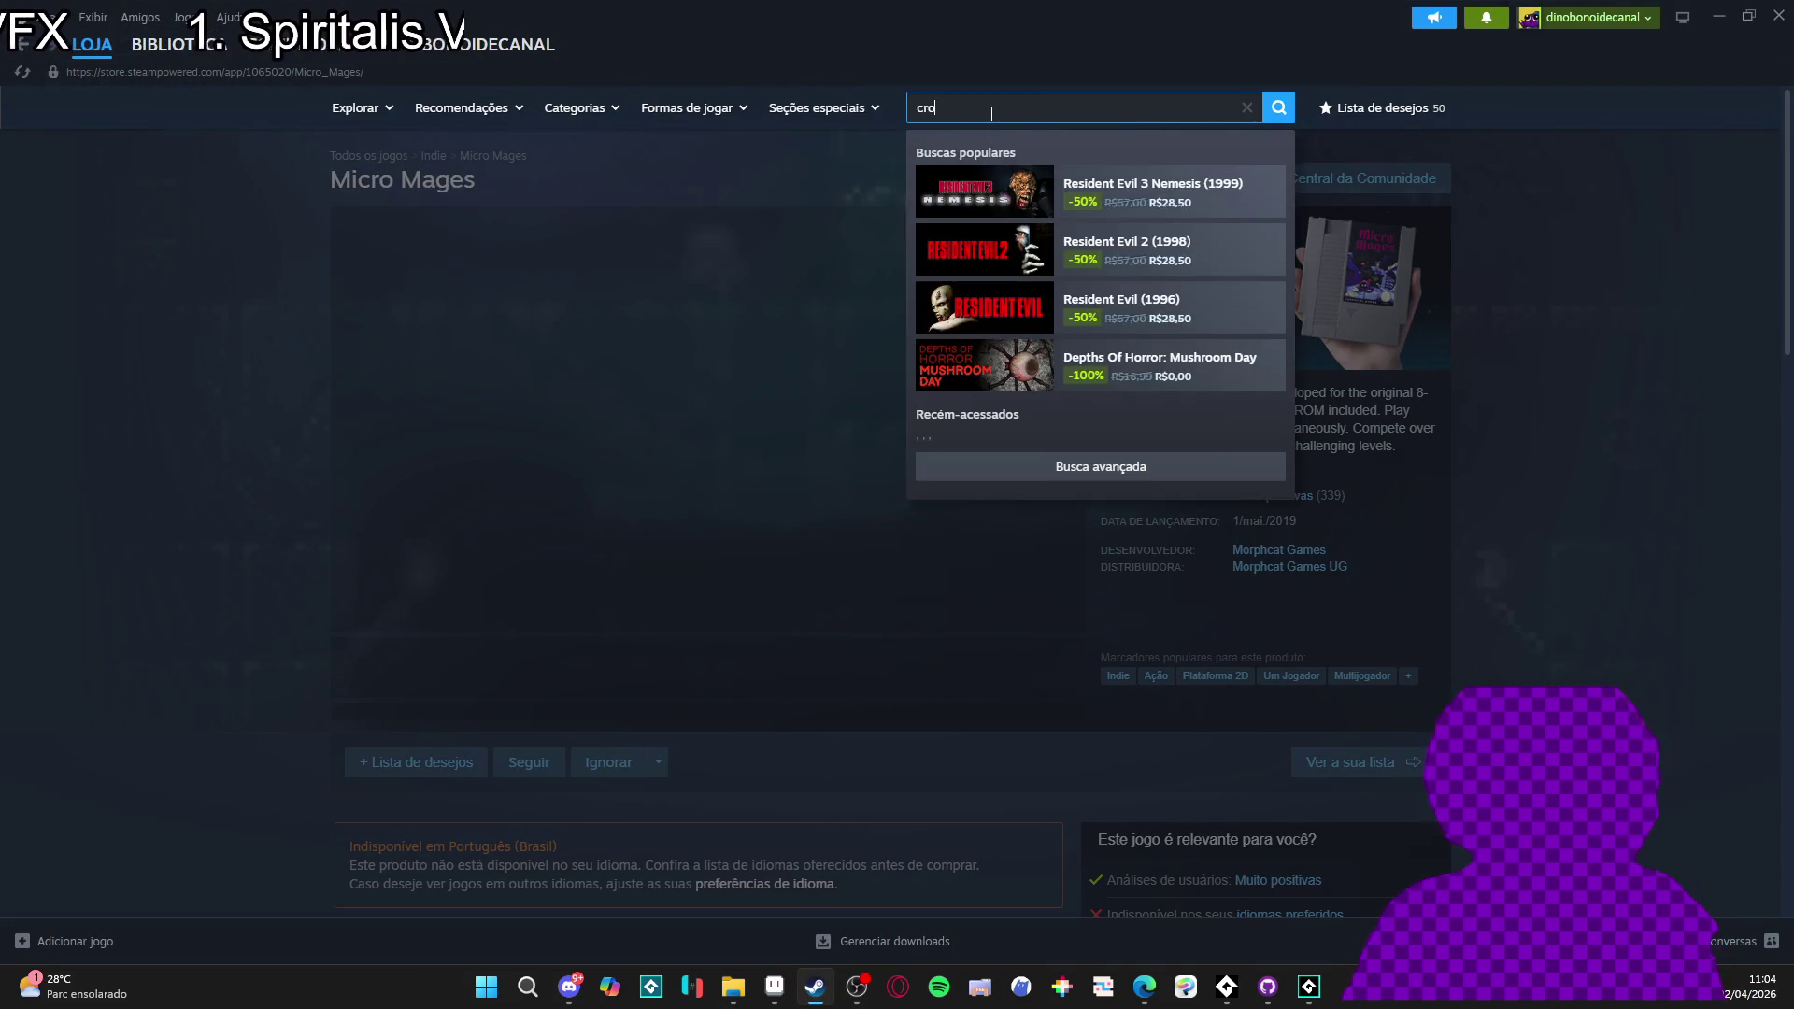
pyautogui.press('BackSpace')
pyautogui.press('BackSpace')
pyautogui.press('BackSpace')
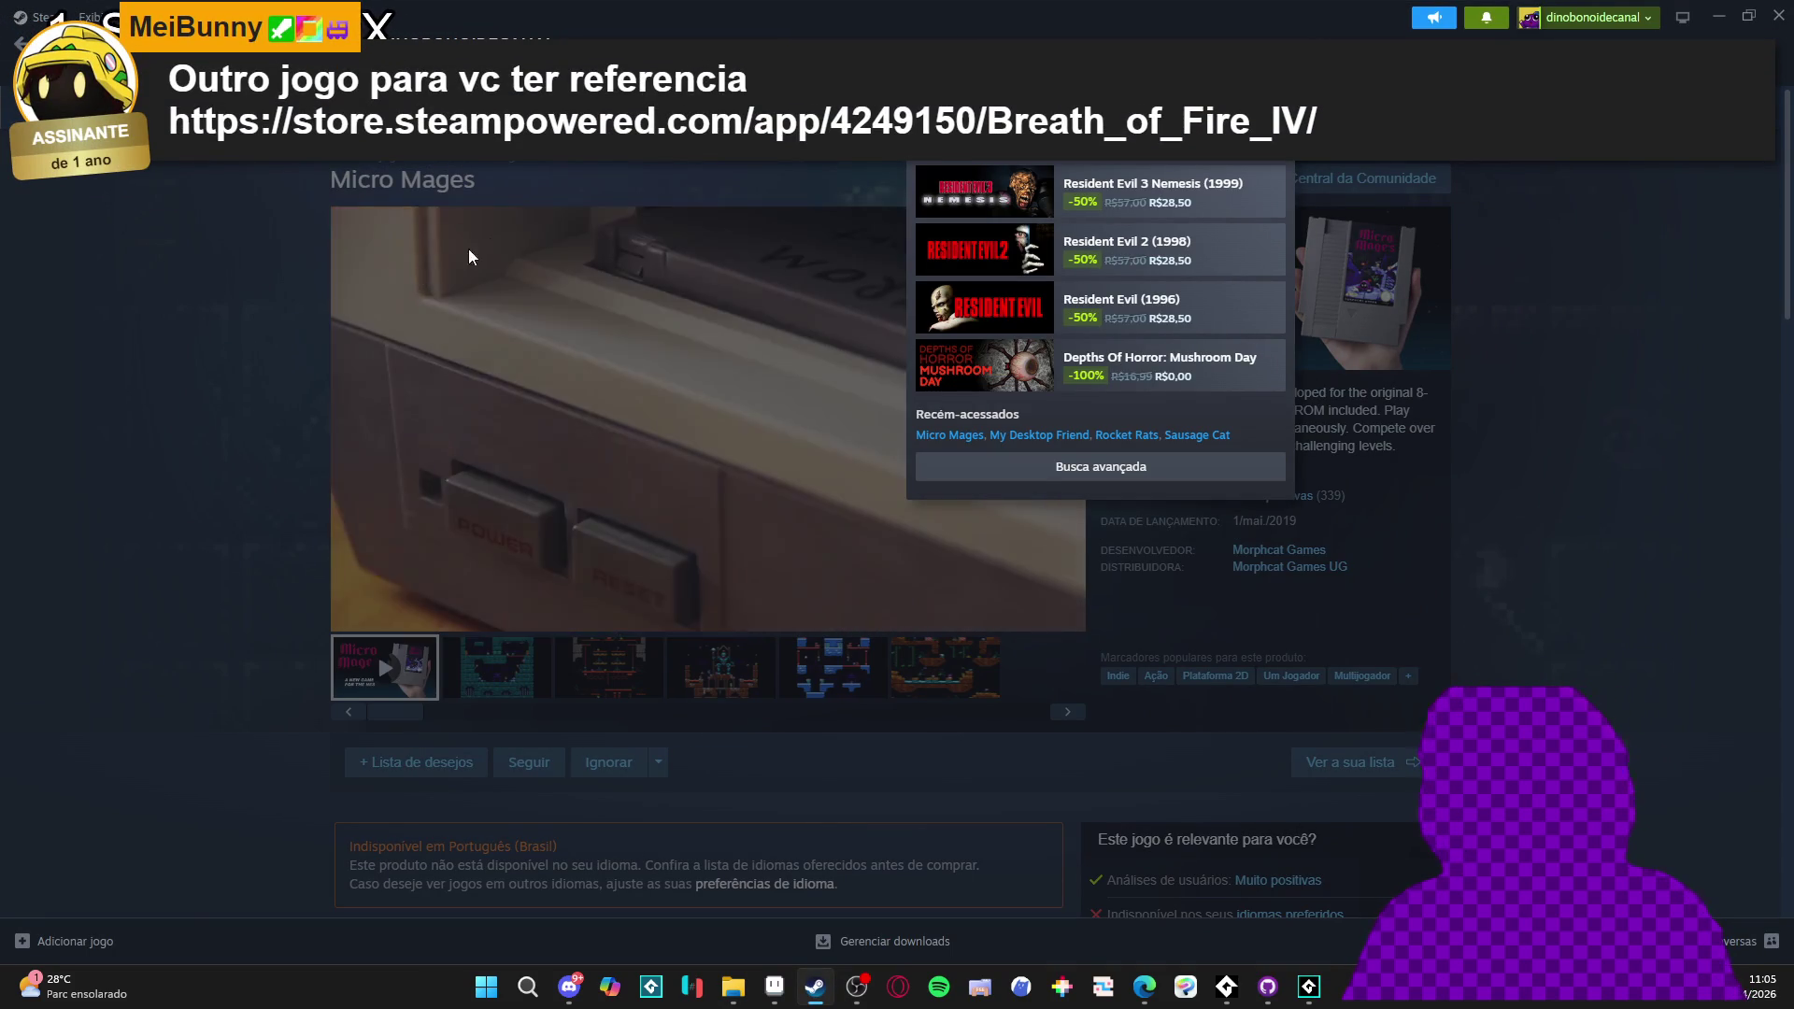
pyautogui.click(216, 310)
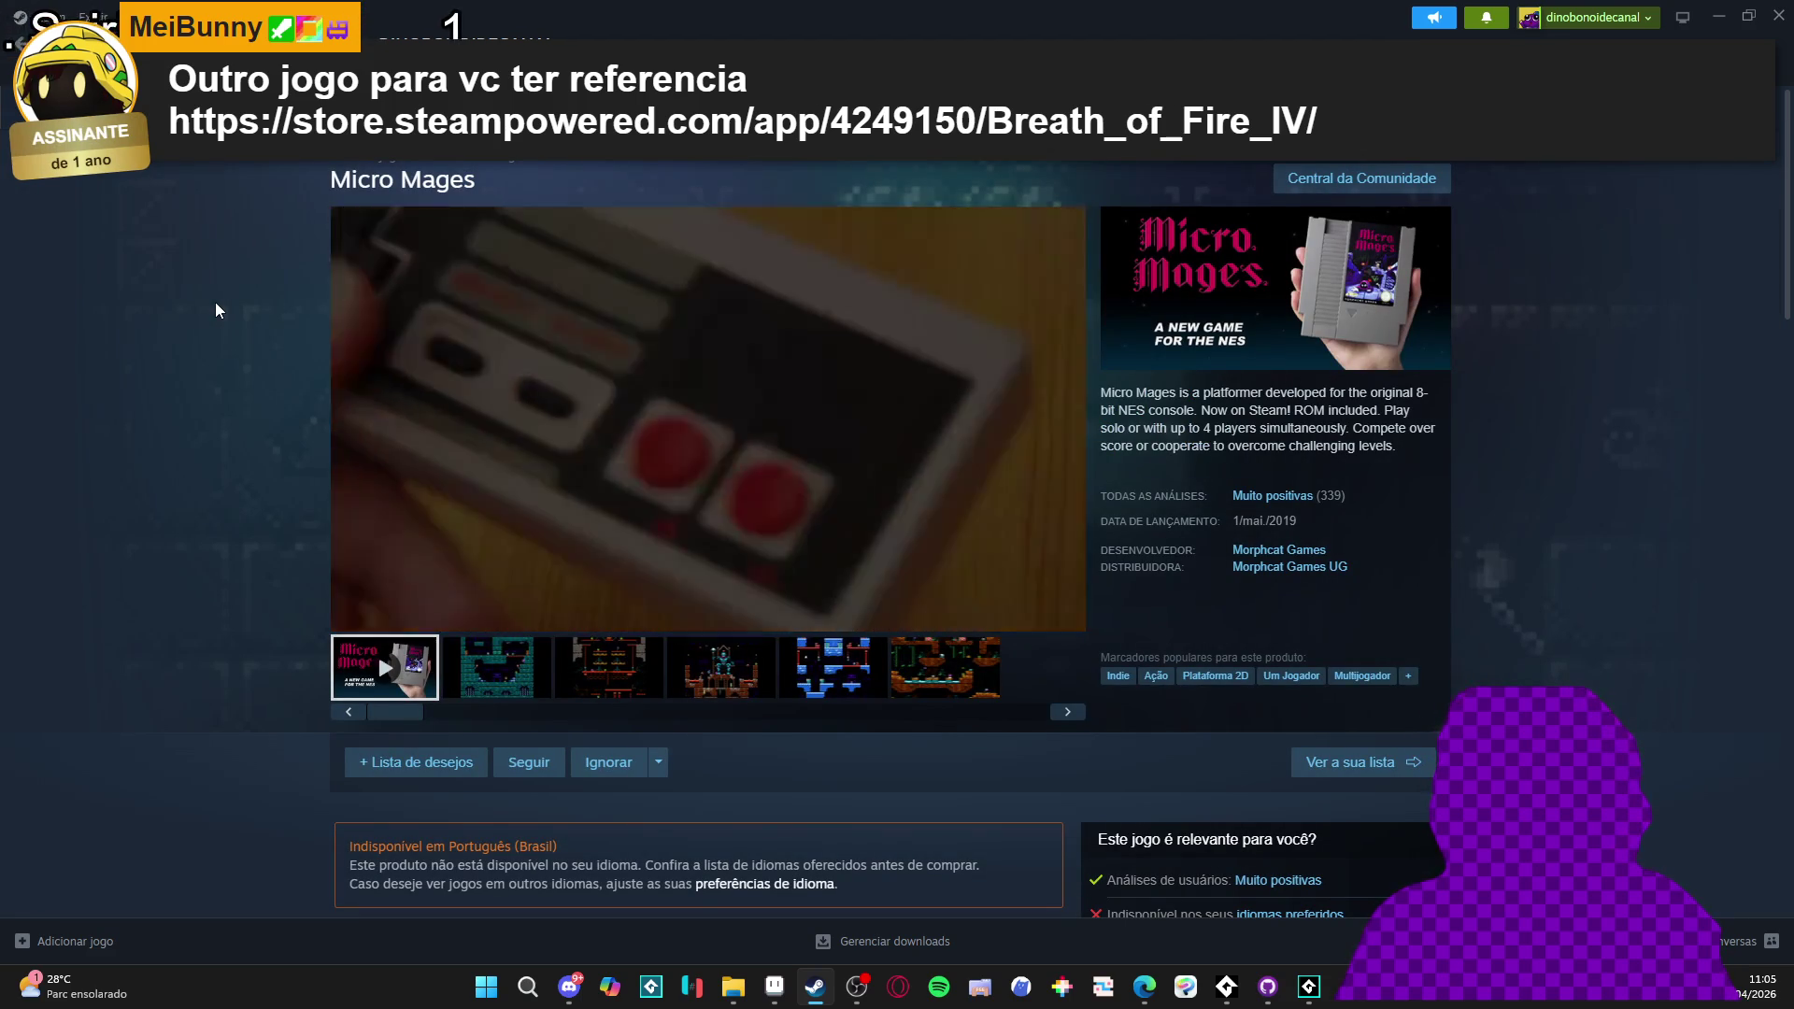
pyautogui.click(1755, 7)
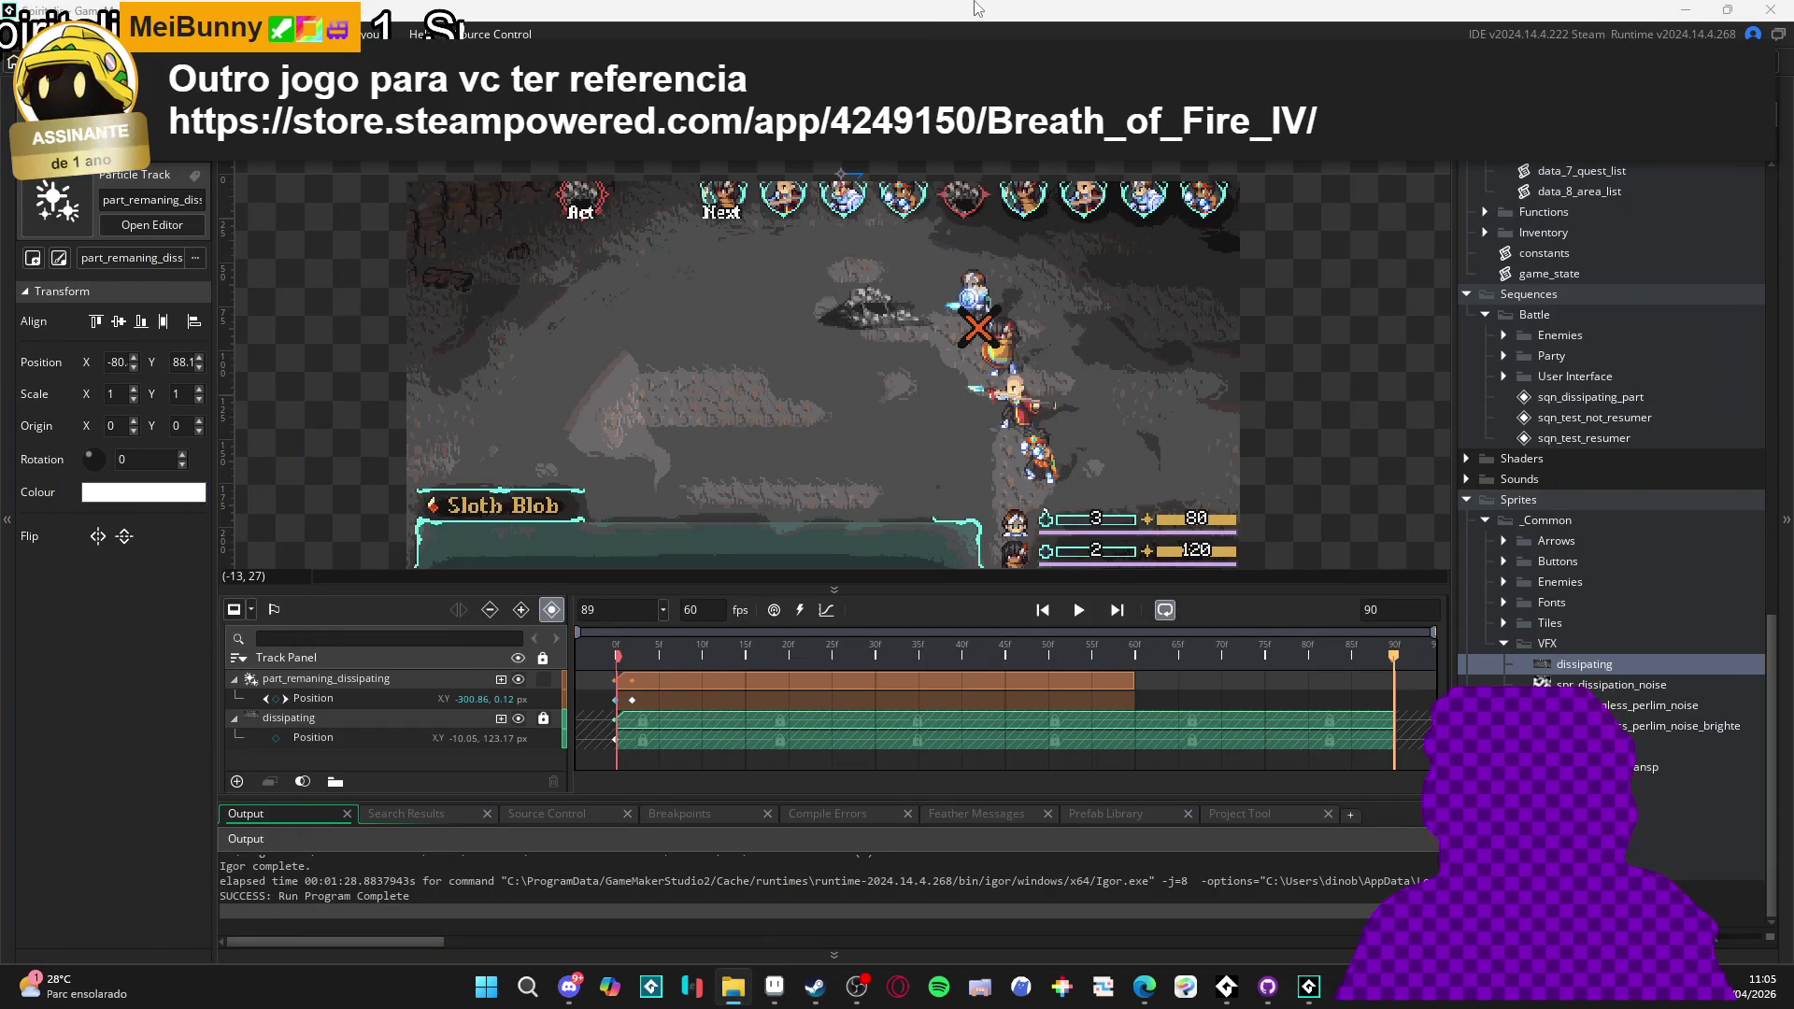
# - Pan the sequence canvas slightly to review the particle track, then switch over to Discord
pyautogui.moveTo(900, 301)
pyautogui.mouseDown()
pyautogui.moveTo(867, 266)
pyautogui.moveTo(886, 289)
pyautogui.mouseUp()
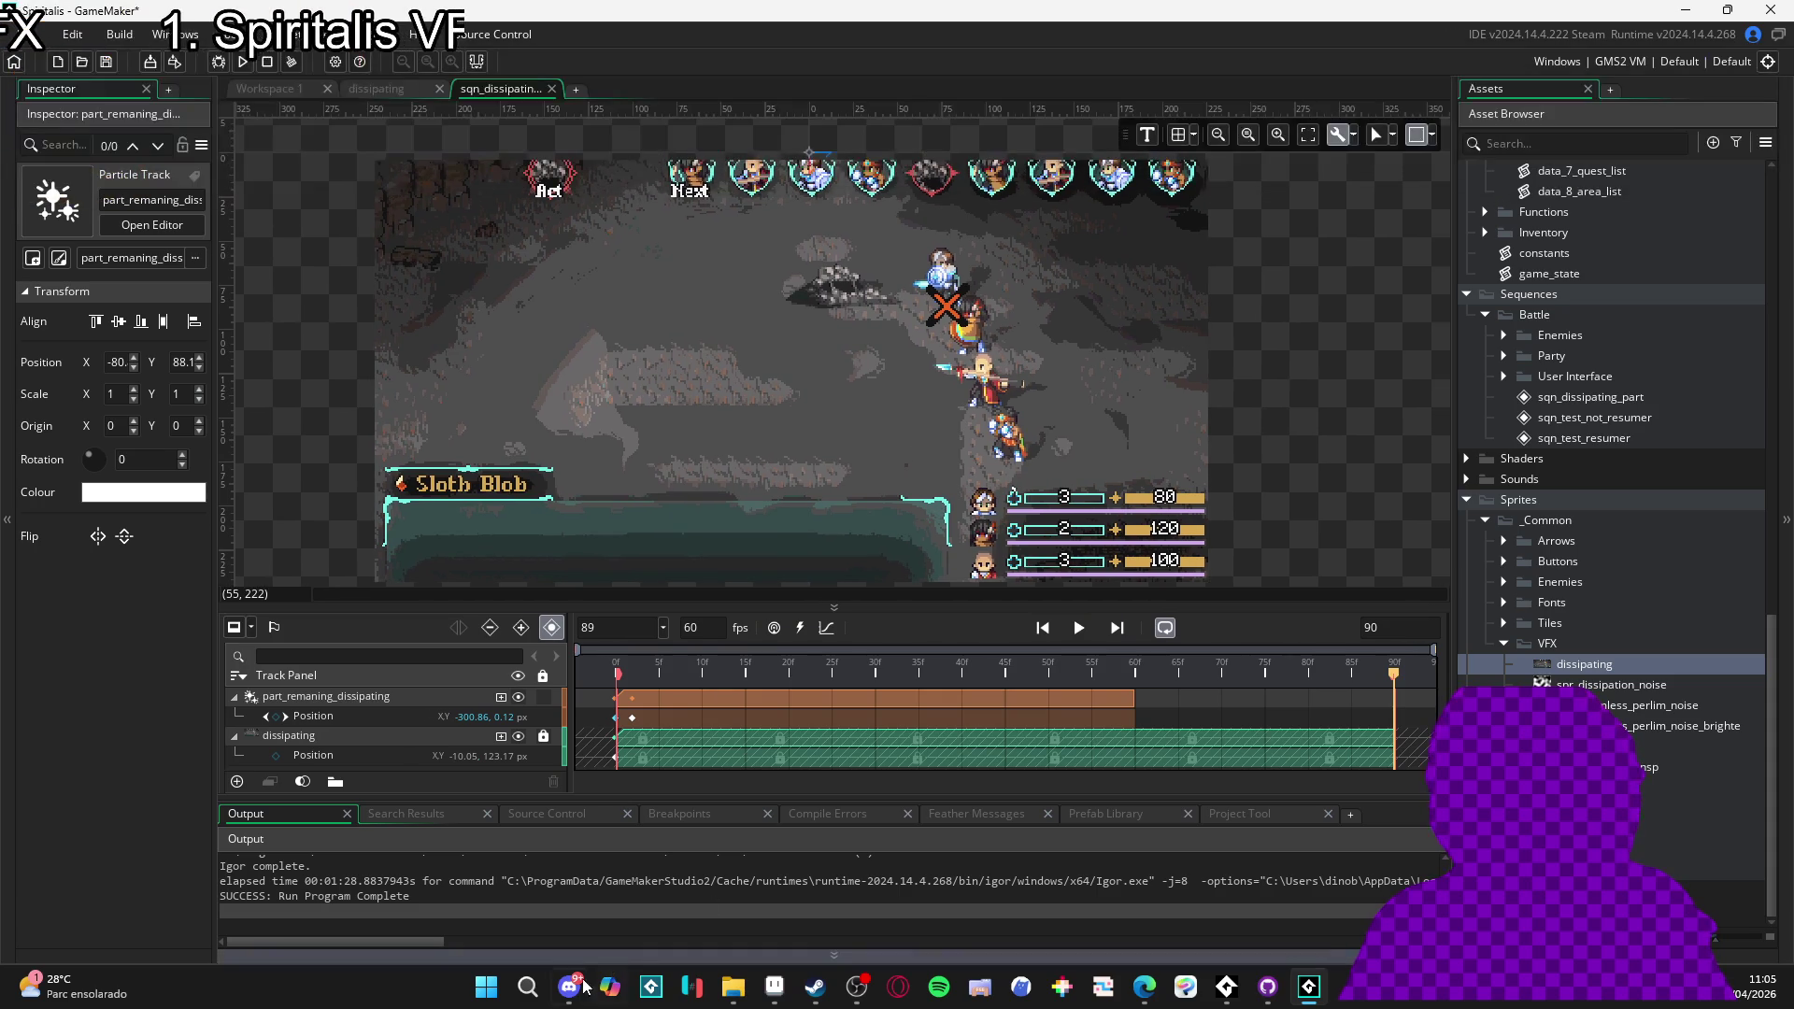
pyautogui.moveTo(572, 993)
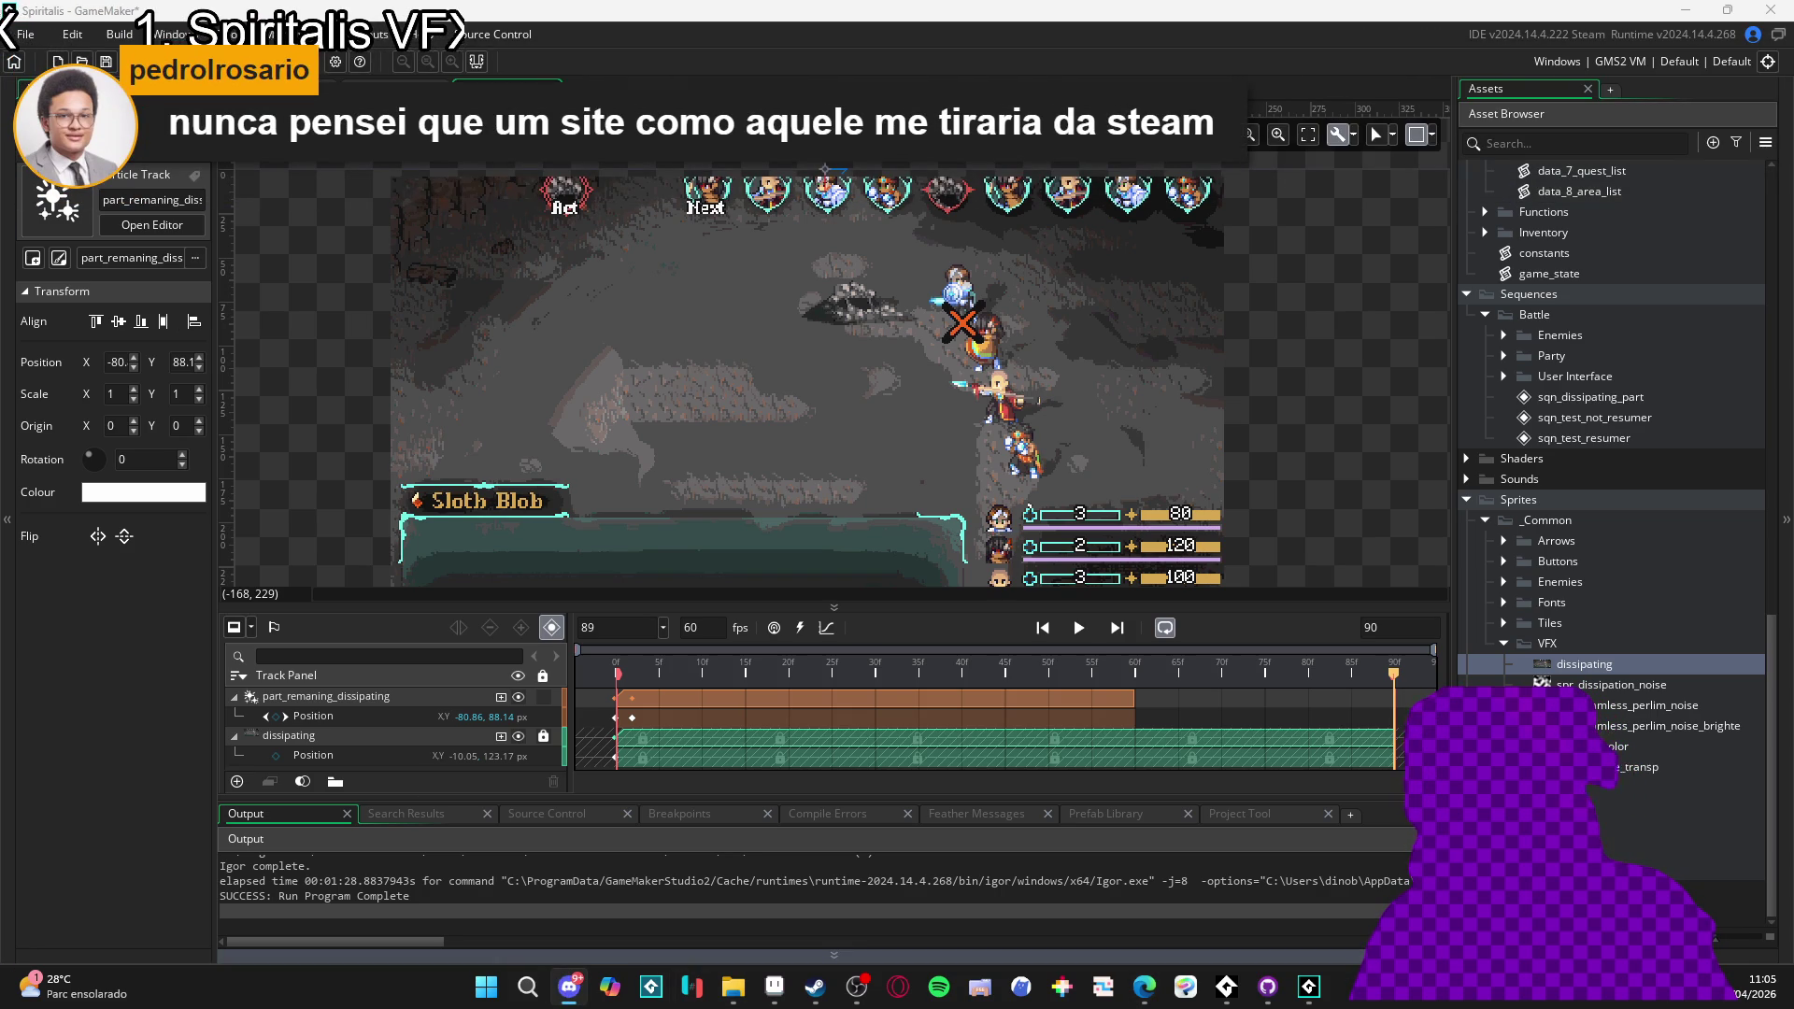
pyautogui.hotkey('alt', 'Tab')
# - Enlarge the posted Breath of Fire IV sale image, close it, and return to GameMaker
pyautogui.click(710, 333)
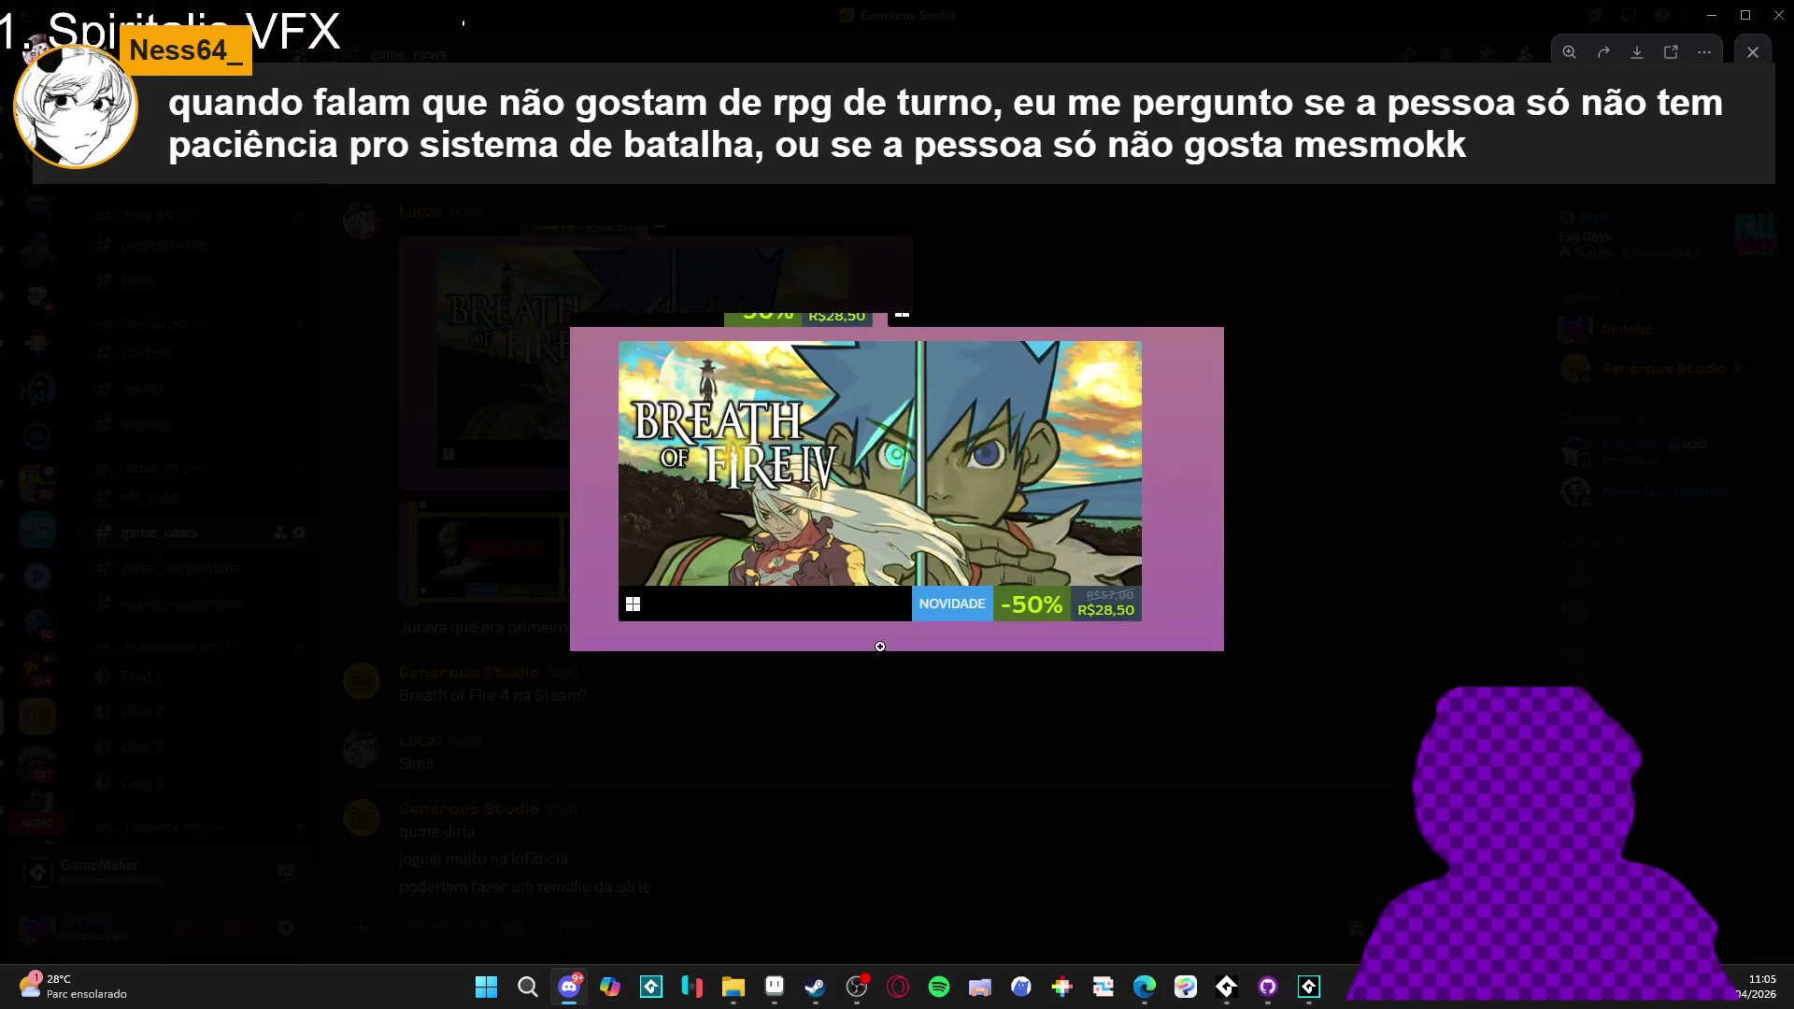
pyautogui.click(1078, 697)
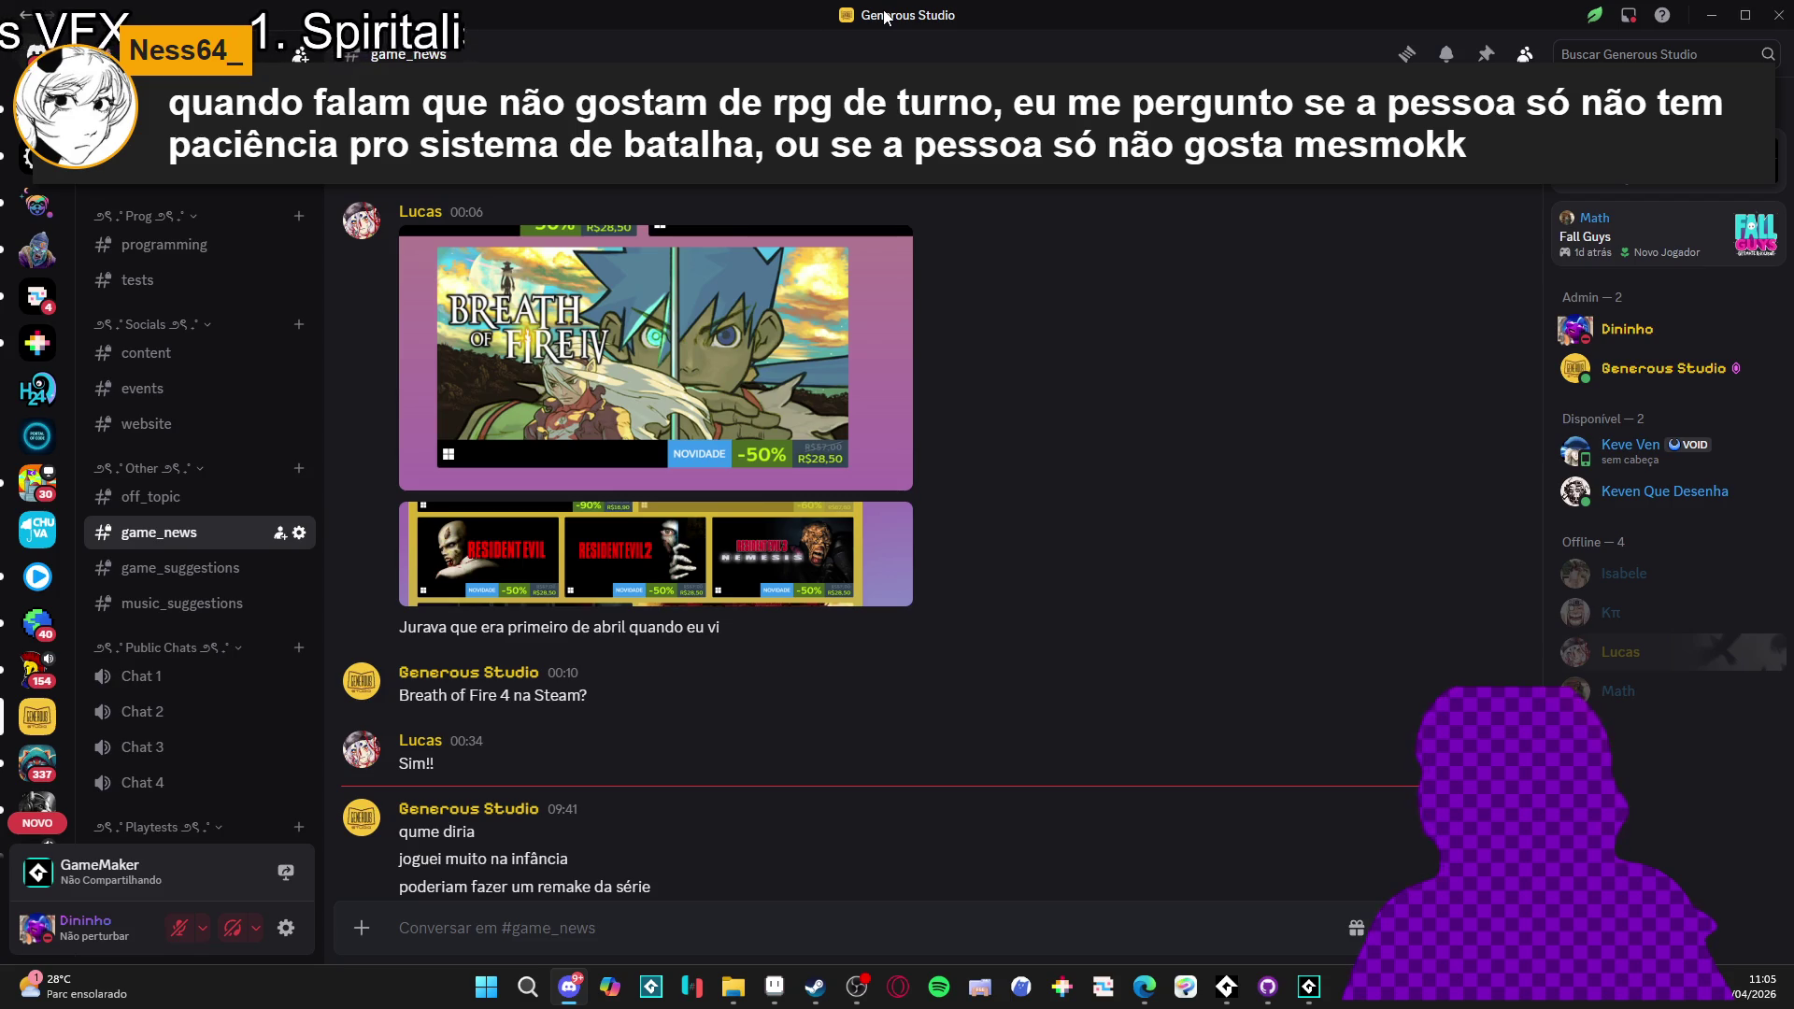
pyautogui.hotkey('alt', 'Tab')
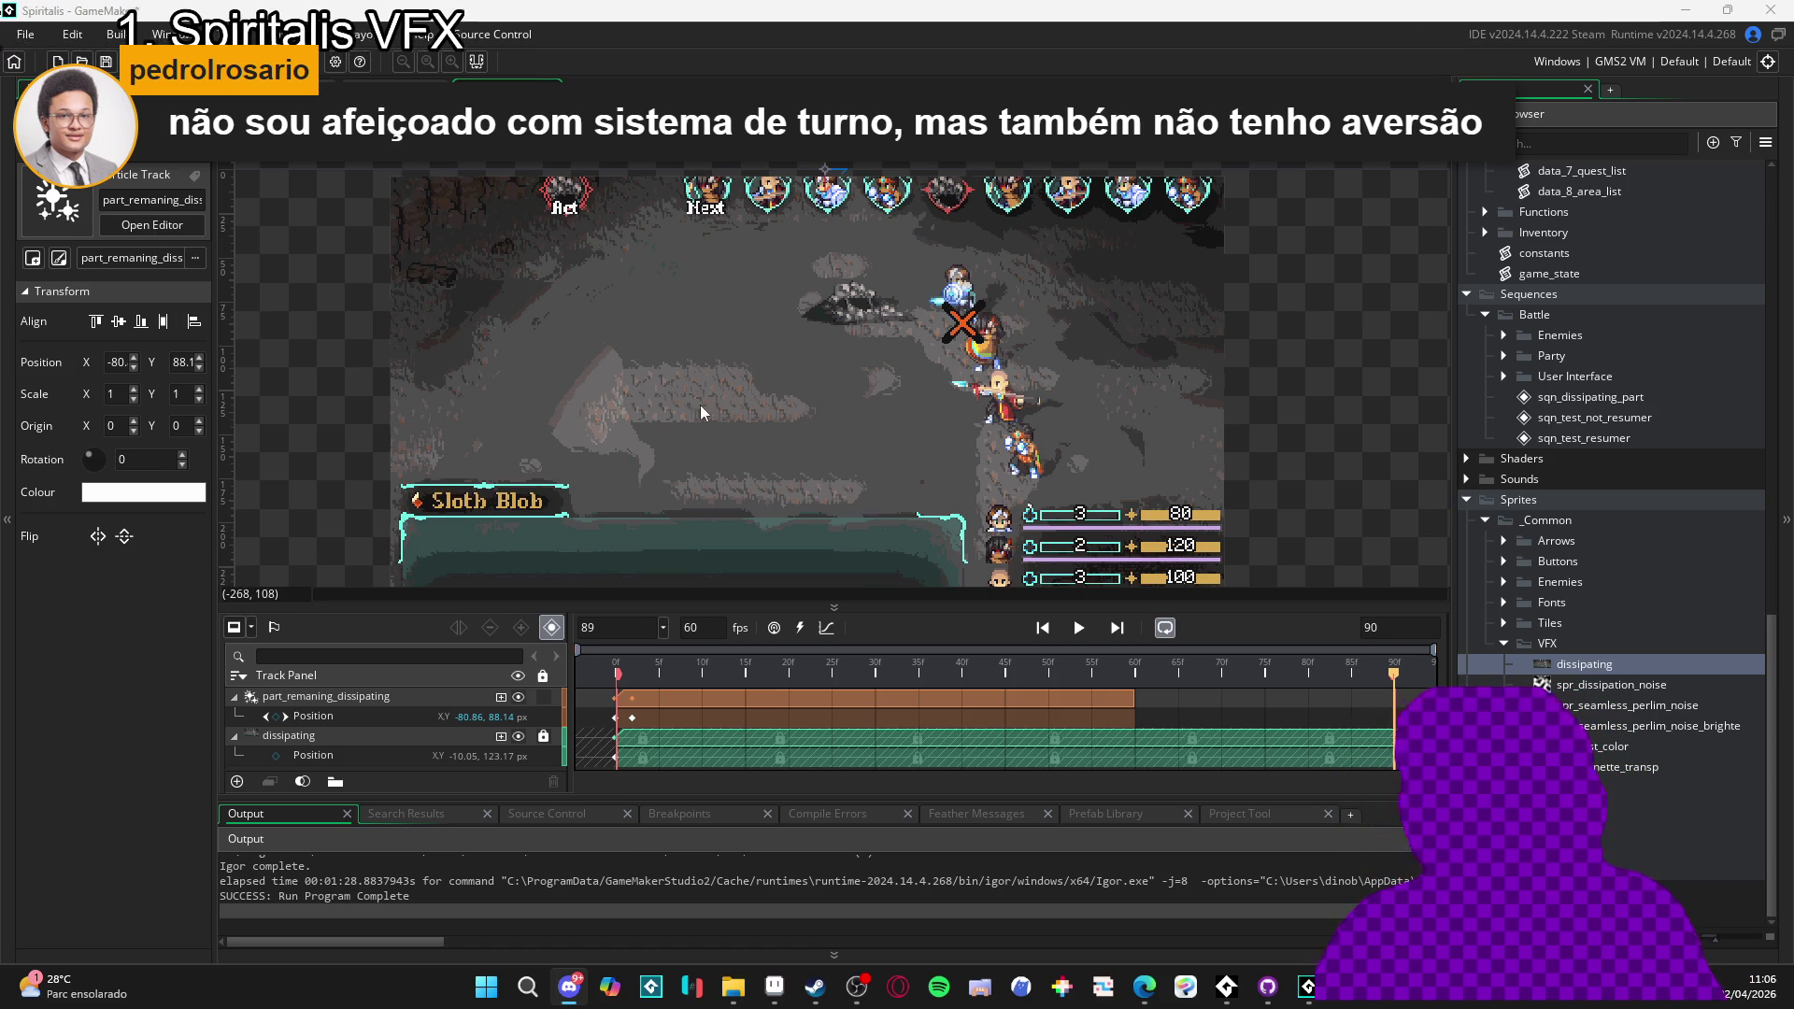
pyautogui.moveTo(777, 440)
pyautogui.mouseDown()
pyautogui.moveTo(722, 405)
pyautogui.moveTo(677, 422)
pyautogui.moveTo(639, 404)
pyautogui.moveTo(832, 457)
pyautogui.mouseUp()
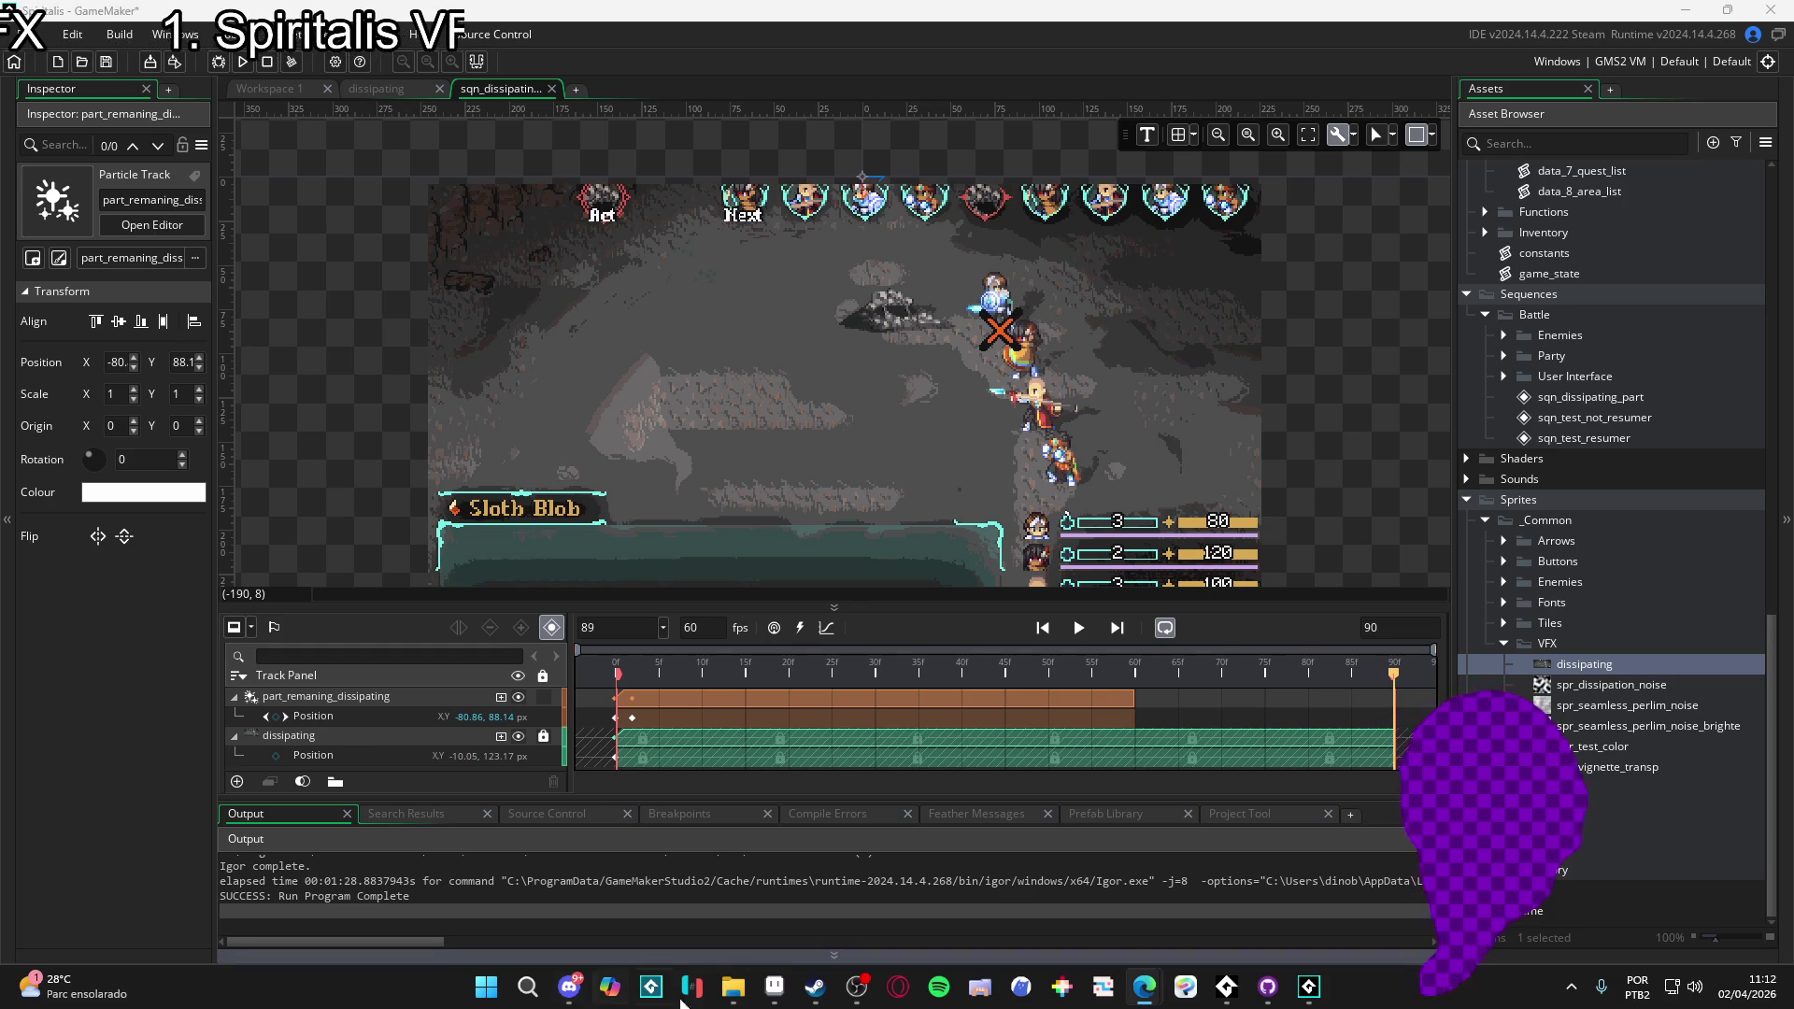
# - Bring Aseprite to the front from the taskbar
pyautogui.click(775, 987)
# - Create a new 704×621 sprite, paste in the copied tileset scene, and zoom around to inspect it
pyautogui.click(19, 31)
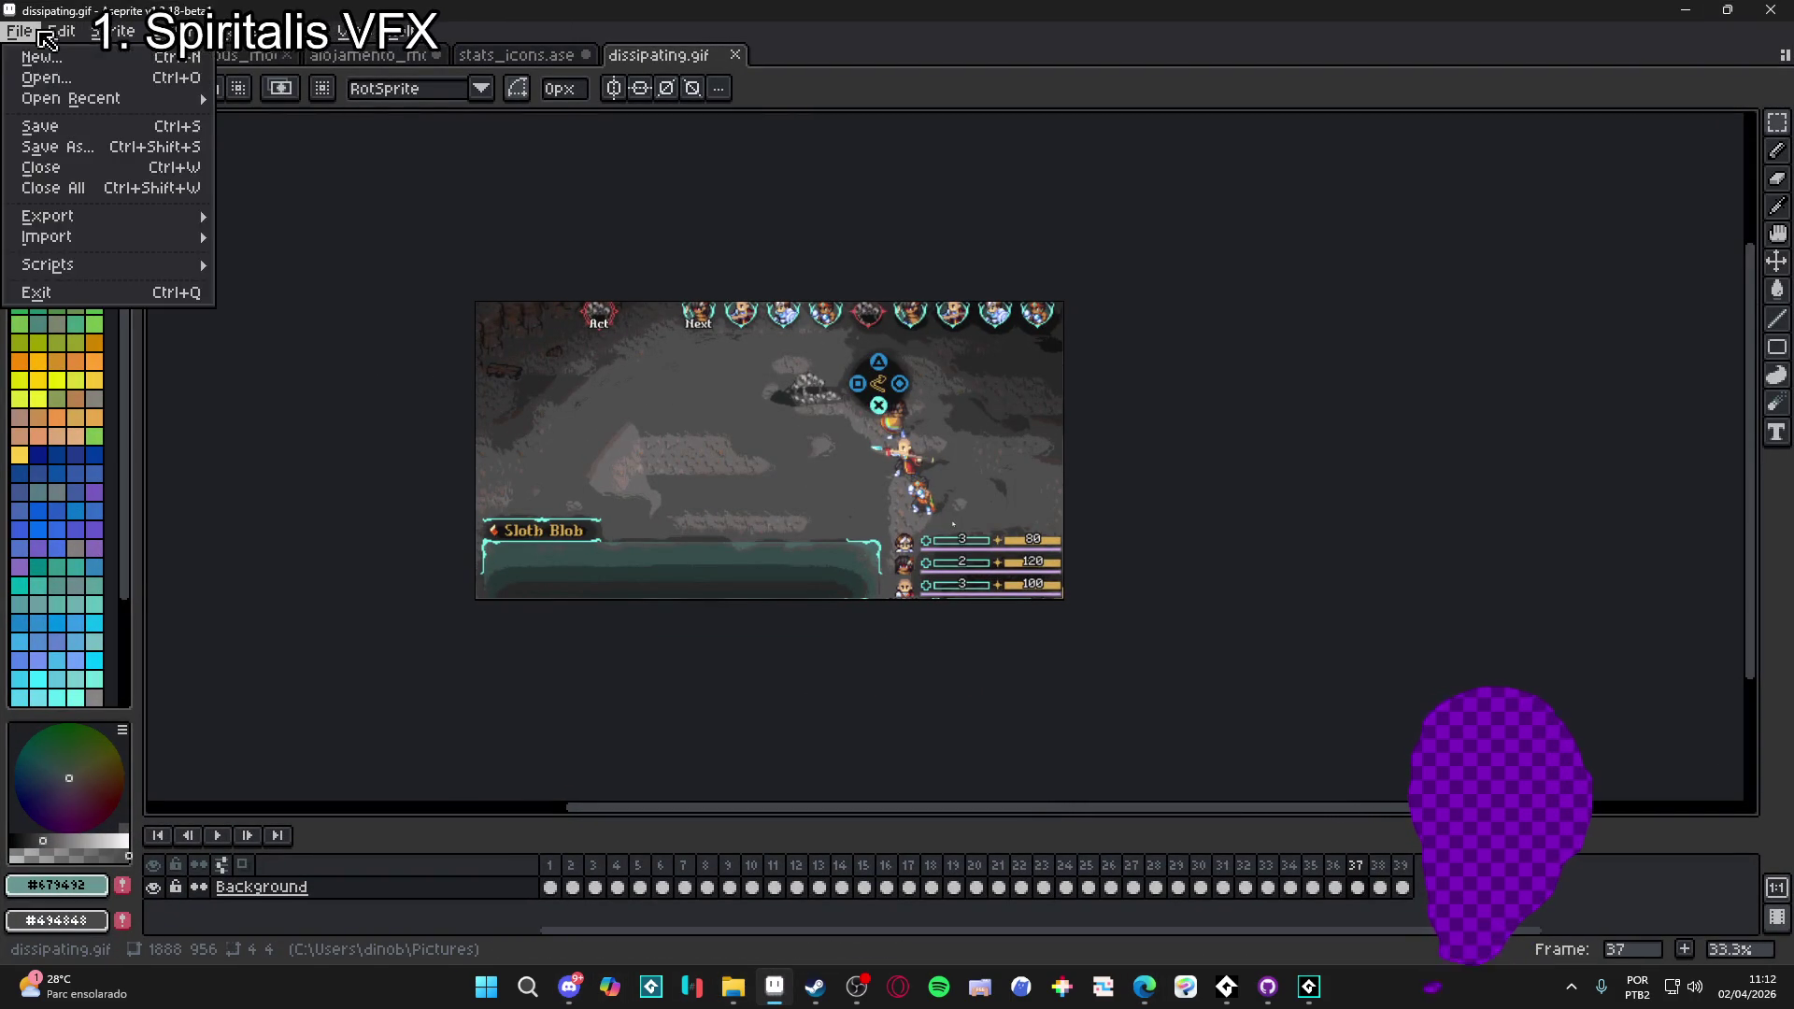
pyautogui.click(42, 47)
pyautogui.click(832, 690)
pyautogui.hotkey('ctrl', 'v')
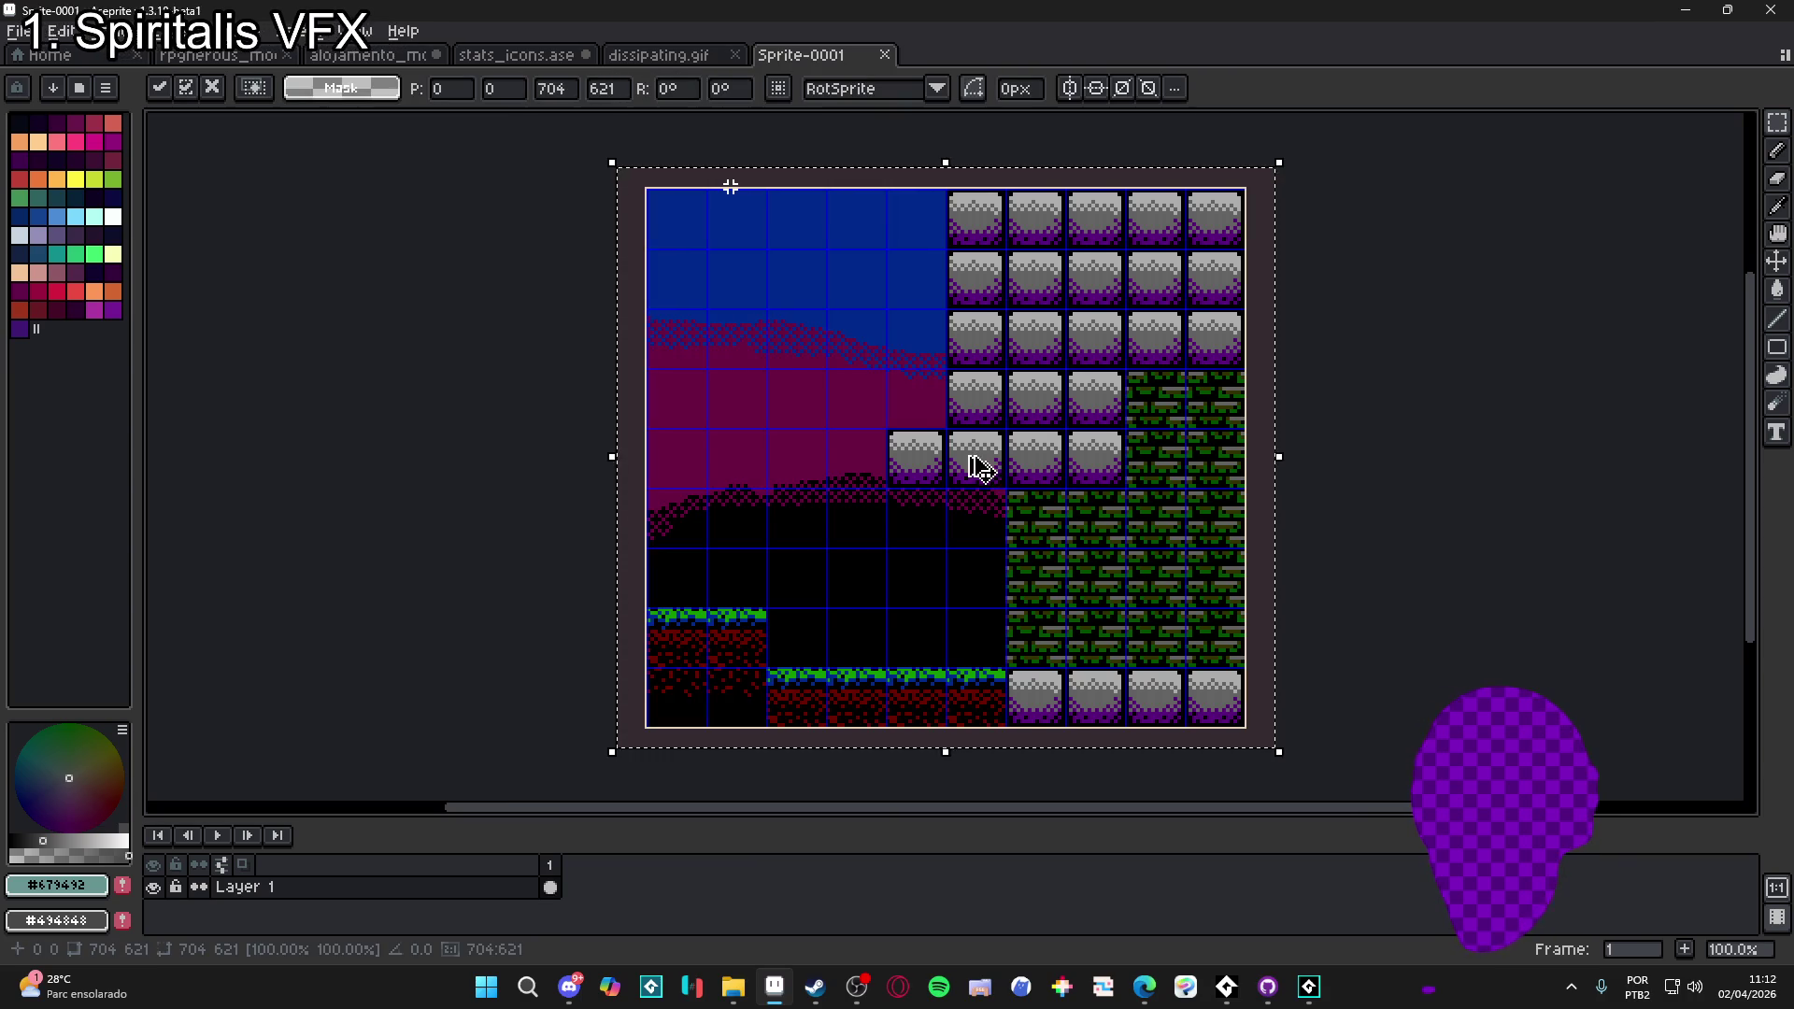
pyautogui.press('Return')
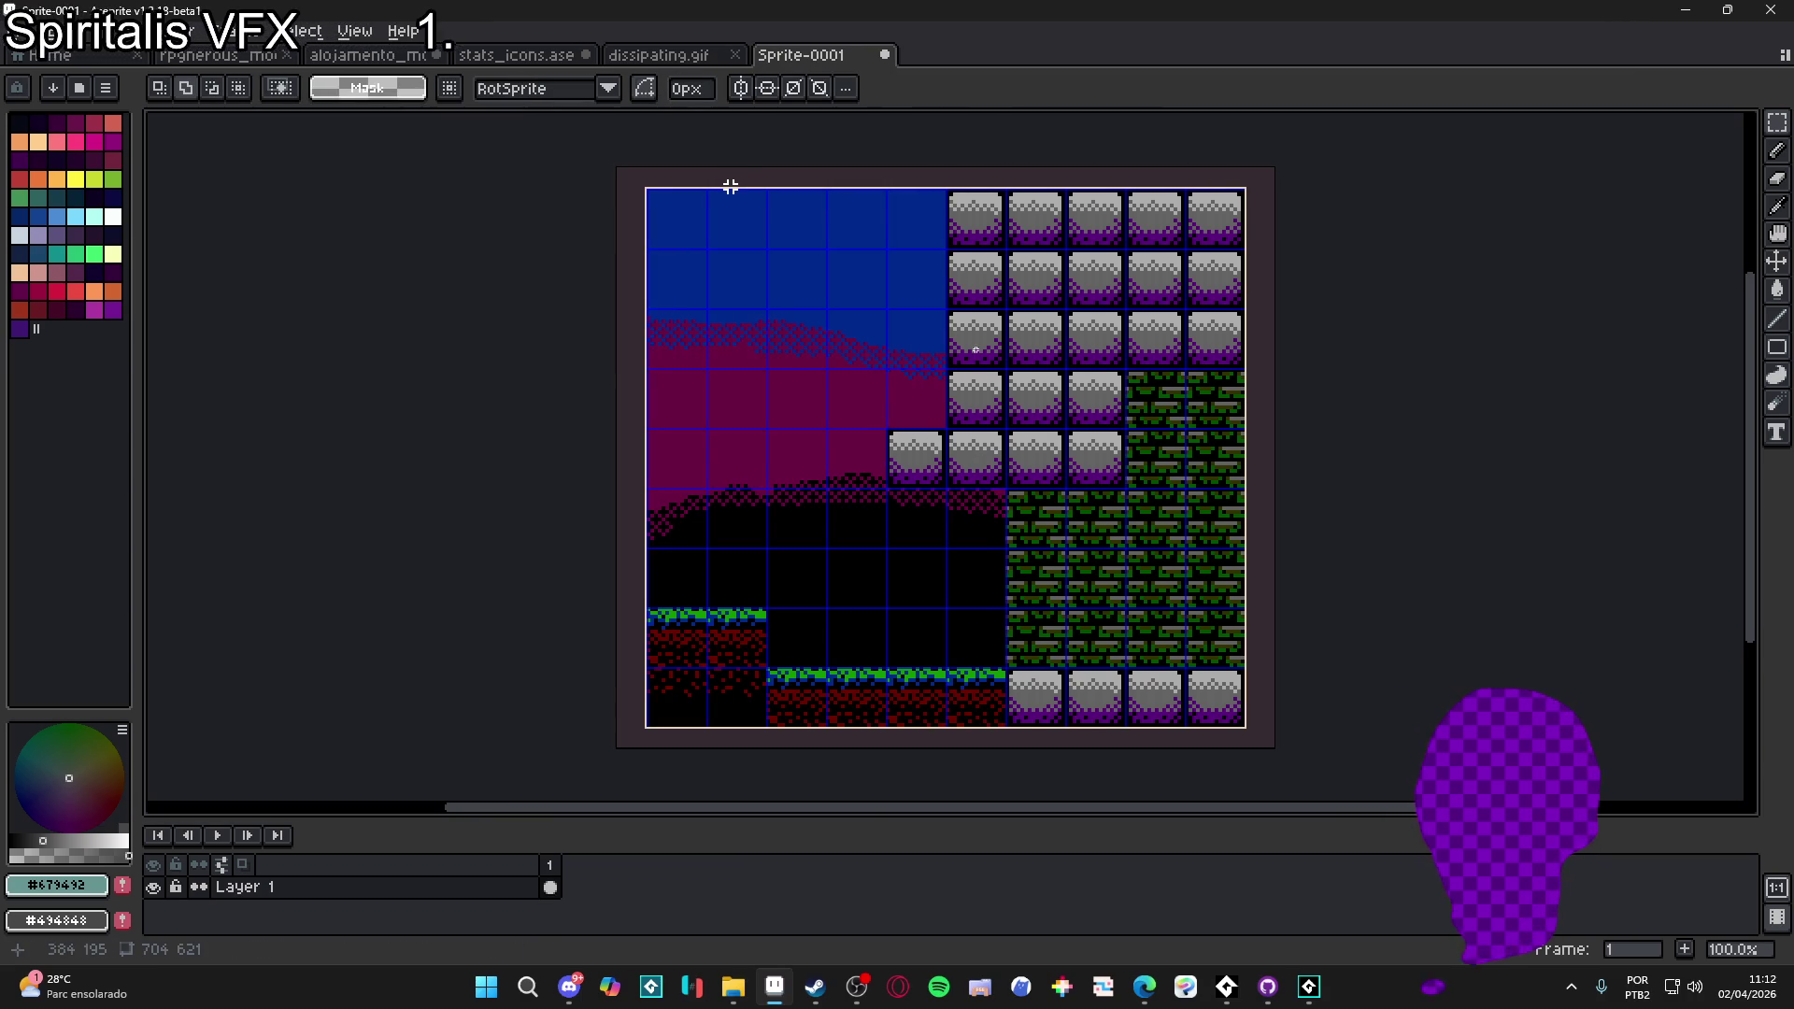
pyautogui.moveTo(731, 187); pyautogui.dragTo(673, 207)
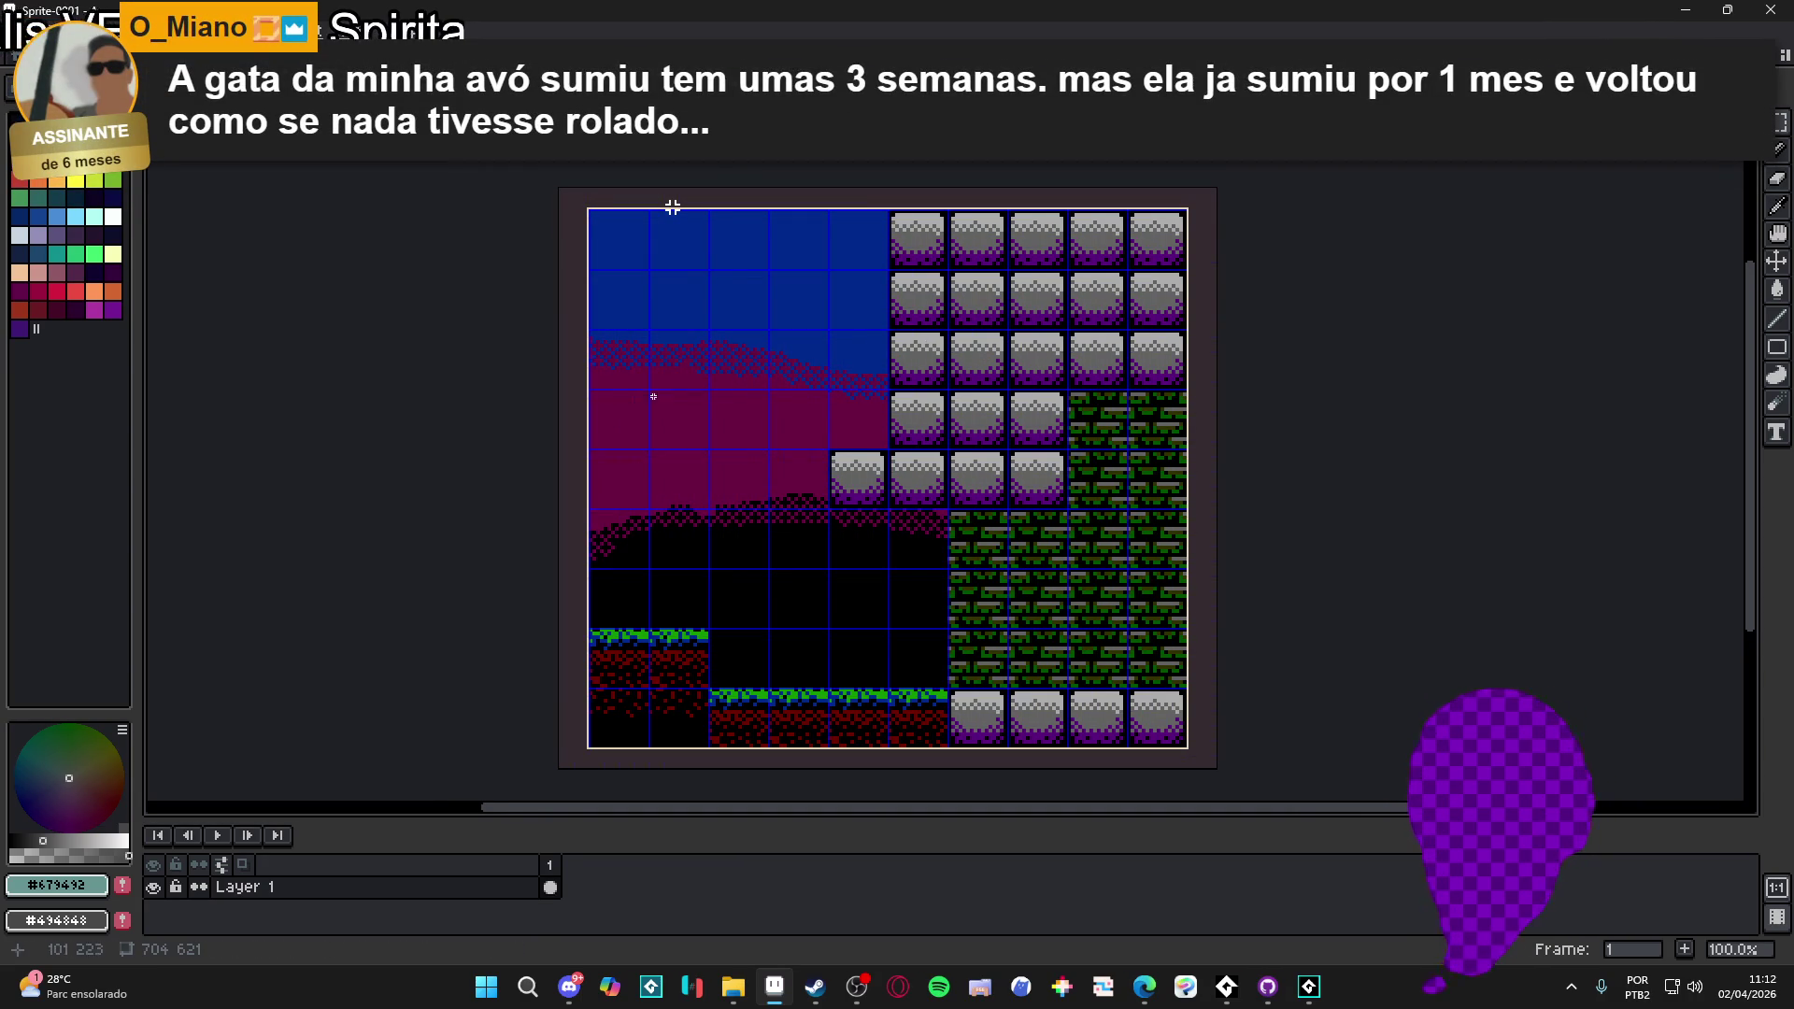
pyautogui.scroll(4, 917, 441)
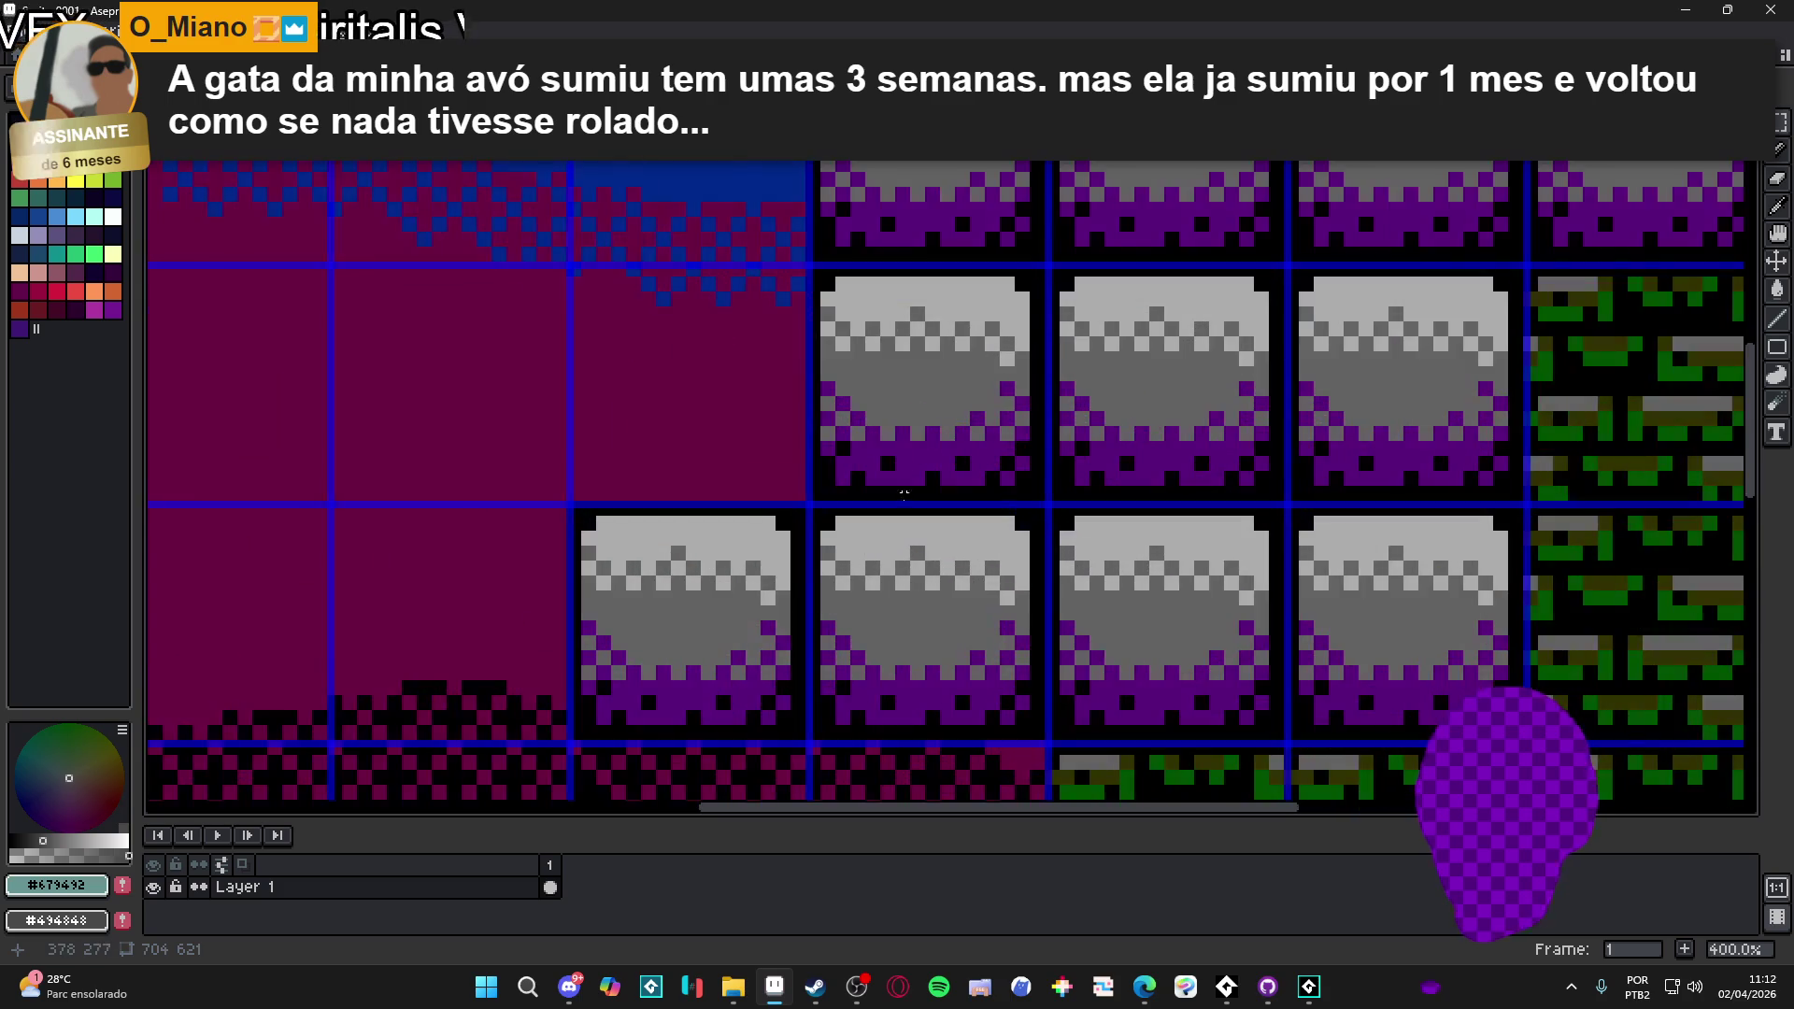
pyautogui.scroll(3, 820, 513)
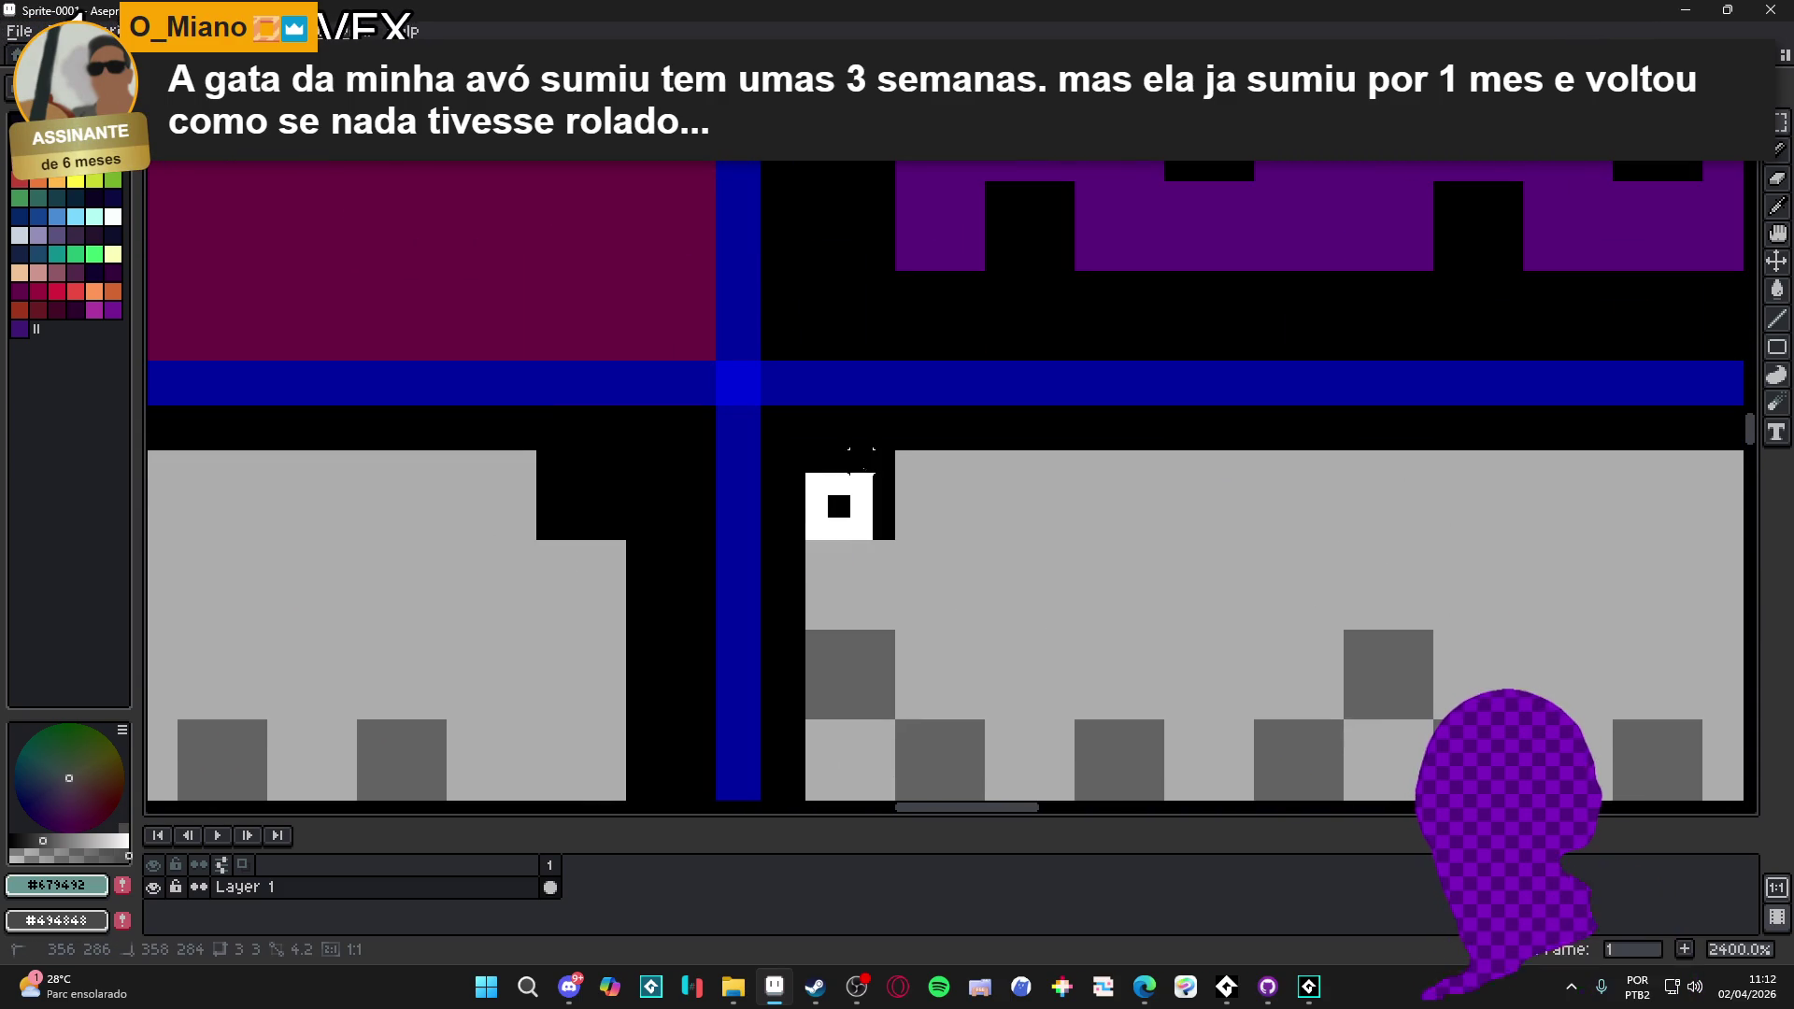
pyautogui.scroll(-8, 869, 463)
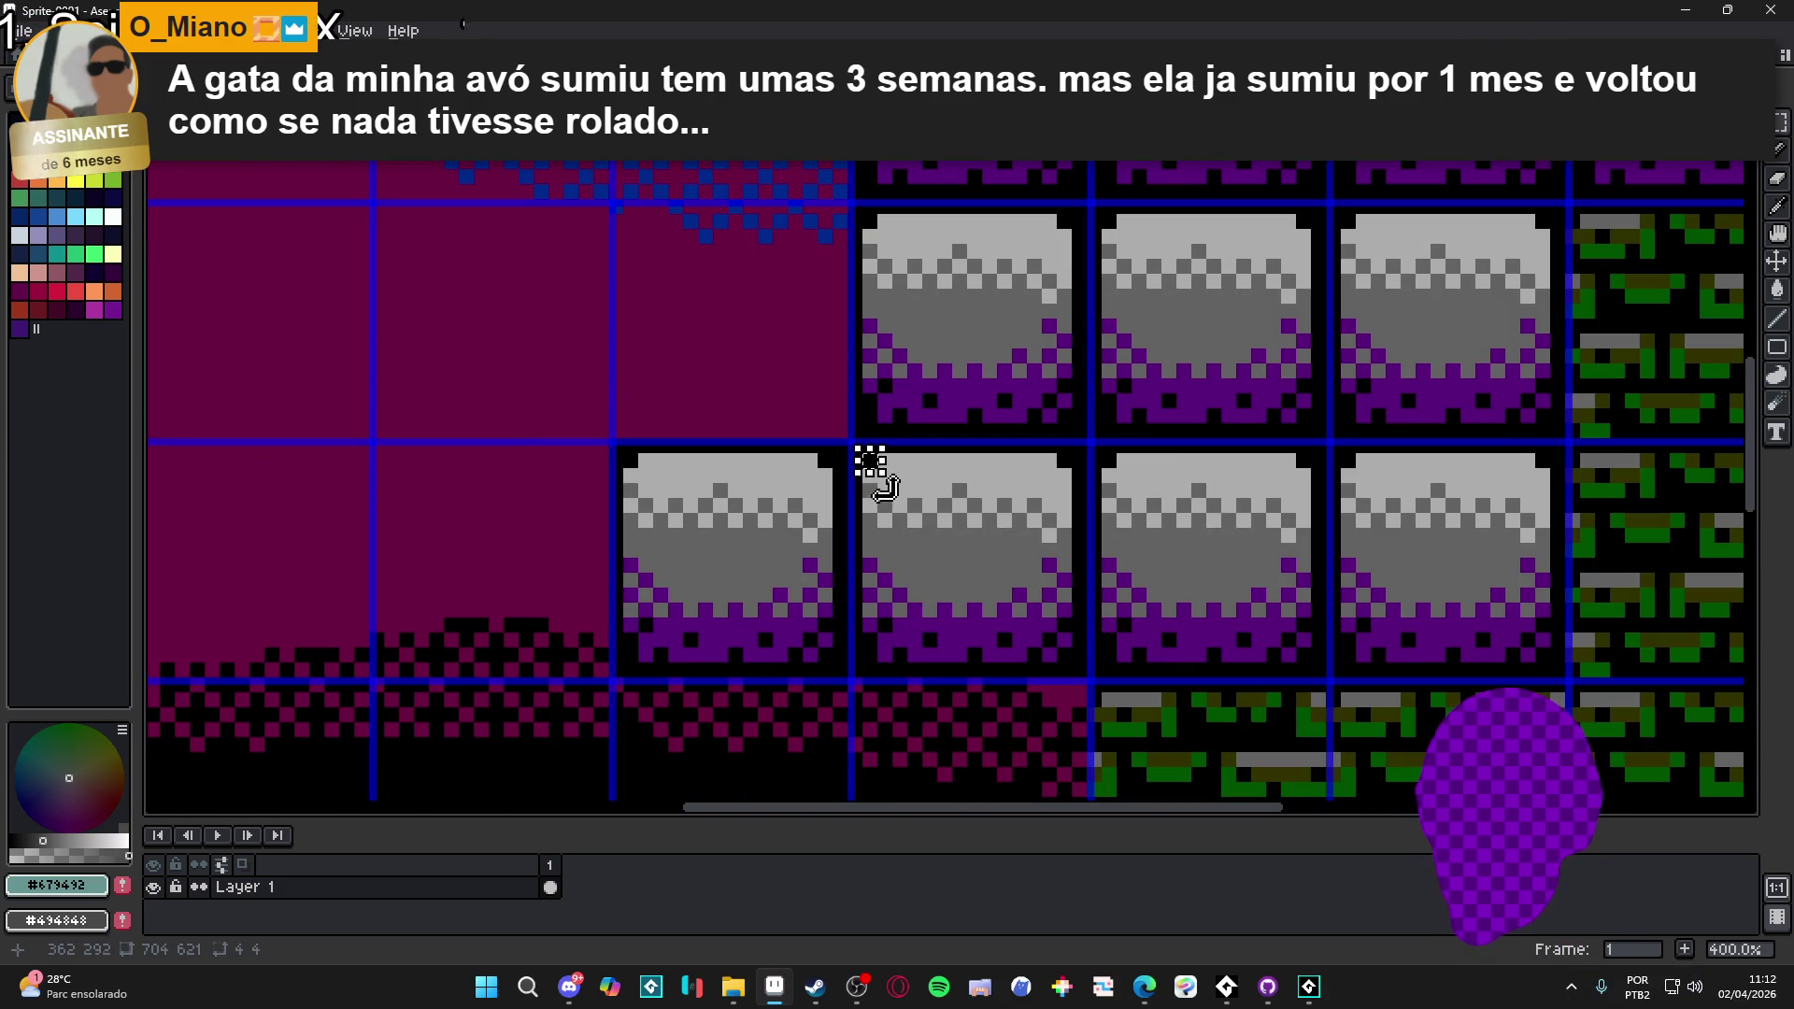
pyautogui.scroll(5, 872, 466)
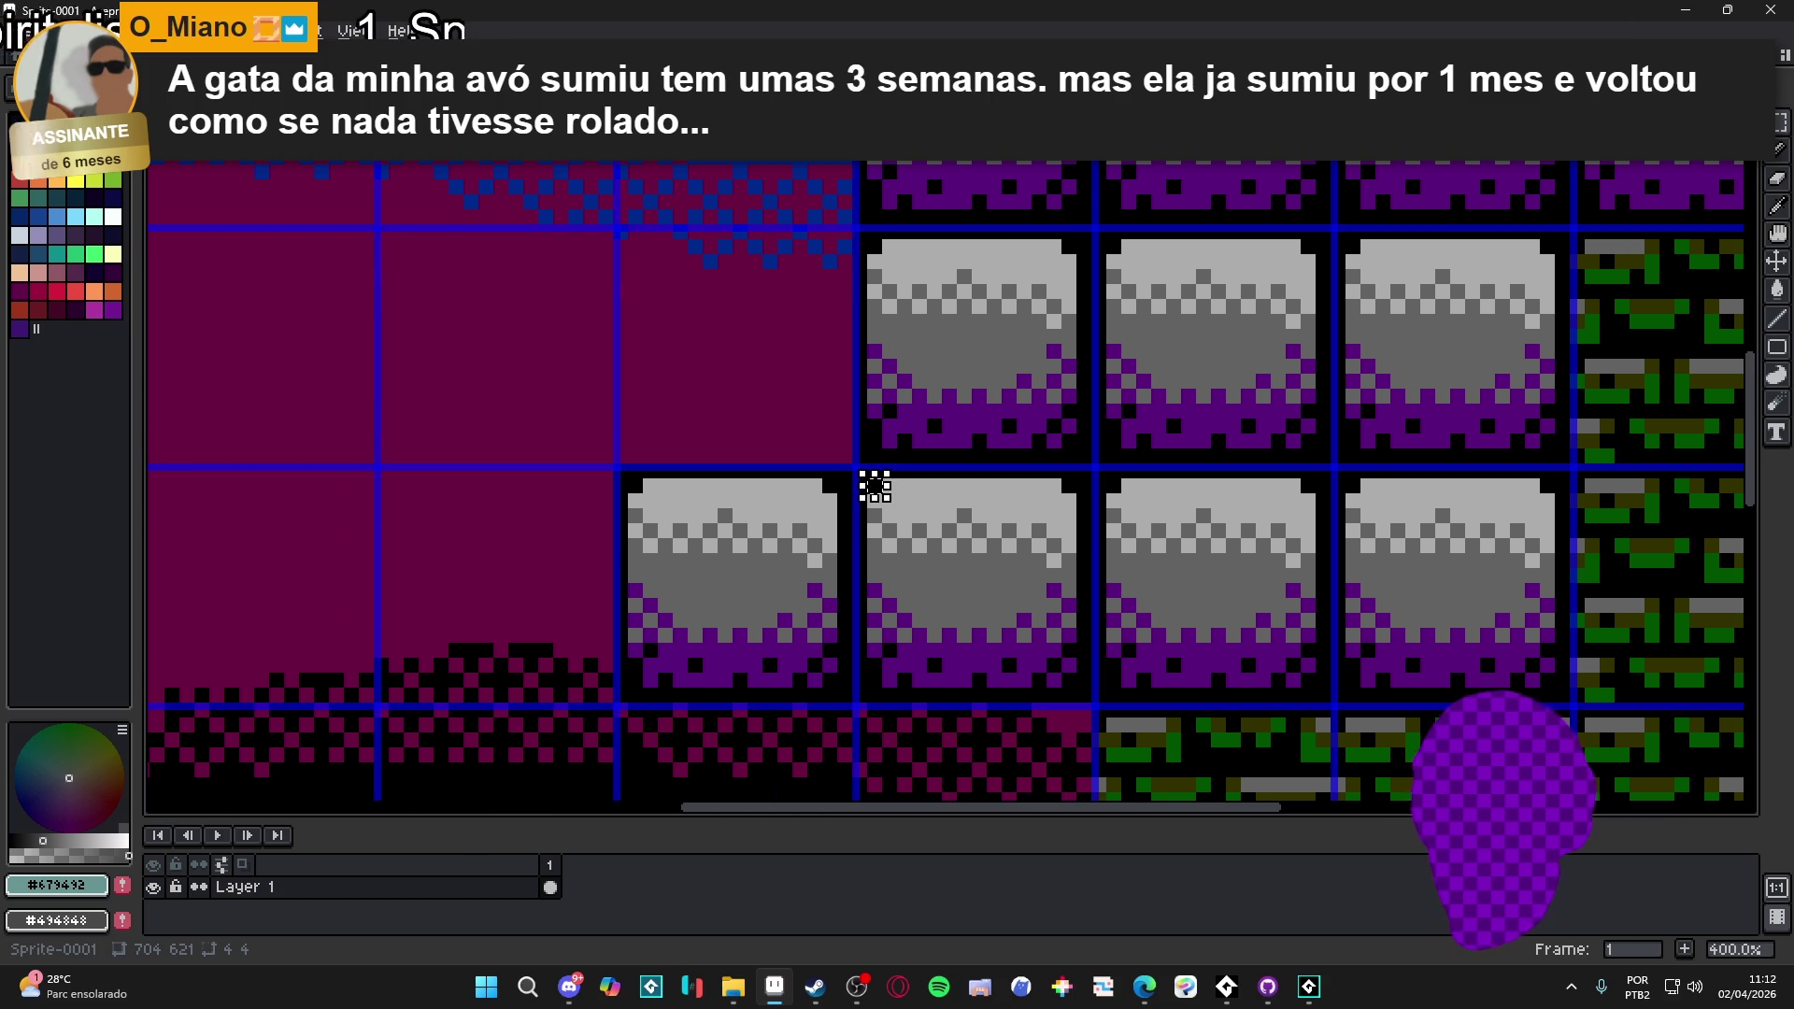
pyautogui.scroll(-4, 864, 571)
pyautogui.click(107, 30)
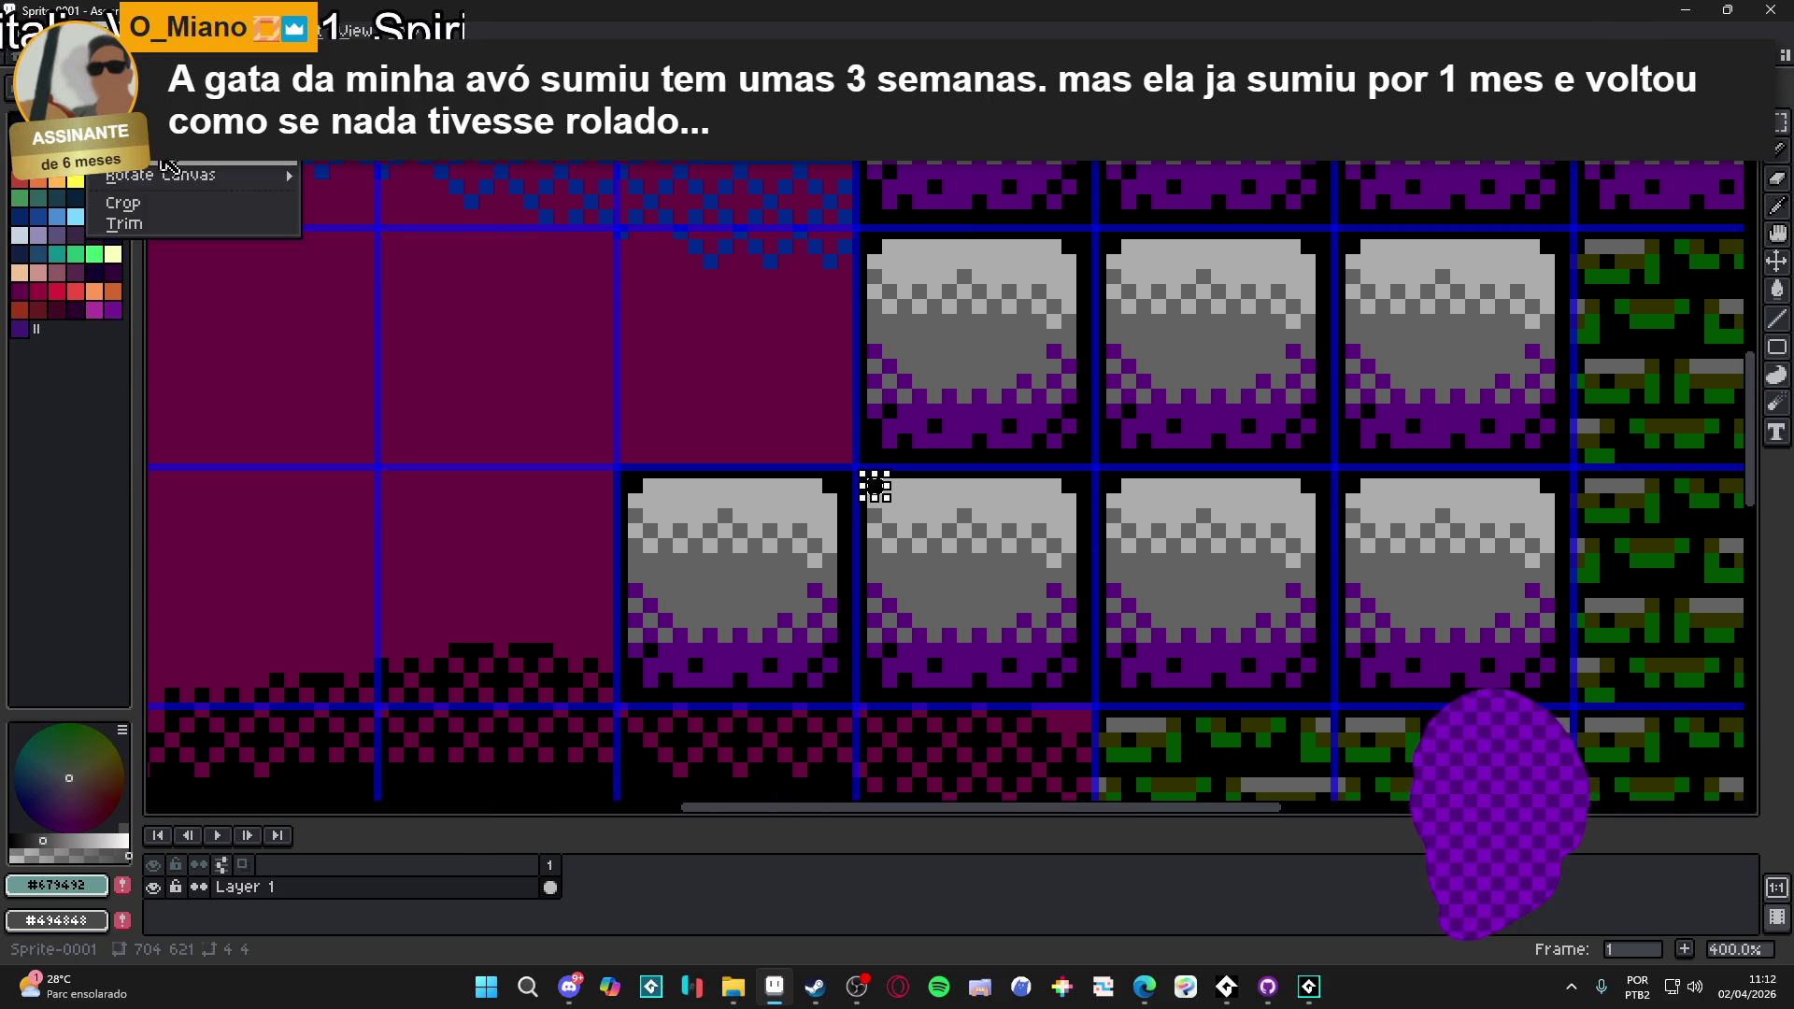
# - Scale the tileset sprite to 25% with Sprite Size, giving 176×155 pixels
pyautogui.click(164, 153)
pyautogui.click(1318, 348)
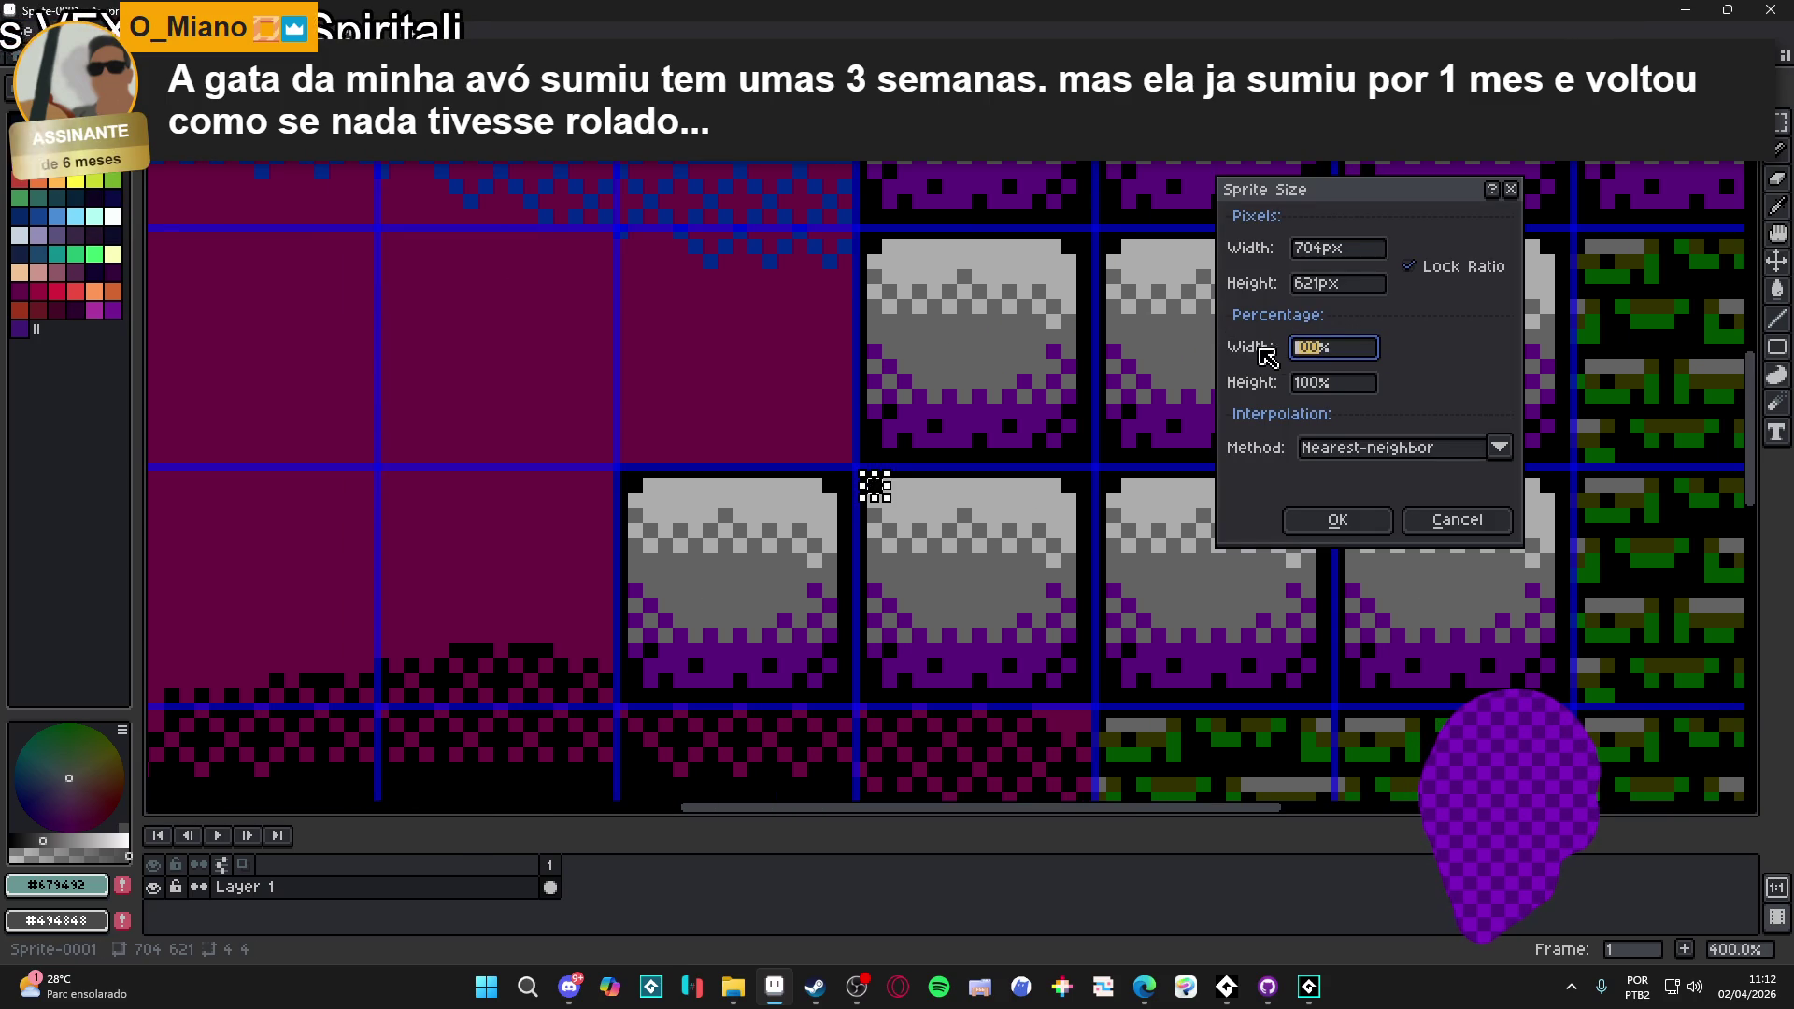
pyautogui.write('25')
pyautogui.press('Return')
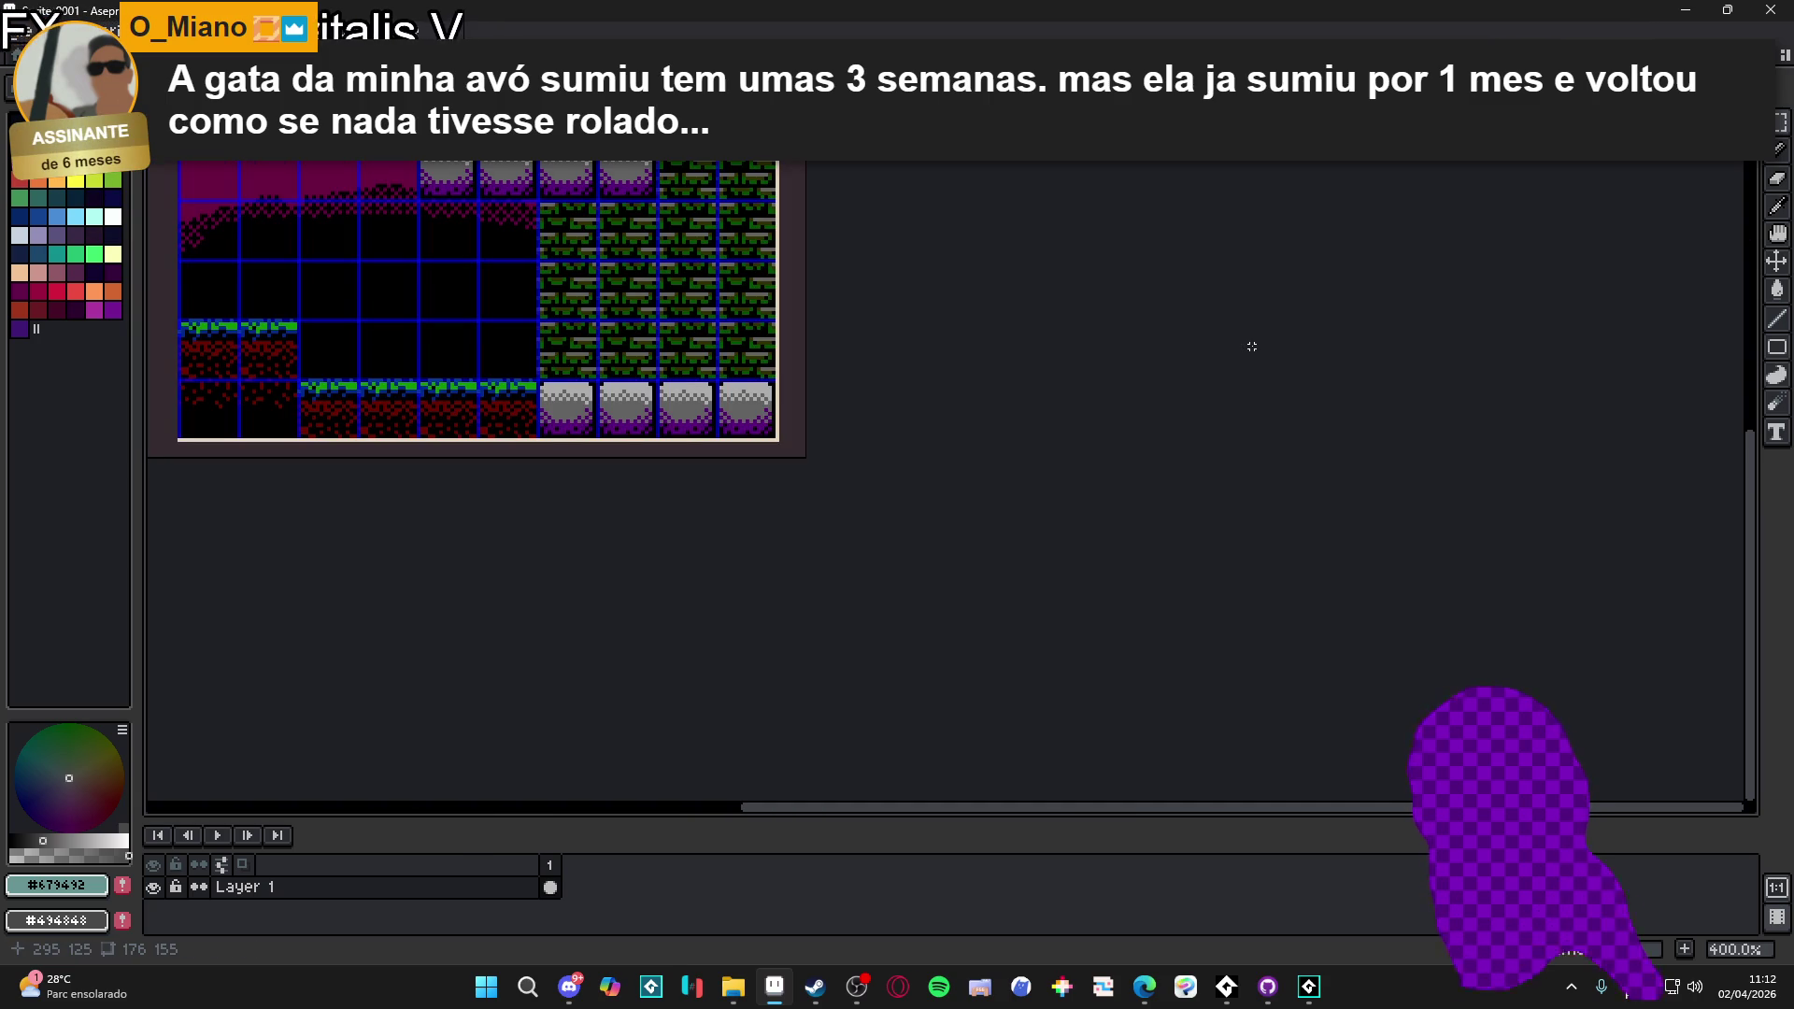
pyautogui.moveTo(714, 366)
pyautogui.mouseDown()
pyautogui.moveTo(770, 431)
pyautogui.moveTo(1024, 620)
pyautogui.mouseUp()
pyautogui.moveTo(894, 546); pyautogui.dragTo(938, 540)
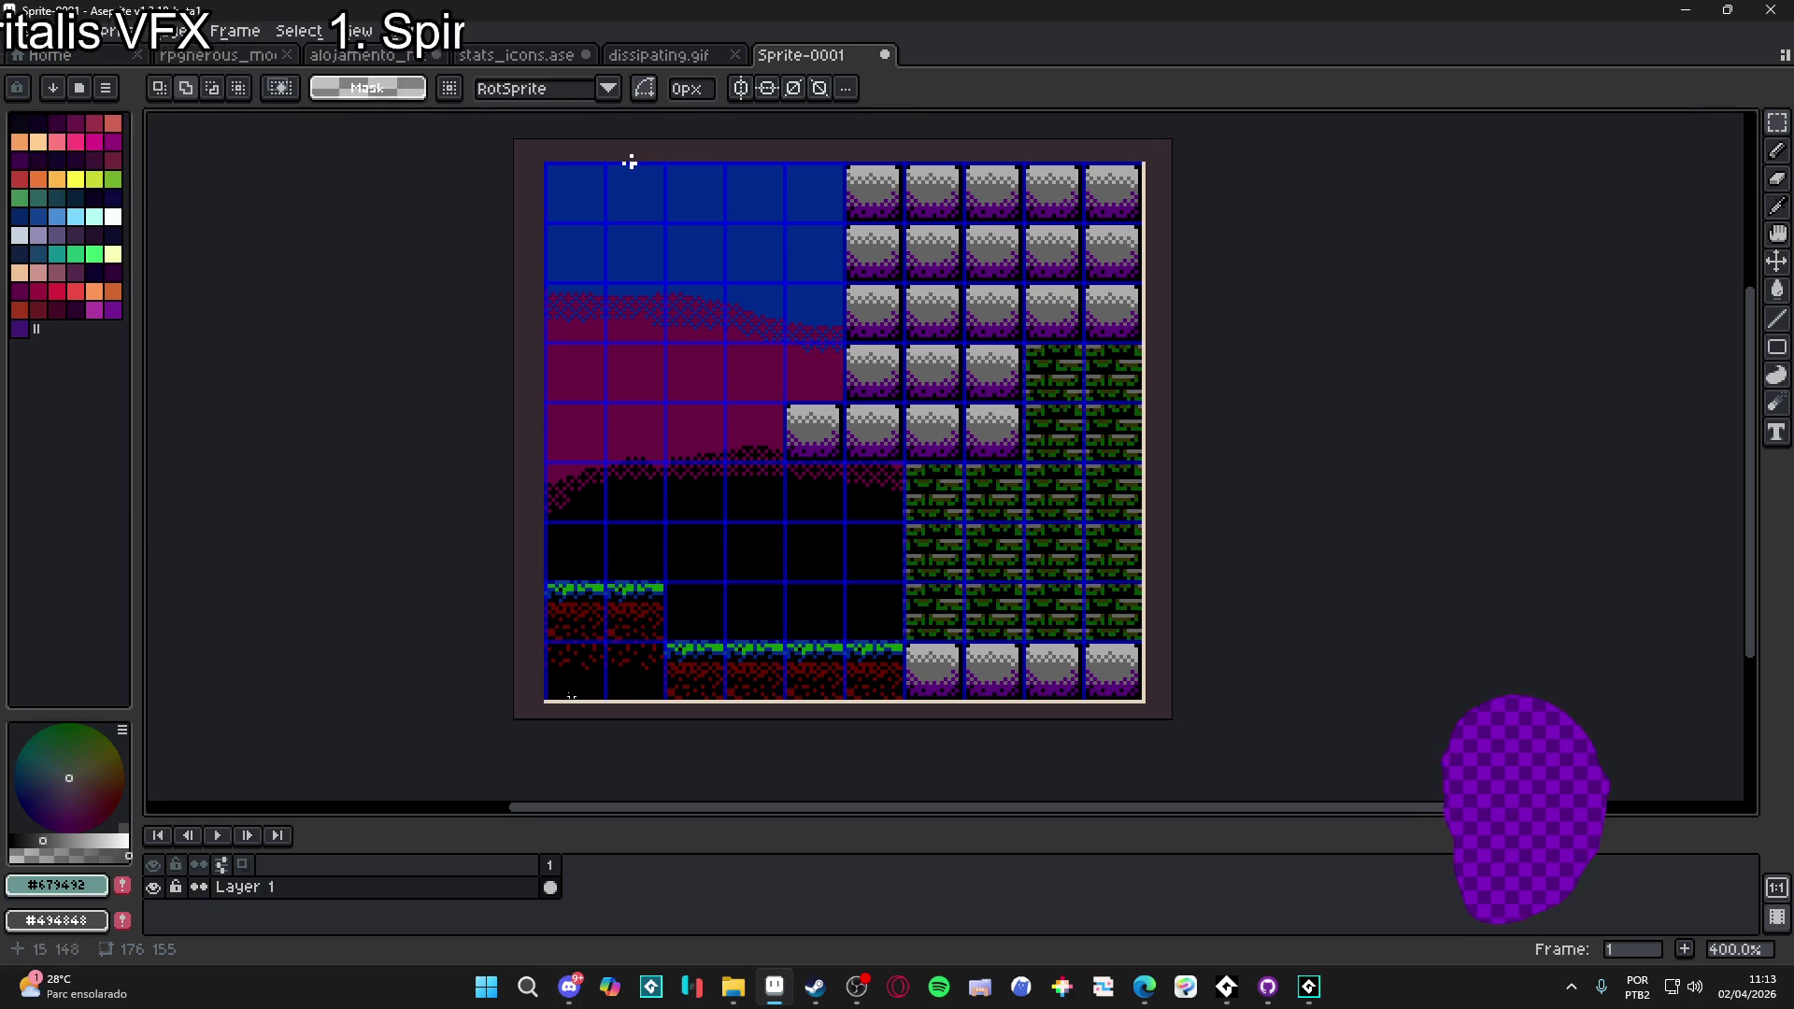
pyautogui.scroll(3, 737, 408)
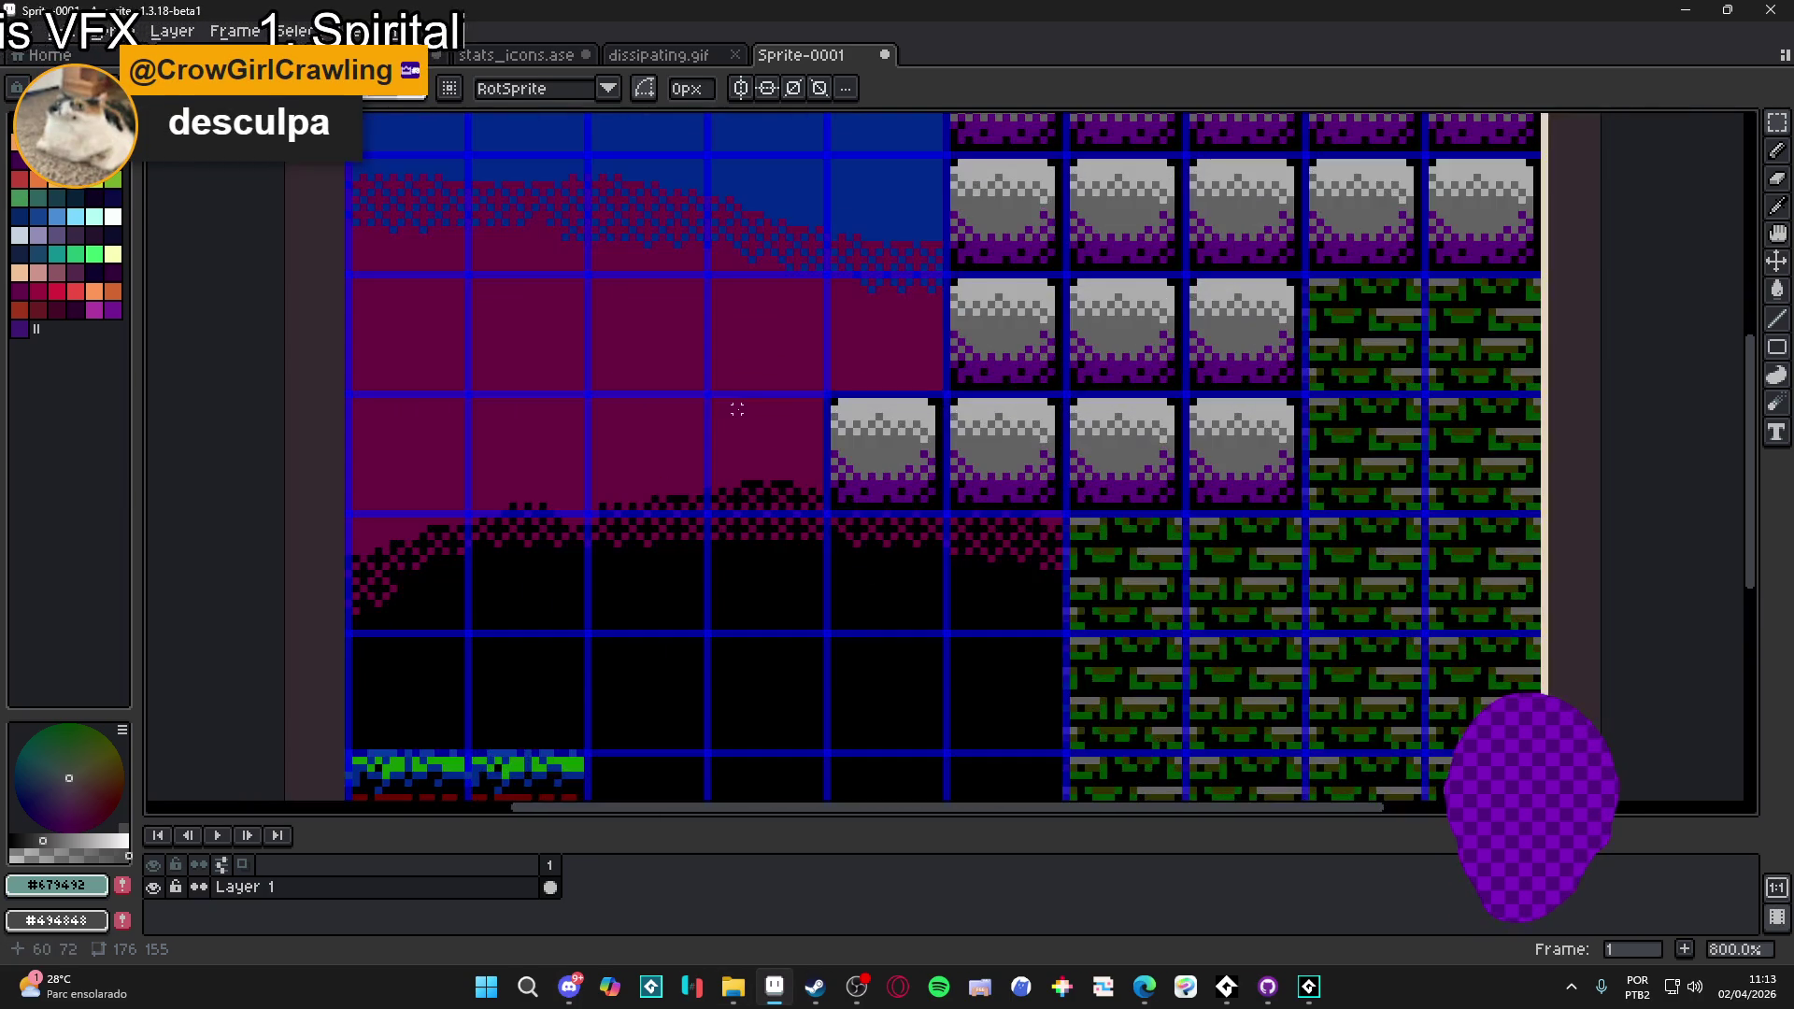
pyautogui.scroll(3, 737, 408)
pyautogui.scroll(-5, 738, 411)
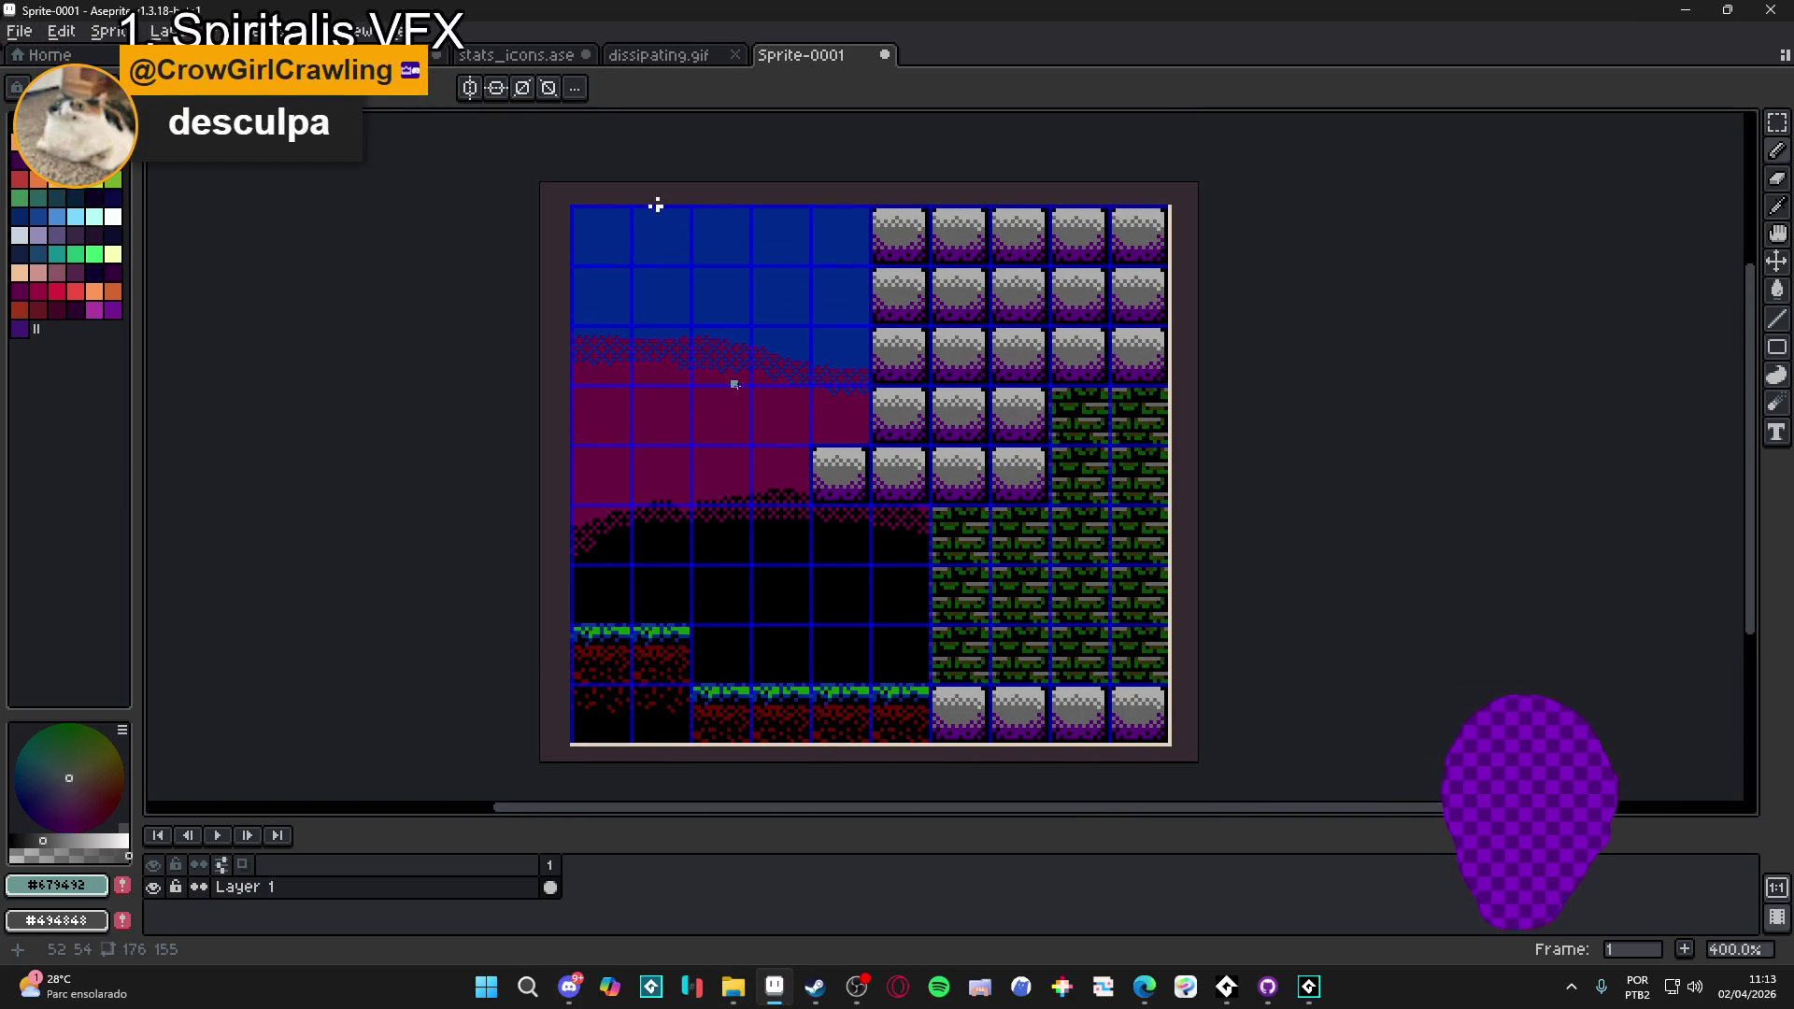
pyautogui.hotkey('ctrl', 'a')
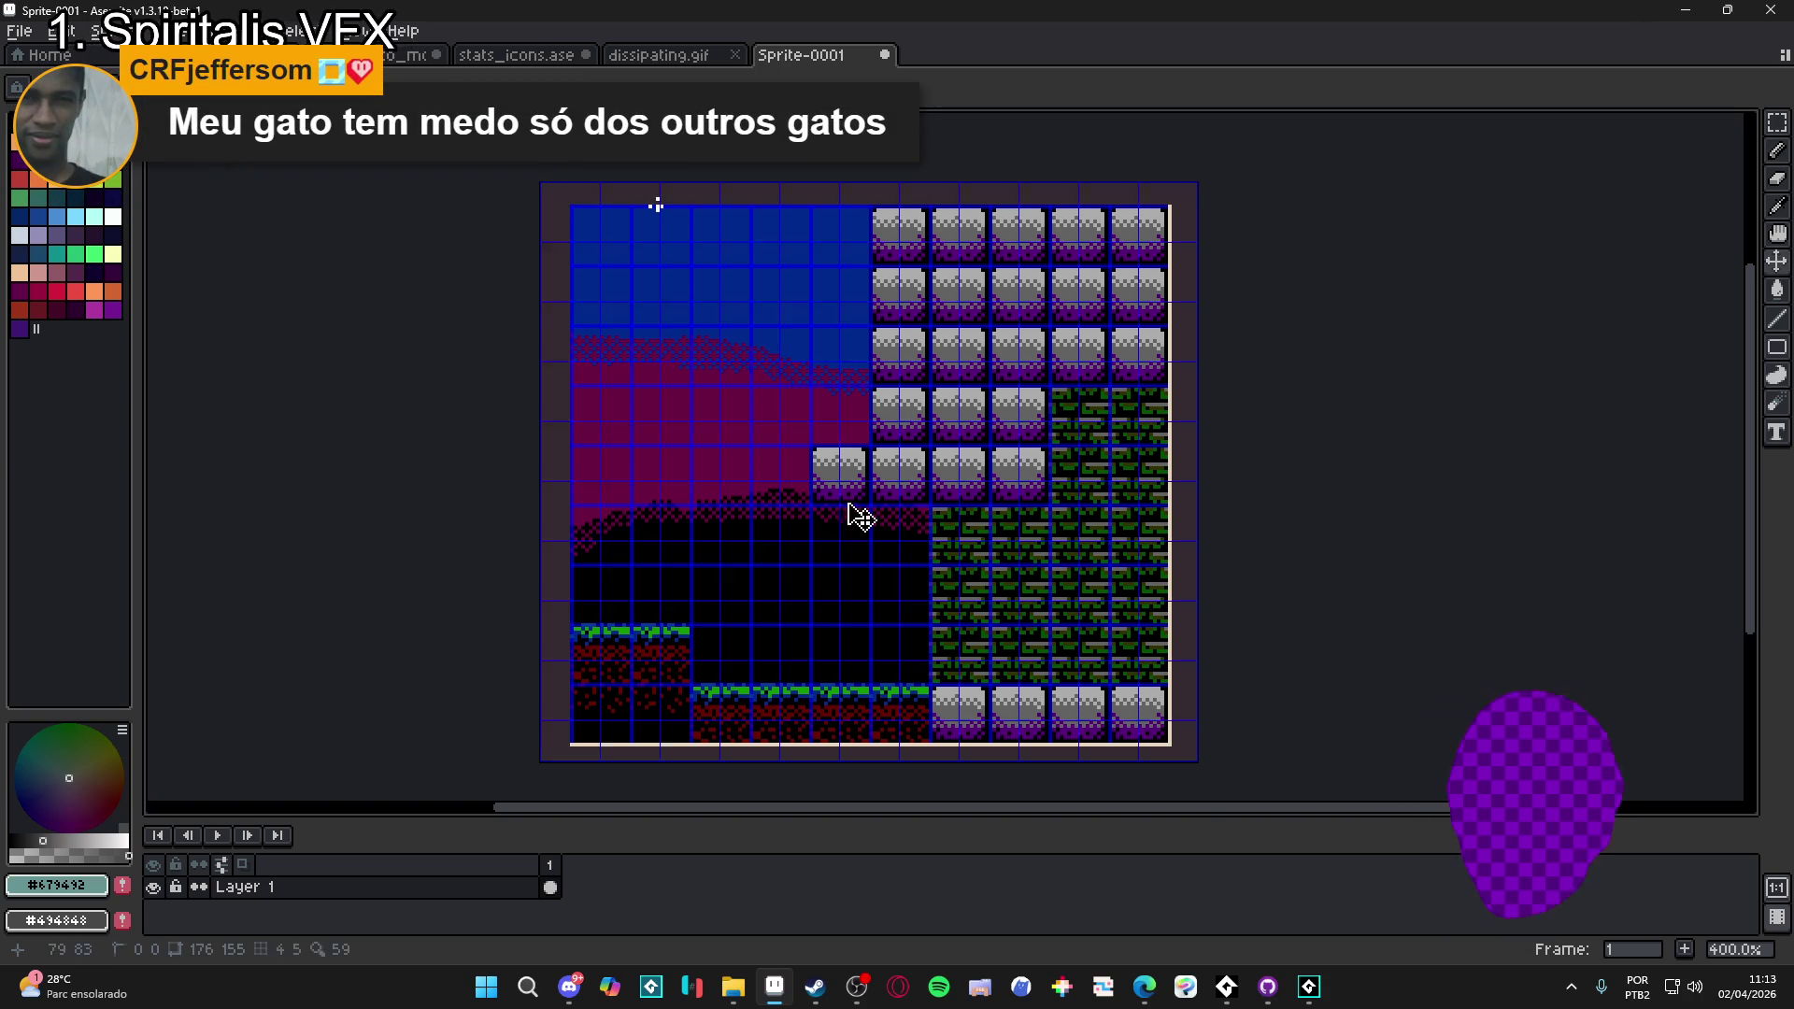
# - Clear the selection and show the 160×144 Trainning.aseprite level mockup
pyautogui.hotkey('ctrl', 'd')
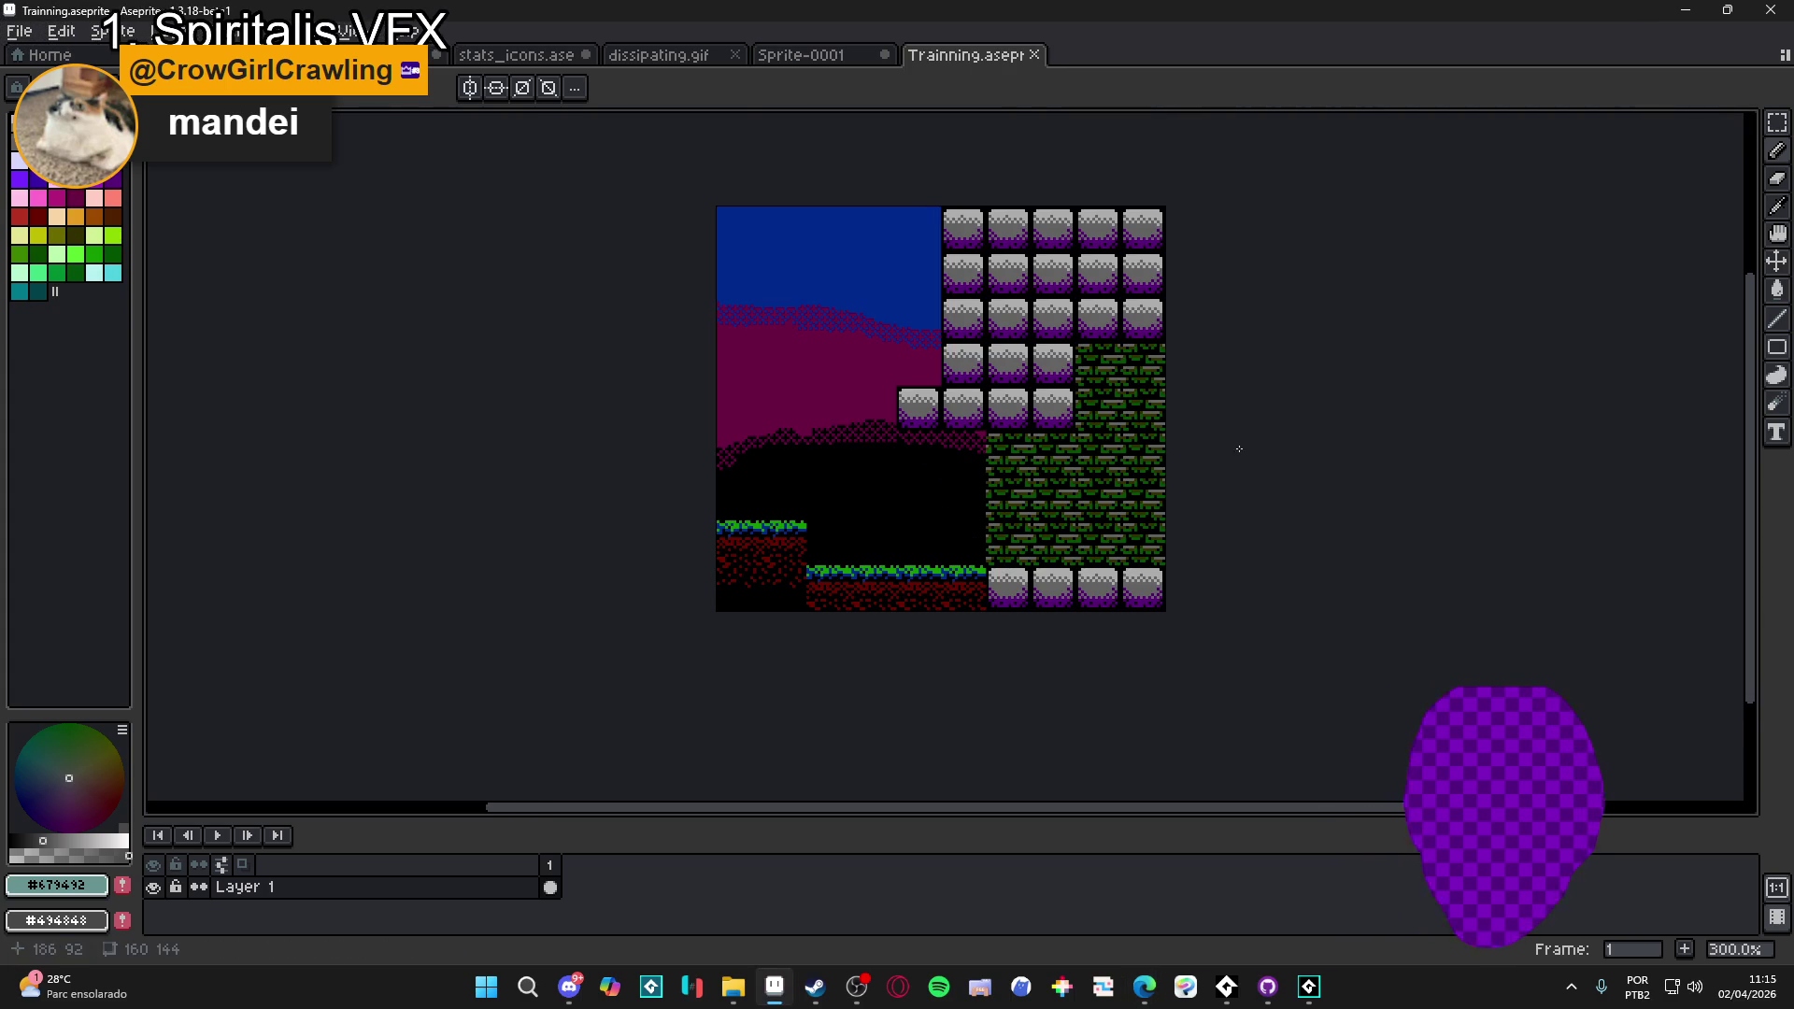
pyautogui.scroll(1, 1202, 309)
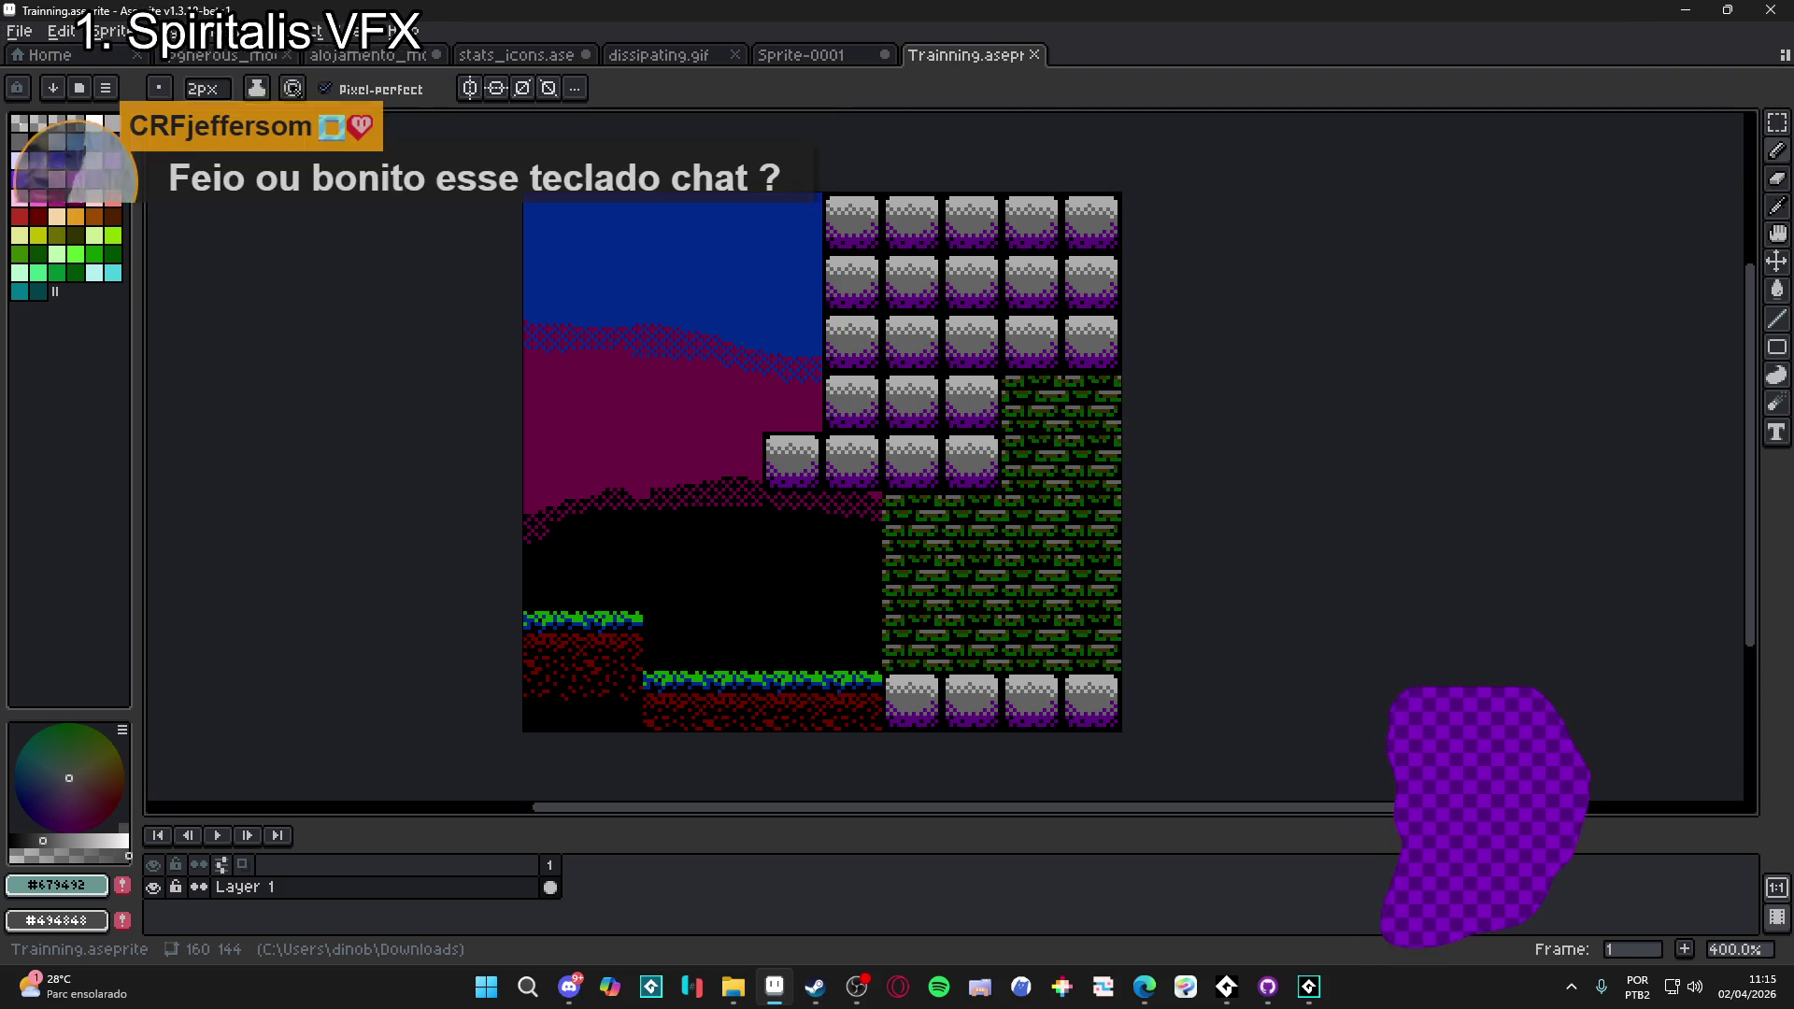
# - Show the tile grid, marquee one tile above the grass ledge, then deselect it
pyautogui.hotkey('ctrl', "'")
pyautogui.moveTo(615, 661); pyautogui.dragTo(601, 661)
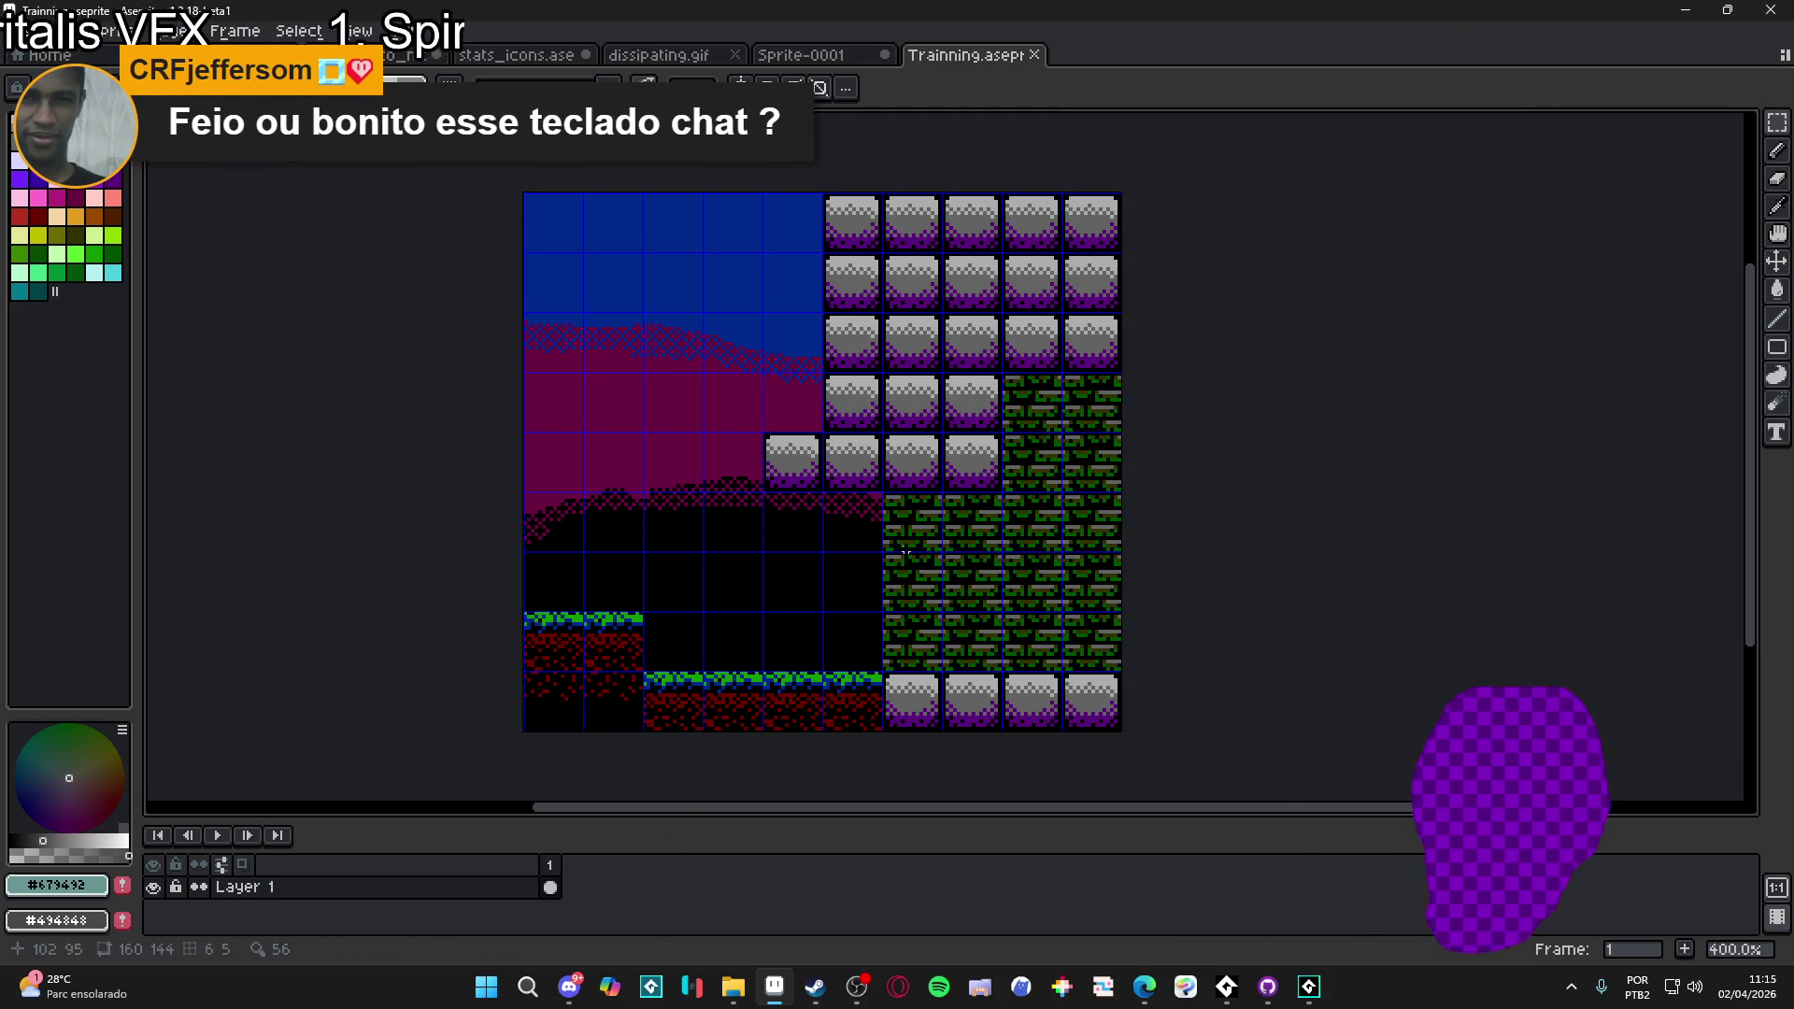
pyautogui.hotkey('ctrl', 'd')
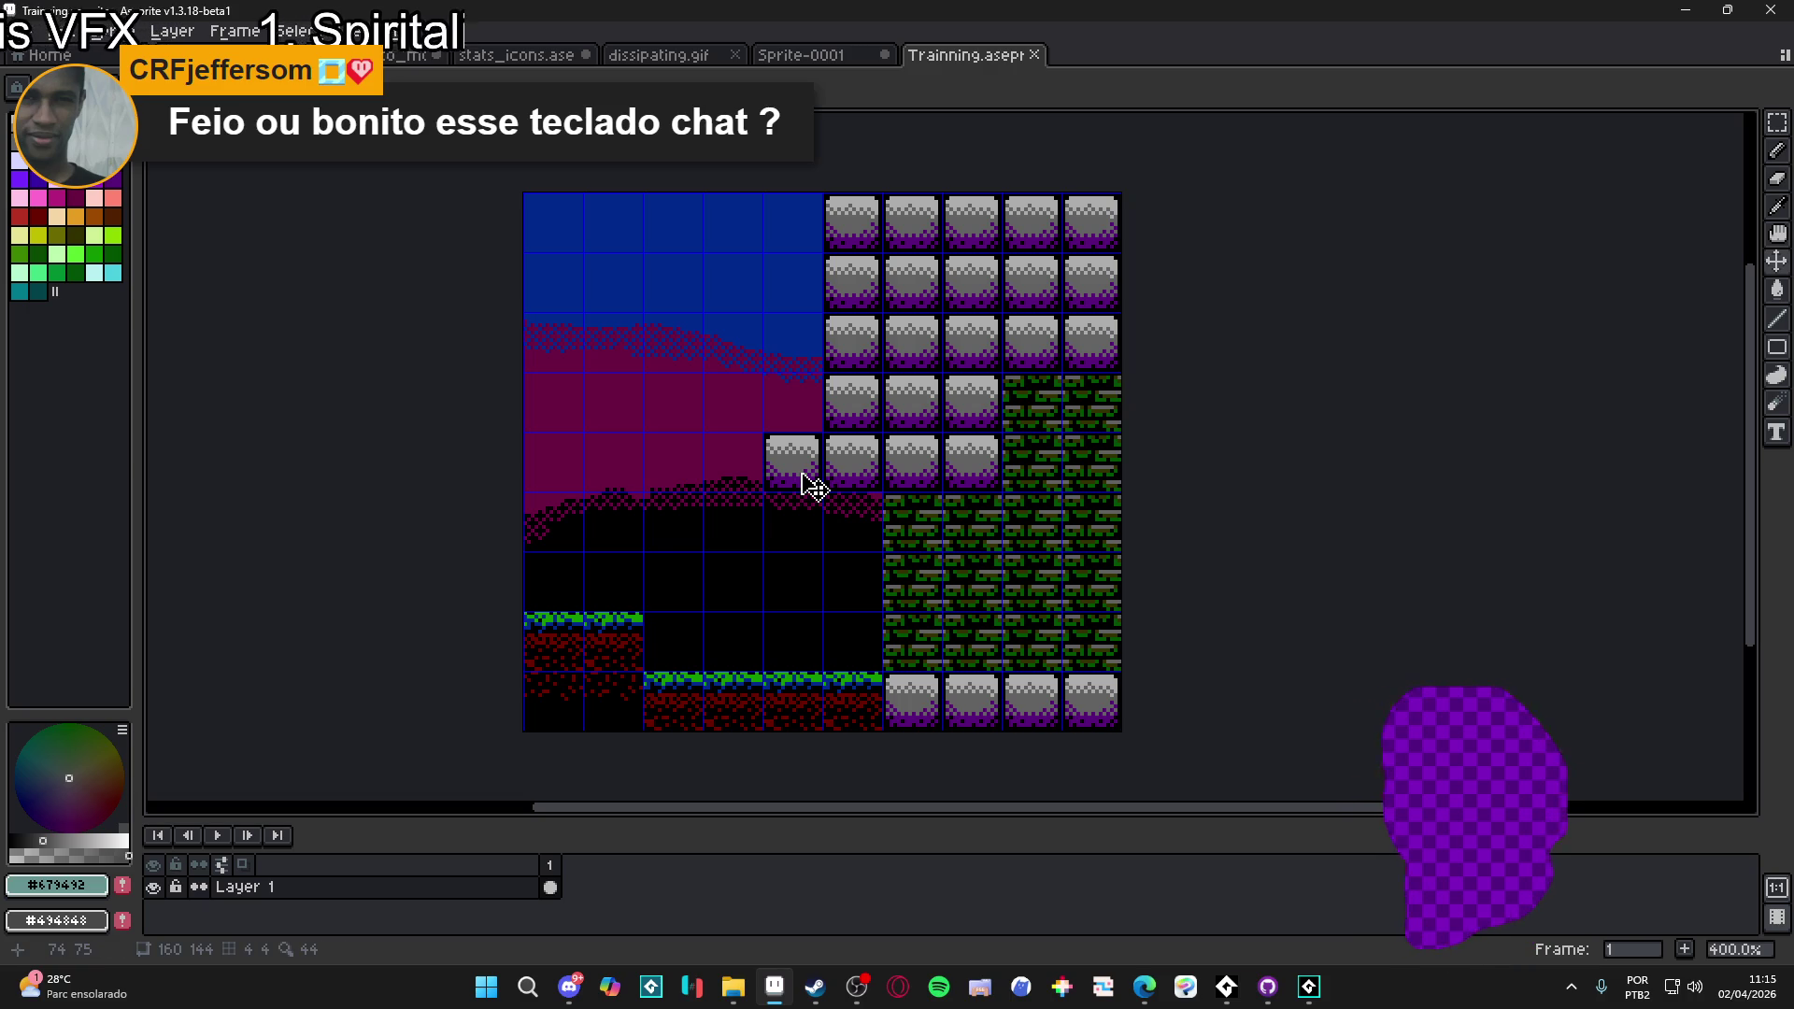
# - Switch to the Pencil tool and pan the view rightward across the tileset
pyautogui.press('b')
pyautogui.scroll(3, 795, 471)
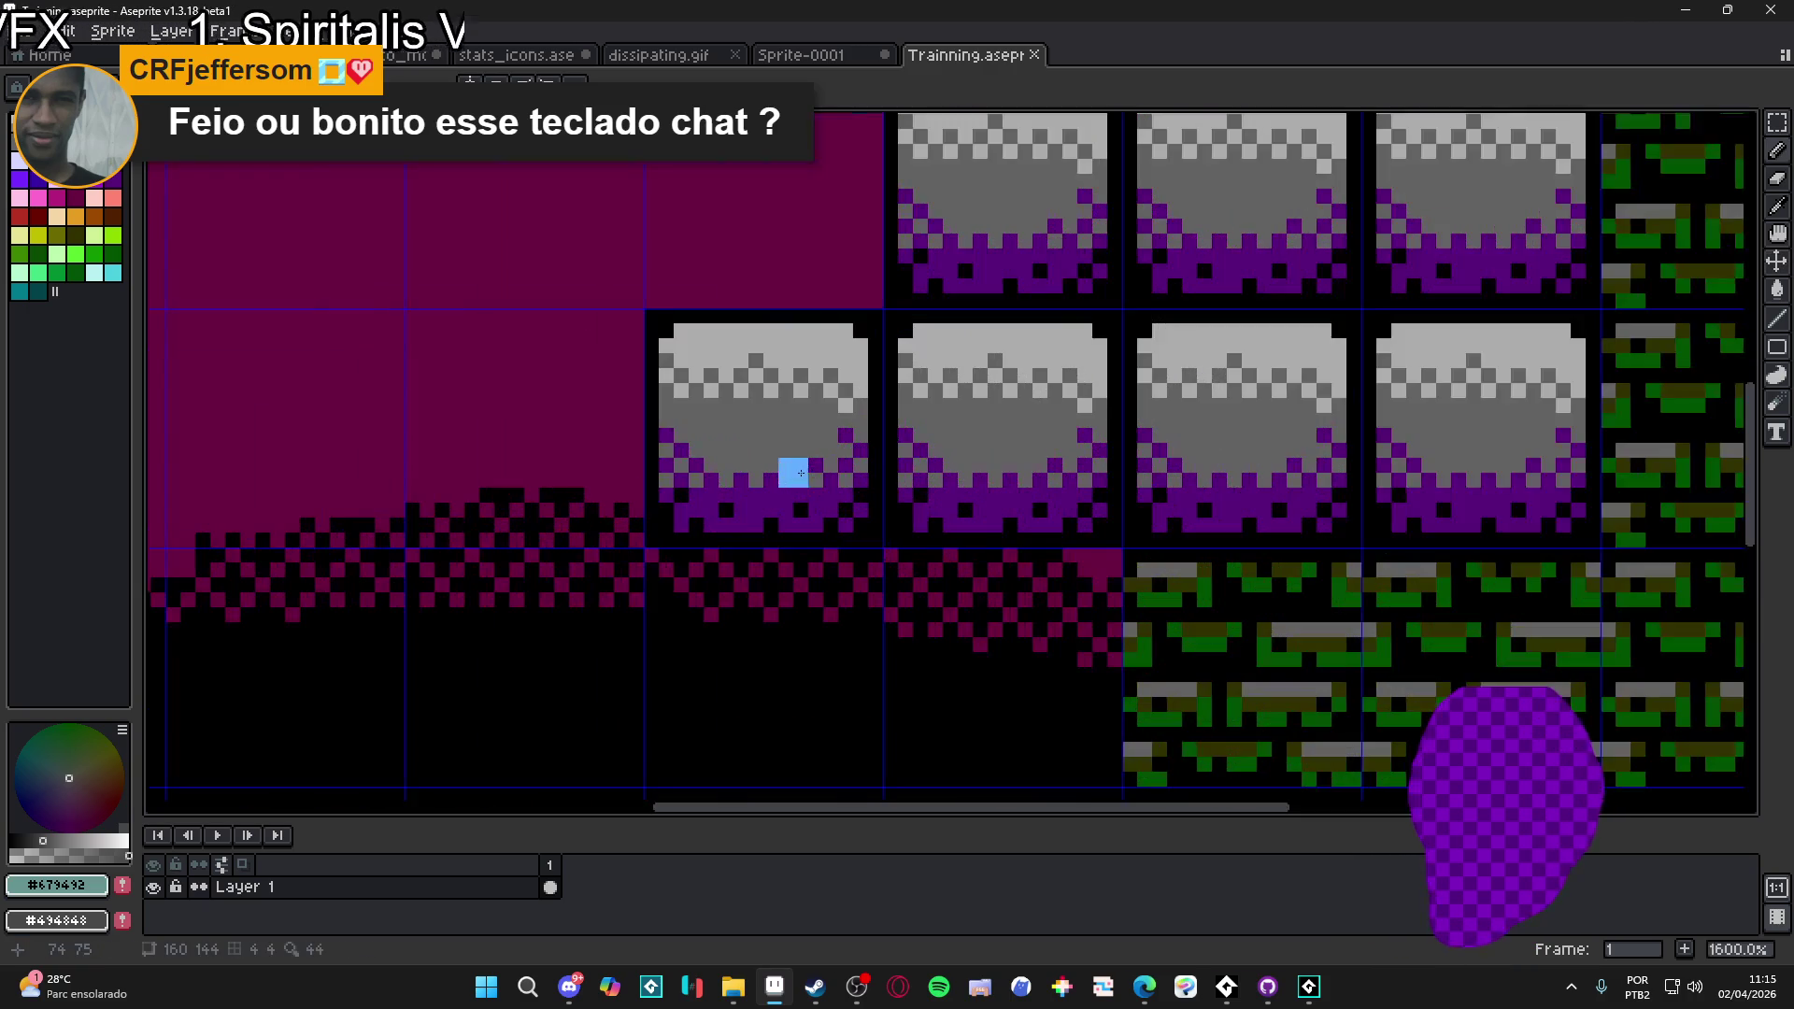
pyautogui.scroll(-3, 797, 481)
pyautogui.moveTo(833, 498); pyautogui.dragTo(855, 491)
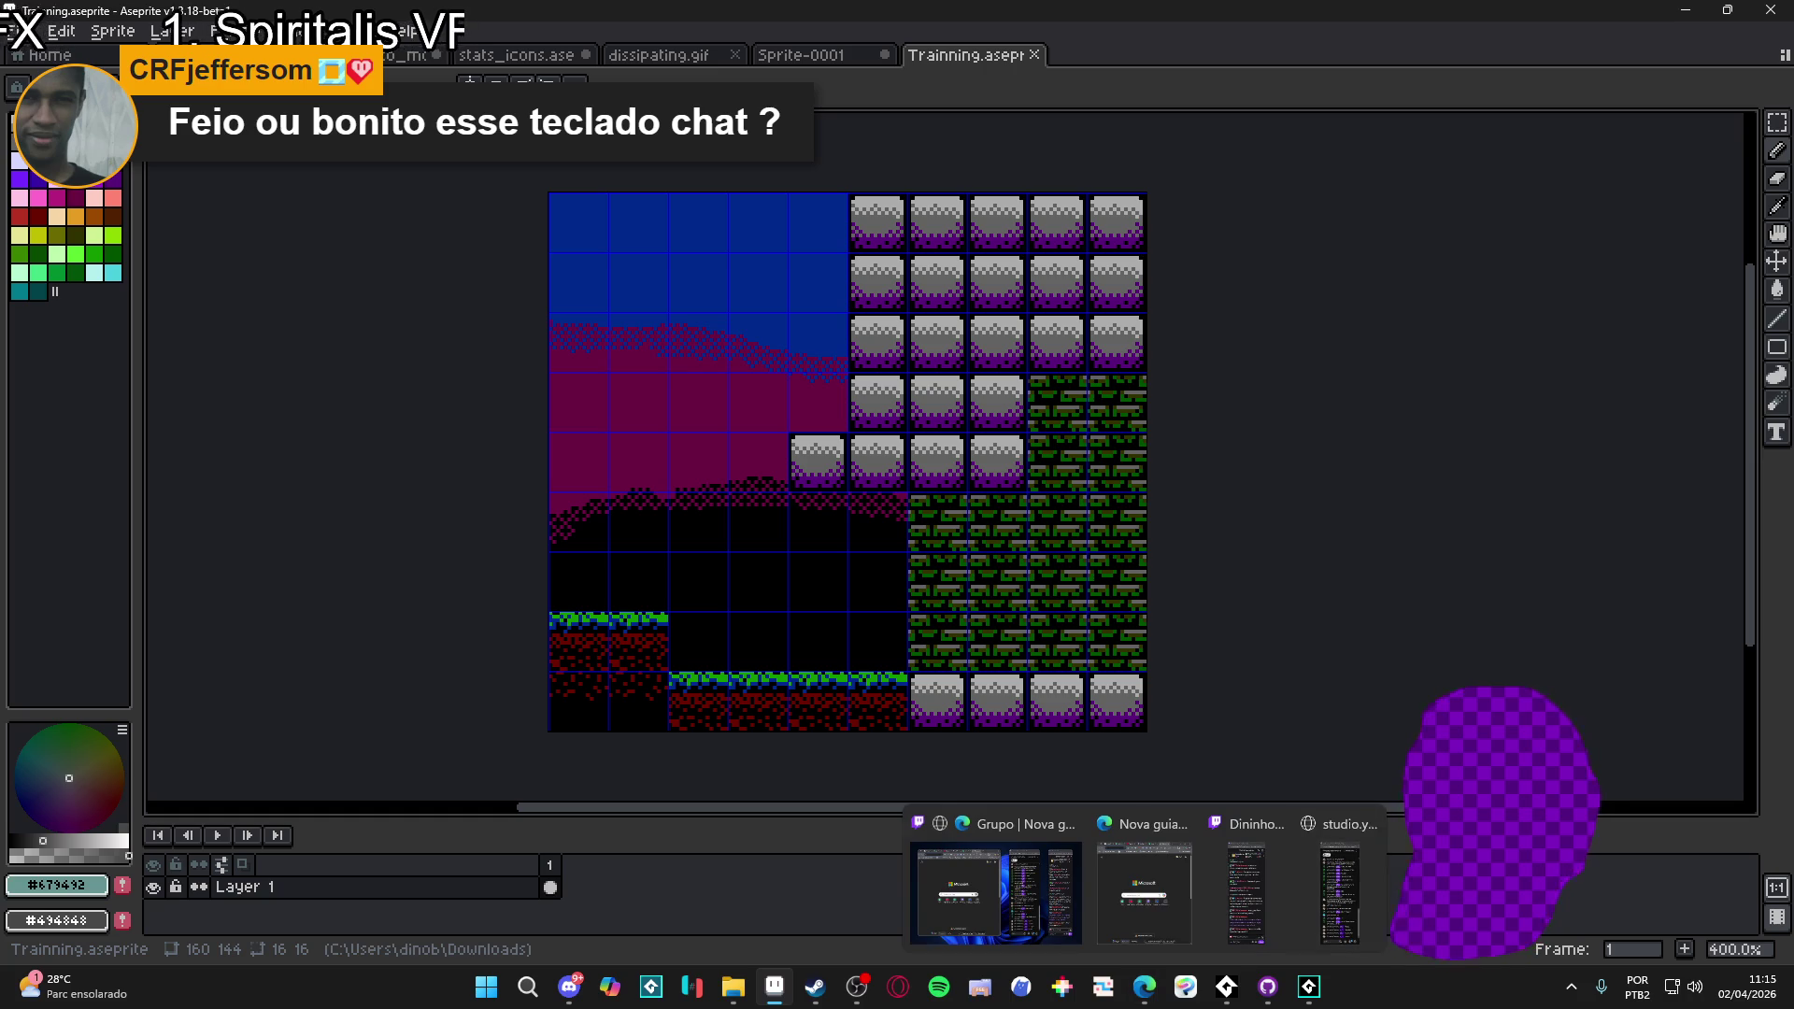
# - Search the web in Edge for 'gba tile size'
pyautogui.click(1146, 987)
pyautogui.write('g')
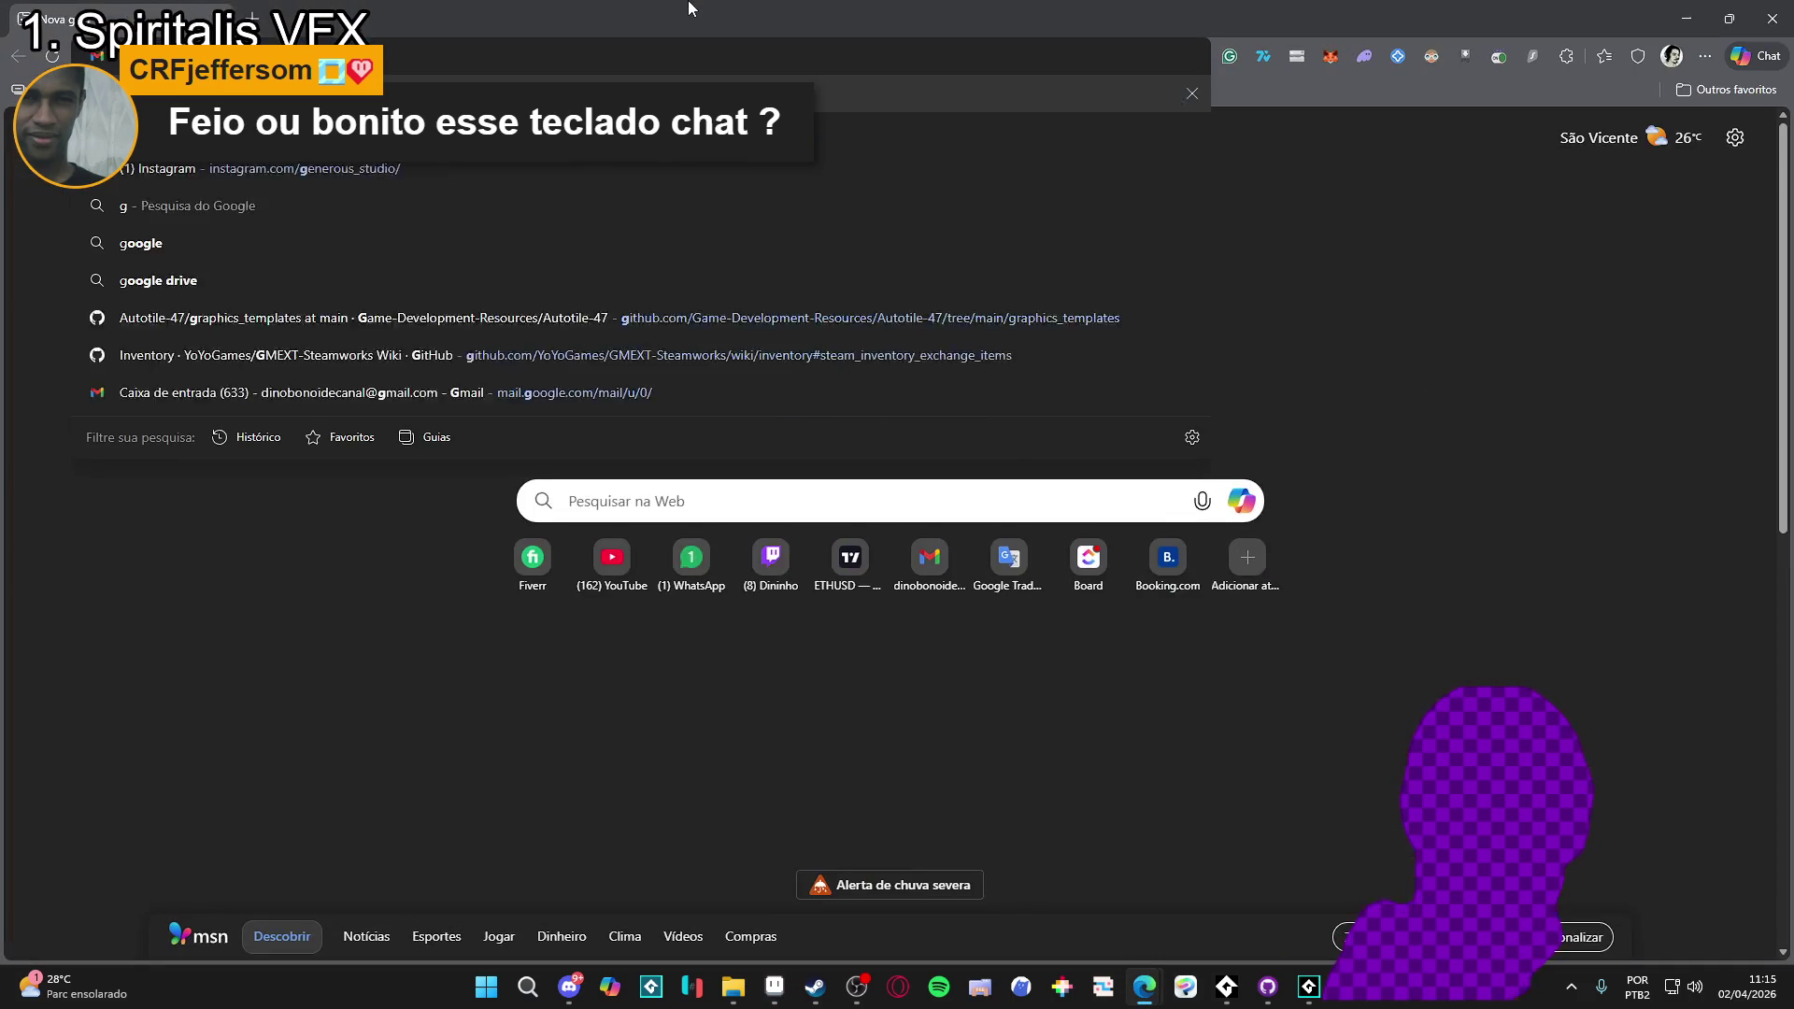
pyautogui.write('ba tile')
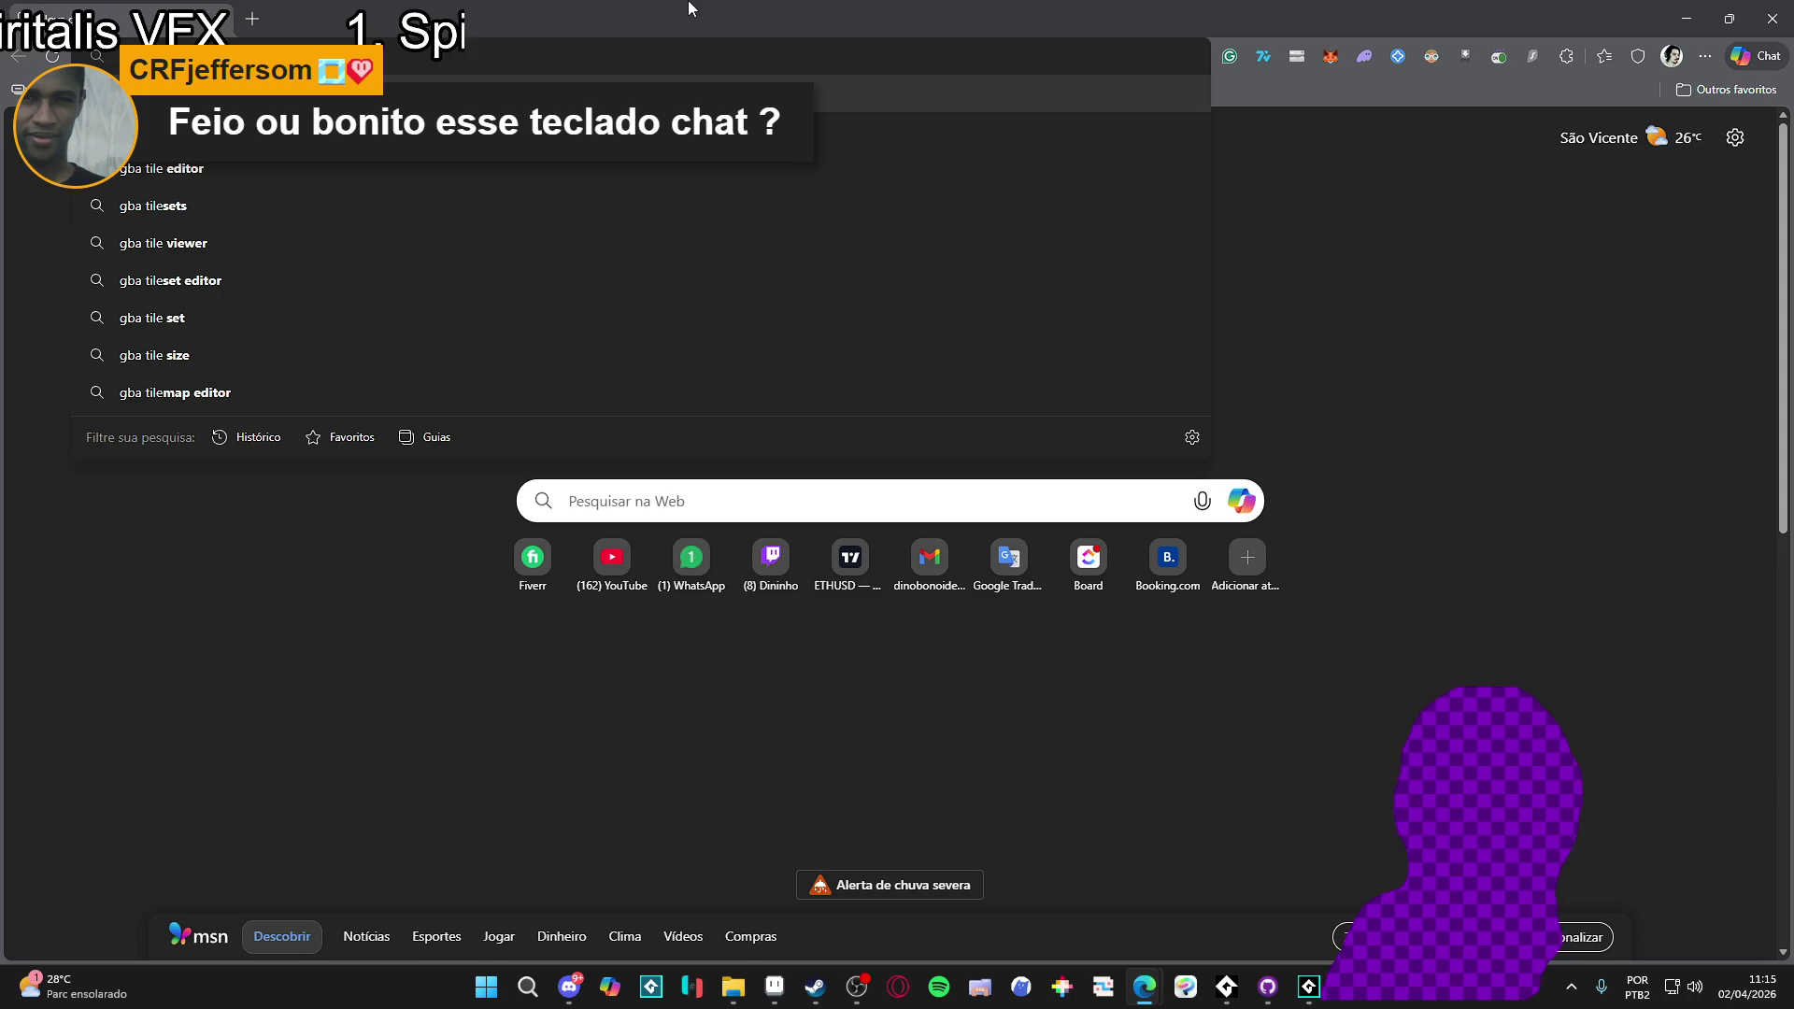
pyautogui.write(' size')
pyautogui.press('Return')
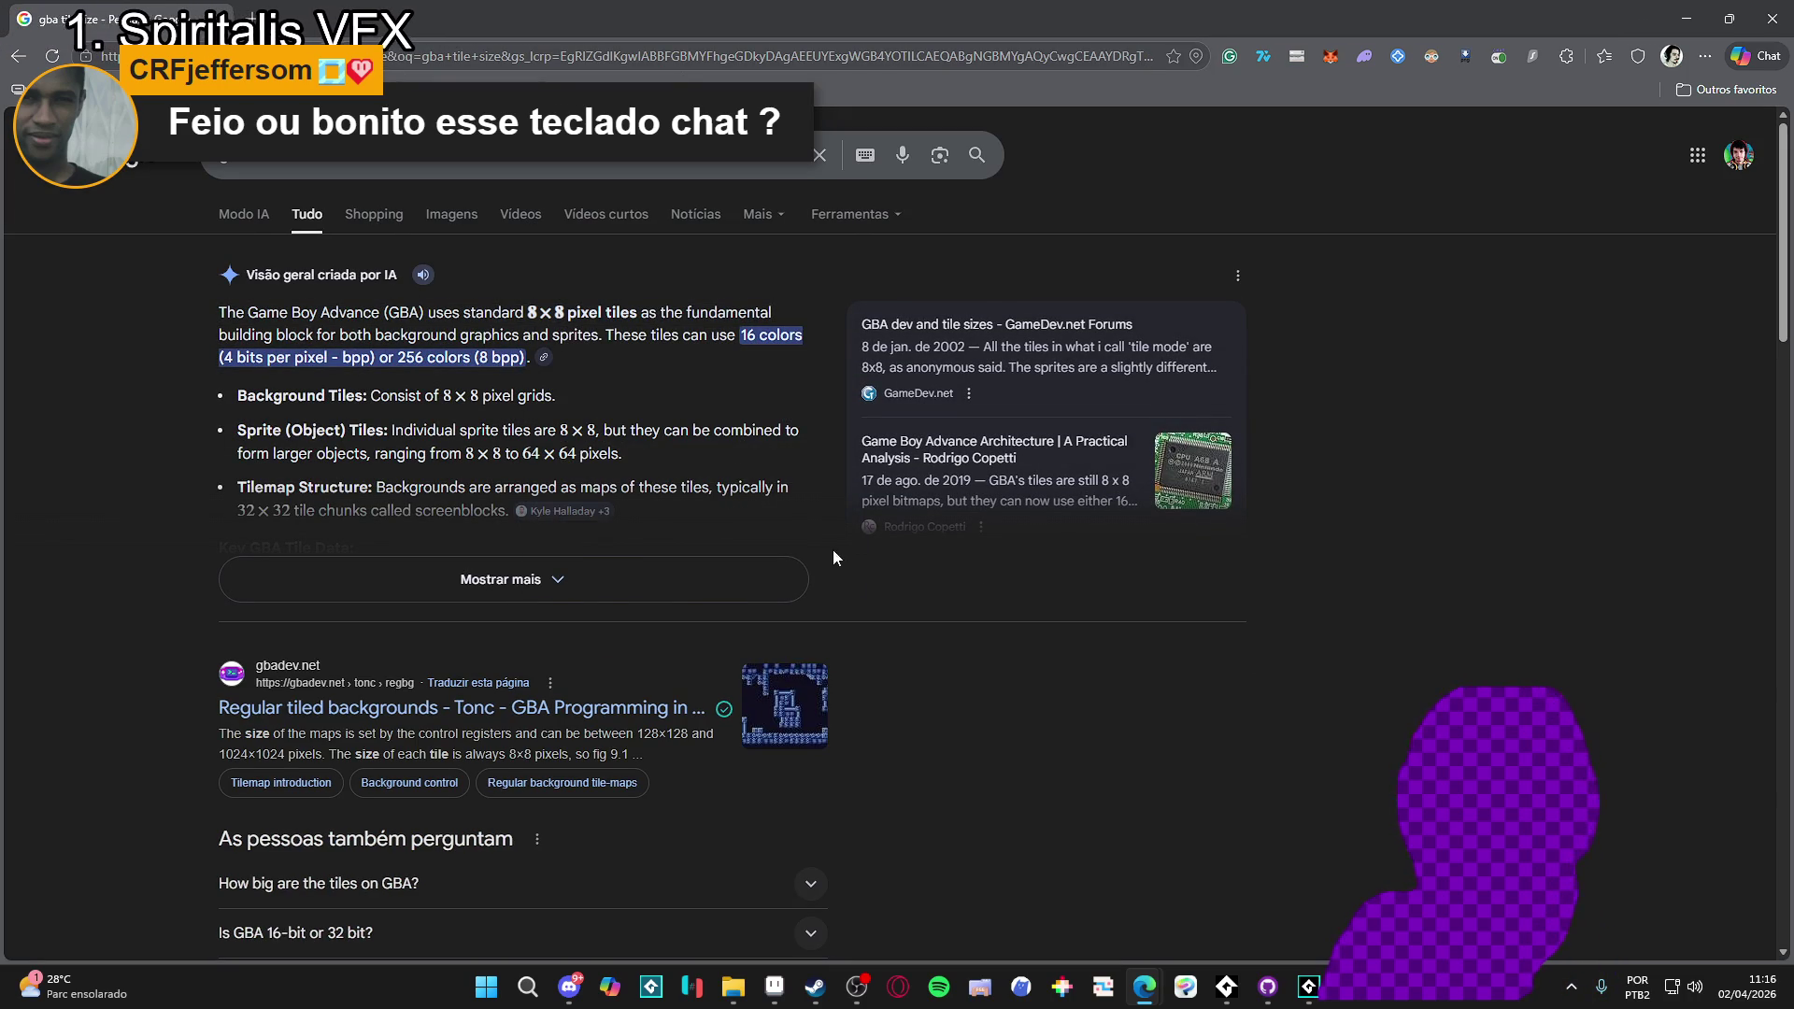
# - Read the Tonc 'Regular tiled backgrounds' article confirming 8×8 tiles, then return to Aseprite
pyautogui.scroll(-1, 948, 643)
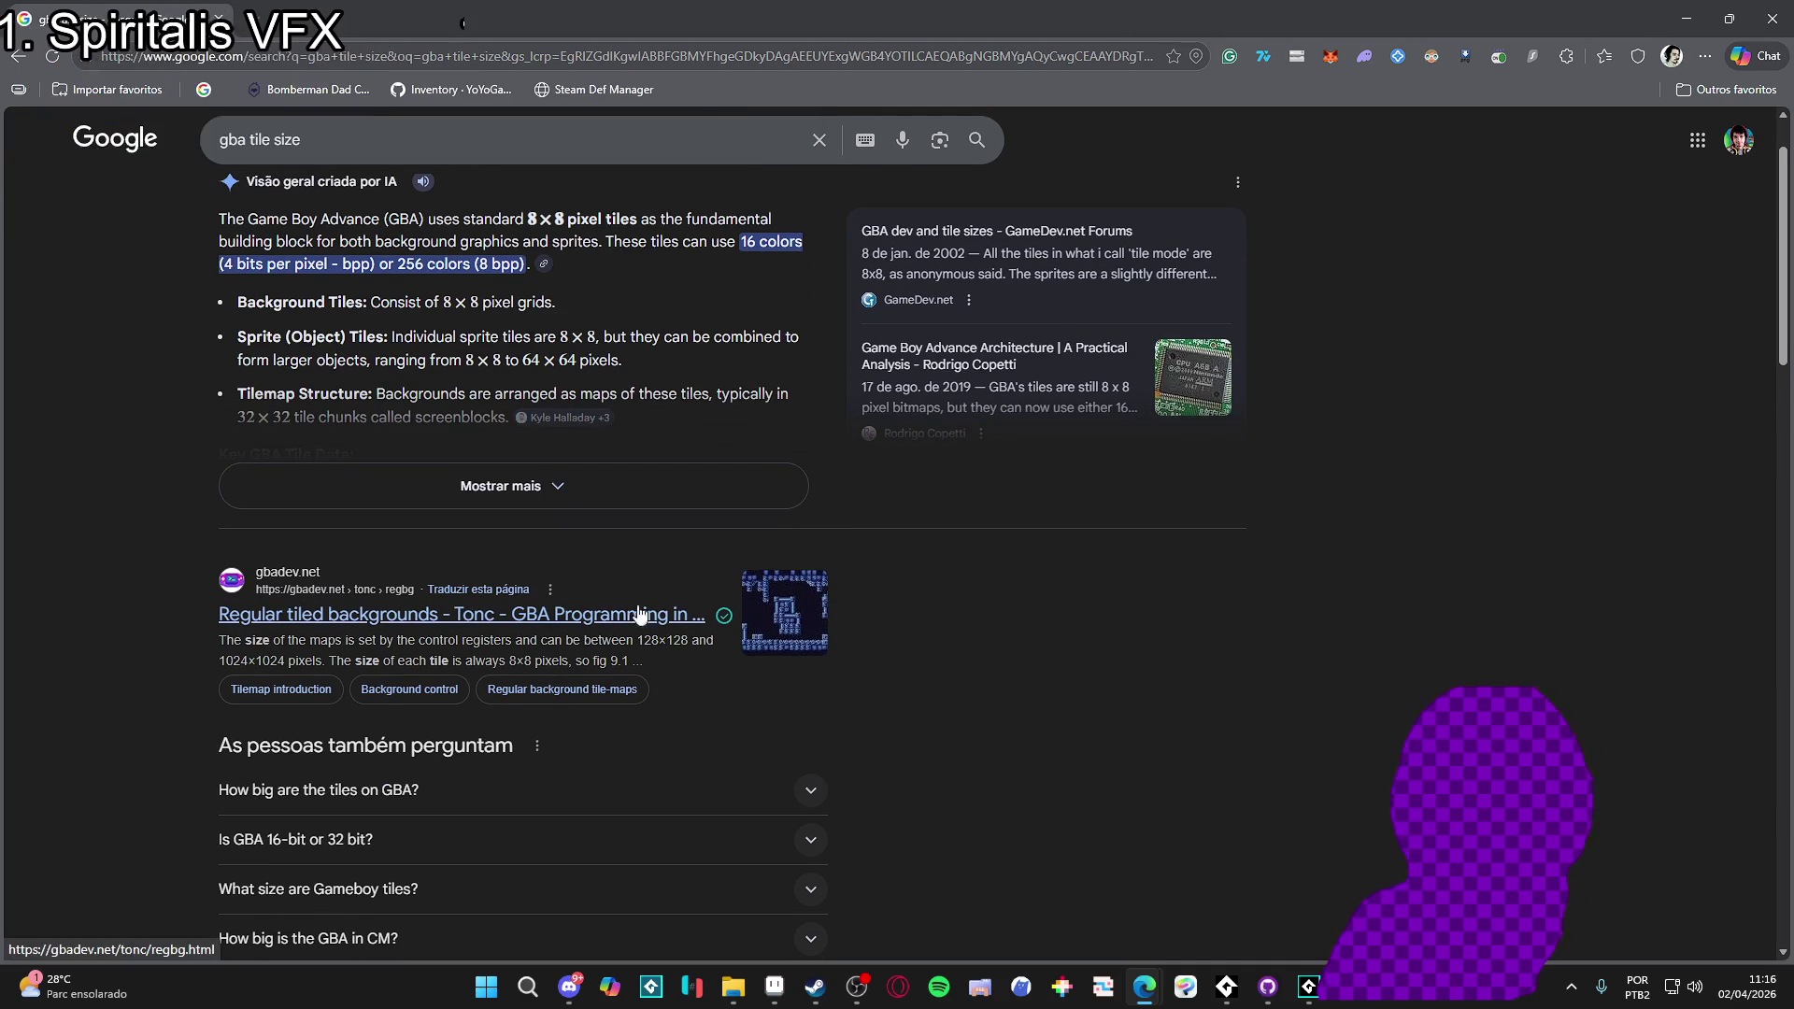
pyautogui.click(480, 614)
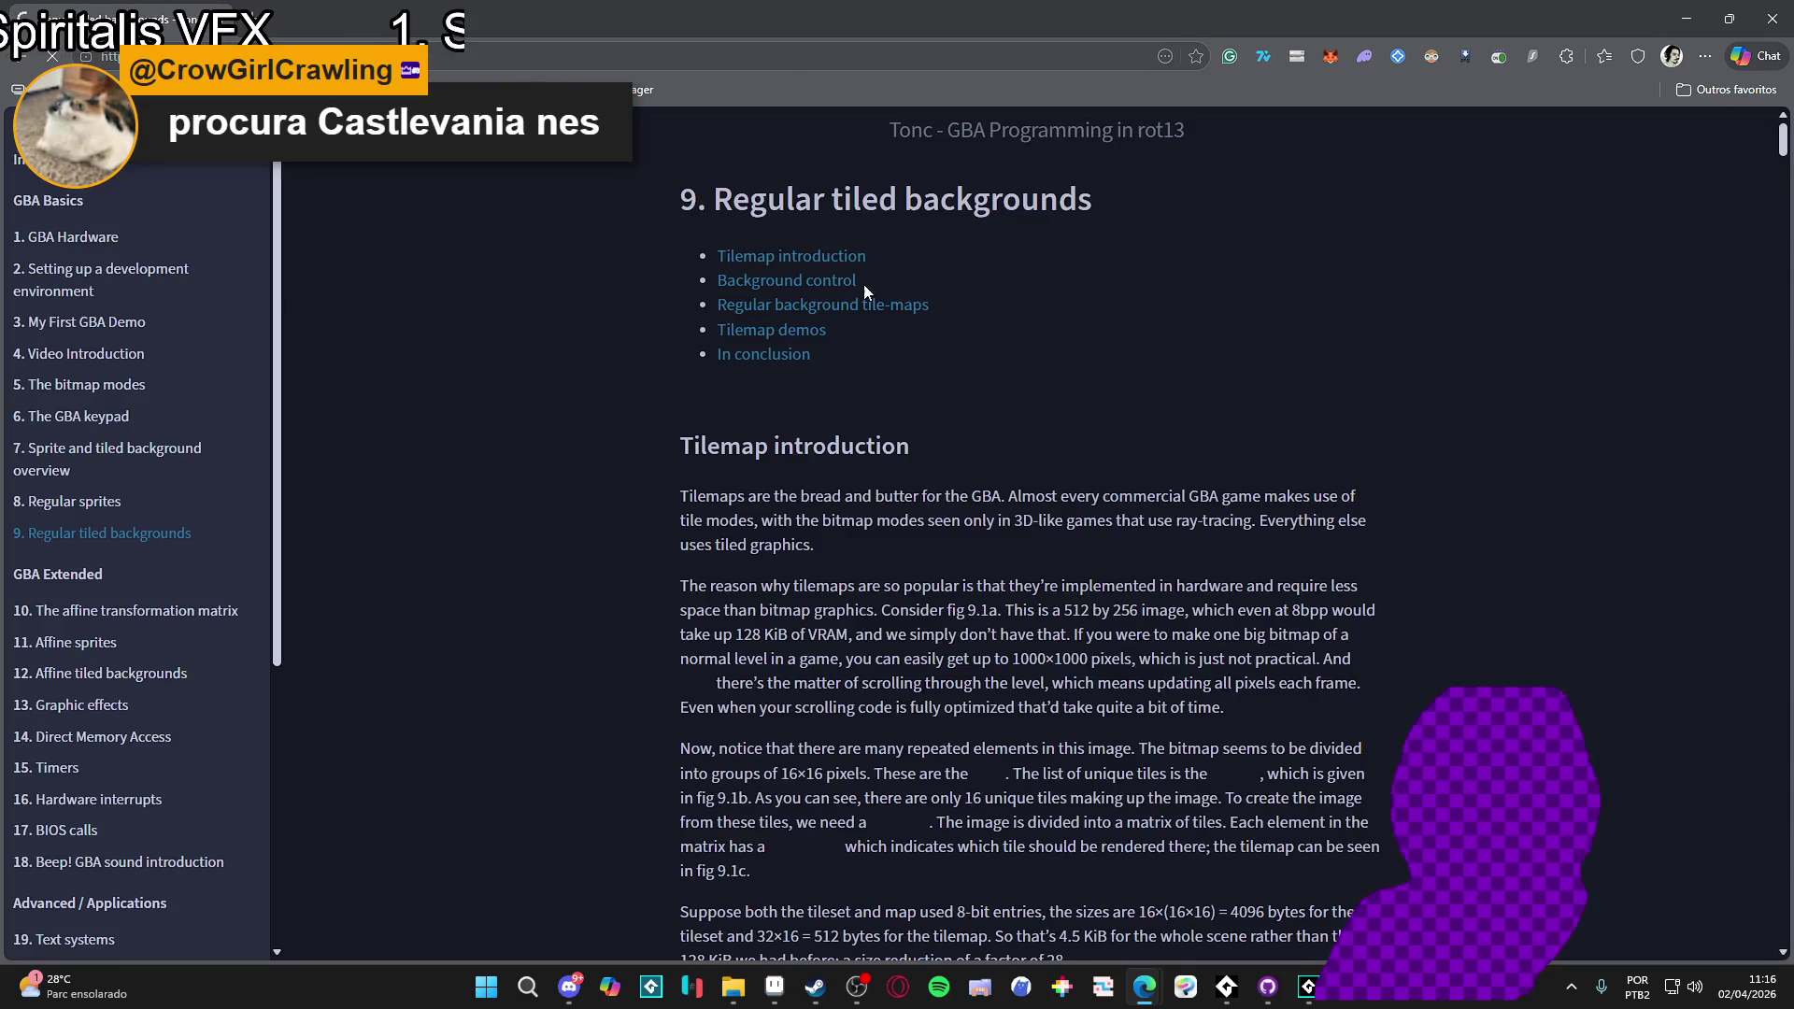
pyautogui.scroll(-15, 1067, 332)
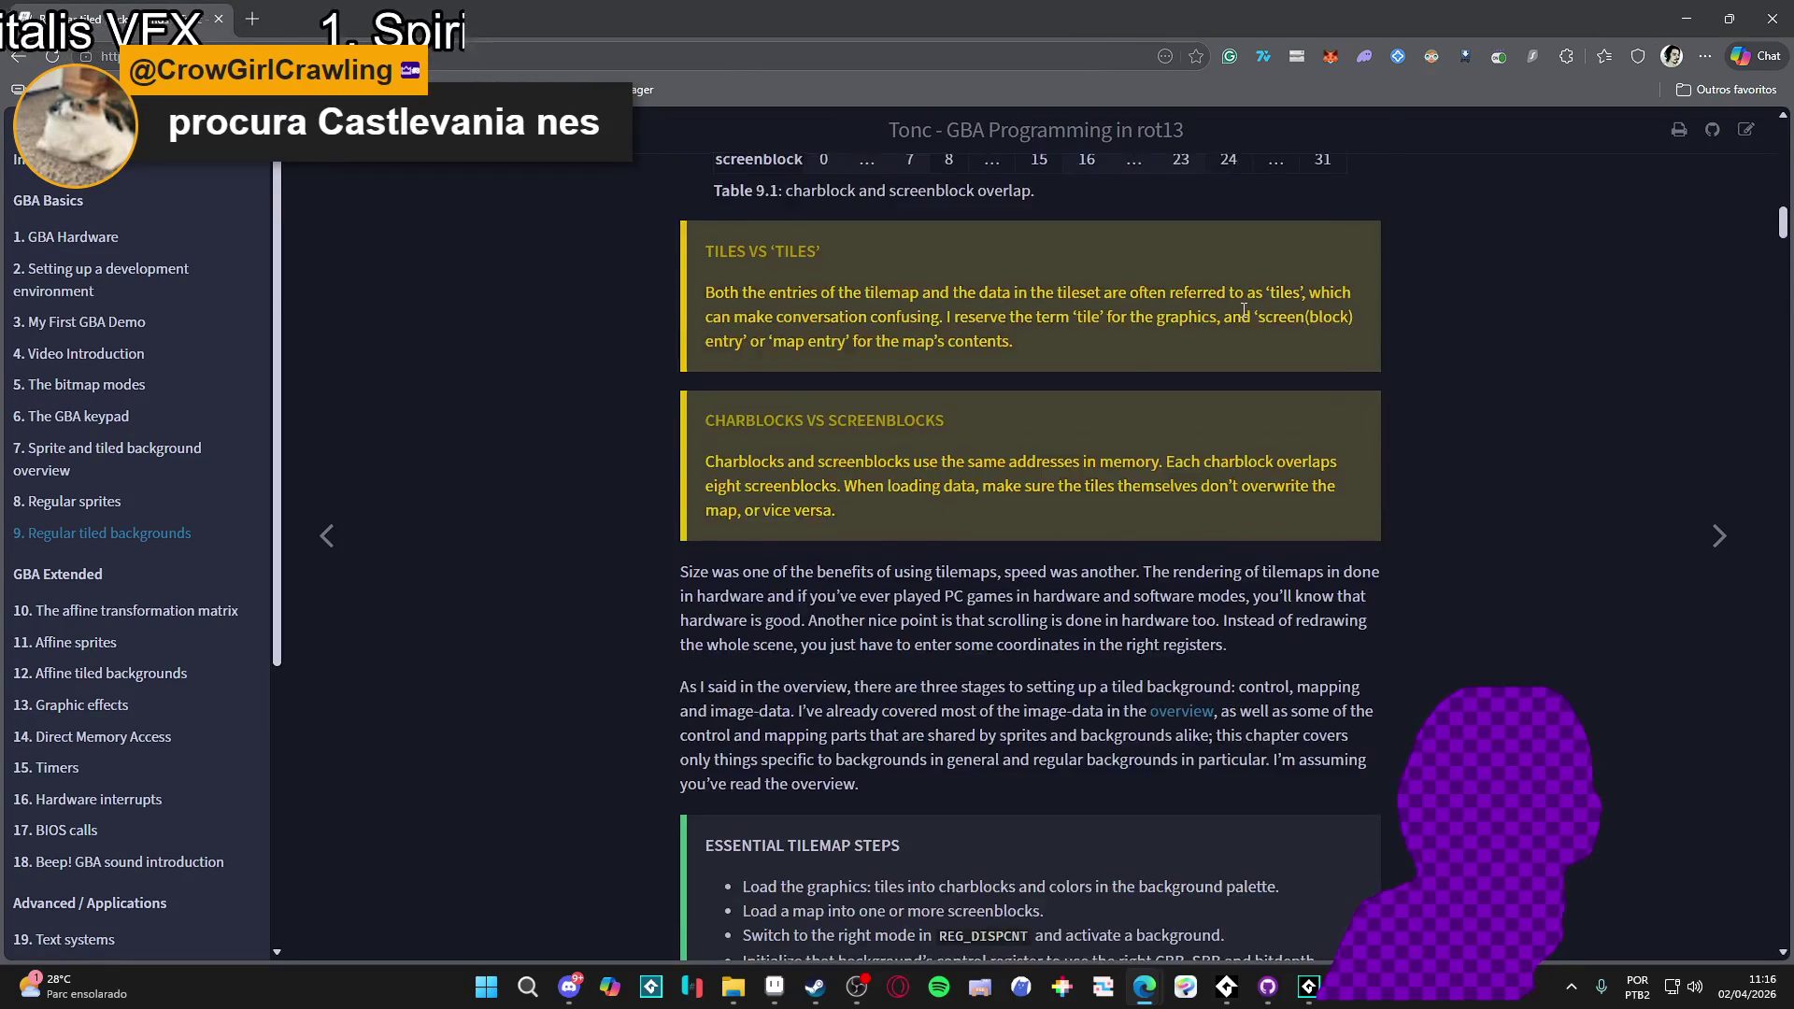
pyautogui.scroll(-10, 1331, 276)
pyautogui.scroll(5, 1426, 268)
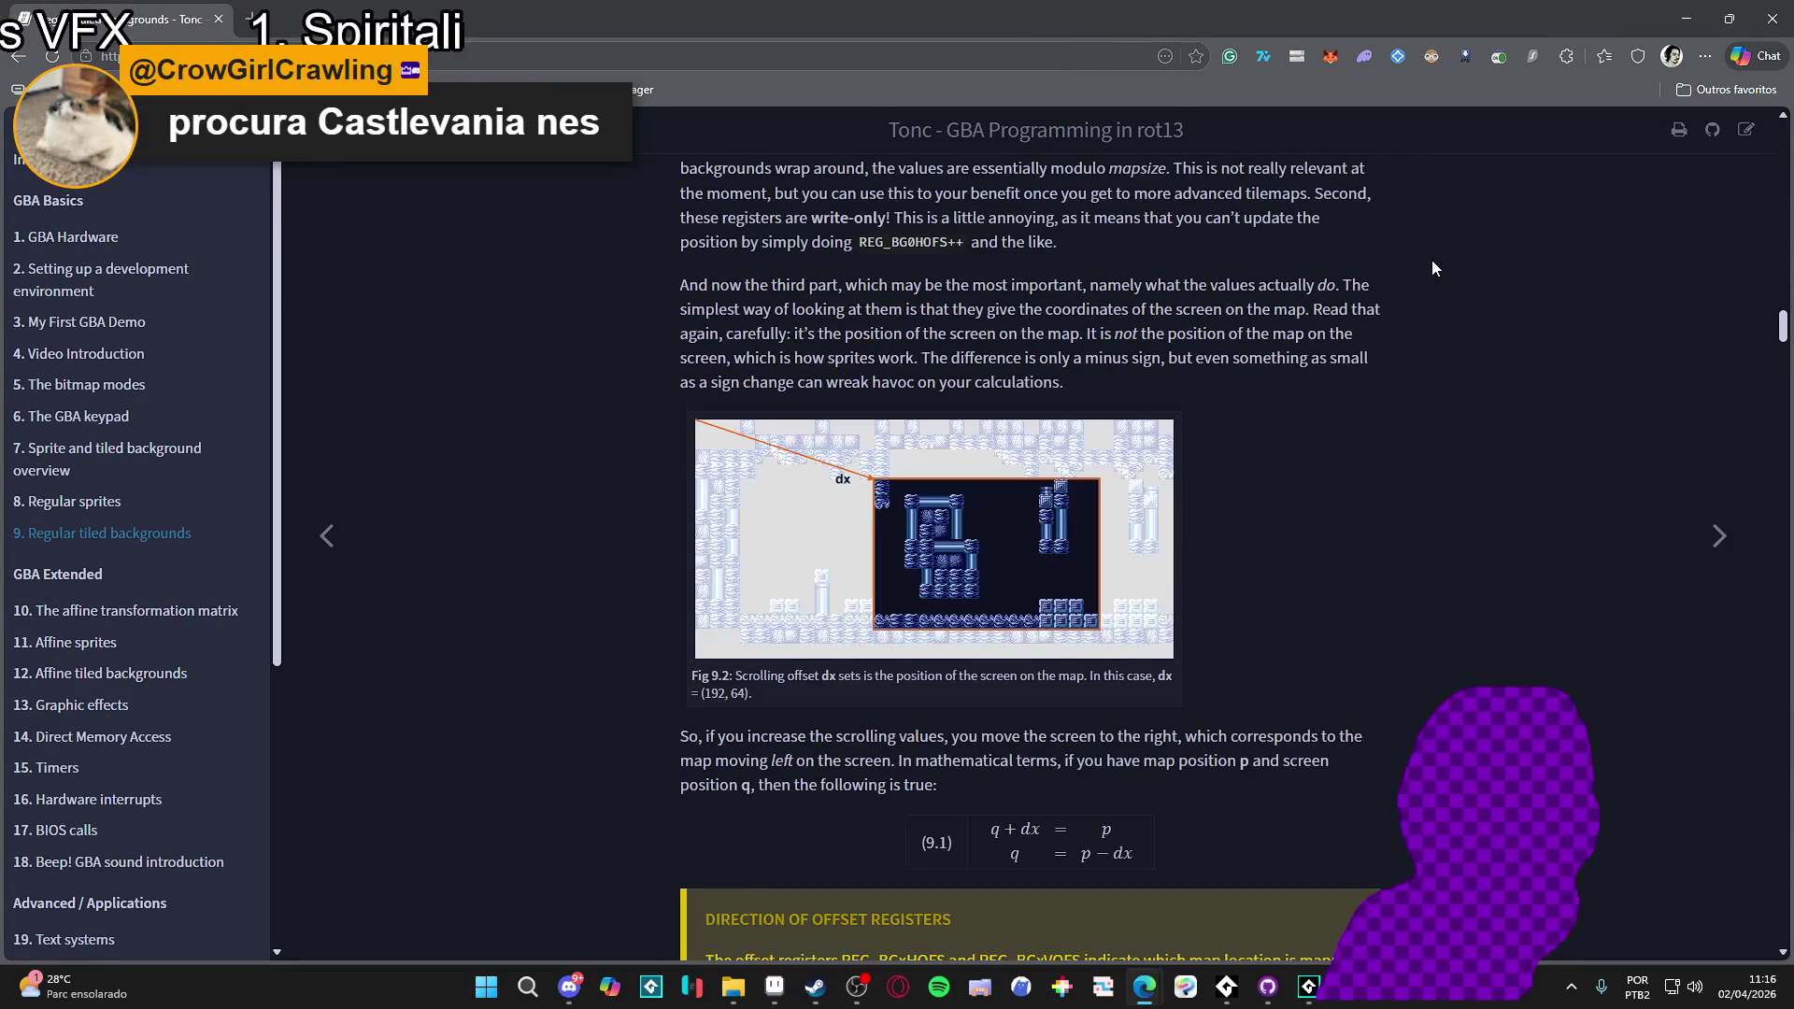
pyautogui.hotkey('alt', 'Tab')
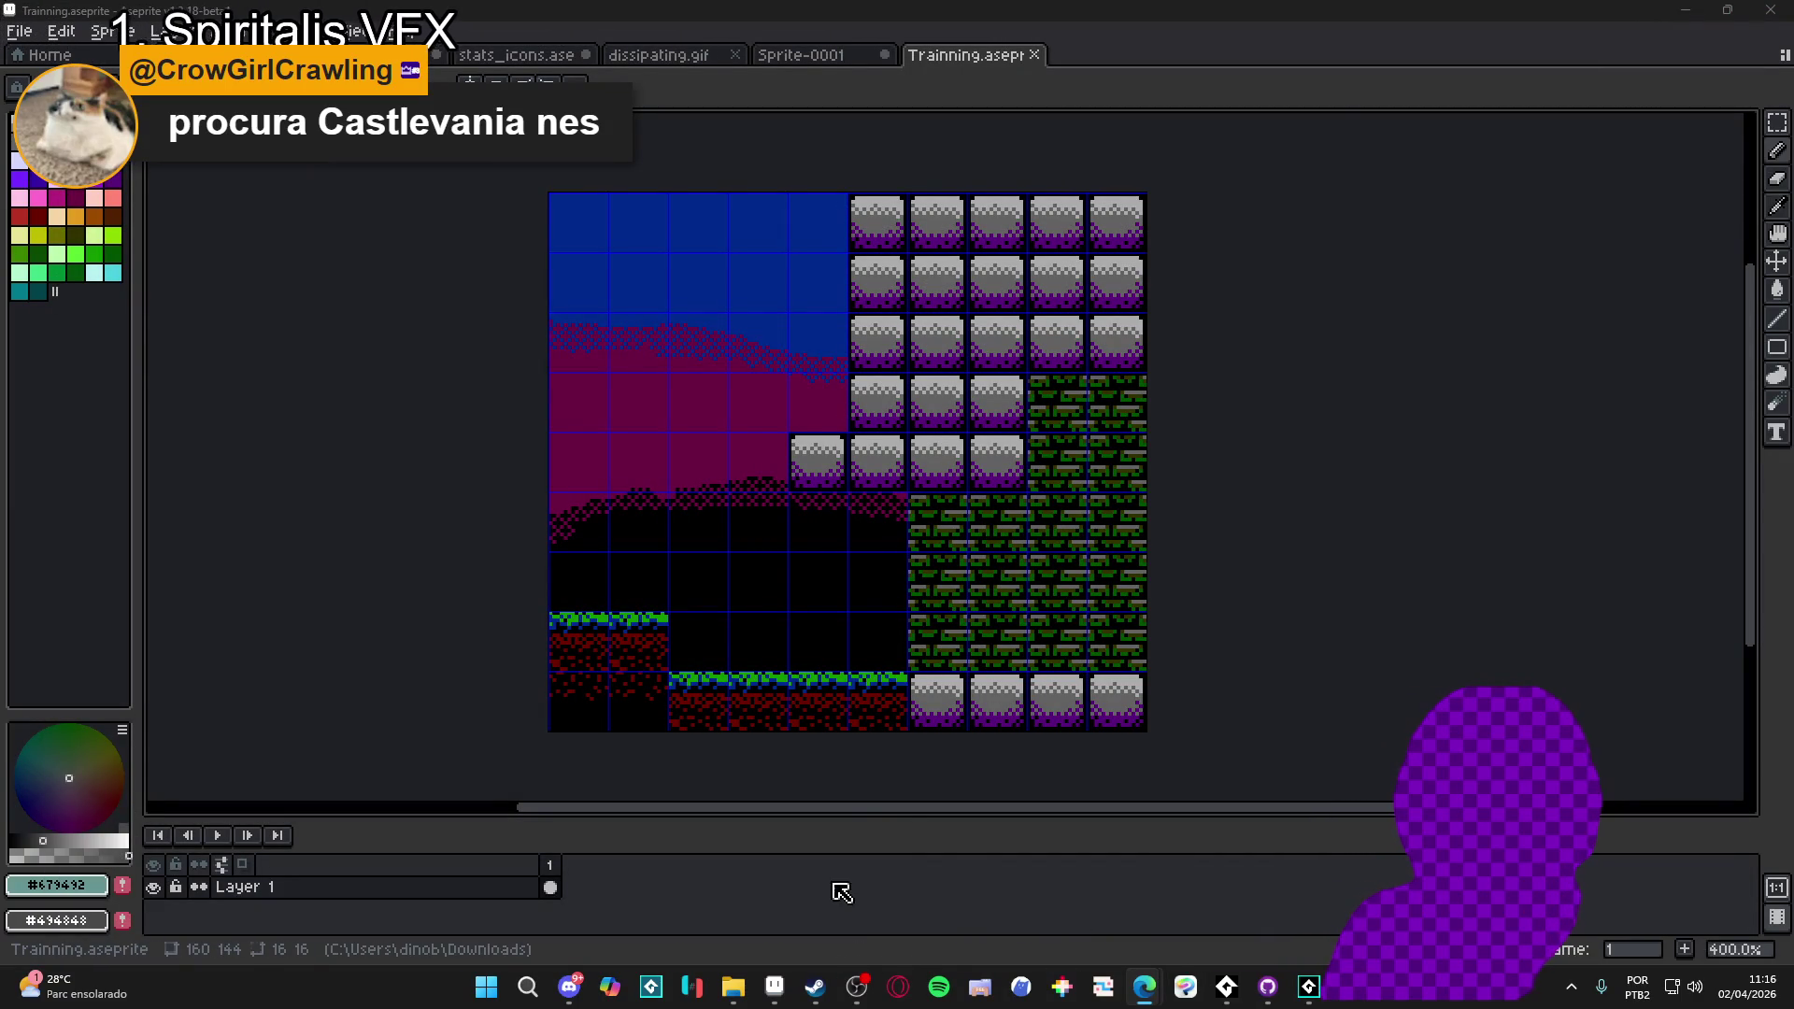
# - Zoom in, show the grid, marquee a ground tile, then deselect and hide the grid
pyautogui.scroll(2, 754, 699)
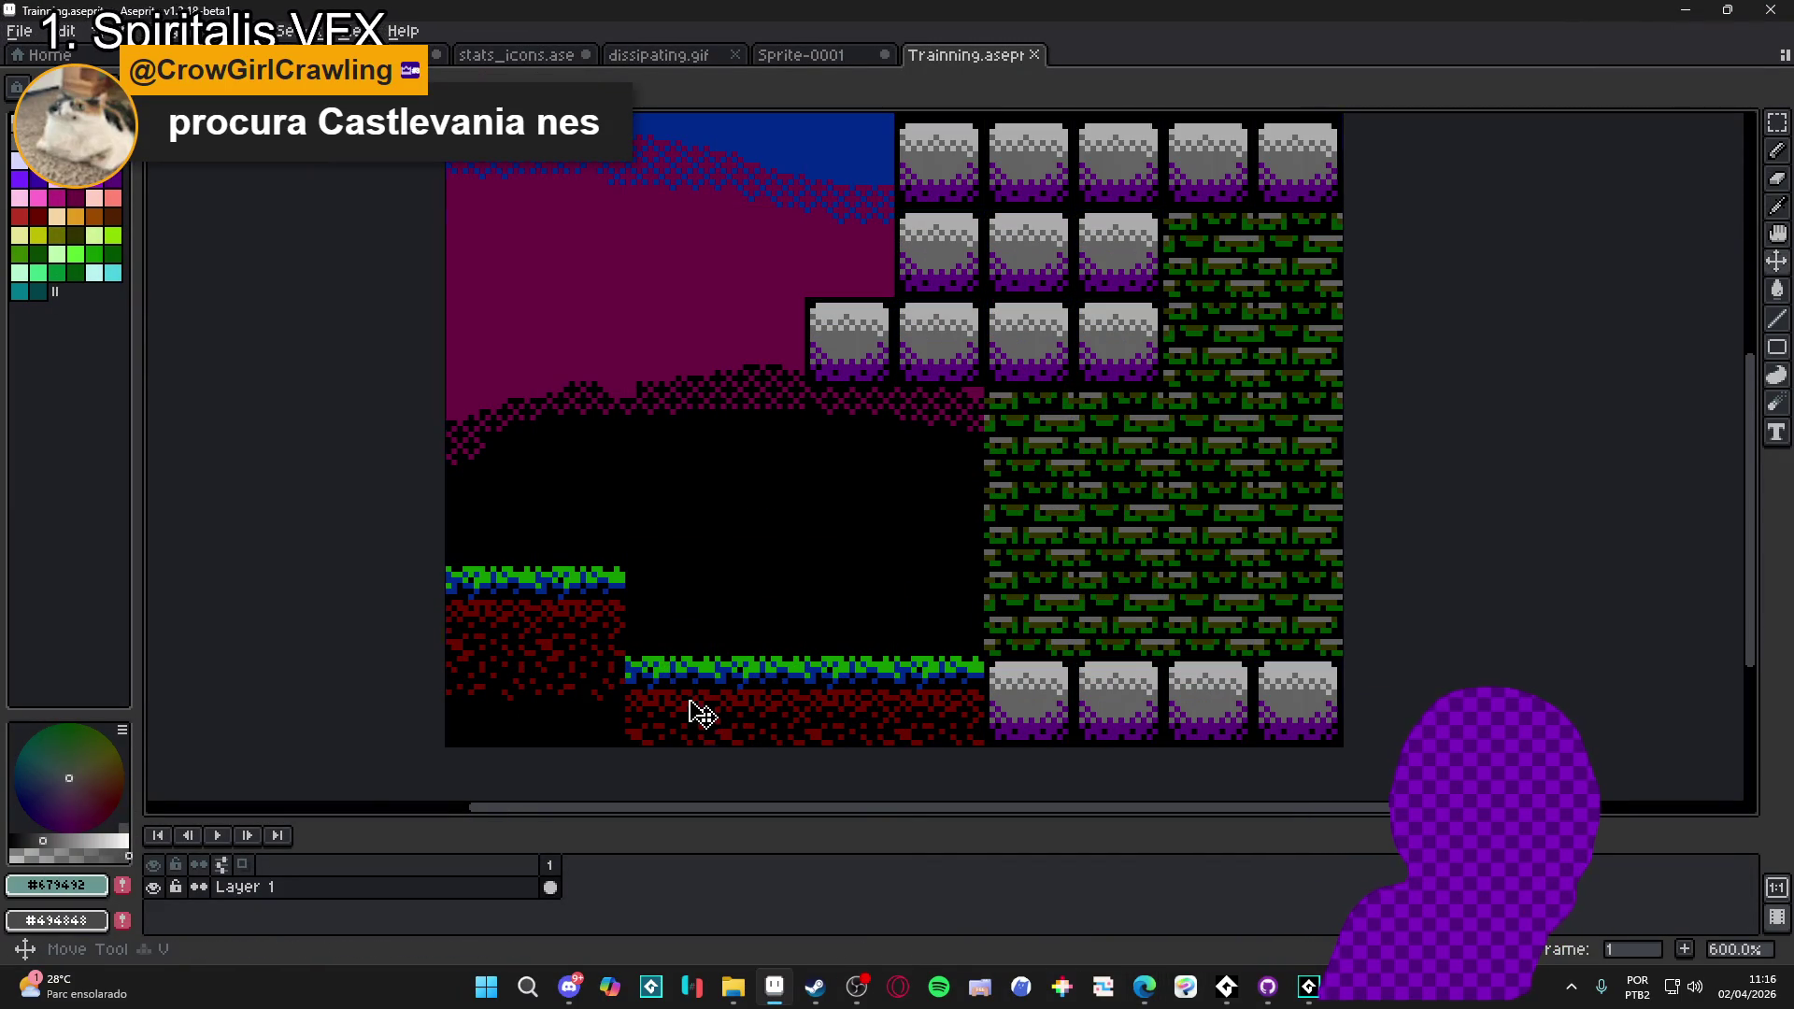
pyautogui.hotkey('ctrl', "'")
pyautogui.press('m')
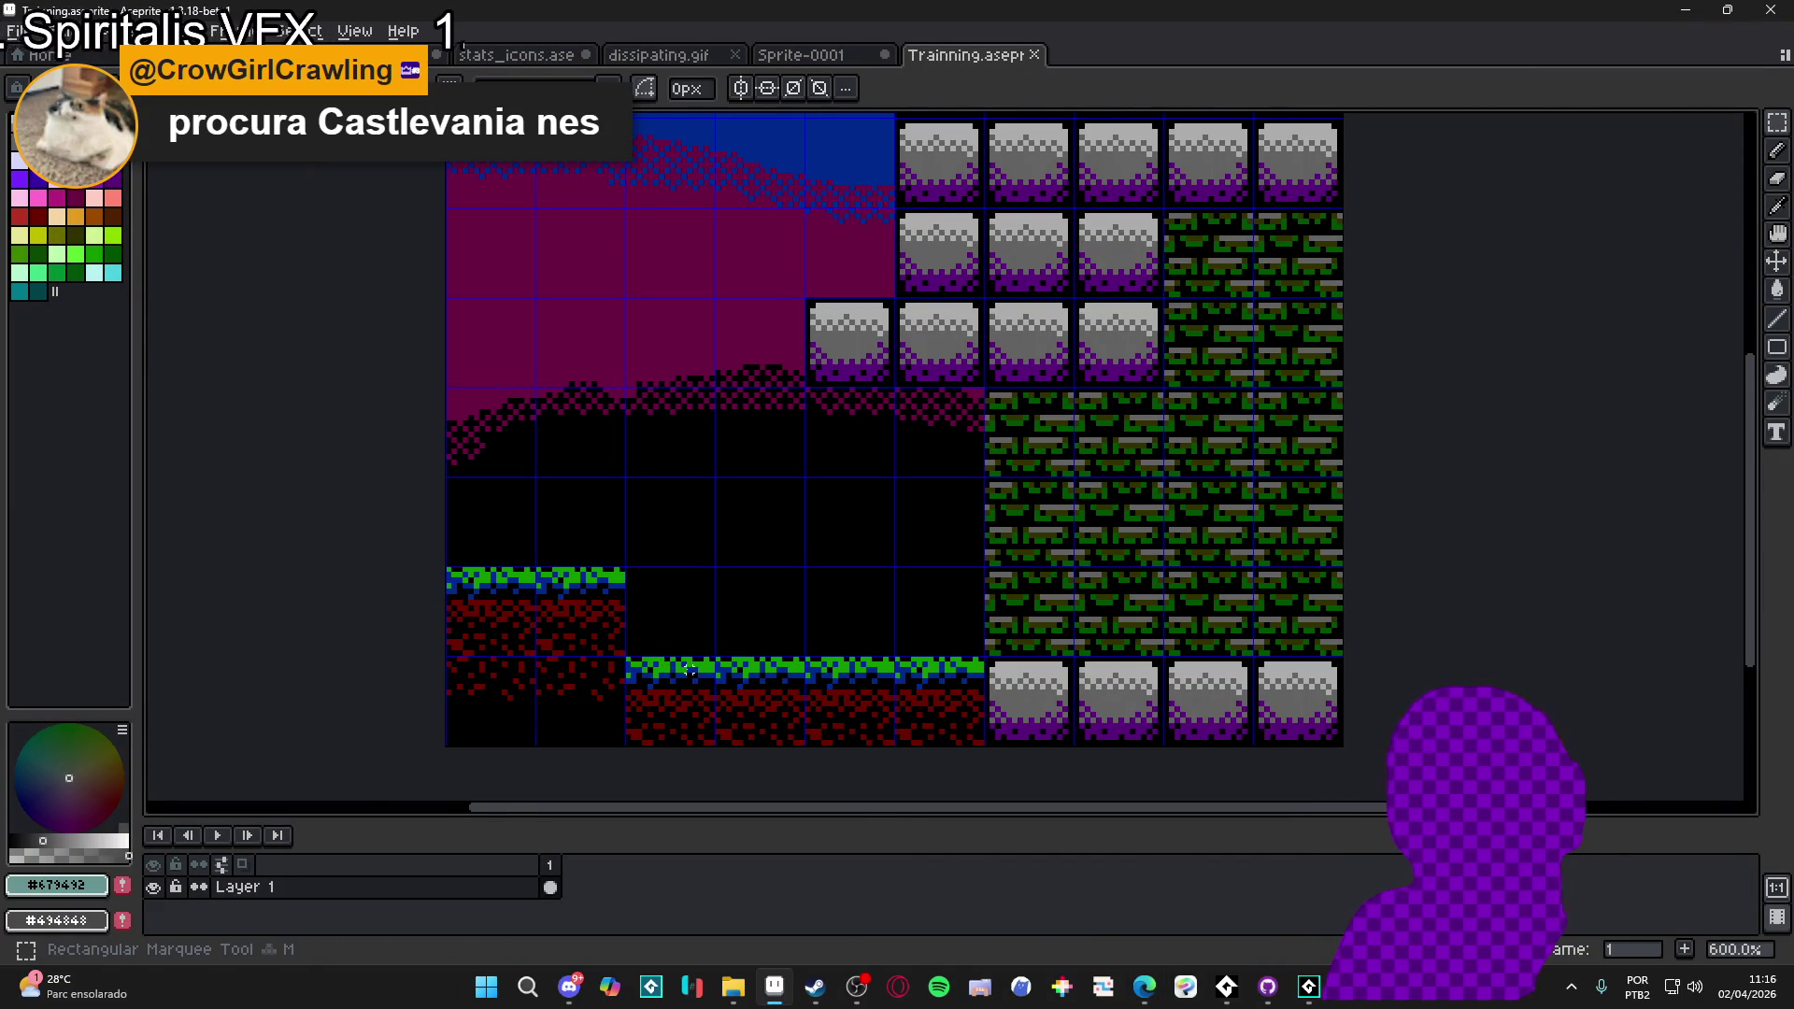
pyautogui.scroll(-2, 699, 682)
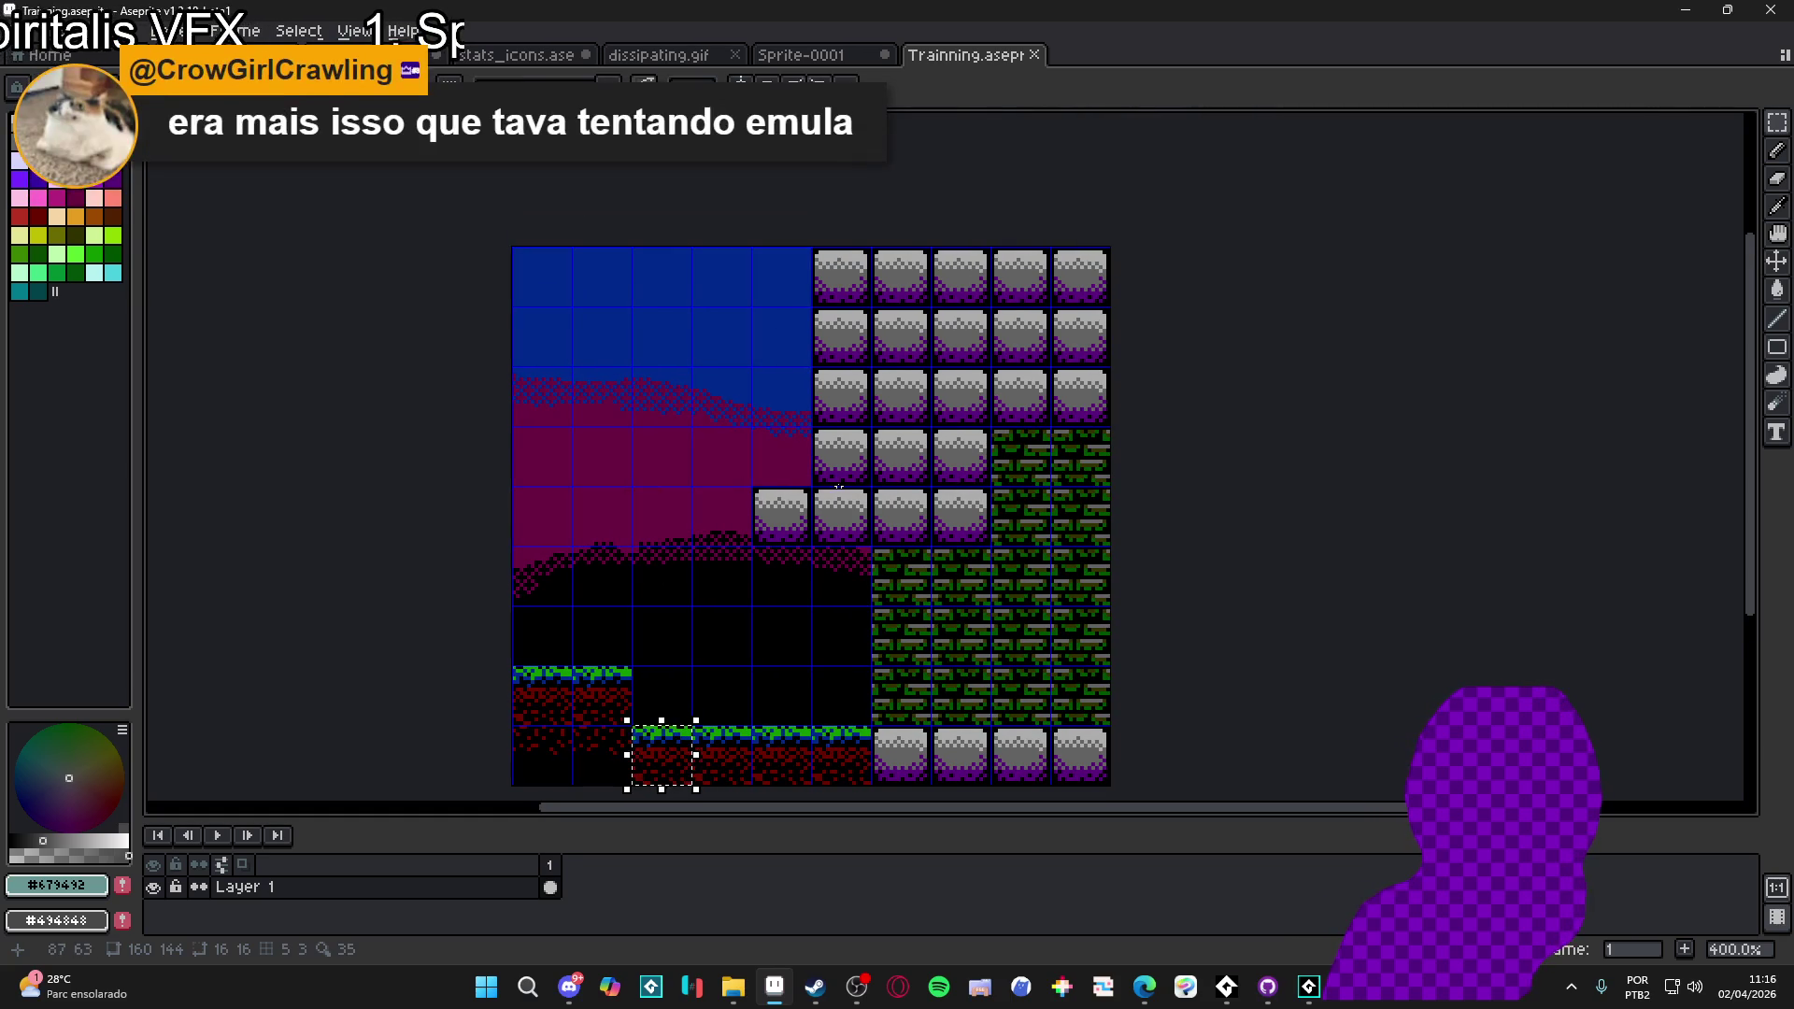
pyautogui.scroll(-1, 864, 469)
pyautogui.hotkey('ctrl', 'd')
pyautogui.hotkey('ctrl', "'")
pyautogui.scroll(2, 944, 642)
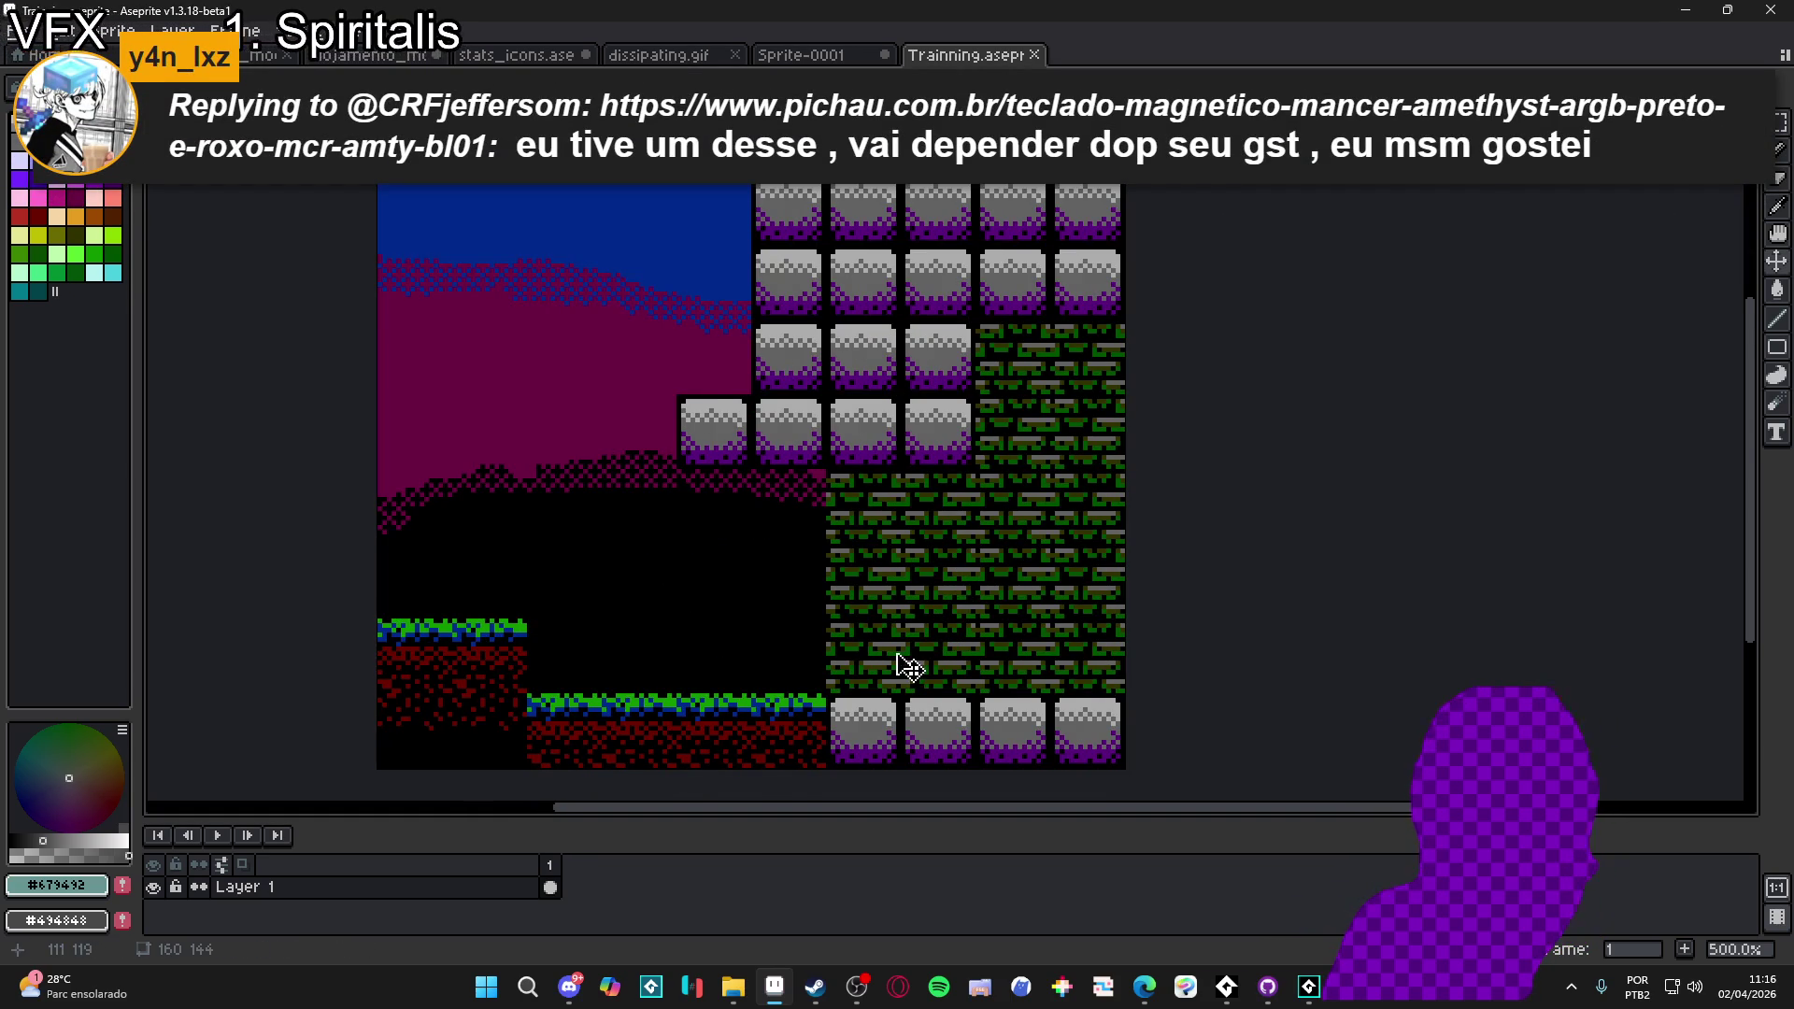
pyautogui.scroll(-1, 911, 641)
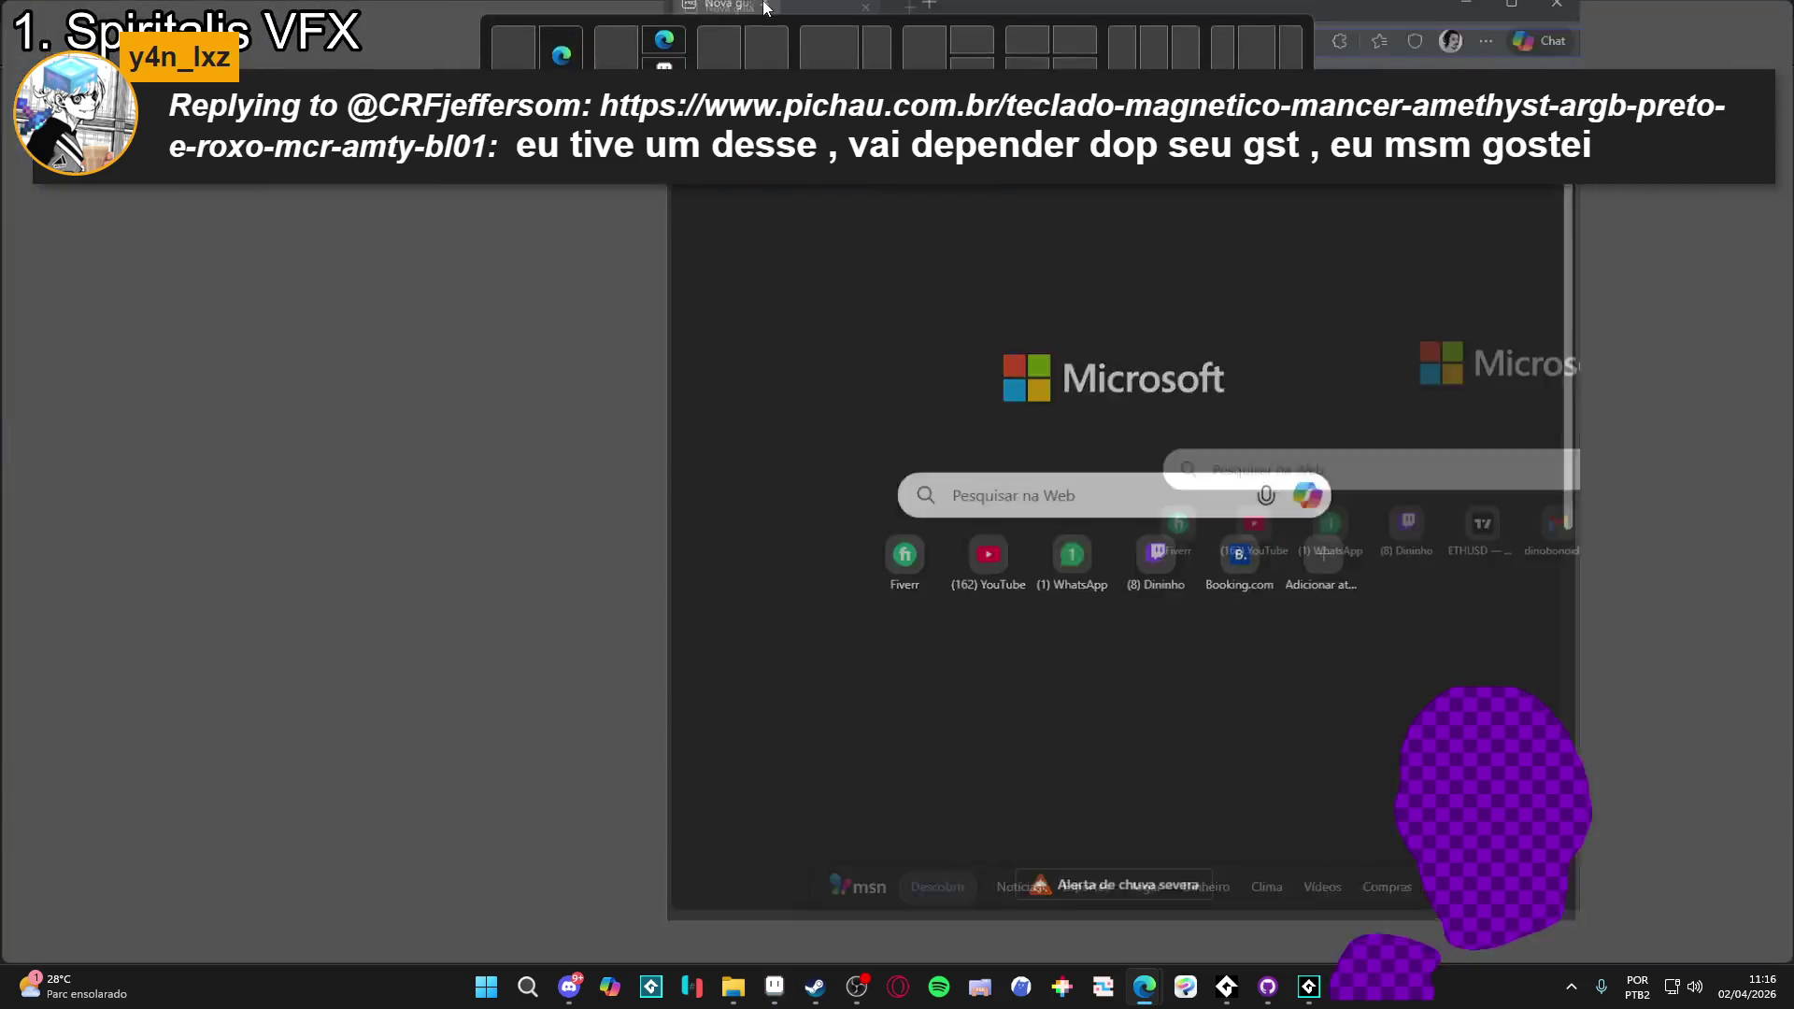
# - Search Google Images for 'castlevania nes' and preview the Indie Gamer Chick stage screenshot
pyautogui.write('castlevania')
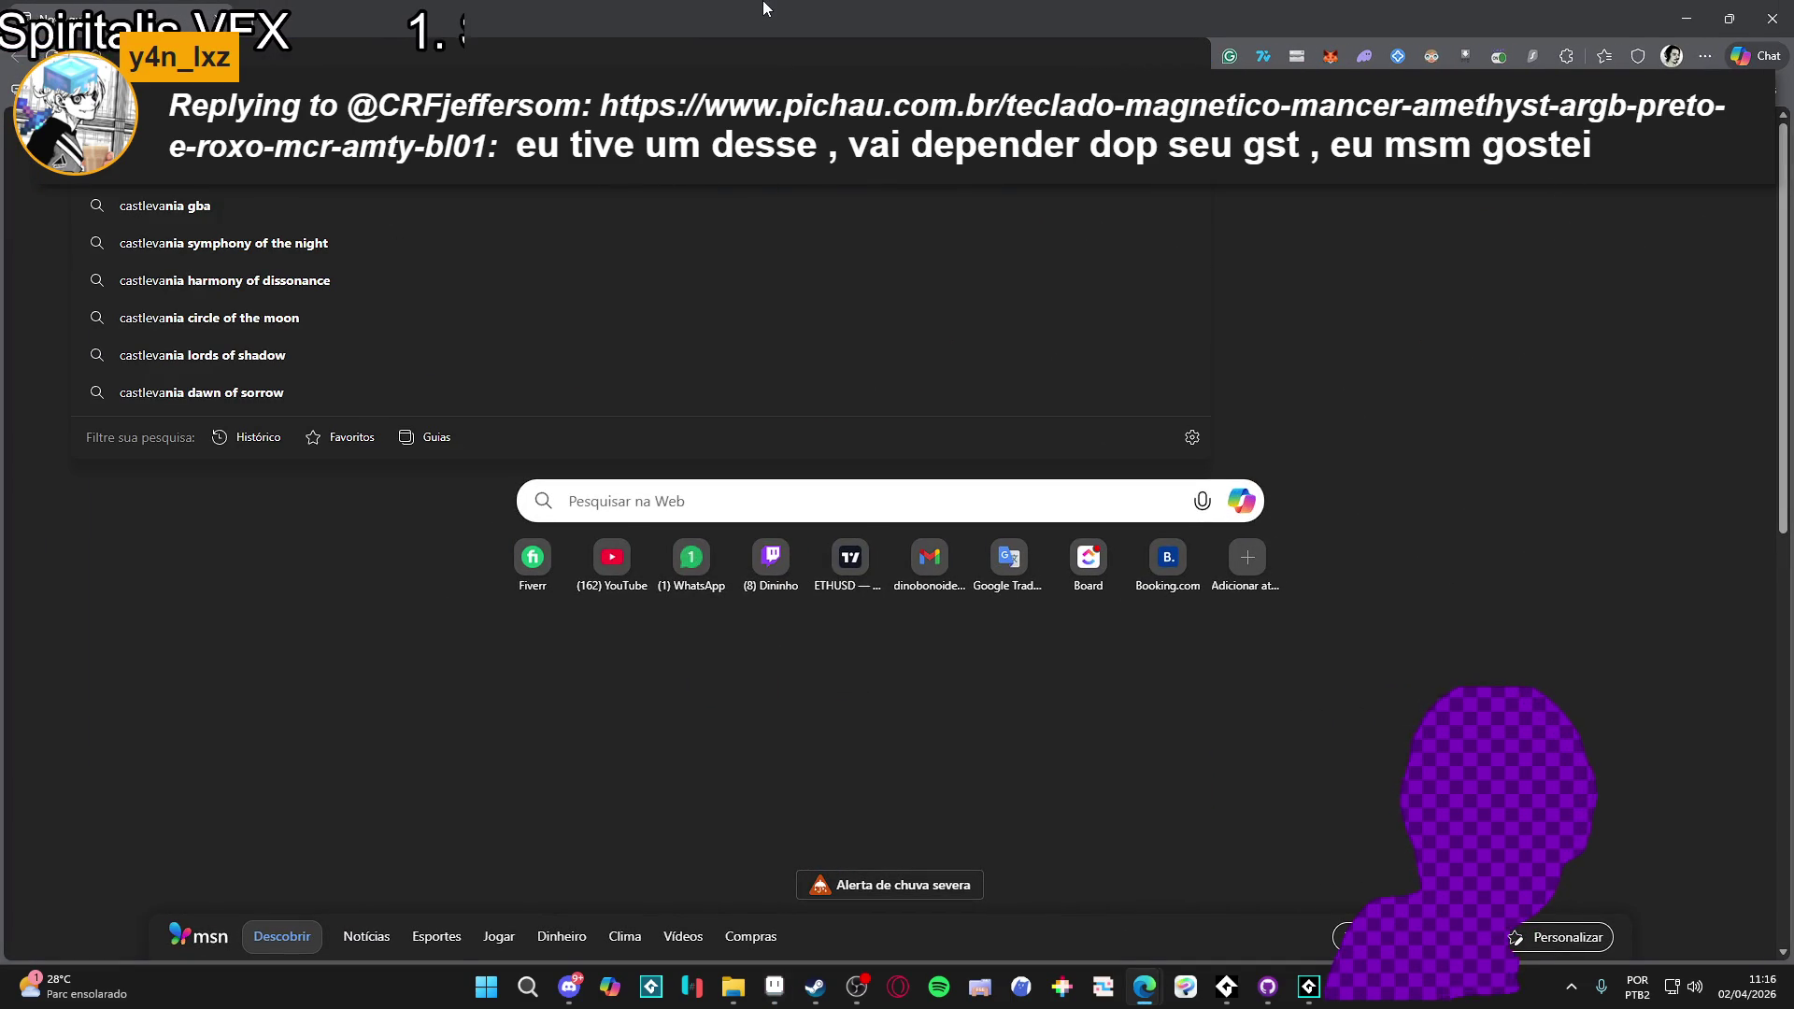
pyautogui.write(' nes')
pyautogui.press('Return')
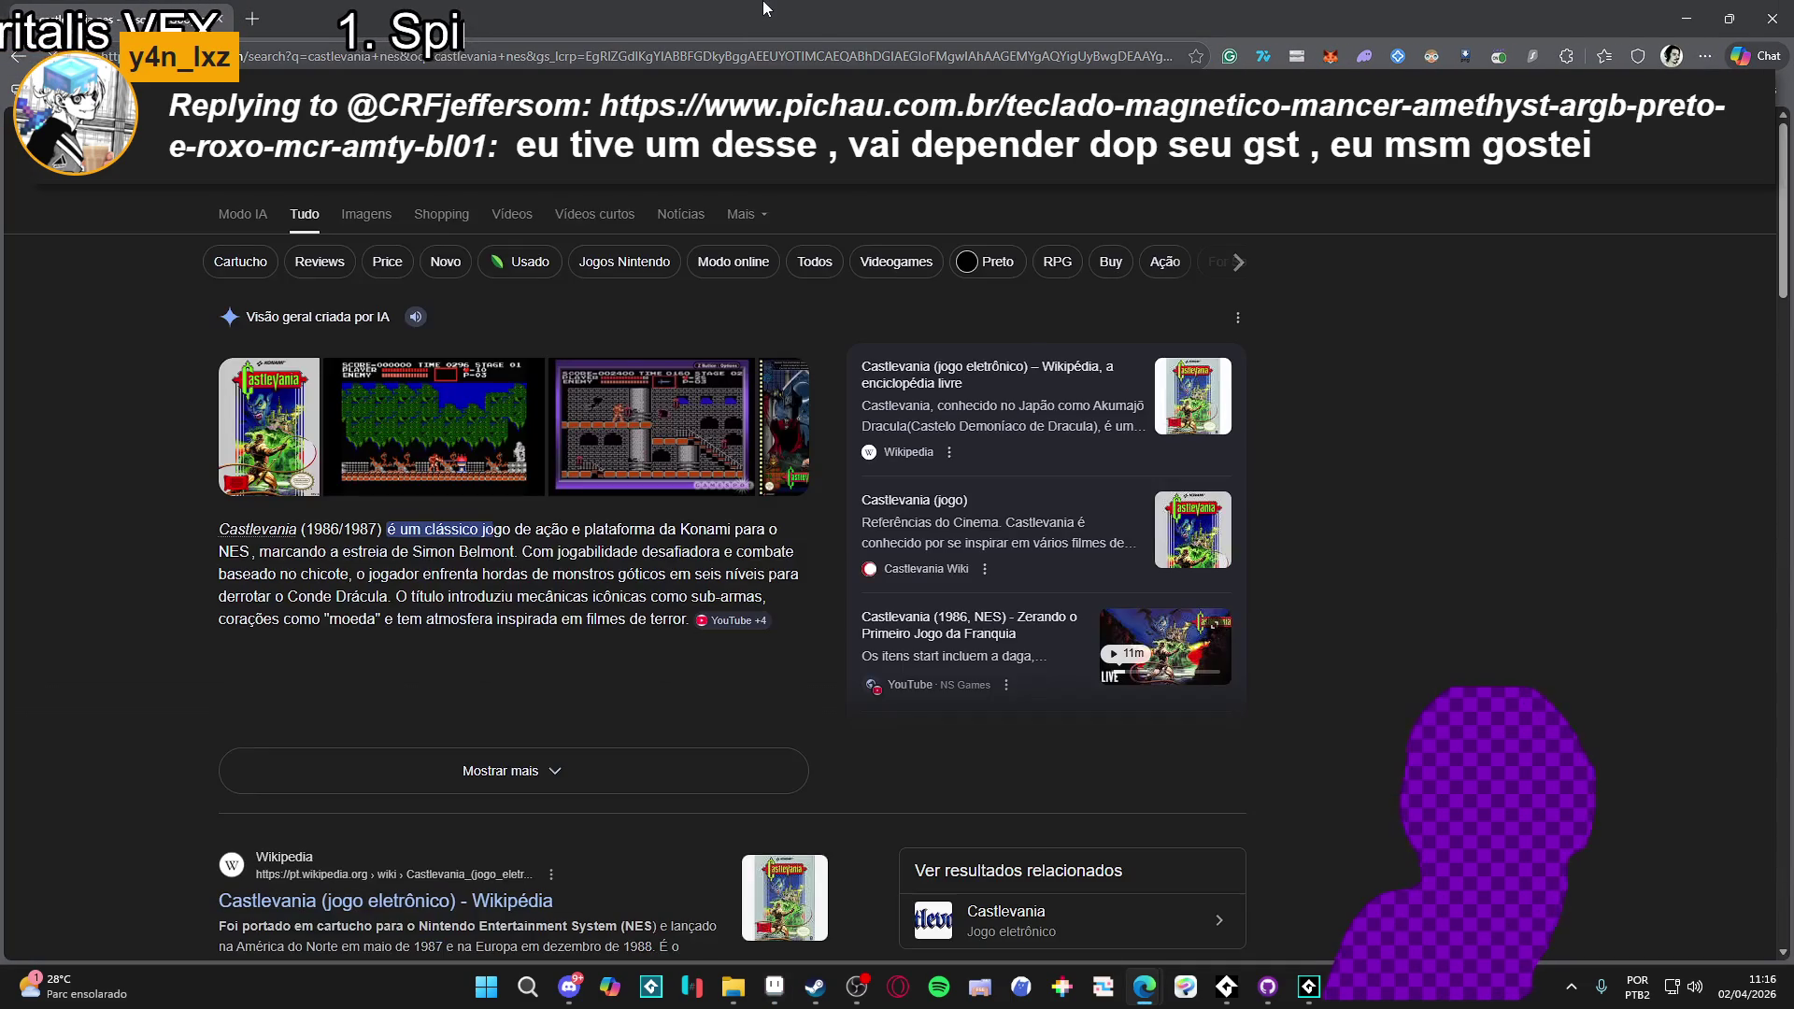
pyautogui.click(365, 217)
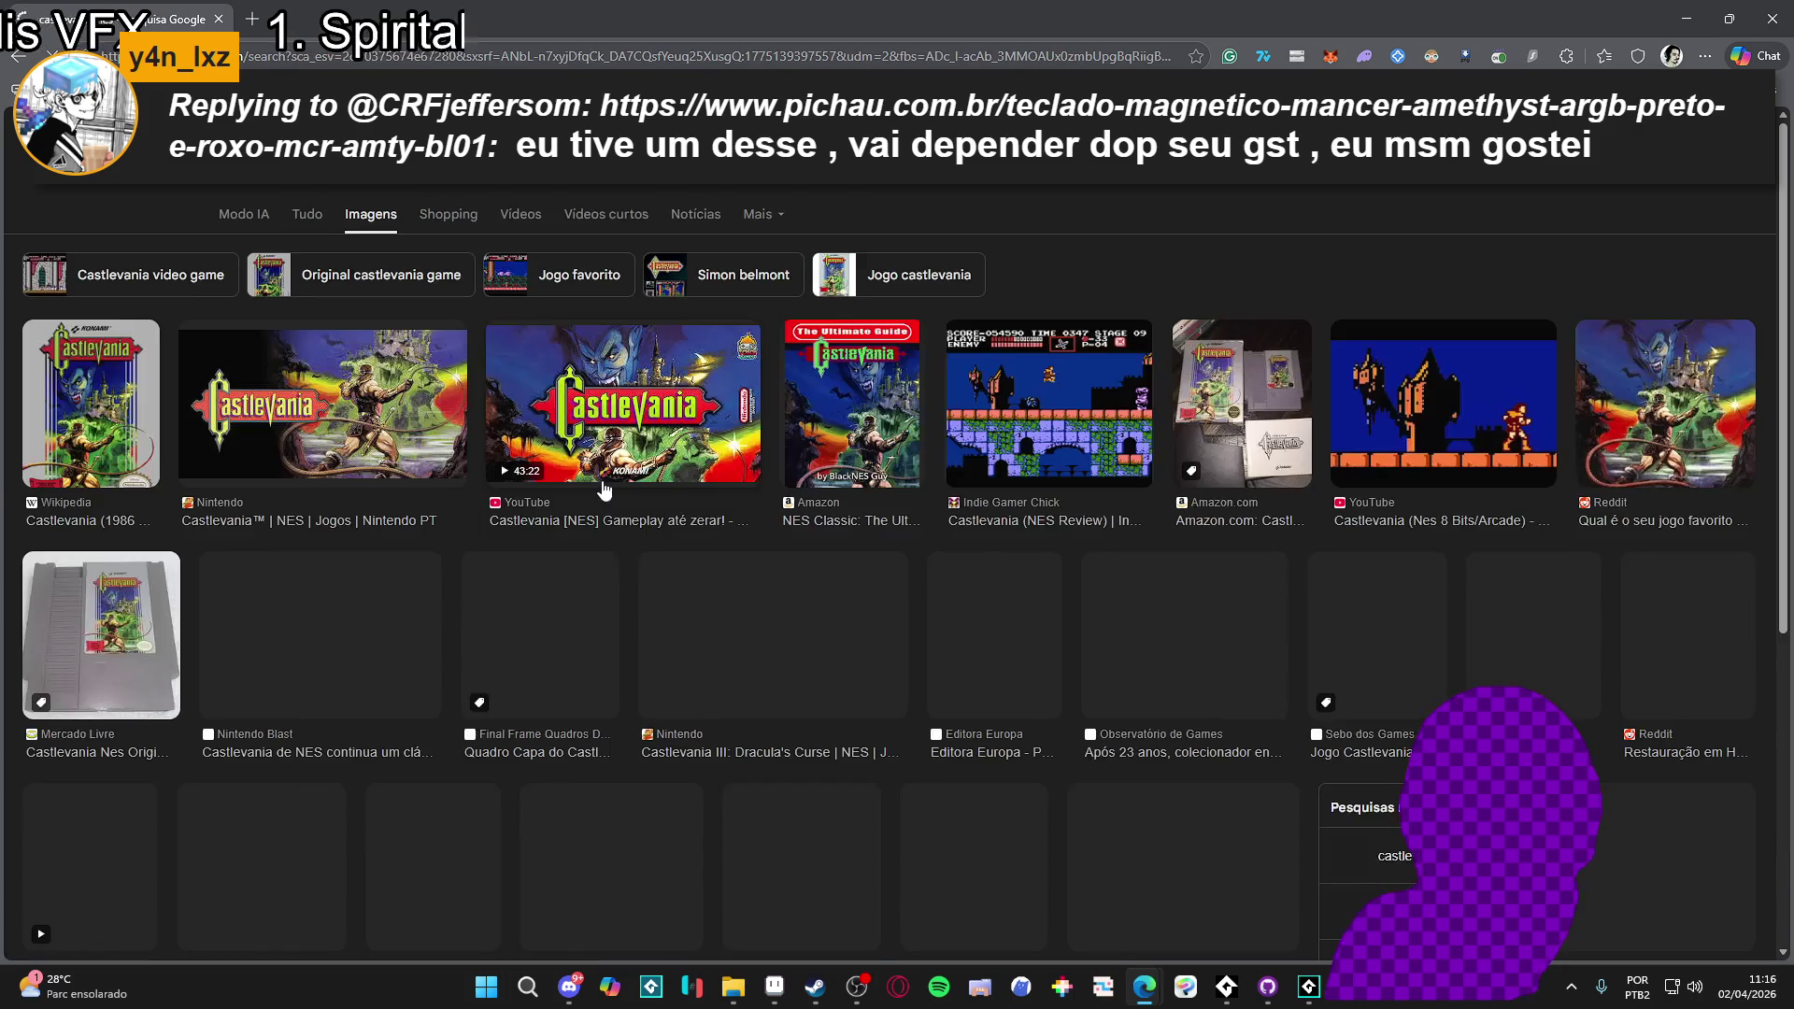
pyautogui.click(1065, 435)
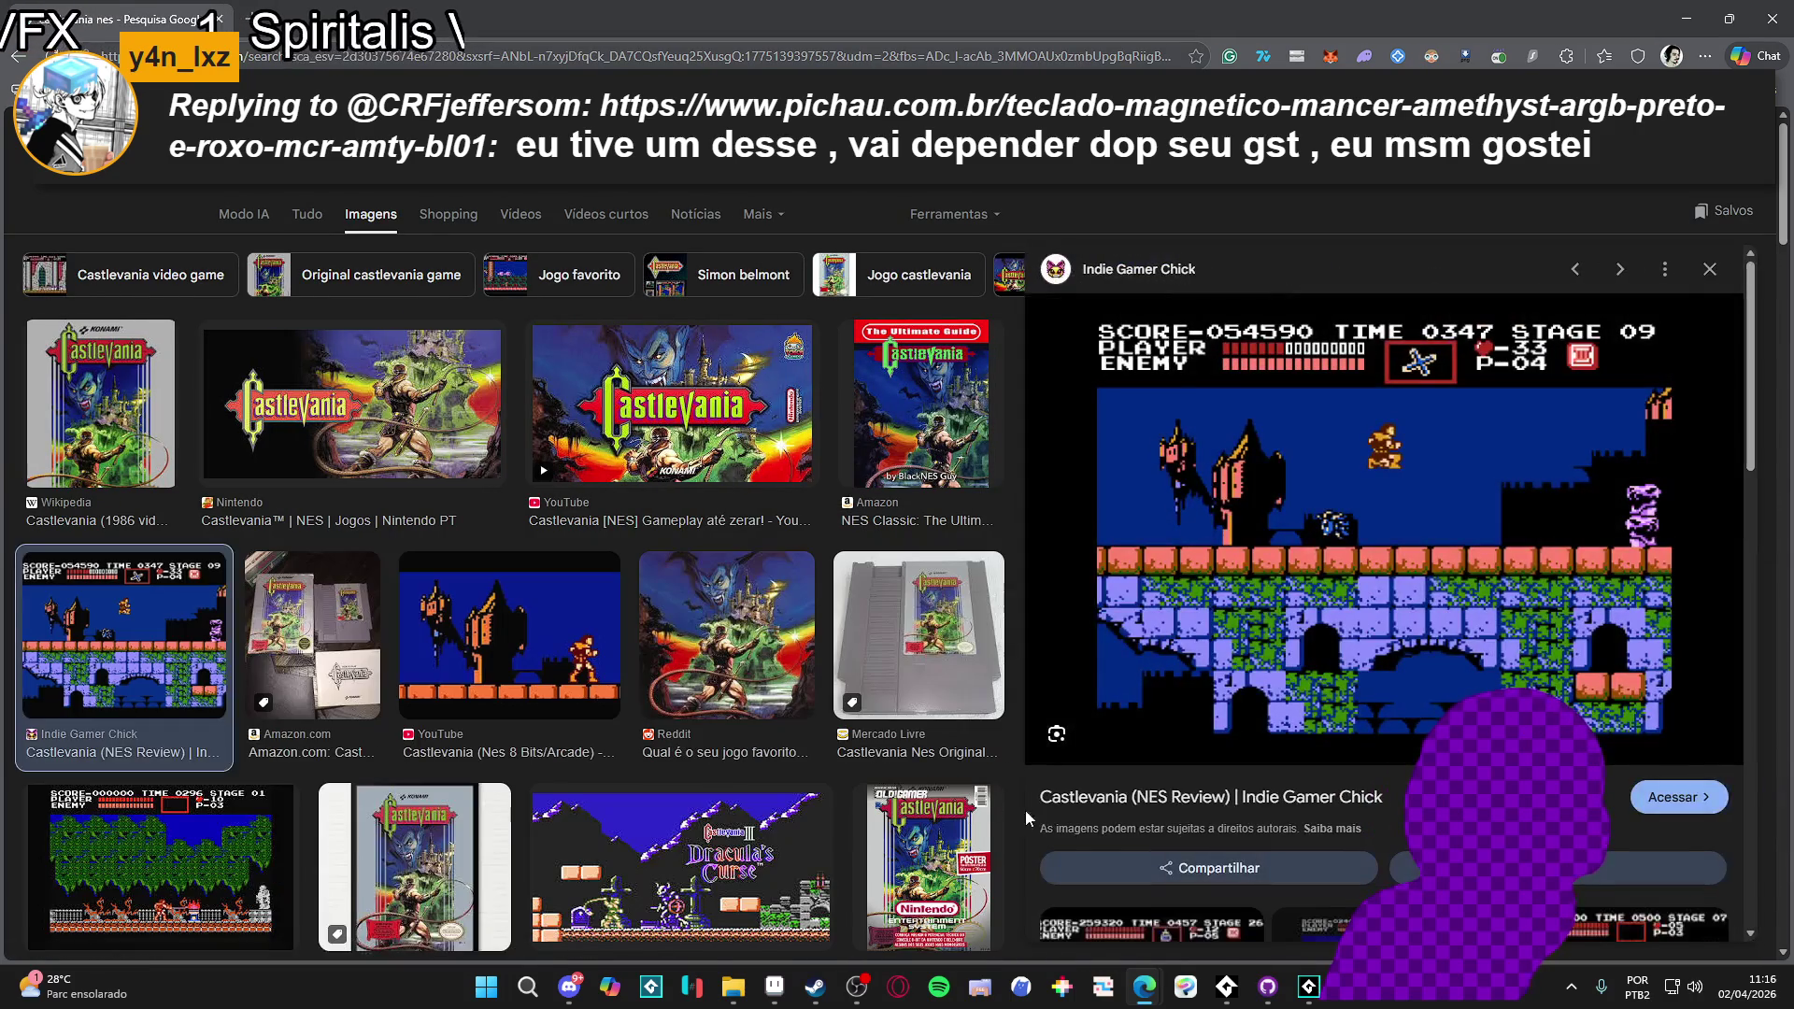
pyautogui.scroll(-3, 972, 654)
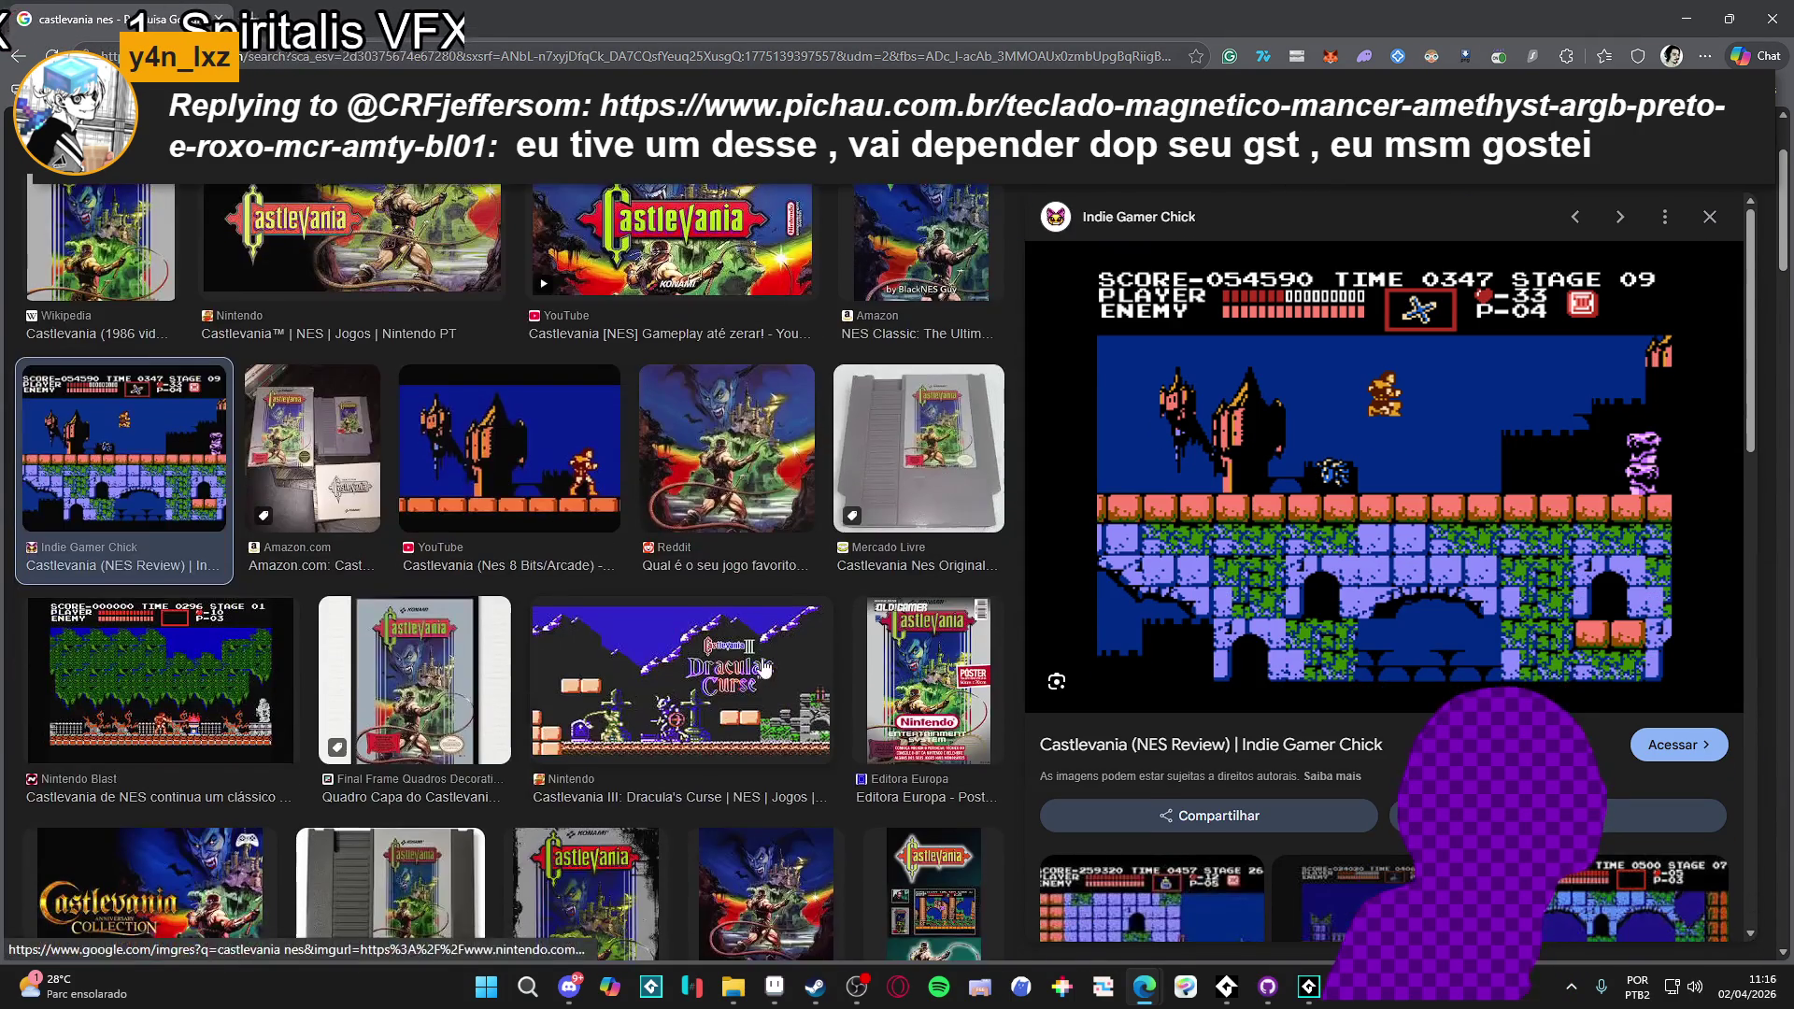
pyautogui.hotkey('alt', 'Tab')
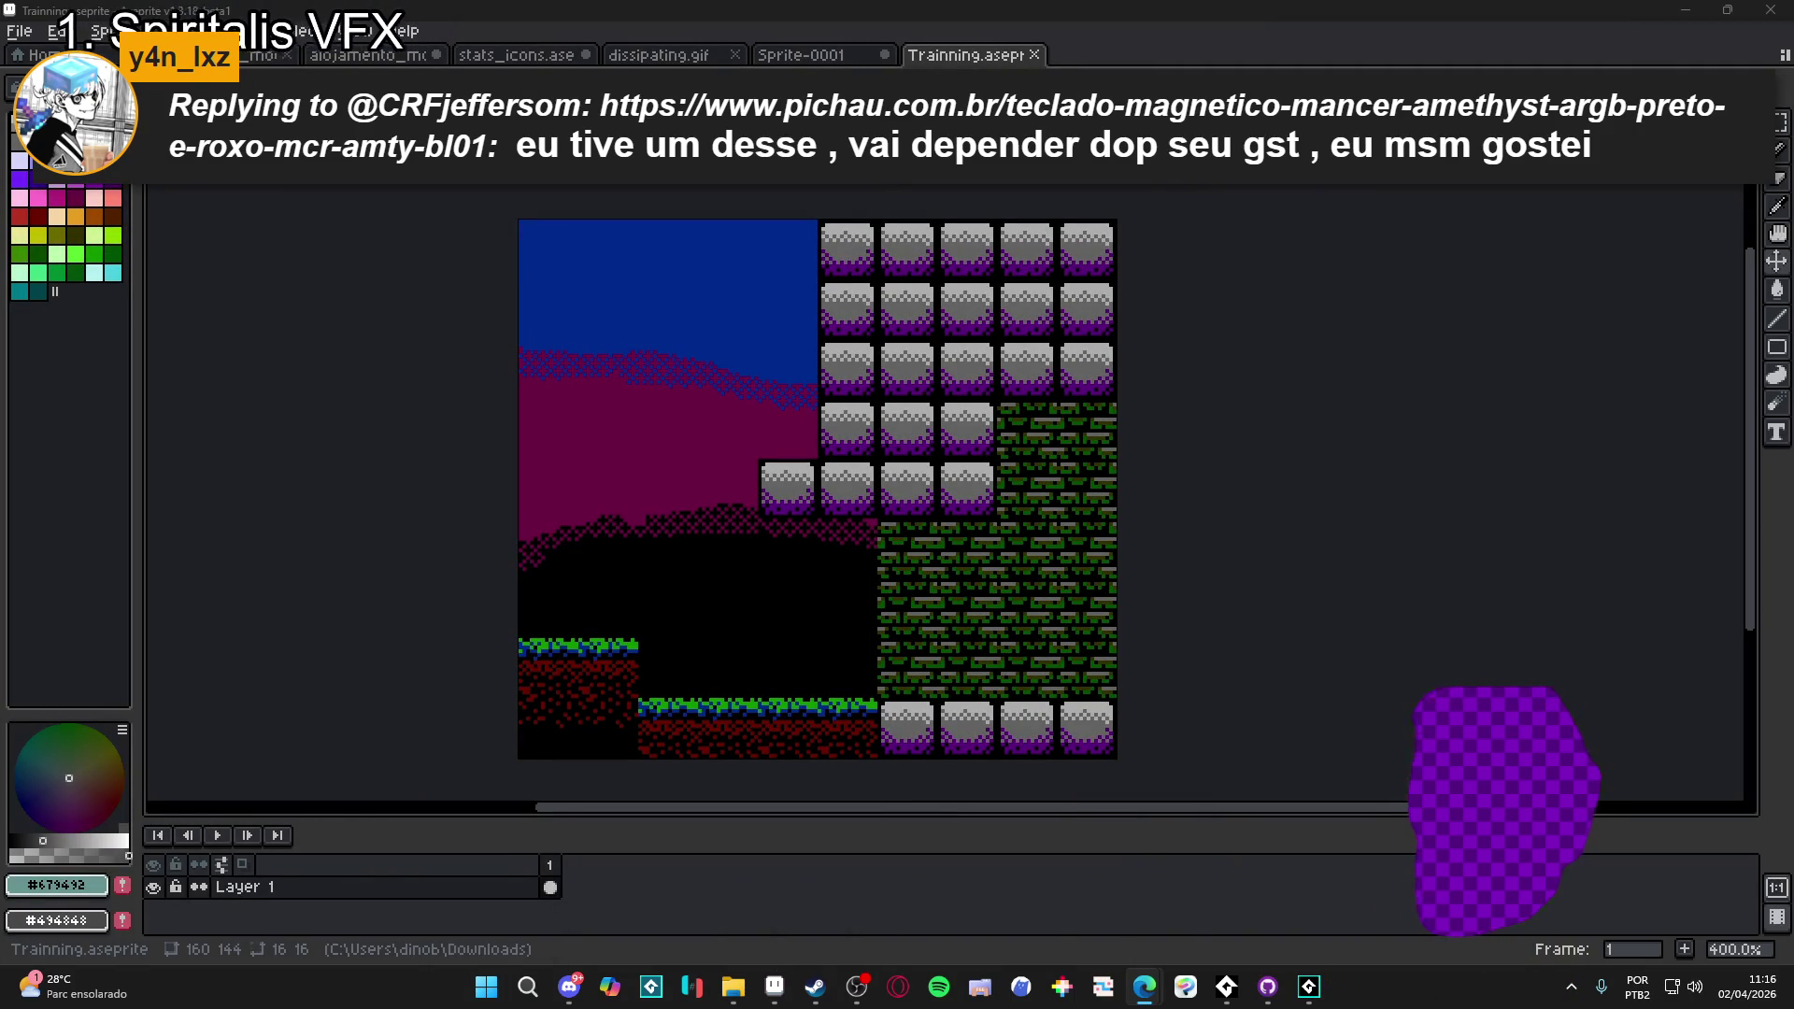
# - Pan the tileset canvas slightly, then bring the Castlevania screenshot preview back
pyautogui.moveTo(996, 387); pyautogui.dragTo(1043, 374)
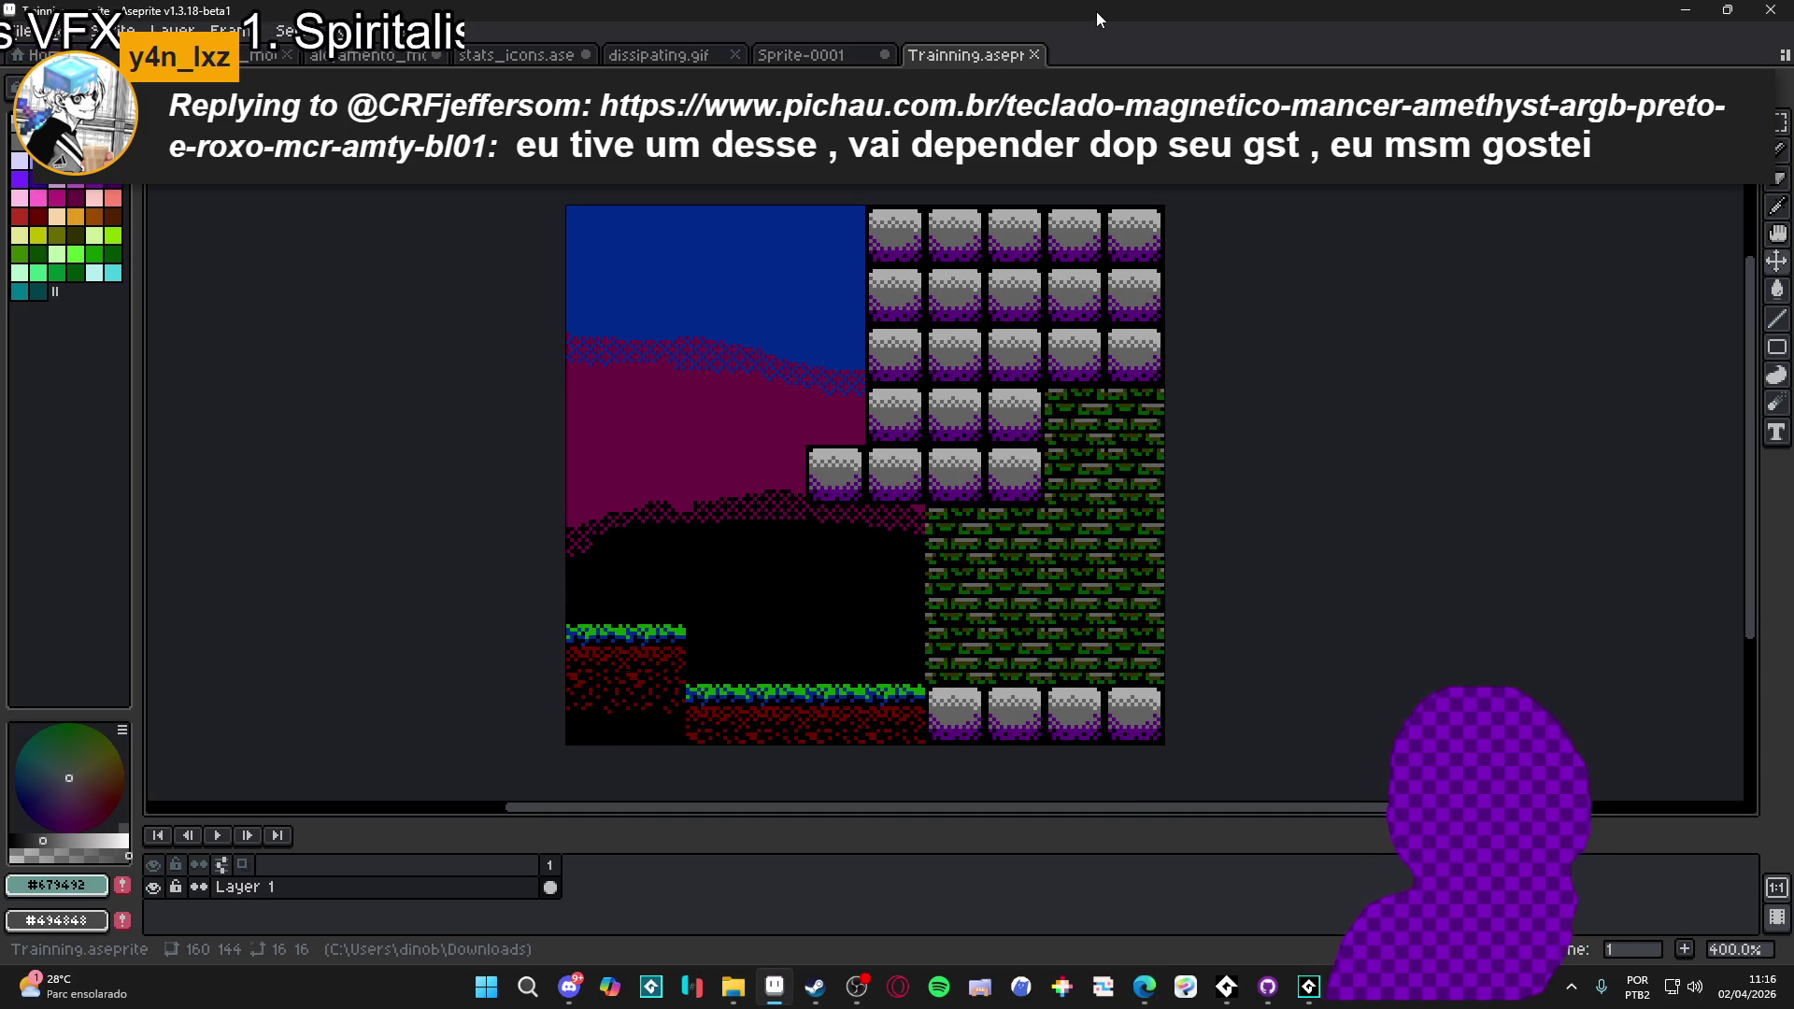
pyautogui.click(1142, 991)
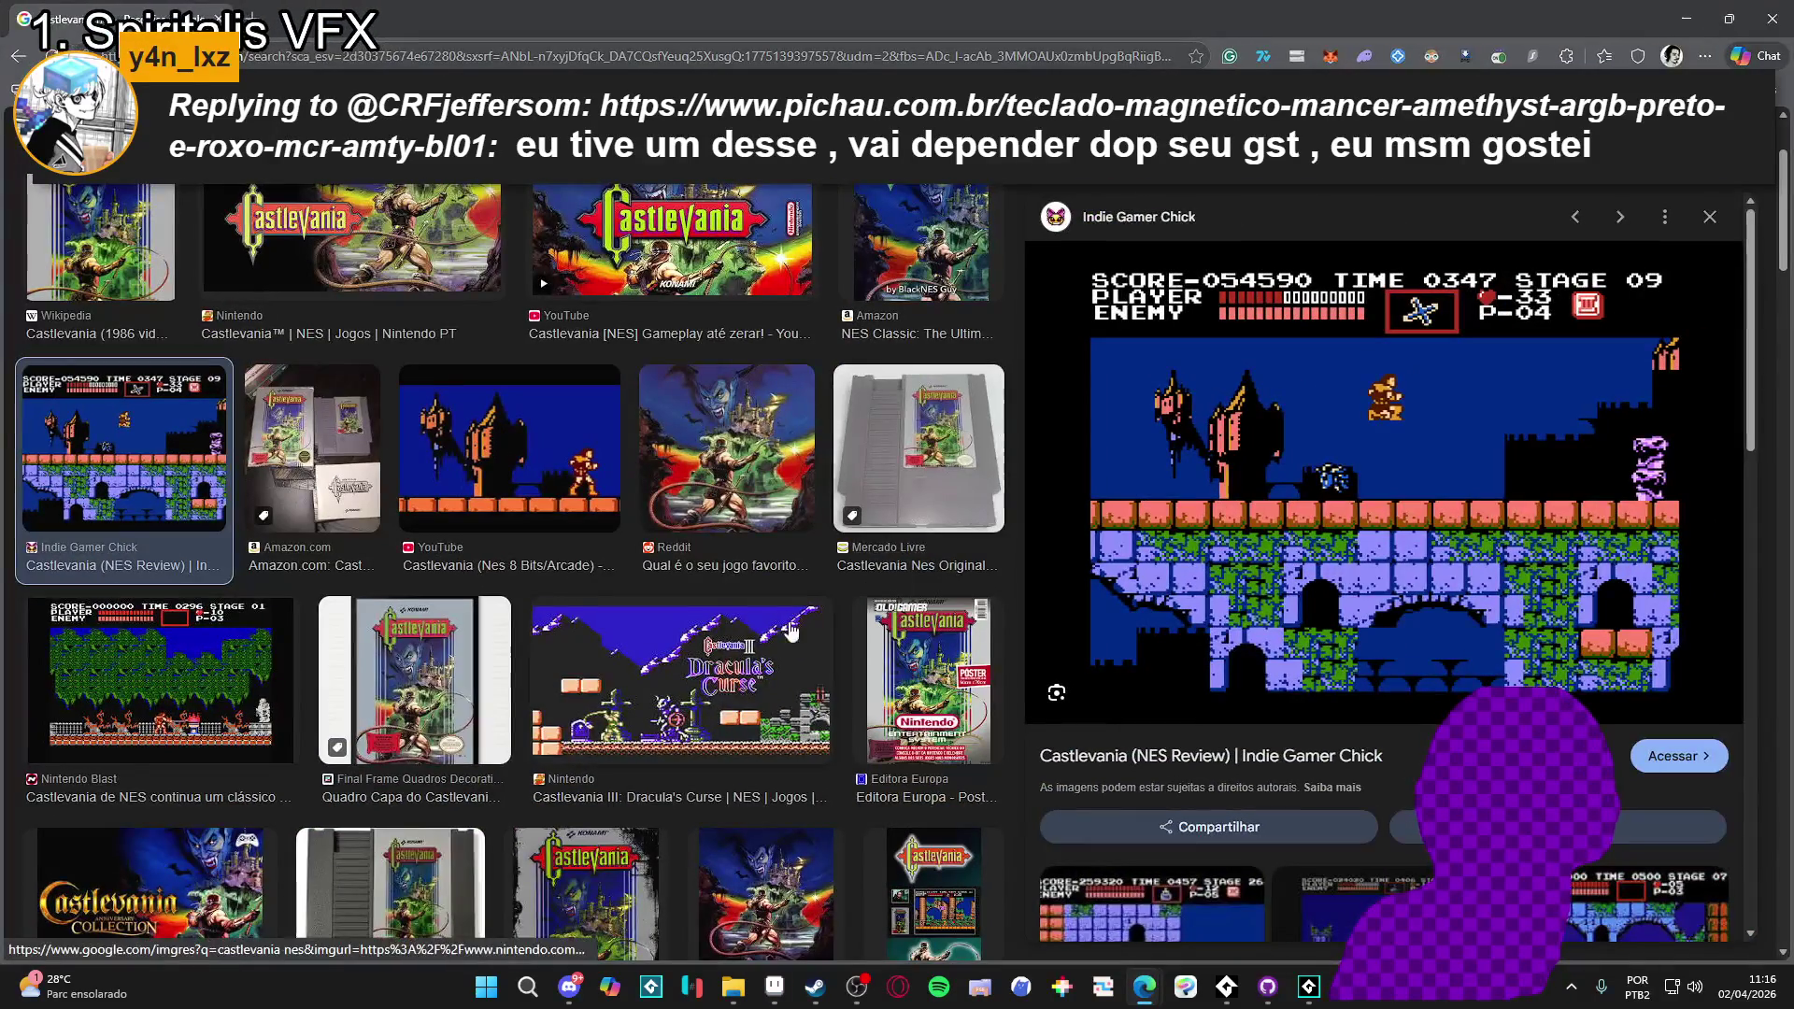
# - Preview several Castlevania image results, ending on the Arcade Attack screenshot
pyautogui.click(681, 682)
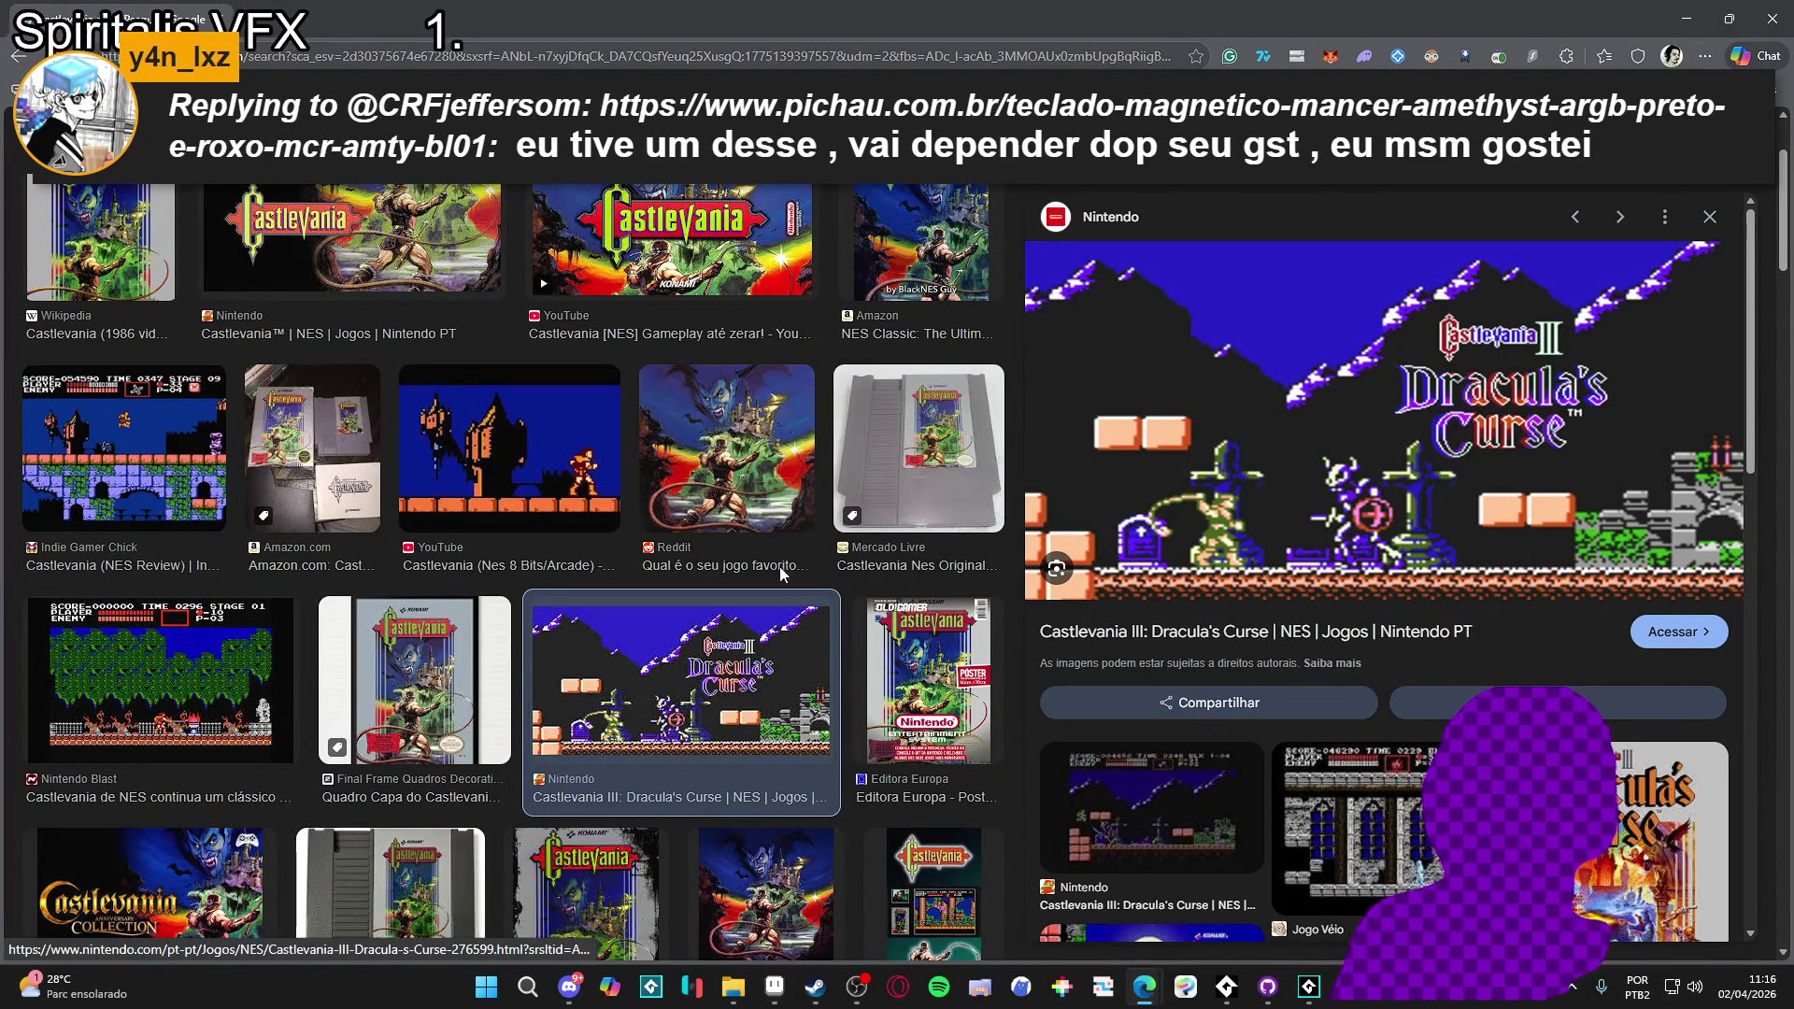
pyautogui.scroll(-3, 157, 661)
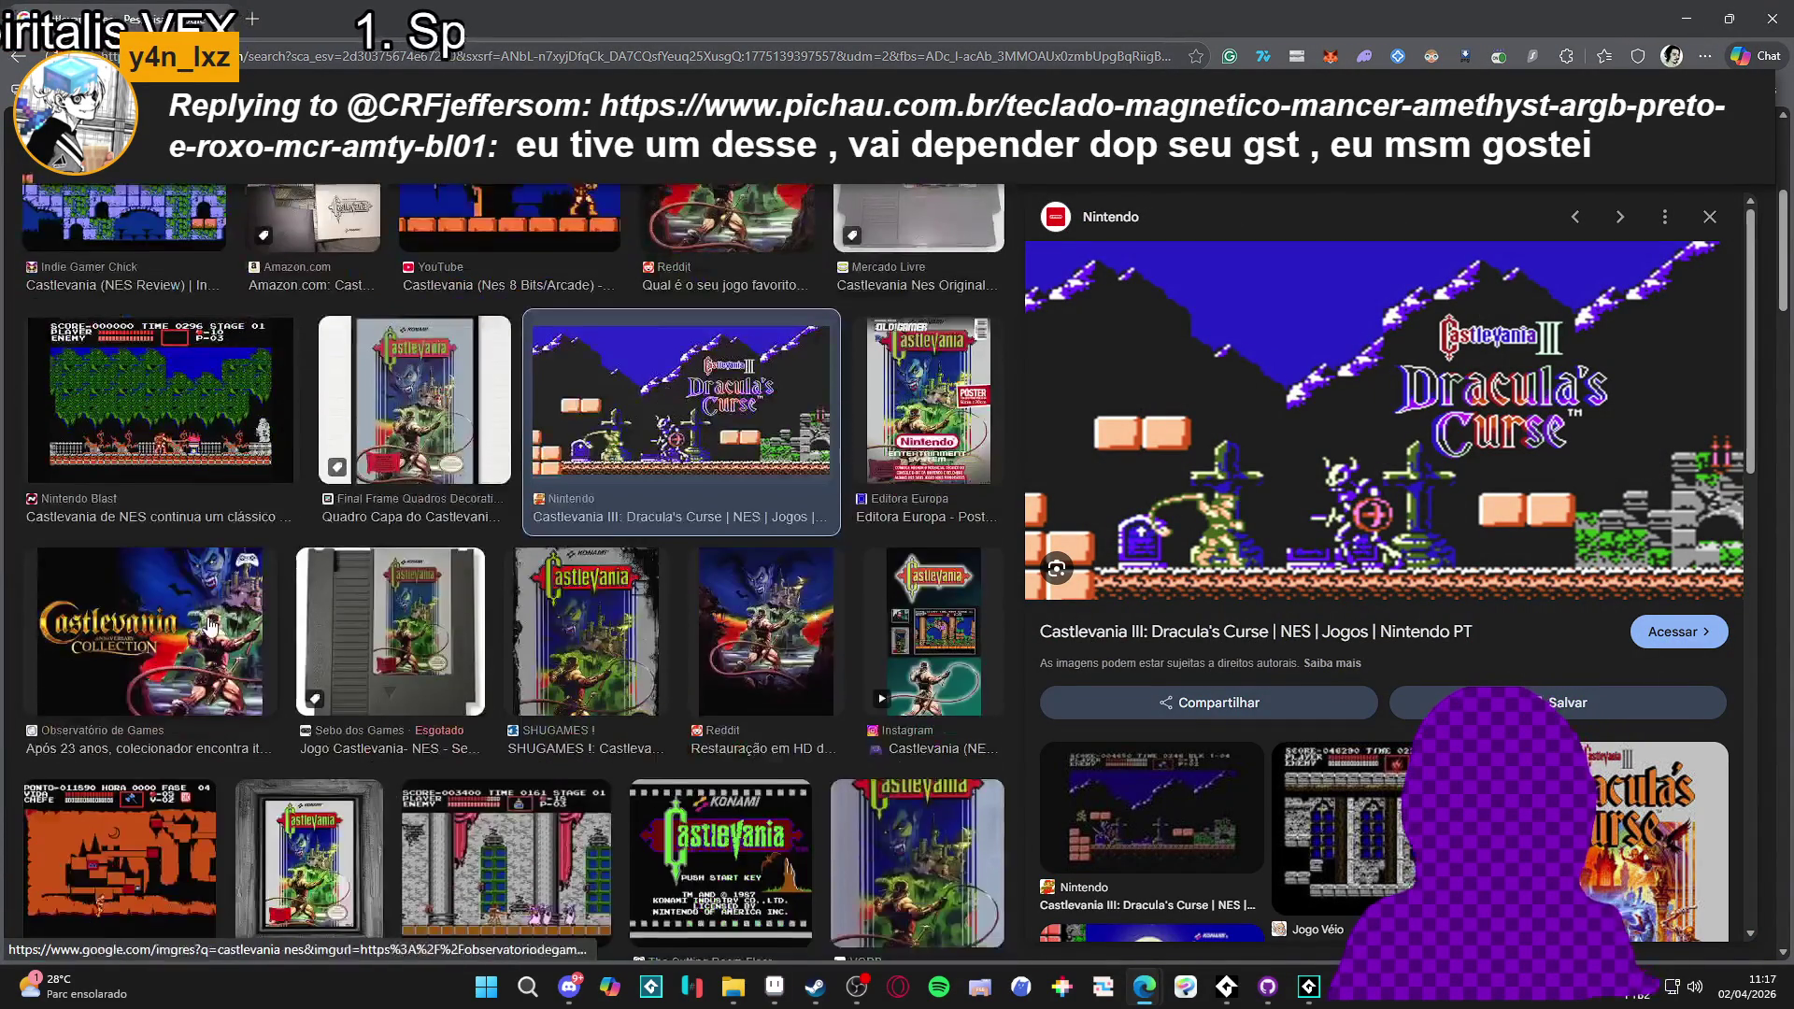
pyautogui.click(199, 421)
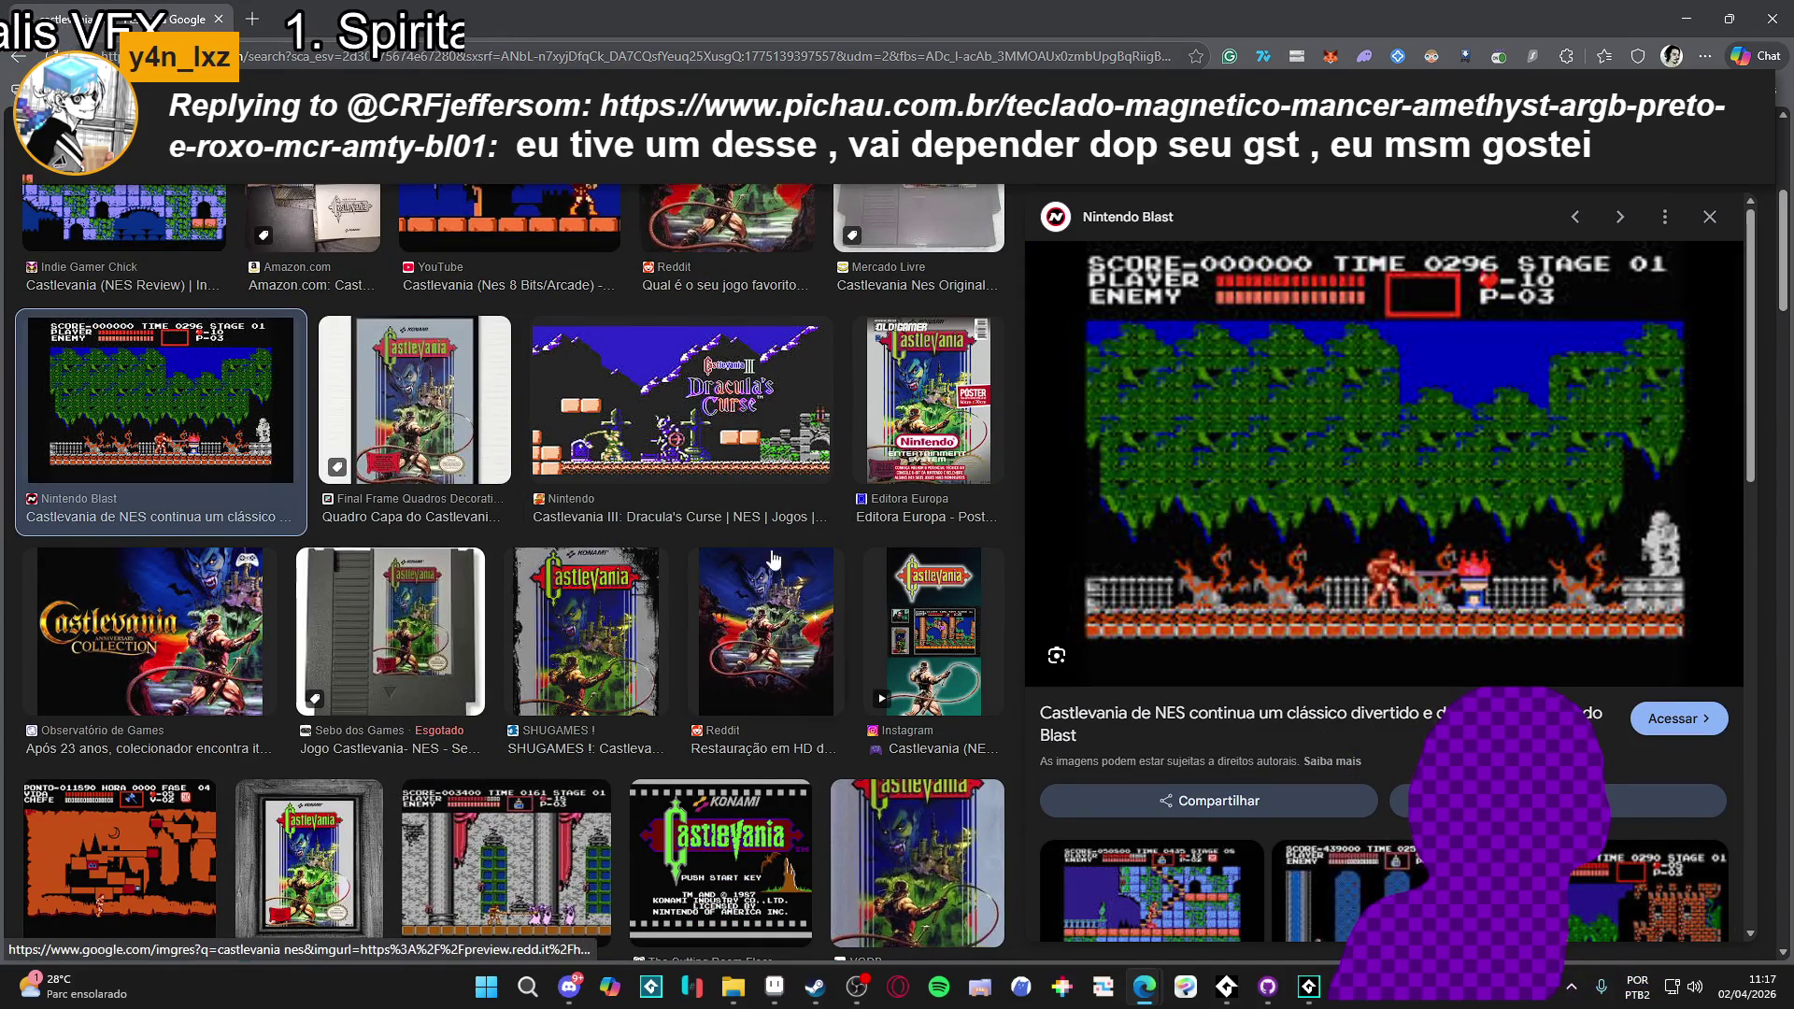
pyautogui.scroll(-4, 896, 671)
pyautogui.click(668, 720)
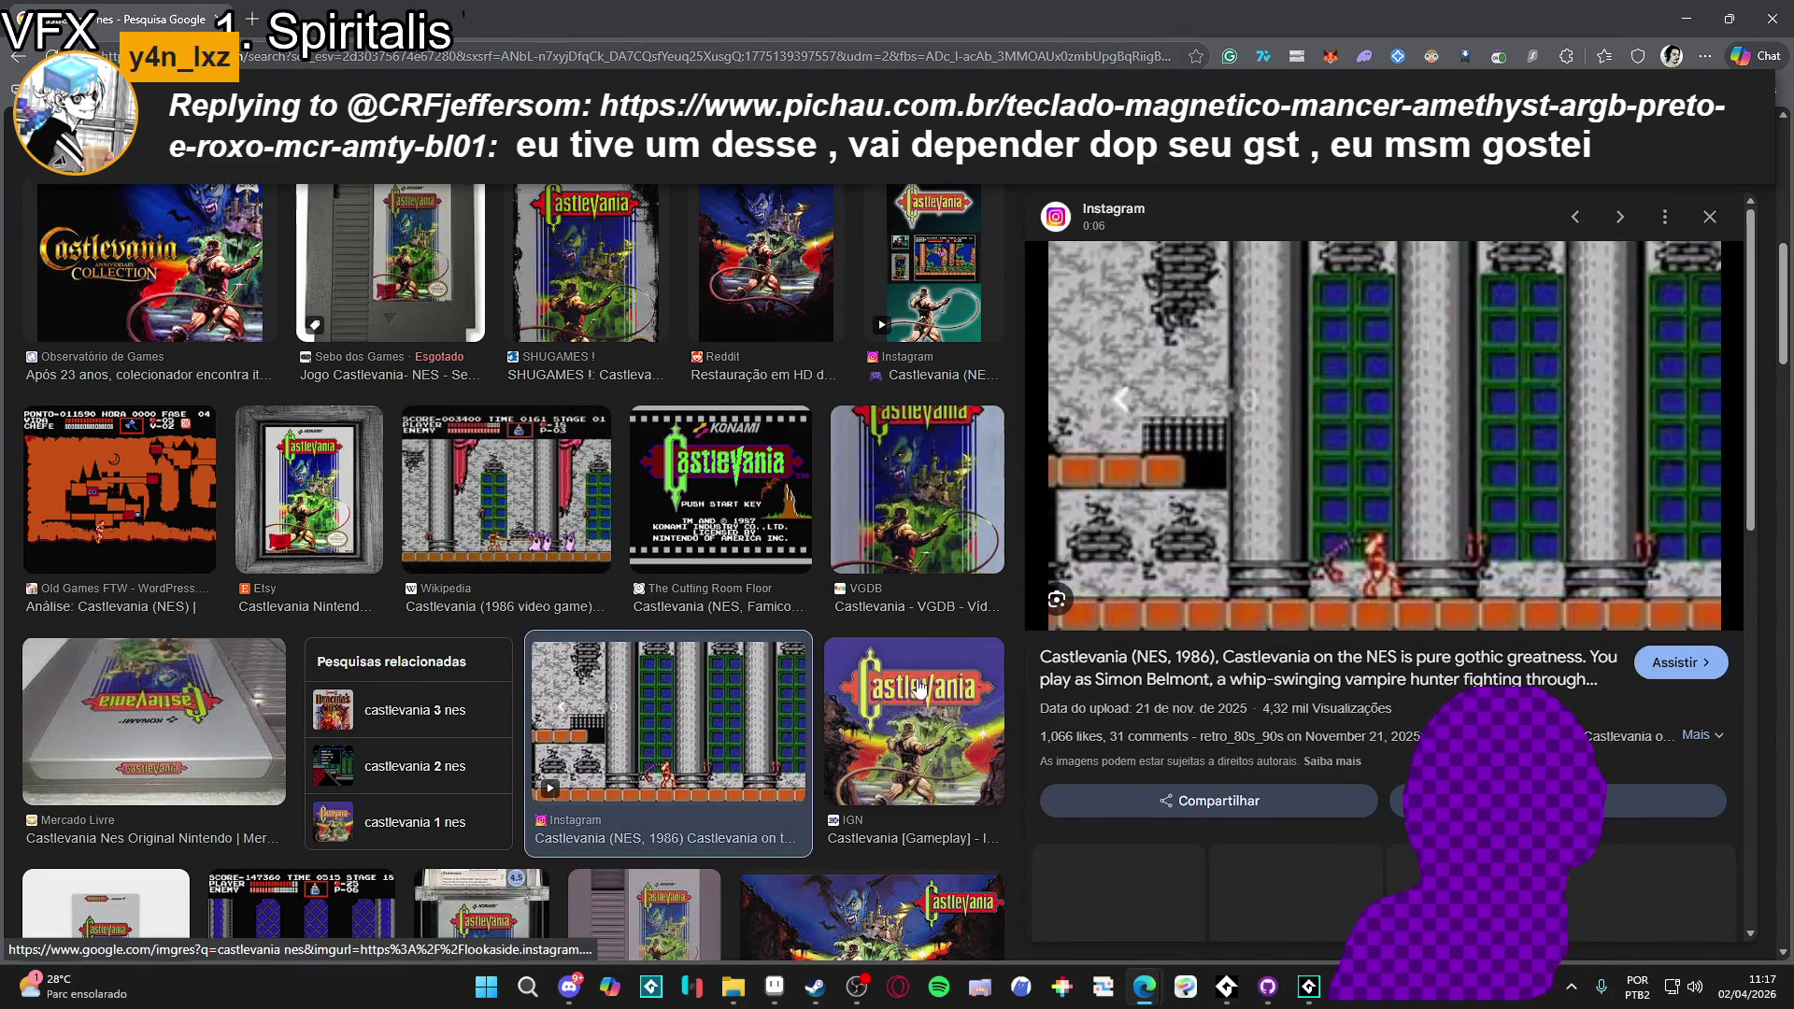
pyautogui.scroll(-4, 561, 654)
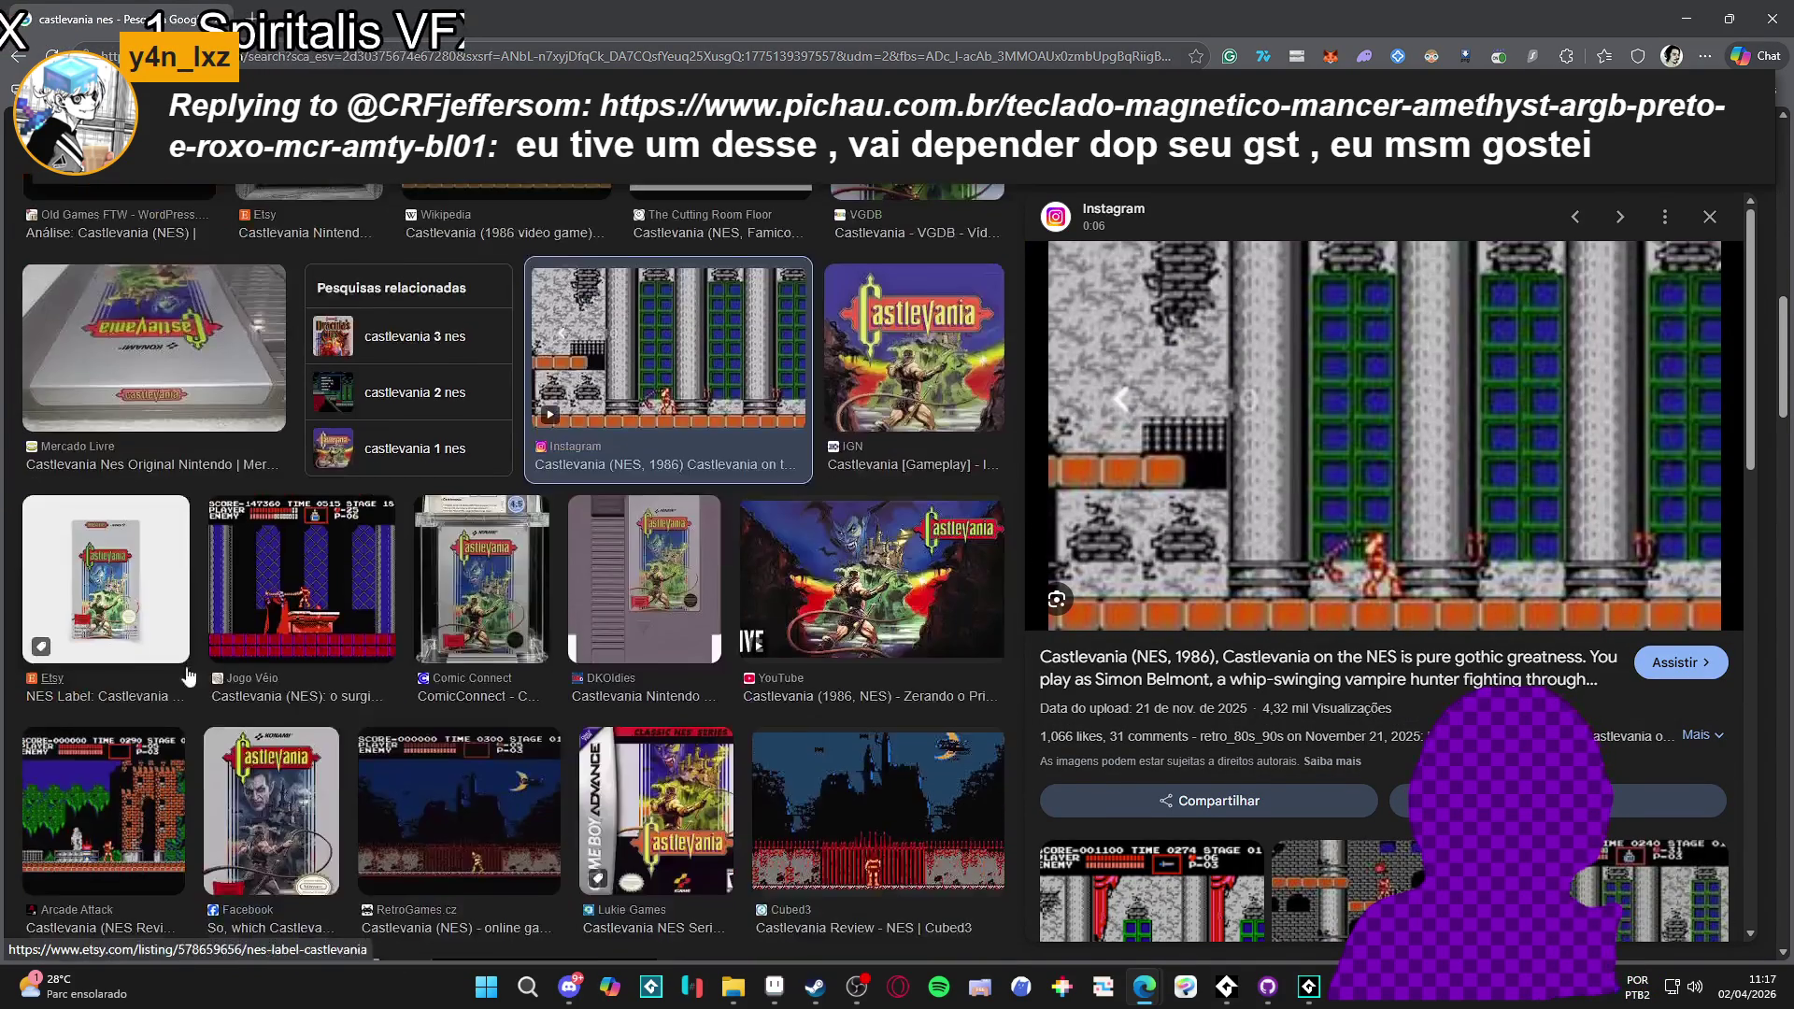
pyautogui.click(103, 813)
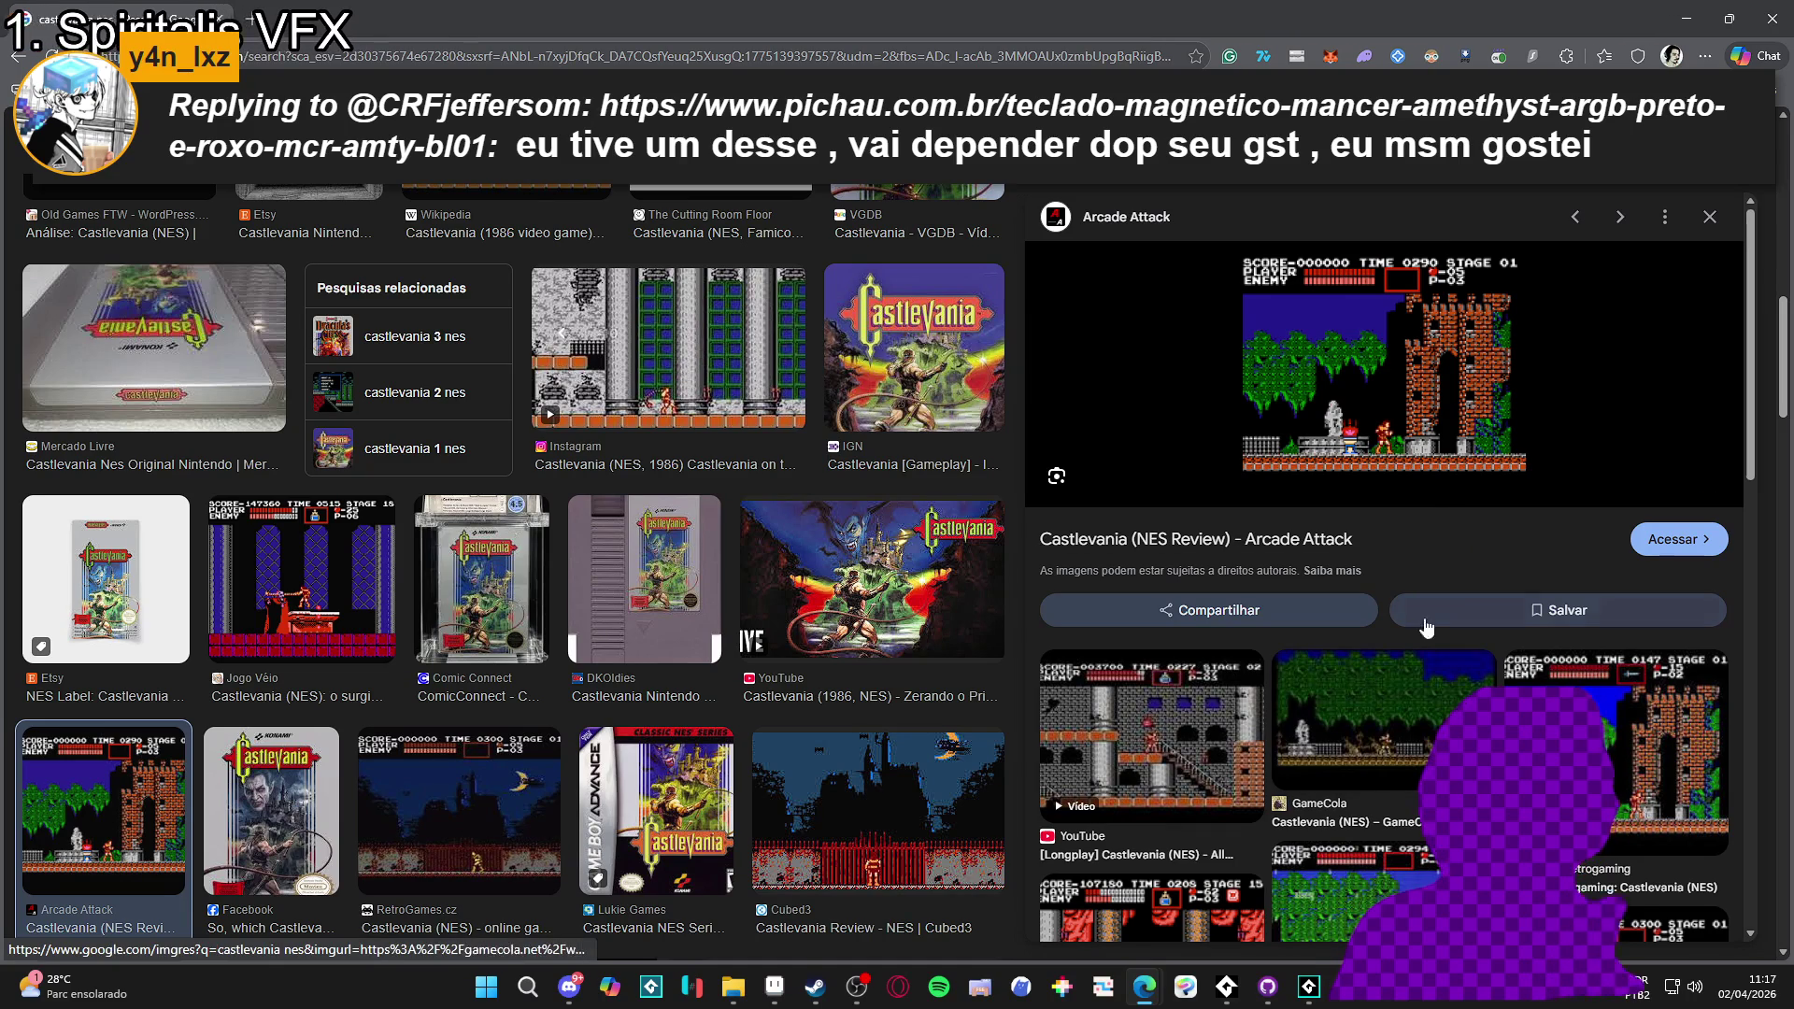
# - Minimize the browser and launch ShaderGlass from the Steam library
pyautogui.click(1683, 13)
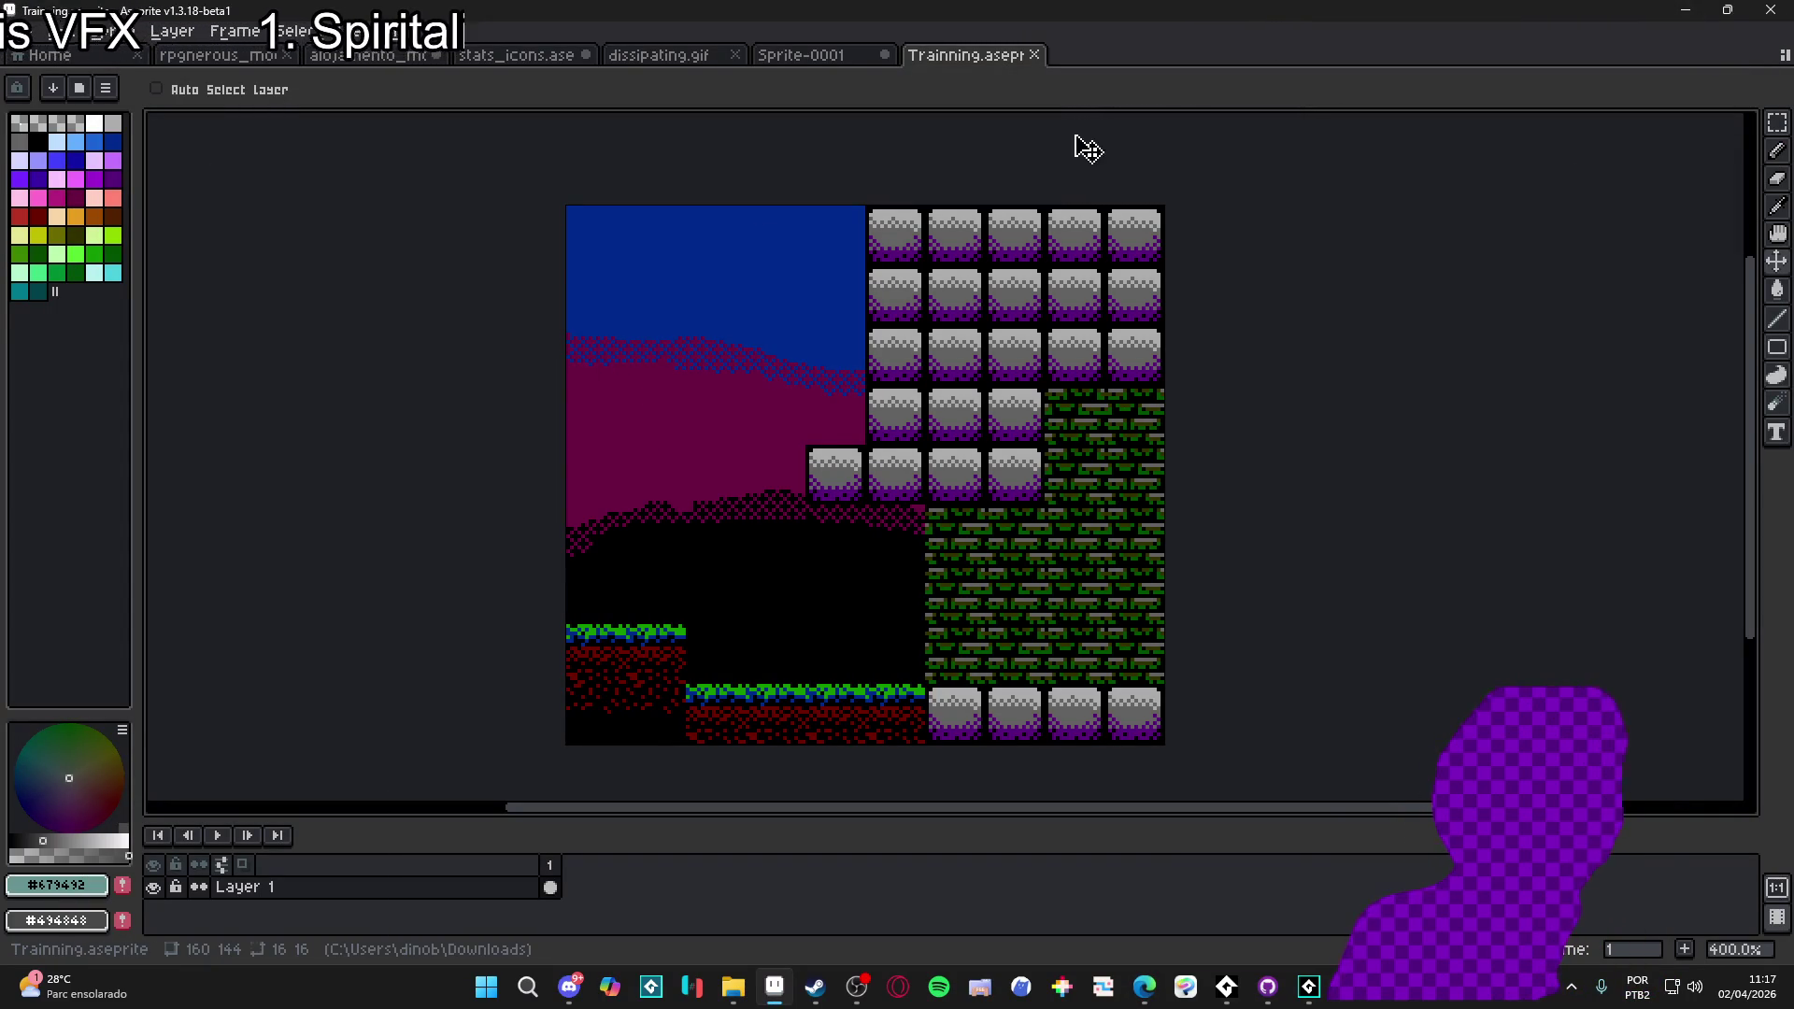
pyautogui.click(814, 988)
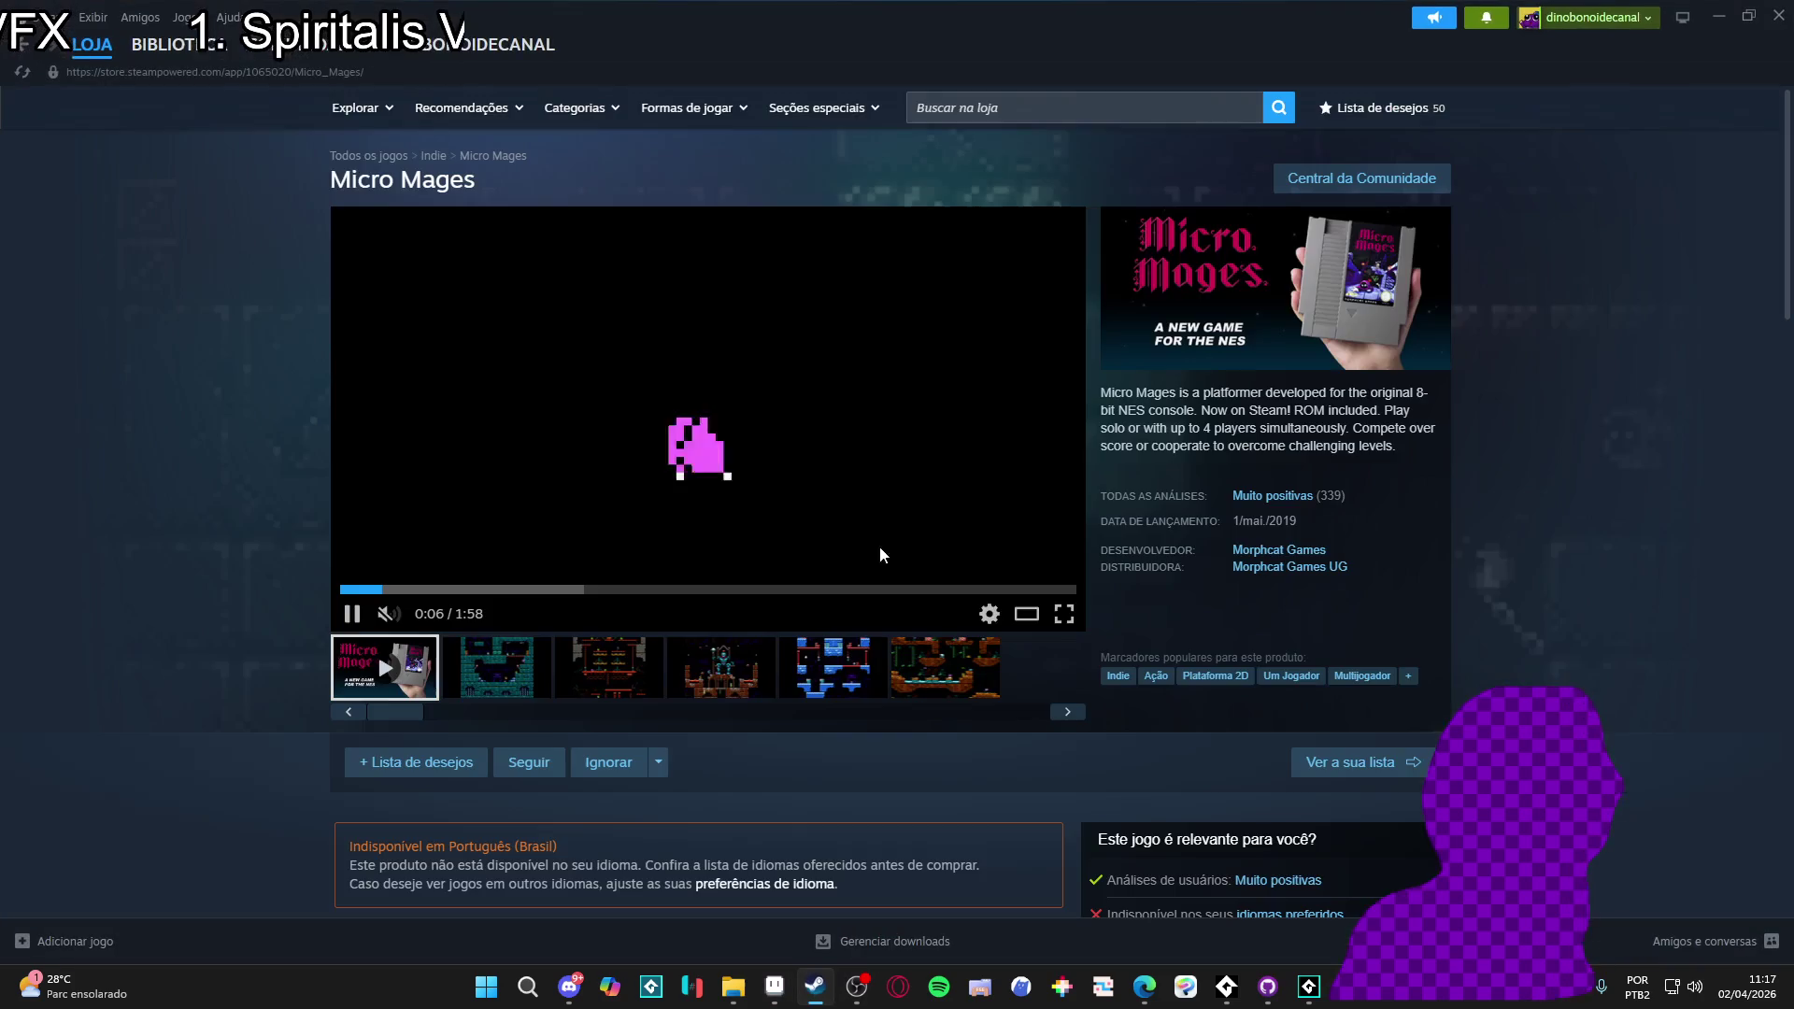
pyautogui.click(200, 84)
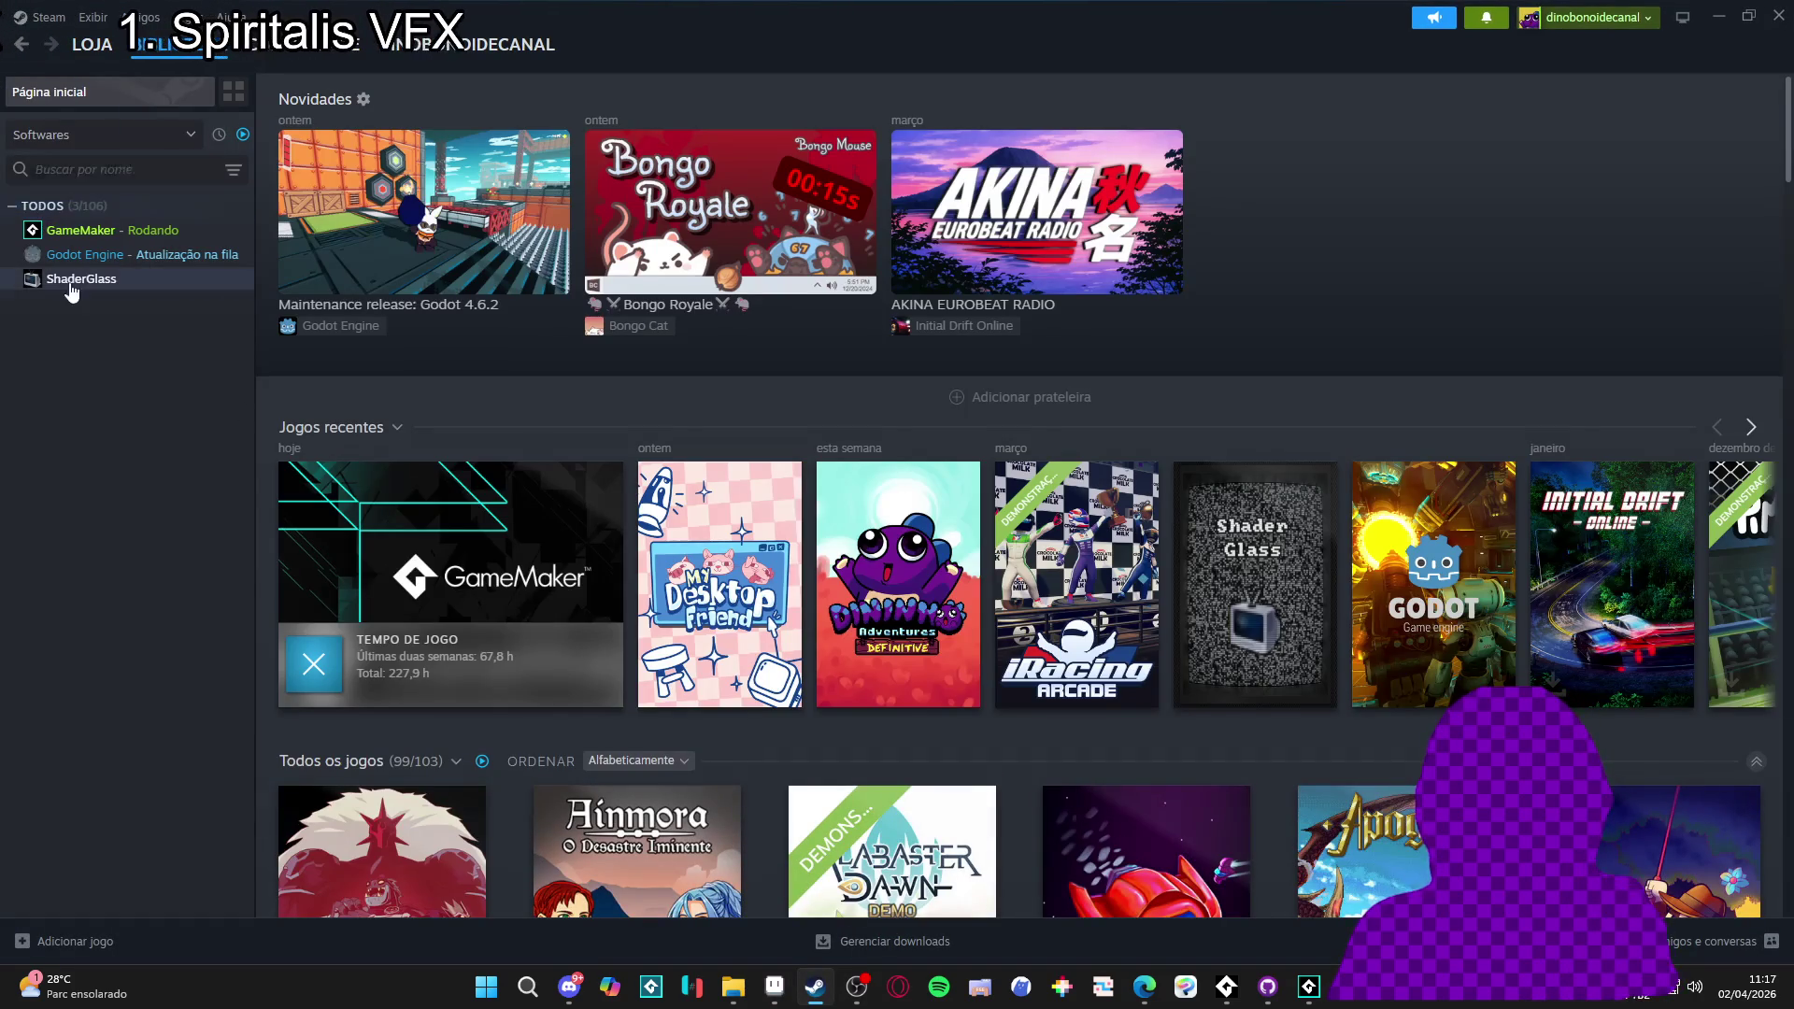
pyautogui.click(140, 279)
pyautogui.click(321, 412)
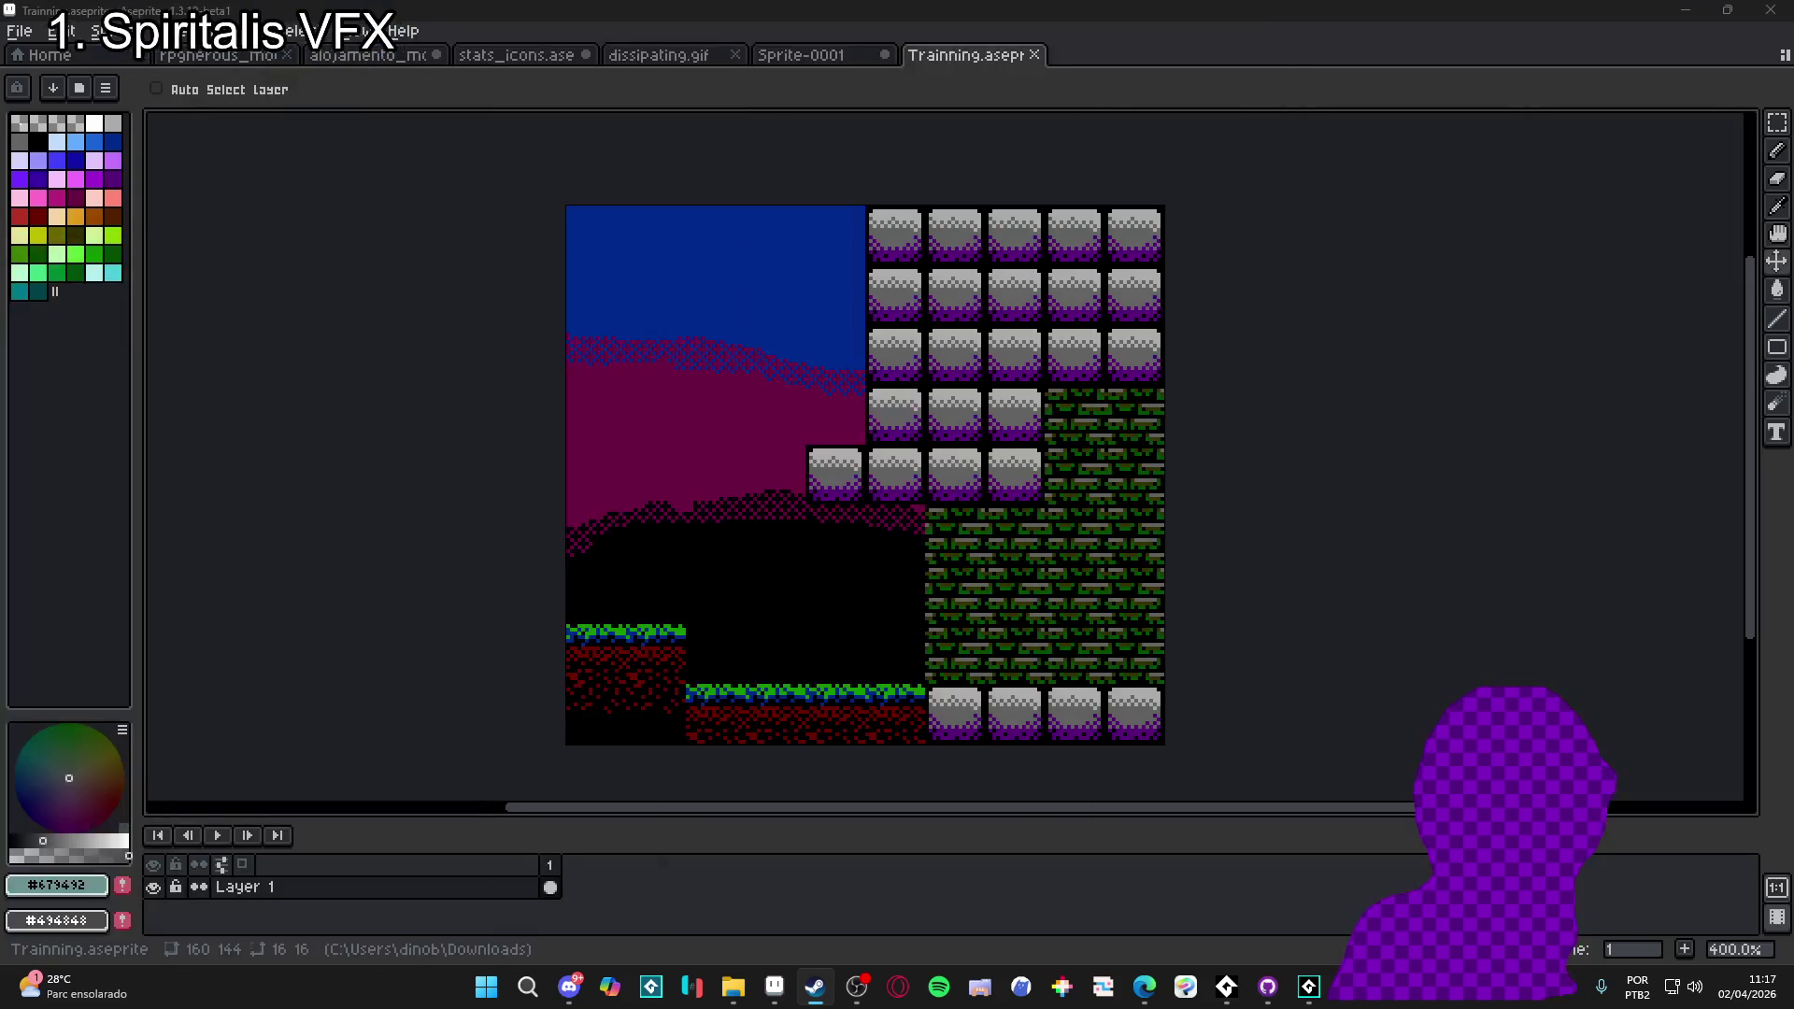
pyautogui.scroll(-1, 785, 530)
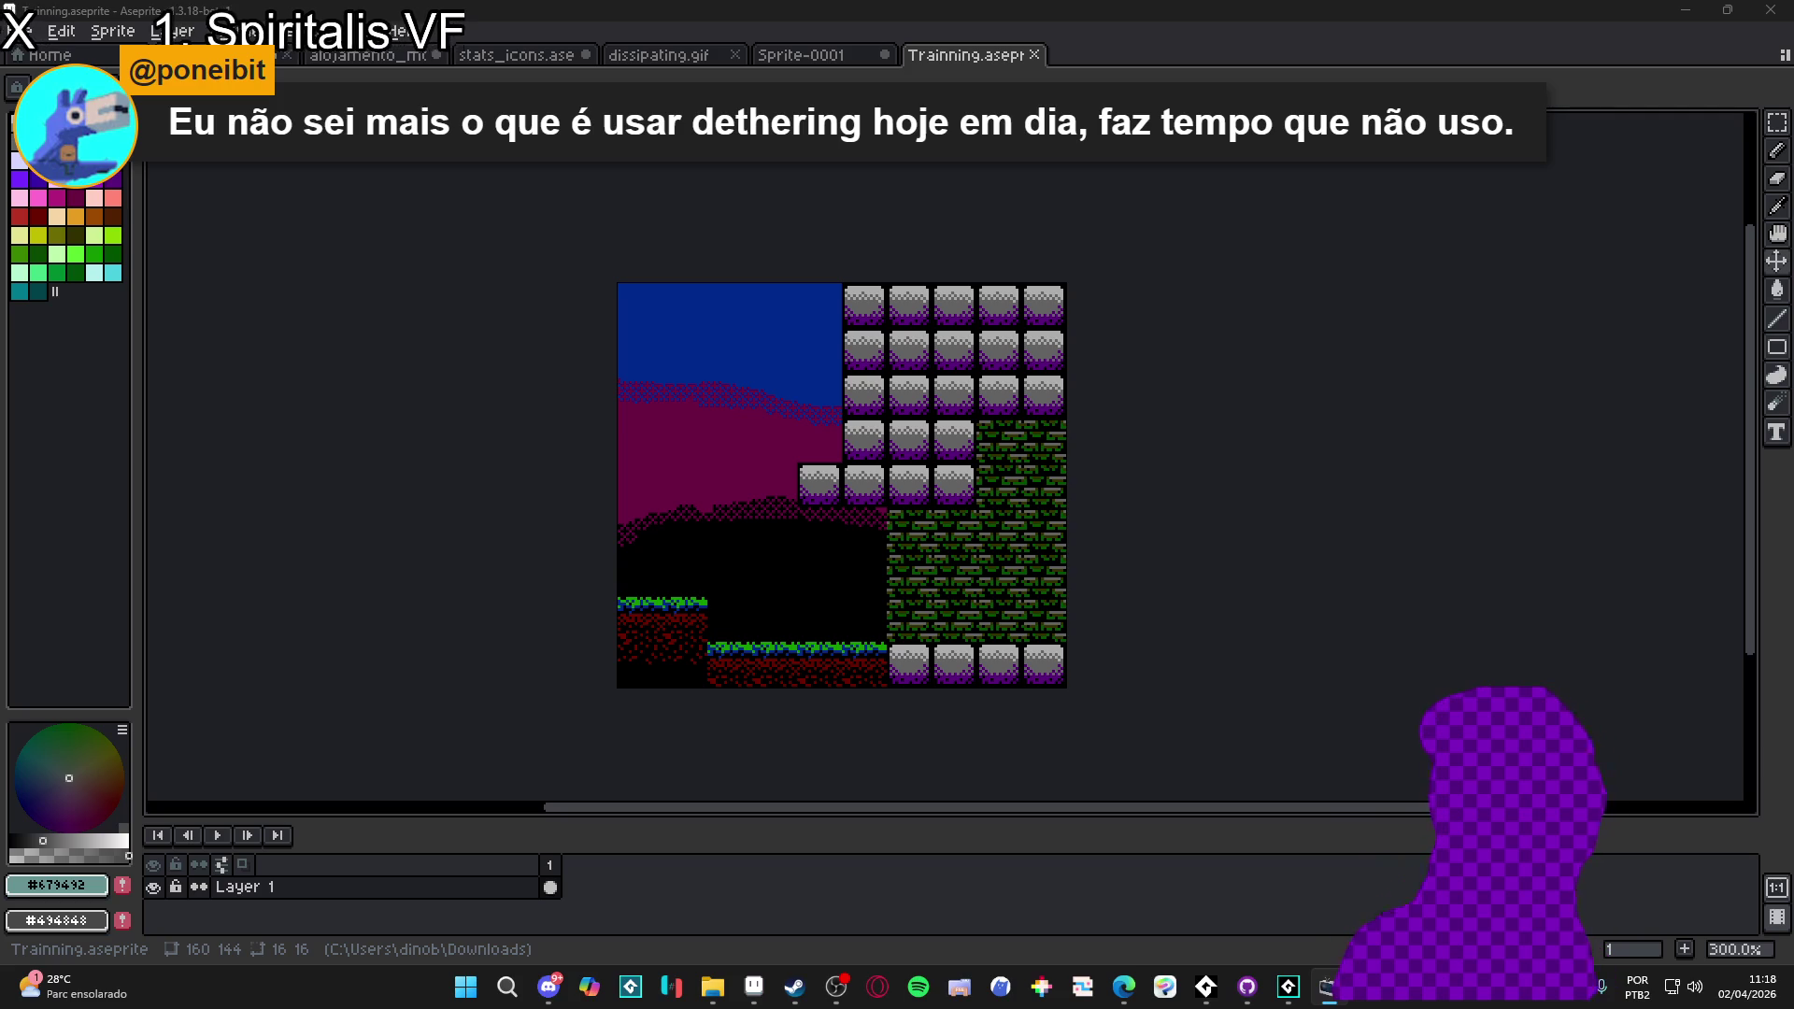
# - Search Google Images for 'sonic waterfall crt' in Edge
pyautogui.hotkey('alt', 'Tab')
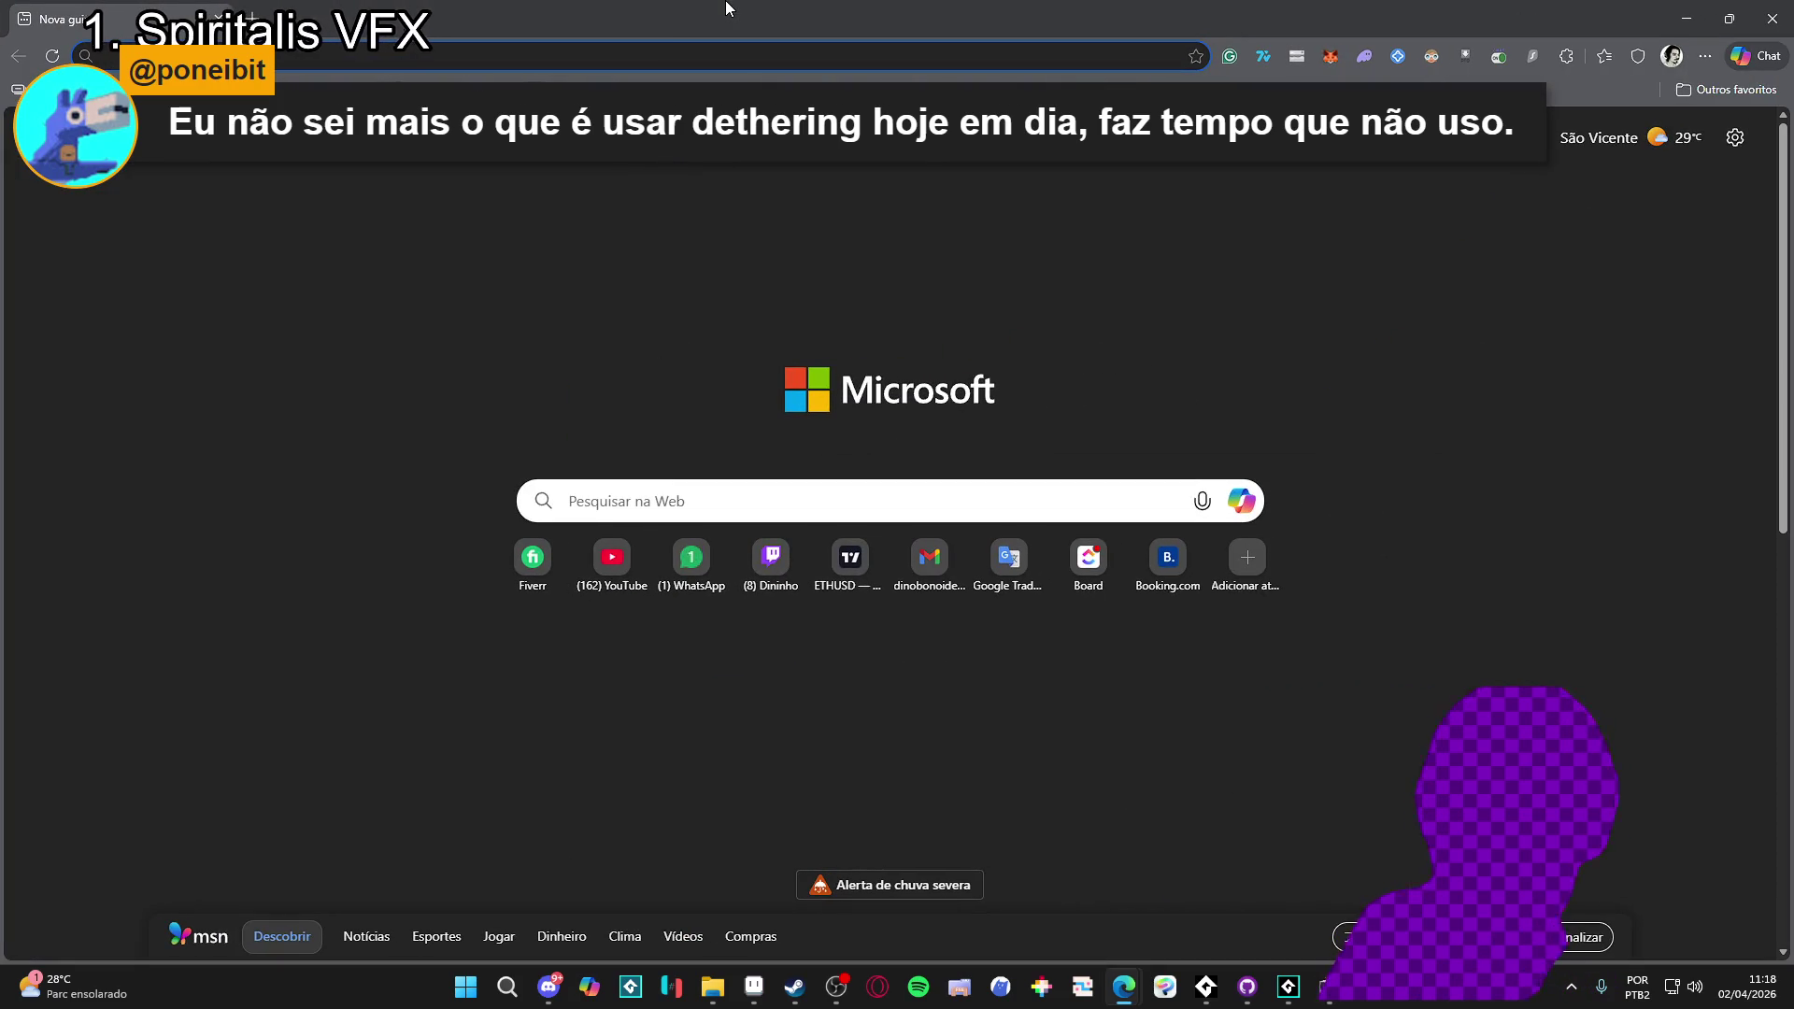
pyautogui.click(498, 53)
pyautogui.write('soni waterfall crt')
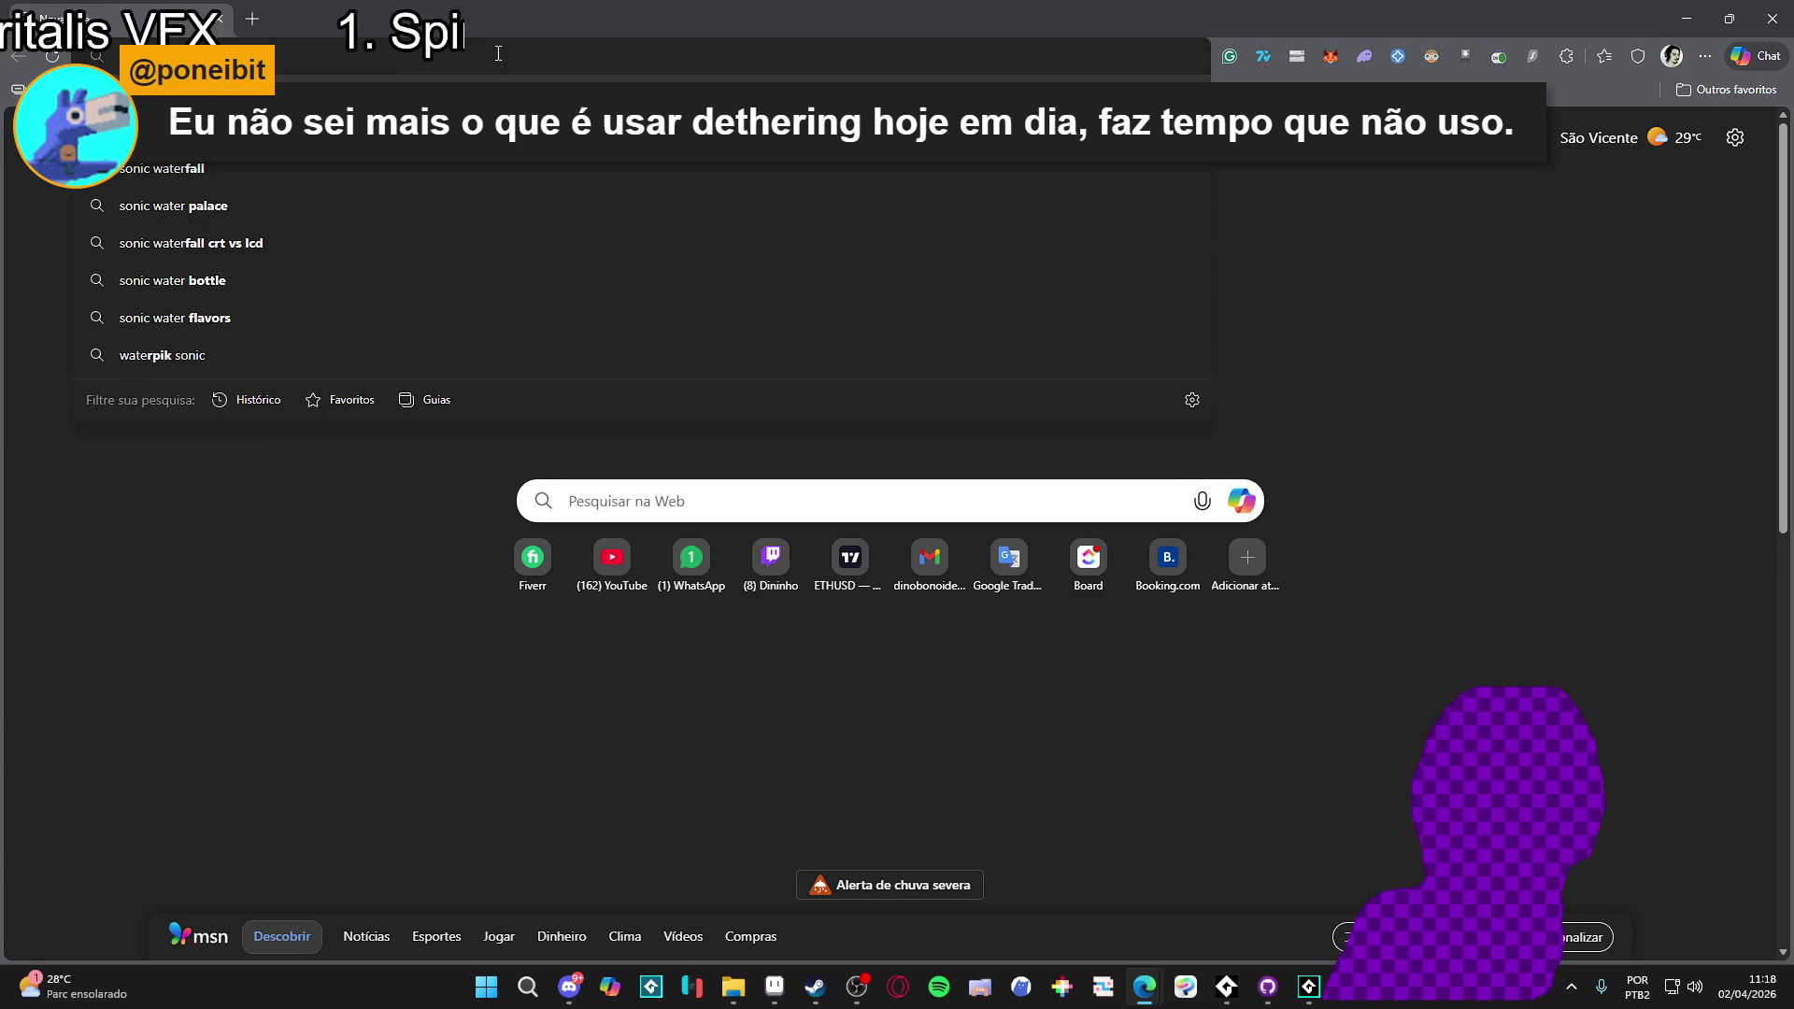
pyautogui.press('Return')
pyautogui.click(366, 214)
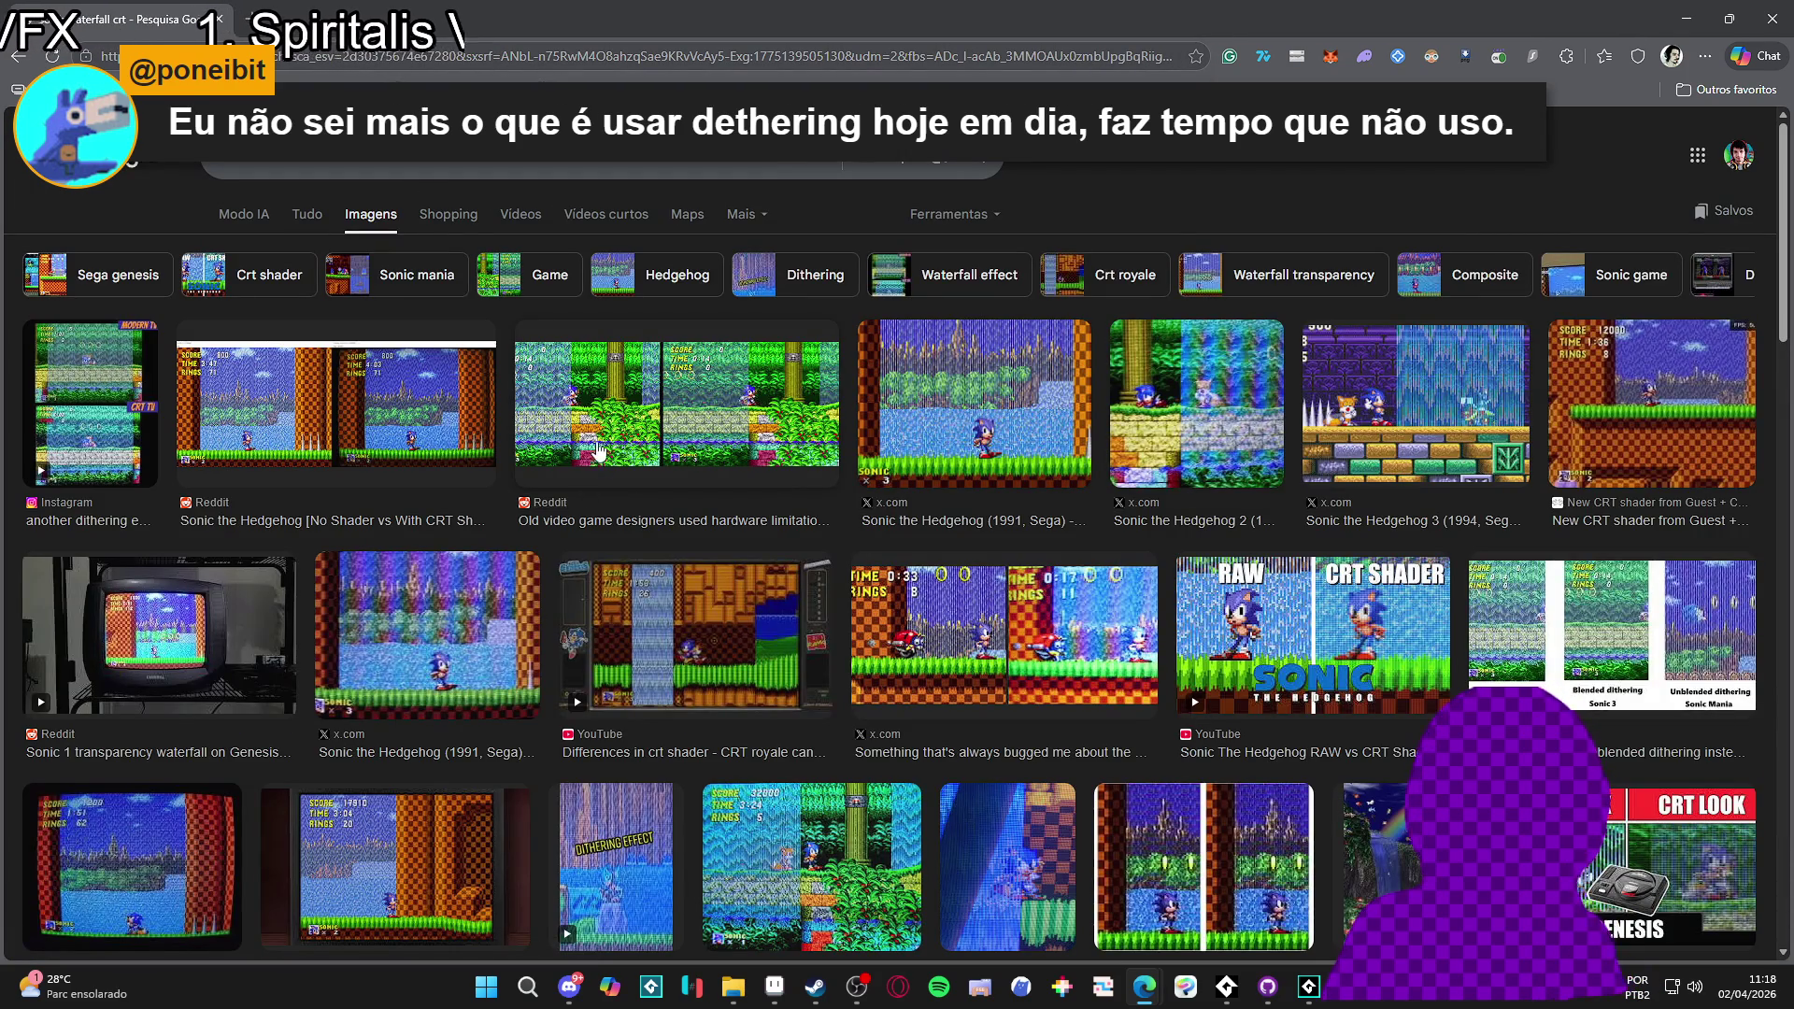
# - Copy the Reddit emulator-versus-CRT Sonic comparison image and return to Aseprite
pyautogui.click(601, 458)
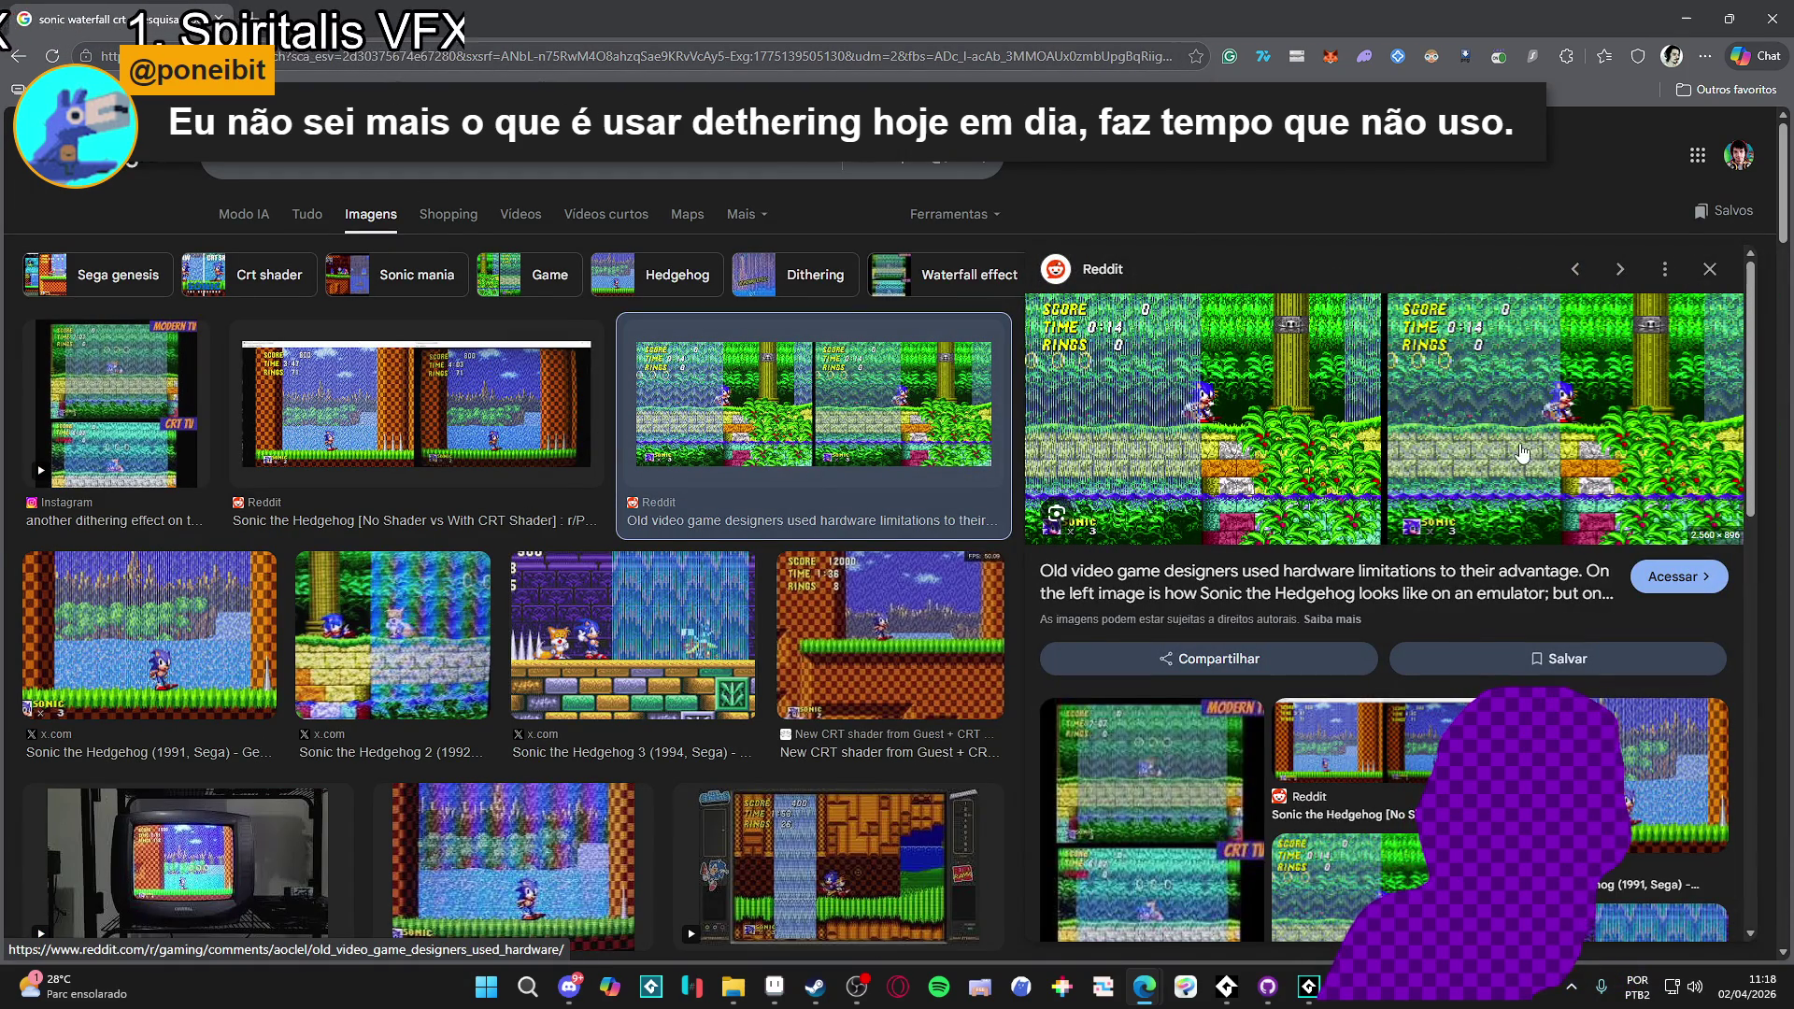
pyautogui.rightClick(1129, 382)
pyautogui.click(1214, 671)
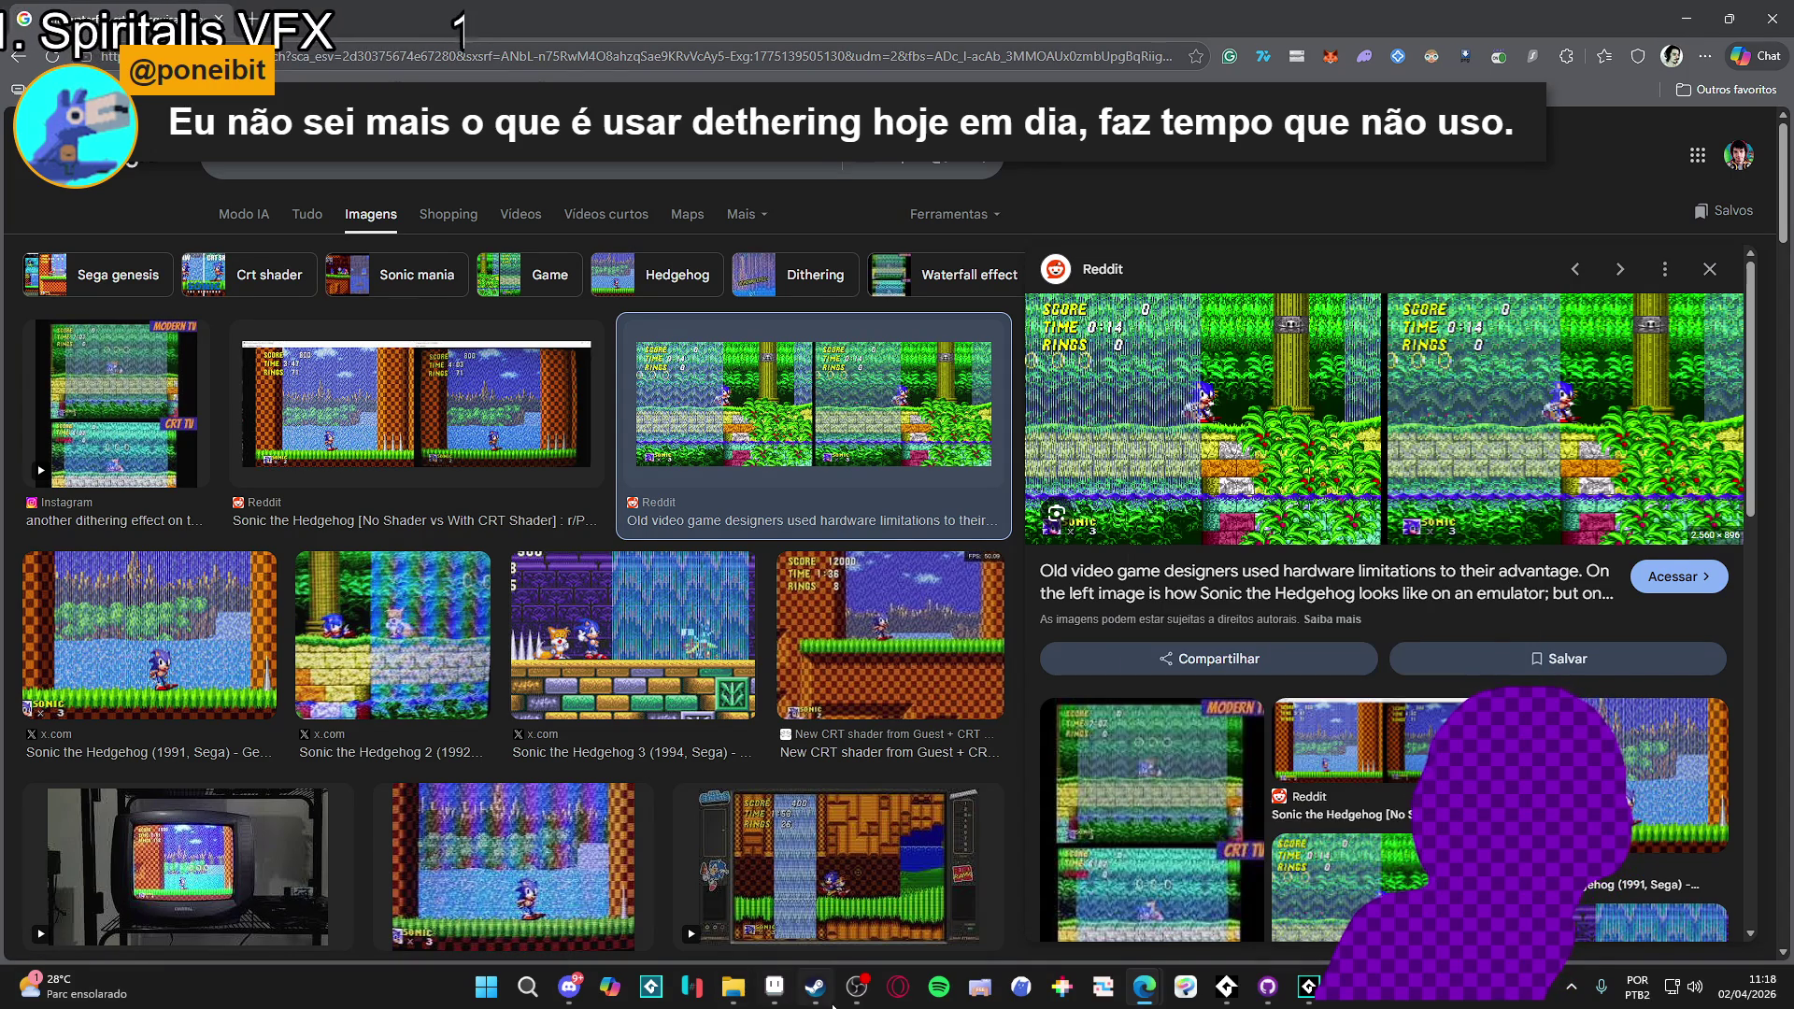
pyautogui.click(775, 987)
# - Paste the Sonic screenshot into a new 2560×896 sprite and zoom in on the waterfall dithering
pyautogui.hotkey('ctrl', 'n')
pyautogui.click(876, 690)
pyautogui.hotkey('ctrl', 'v')
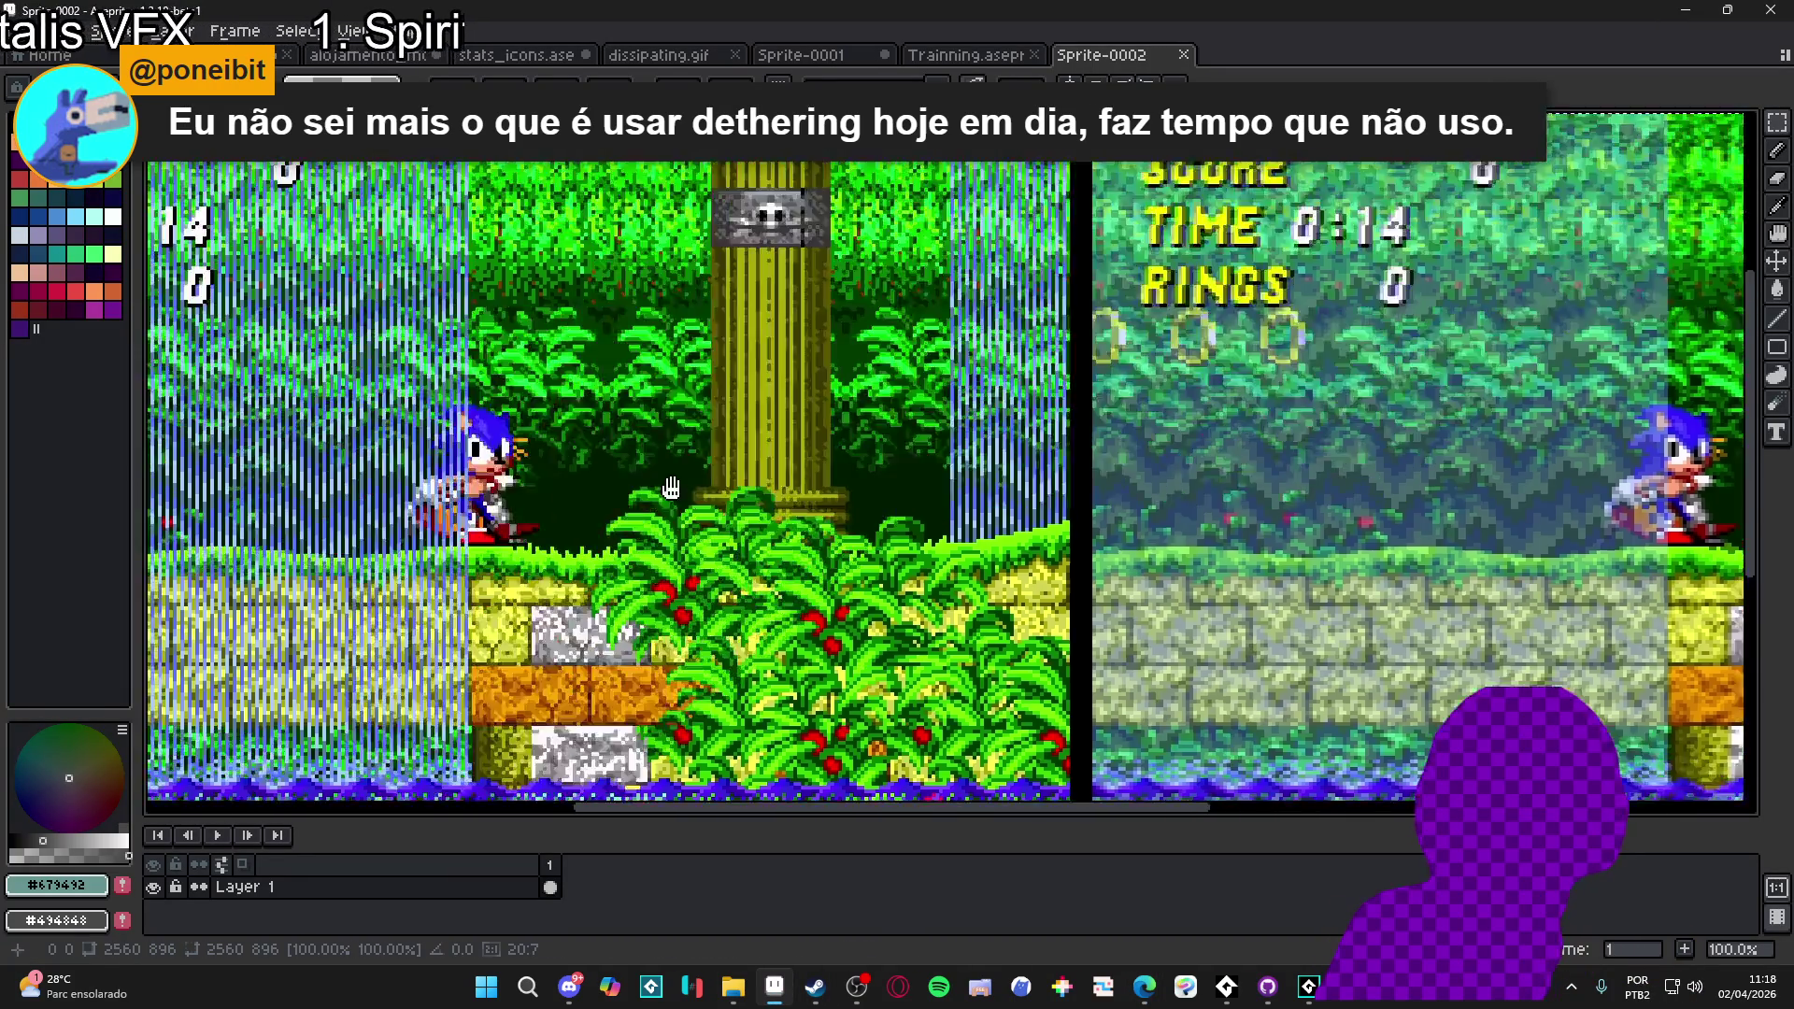
pyautogui.scroll(5, 747, 523)
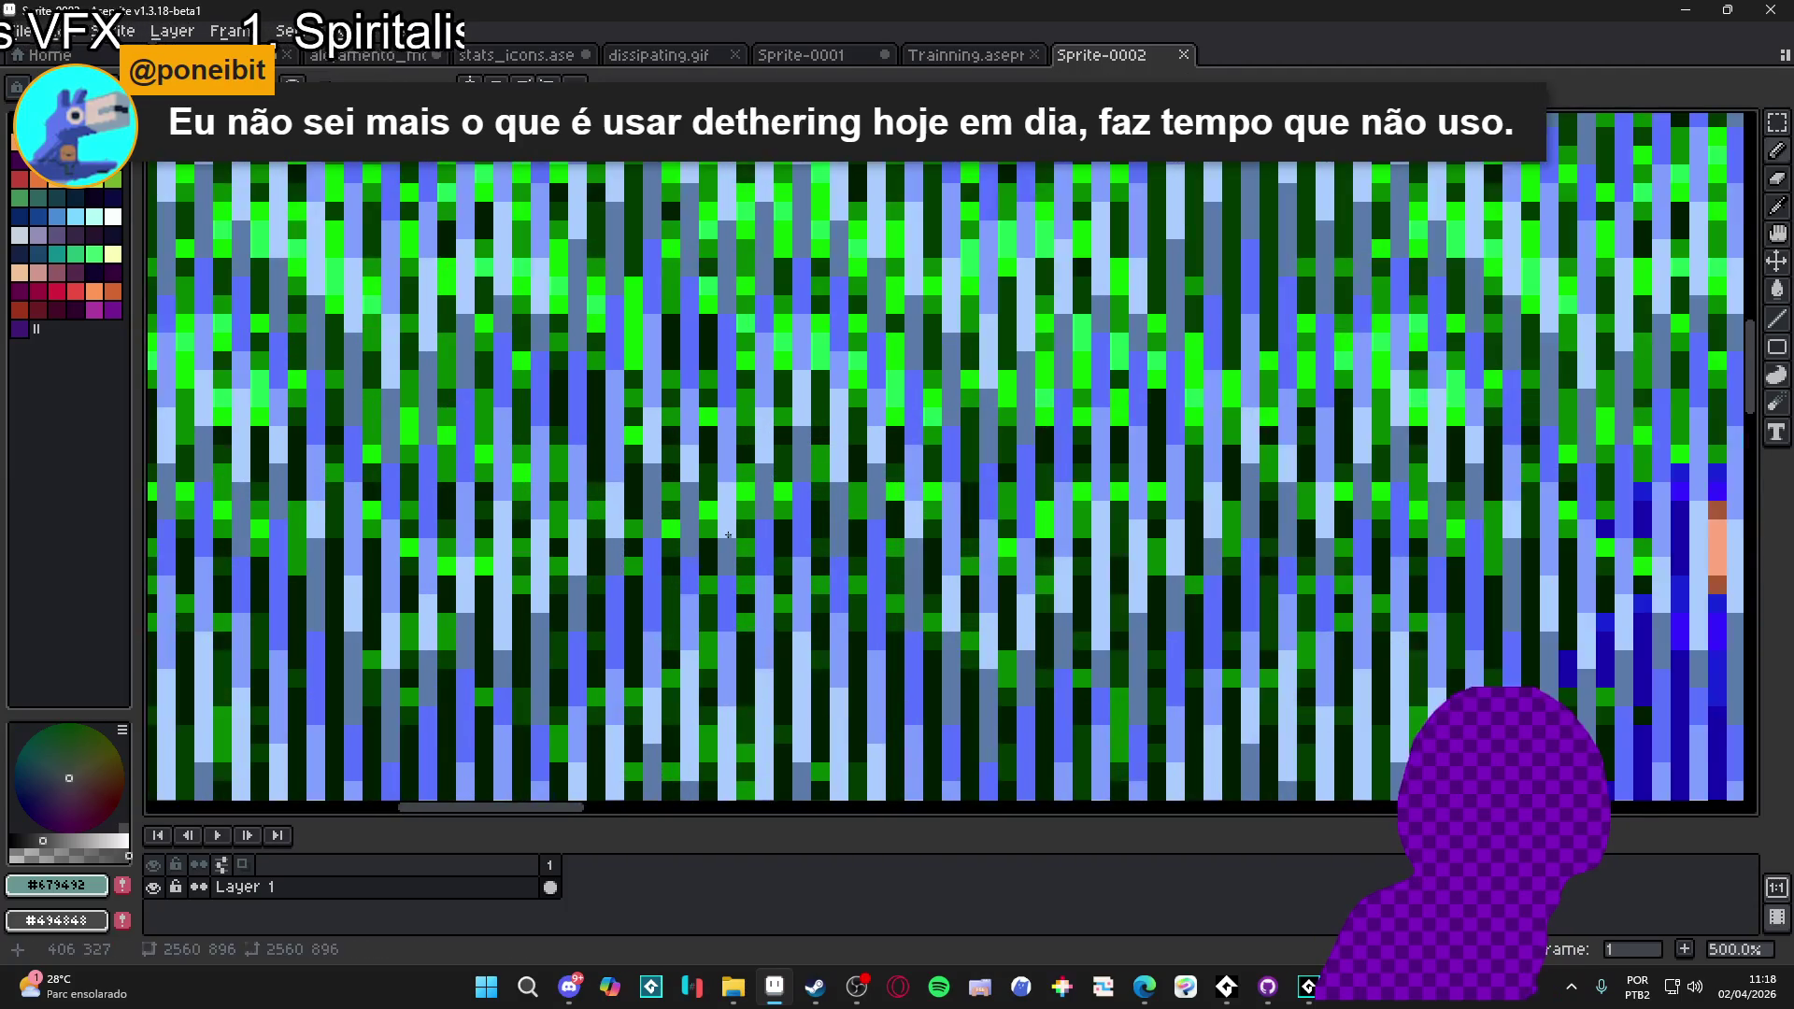
pyautogui.scroll(2, 738, 570)
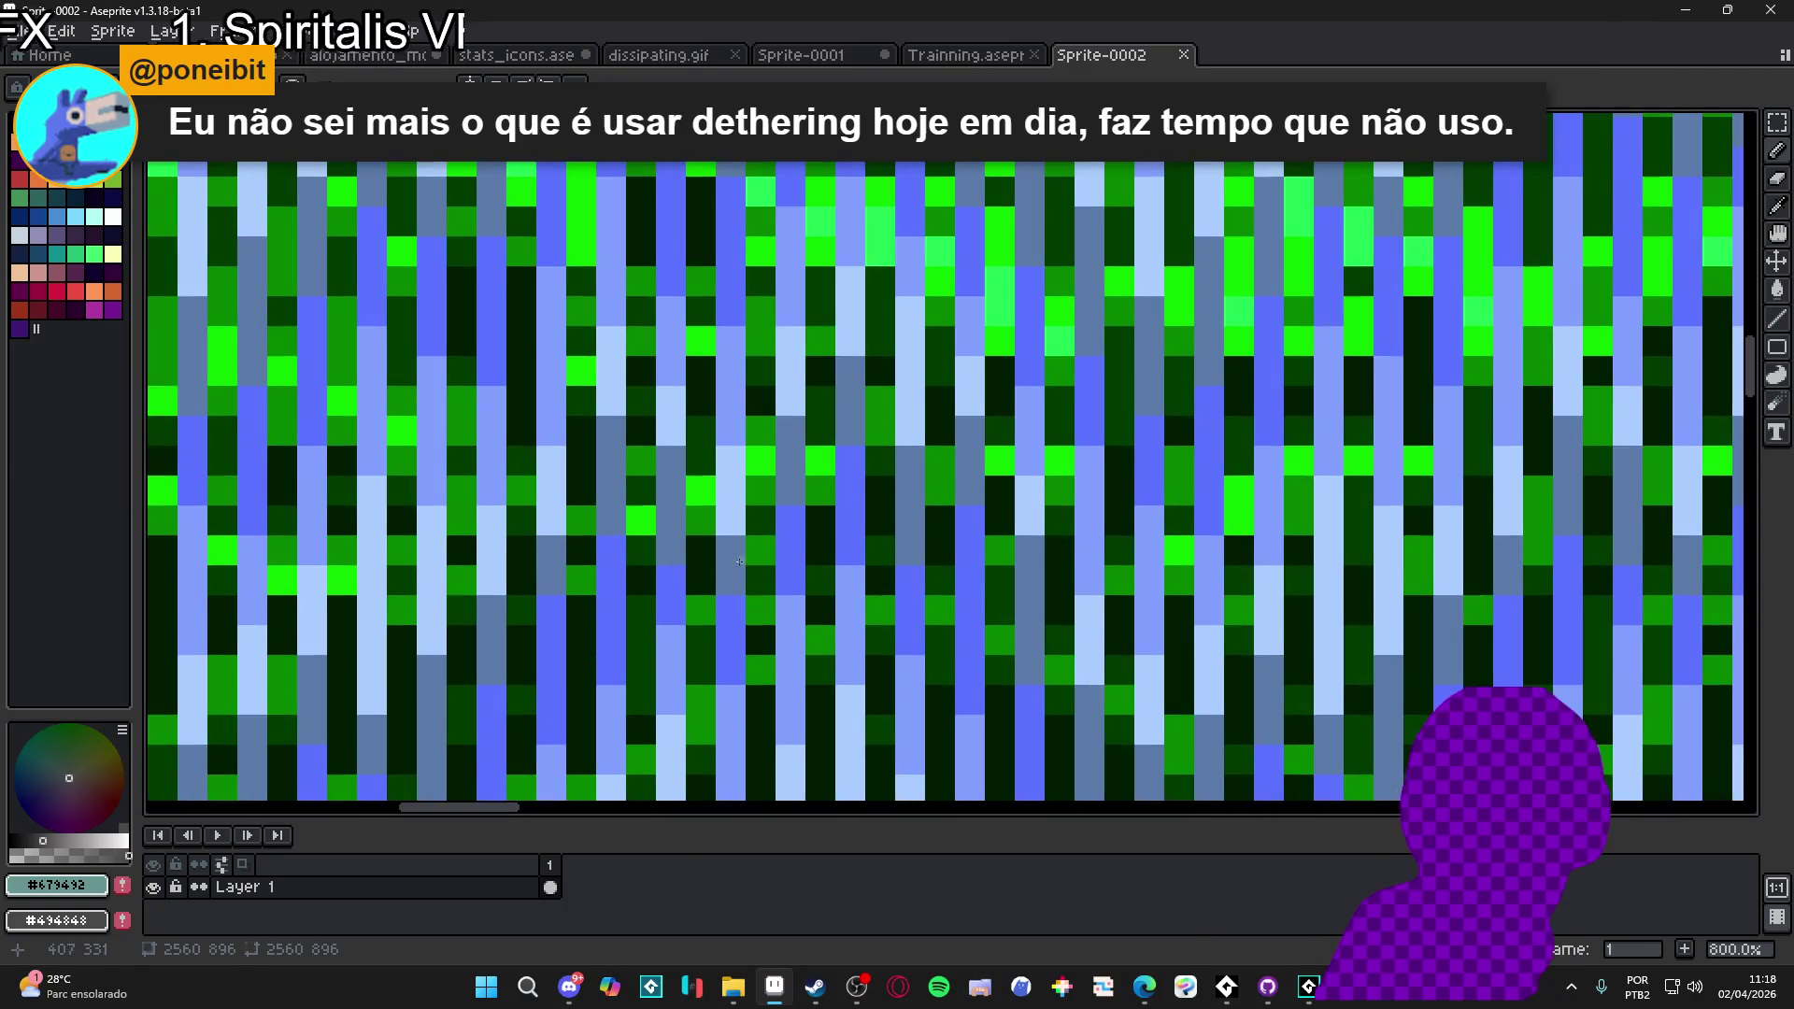
pyautogui.scroll(-8, 800, 575)
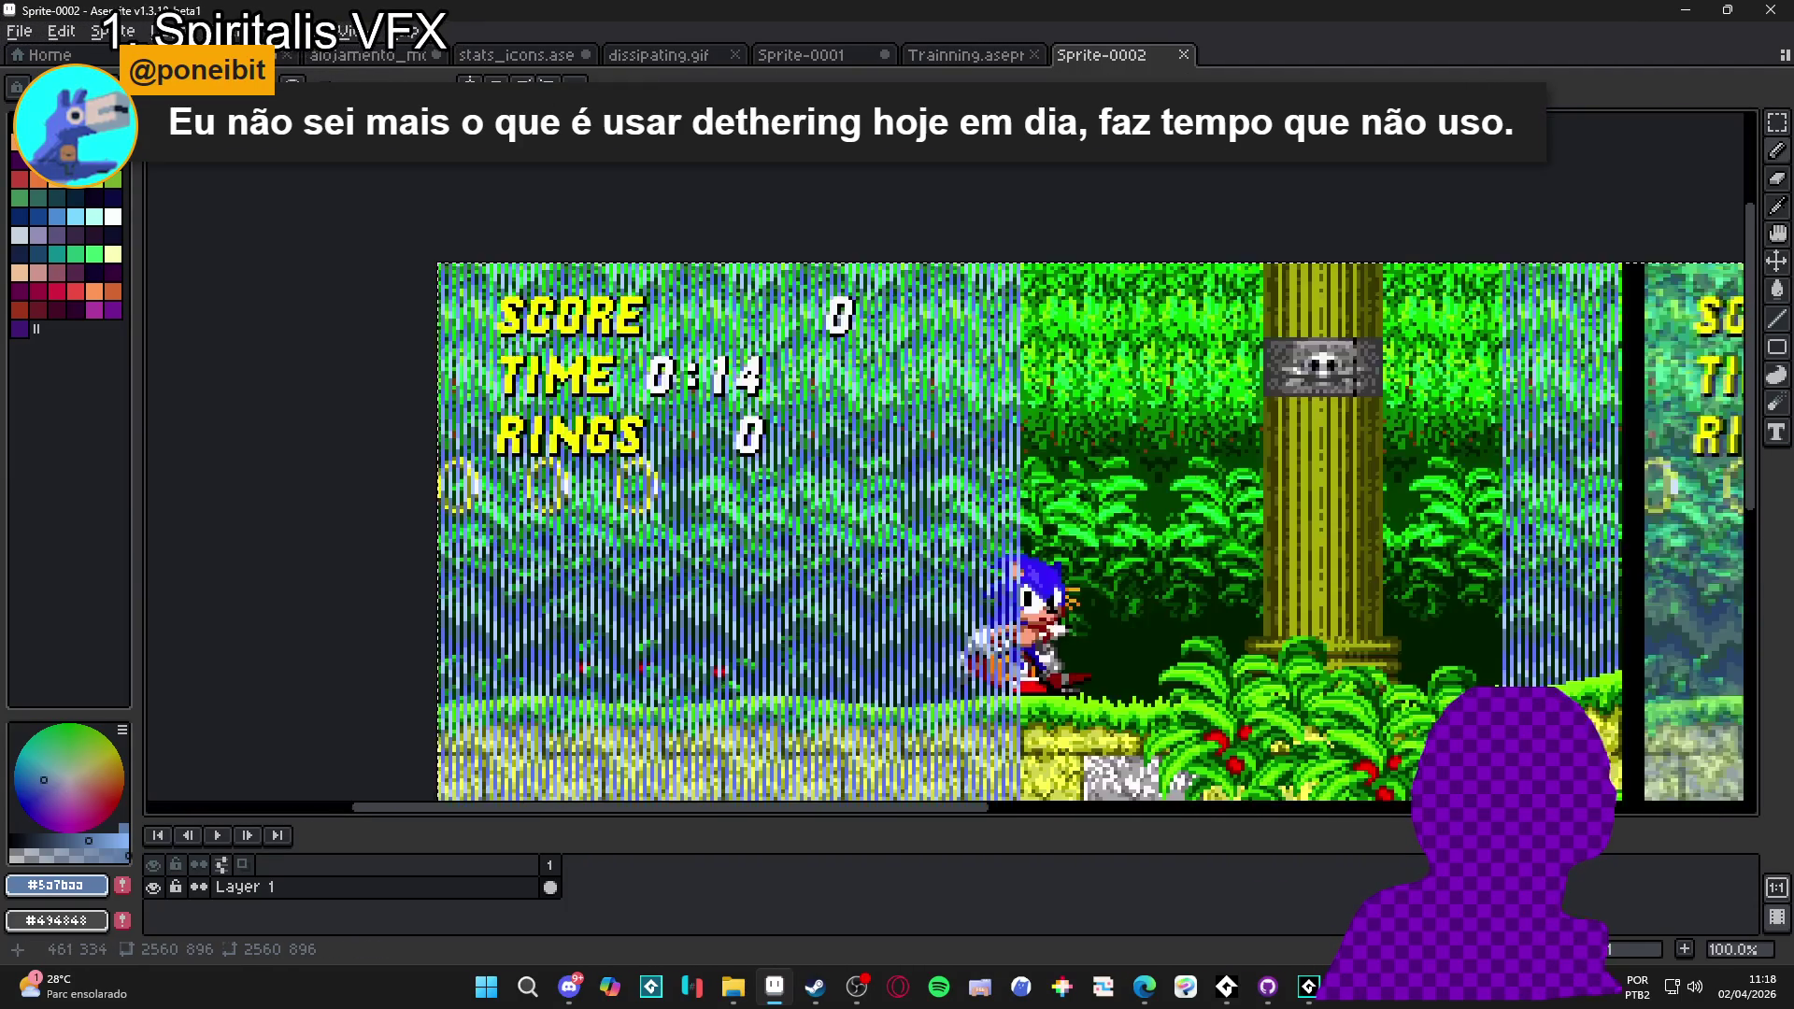
pyautogui.scroll(1, 877, 487)
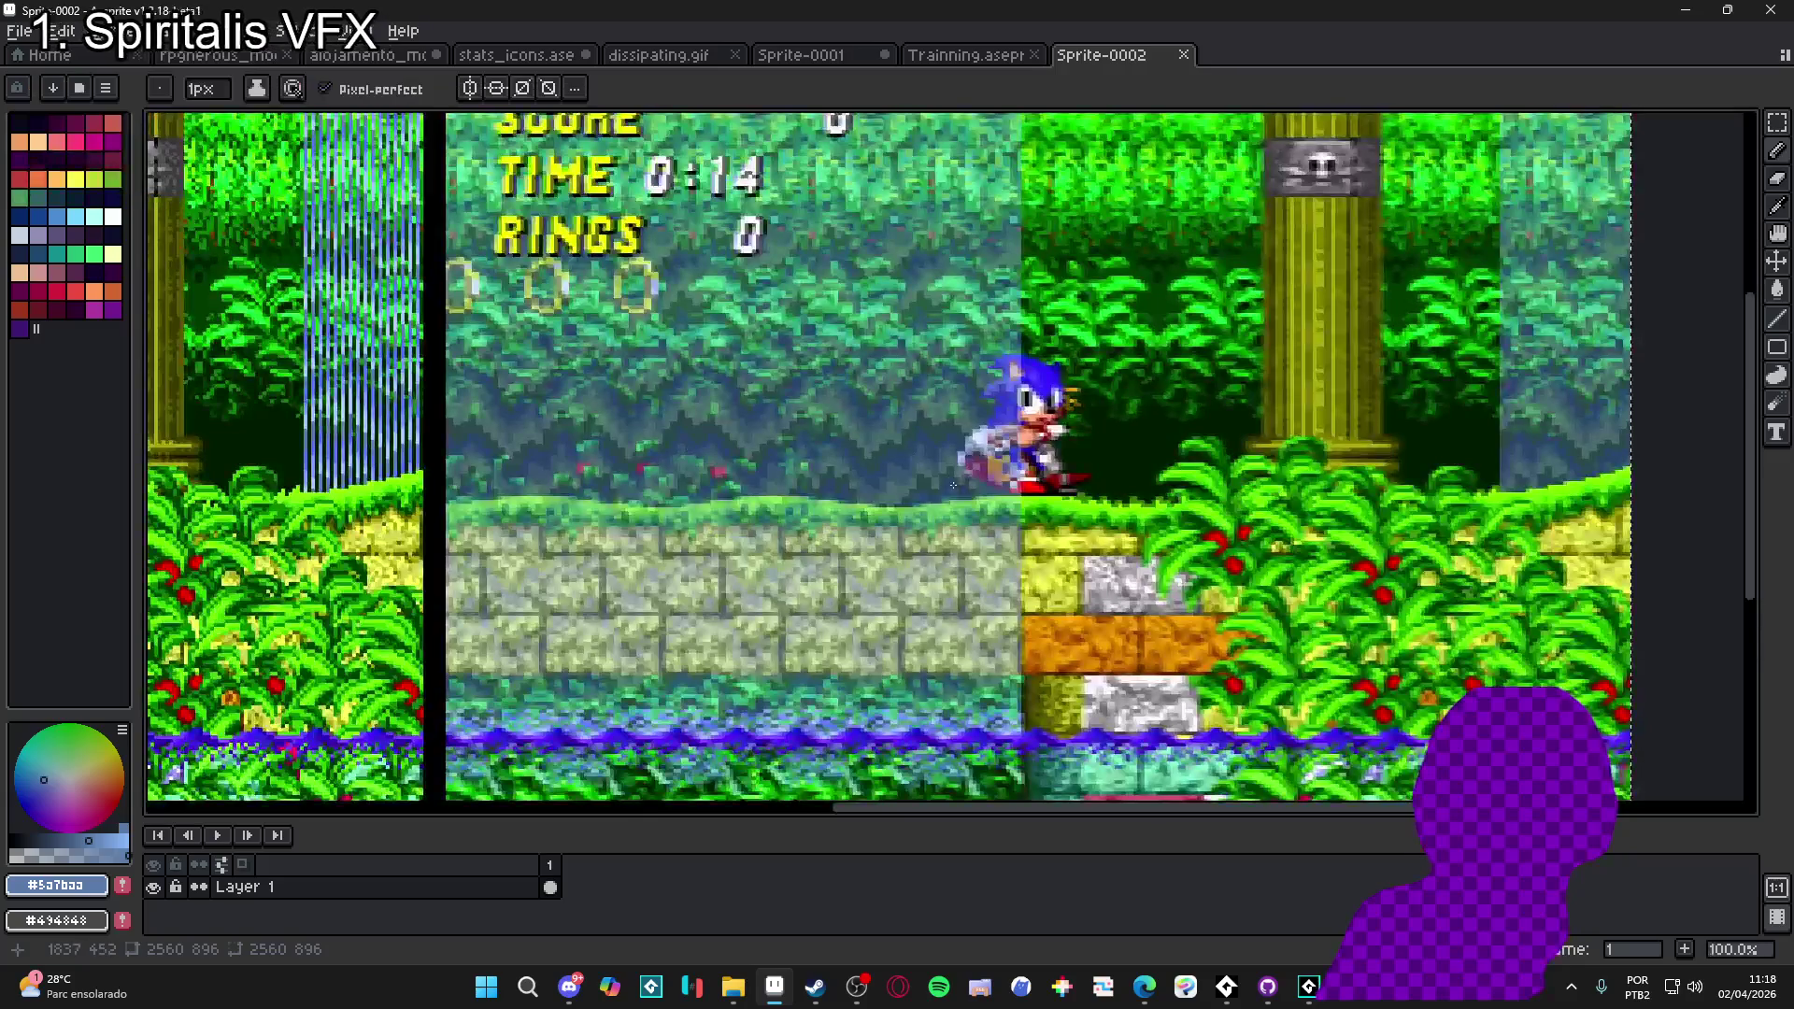
pyautogui.scroll(-1, 744, 439)
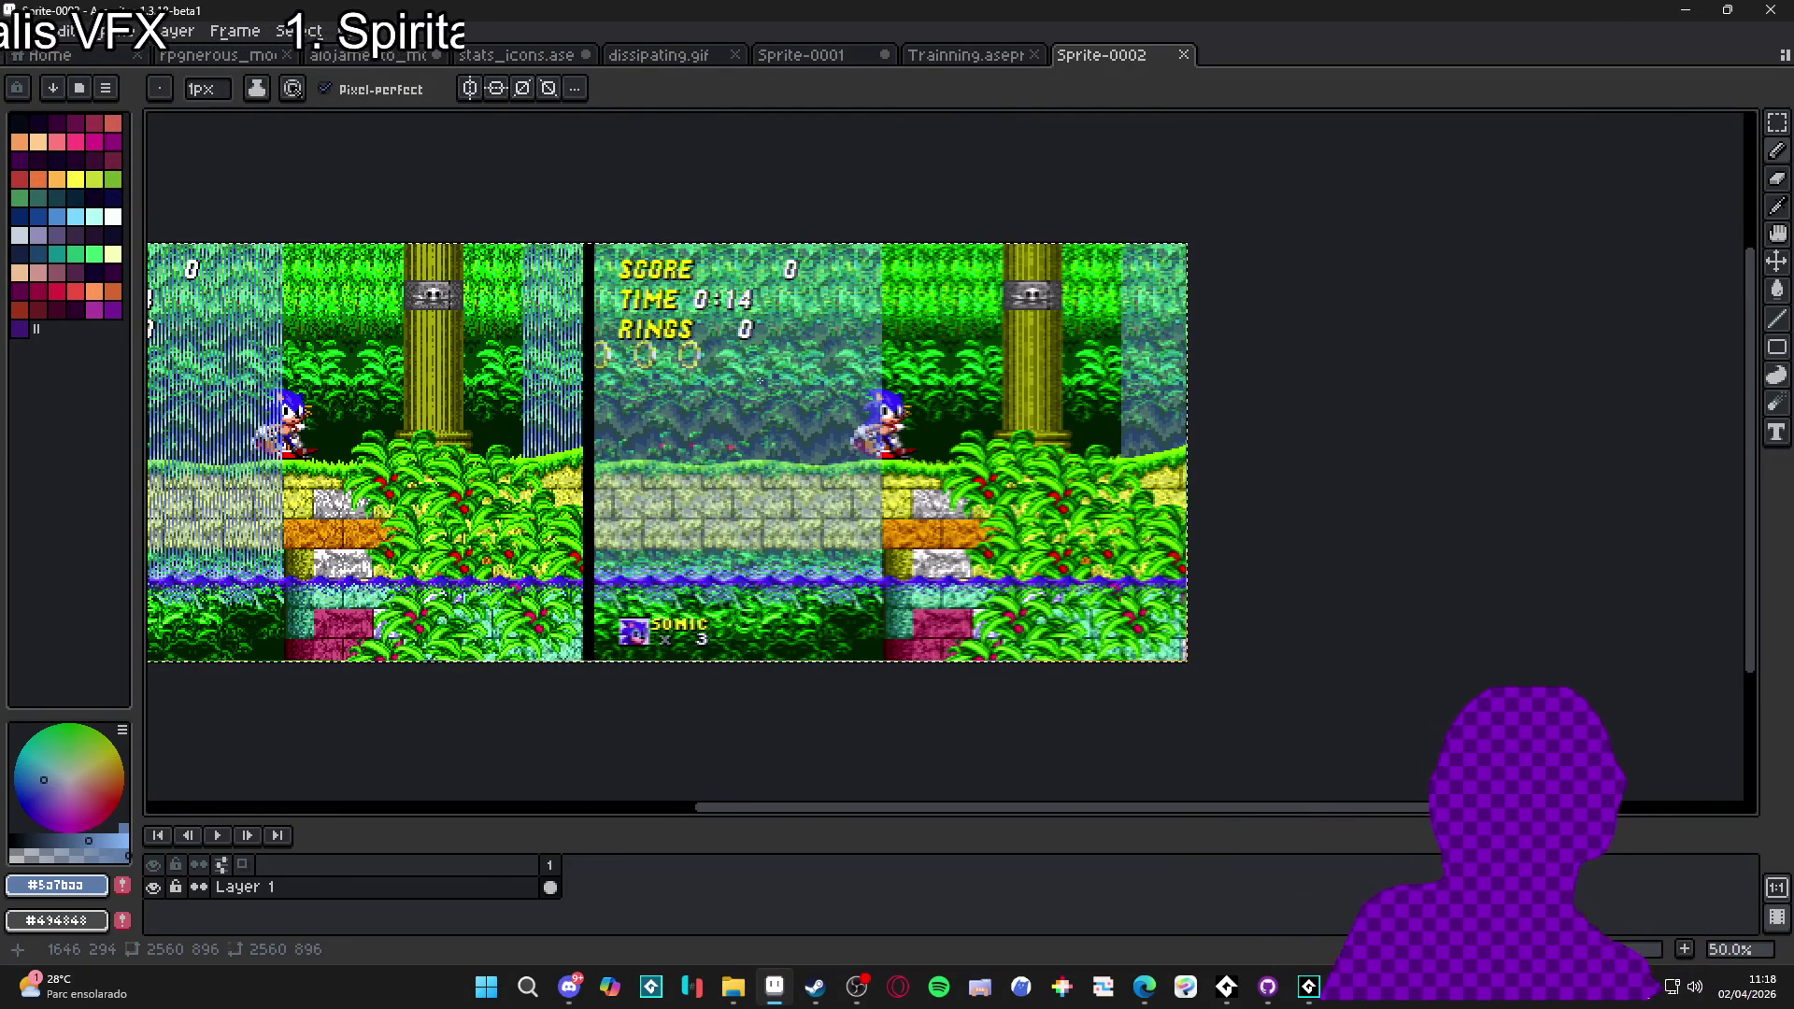
# - Close Sprite-0002 with Don't Save and pan the Trainning.aseprite canvas
pyautogui.click(1184, 60)
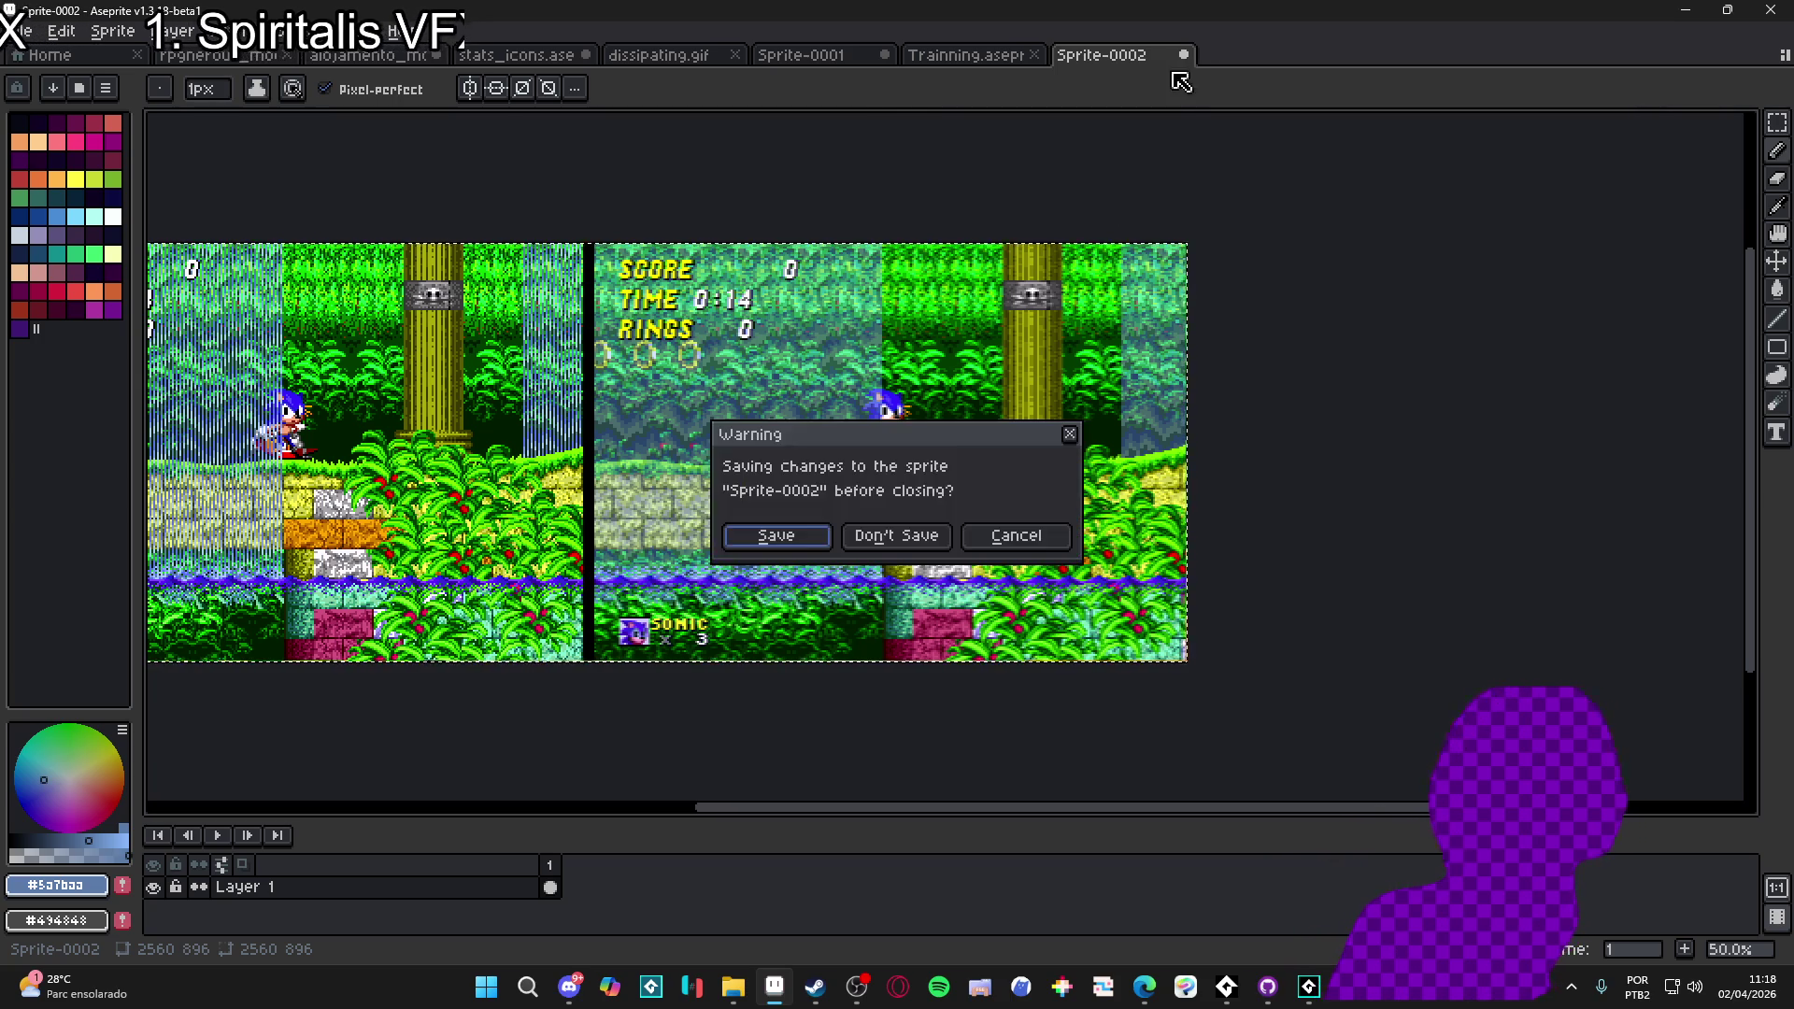
pyautogui.click(895, 540)
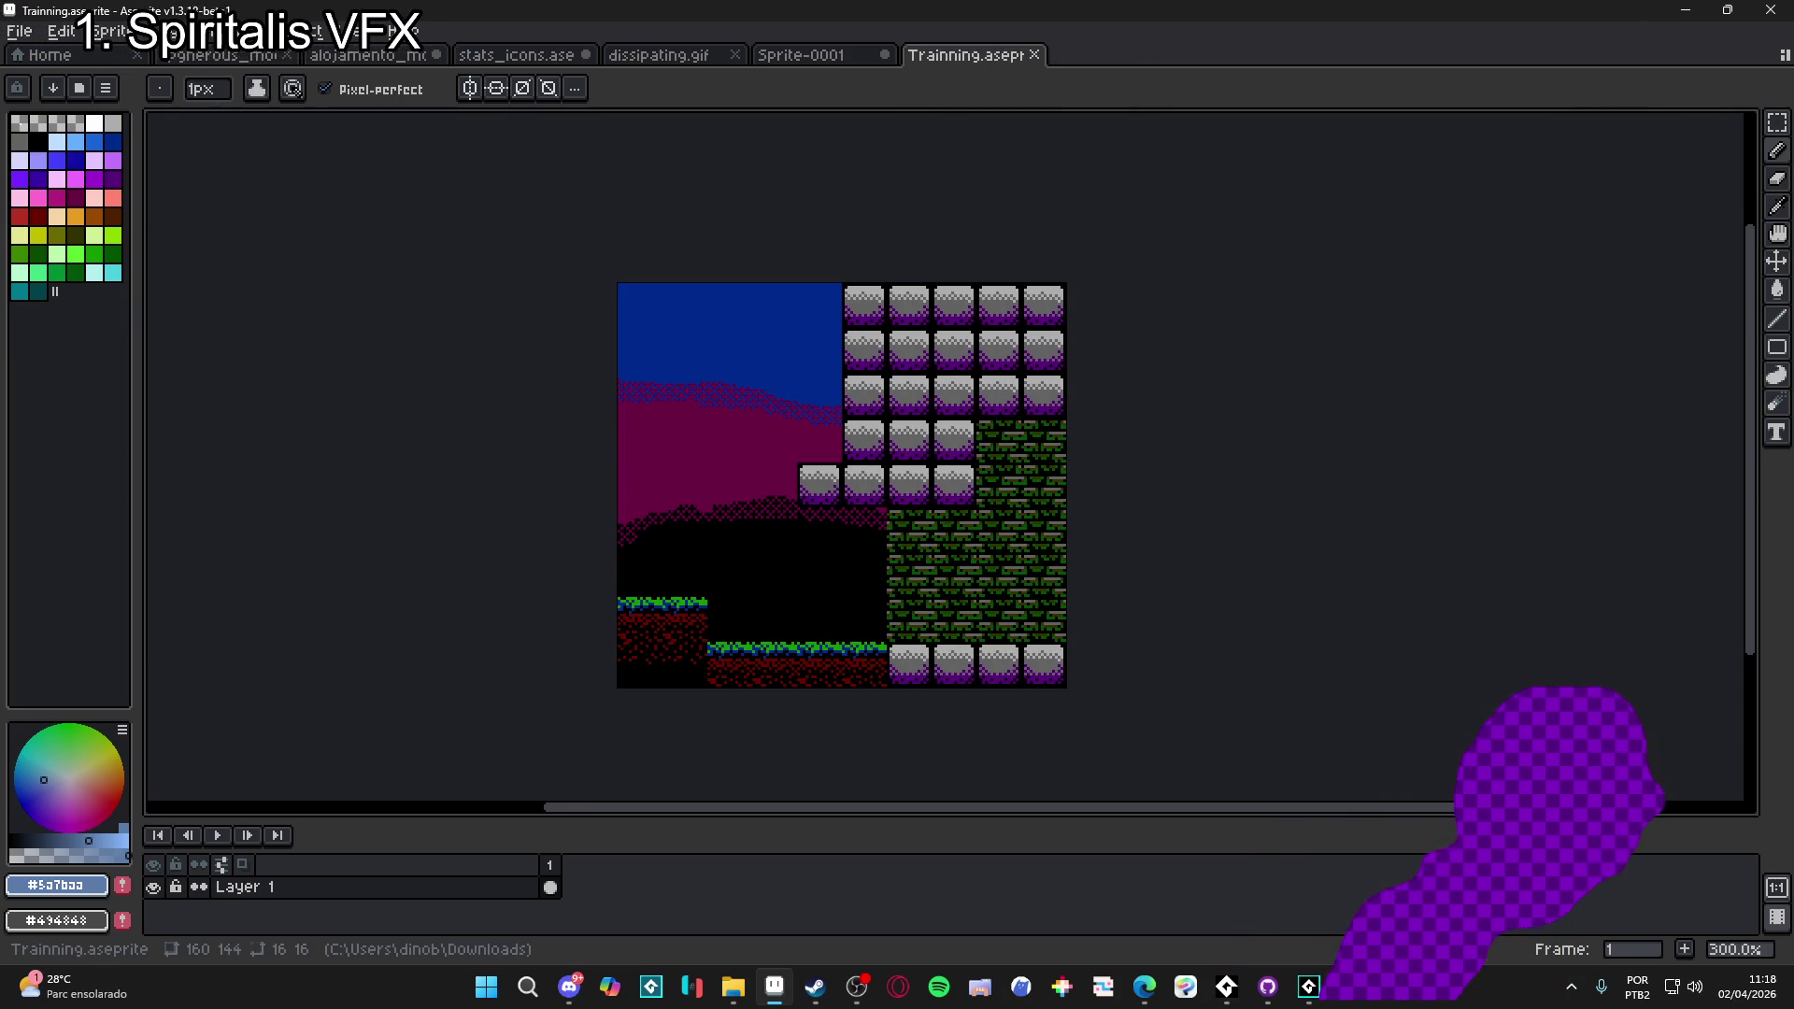
pyautogui.moveTo(833, 487); pyautogui.dragTo(883, 499)
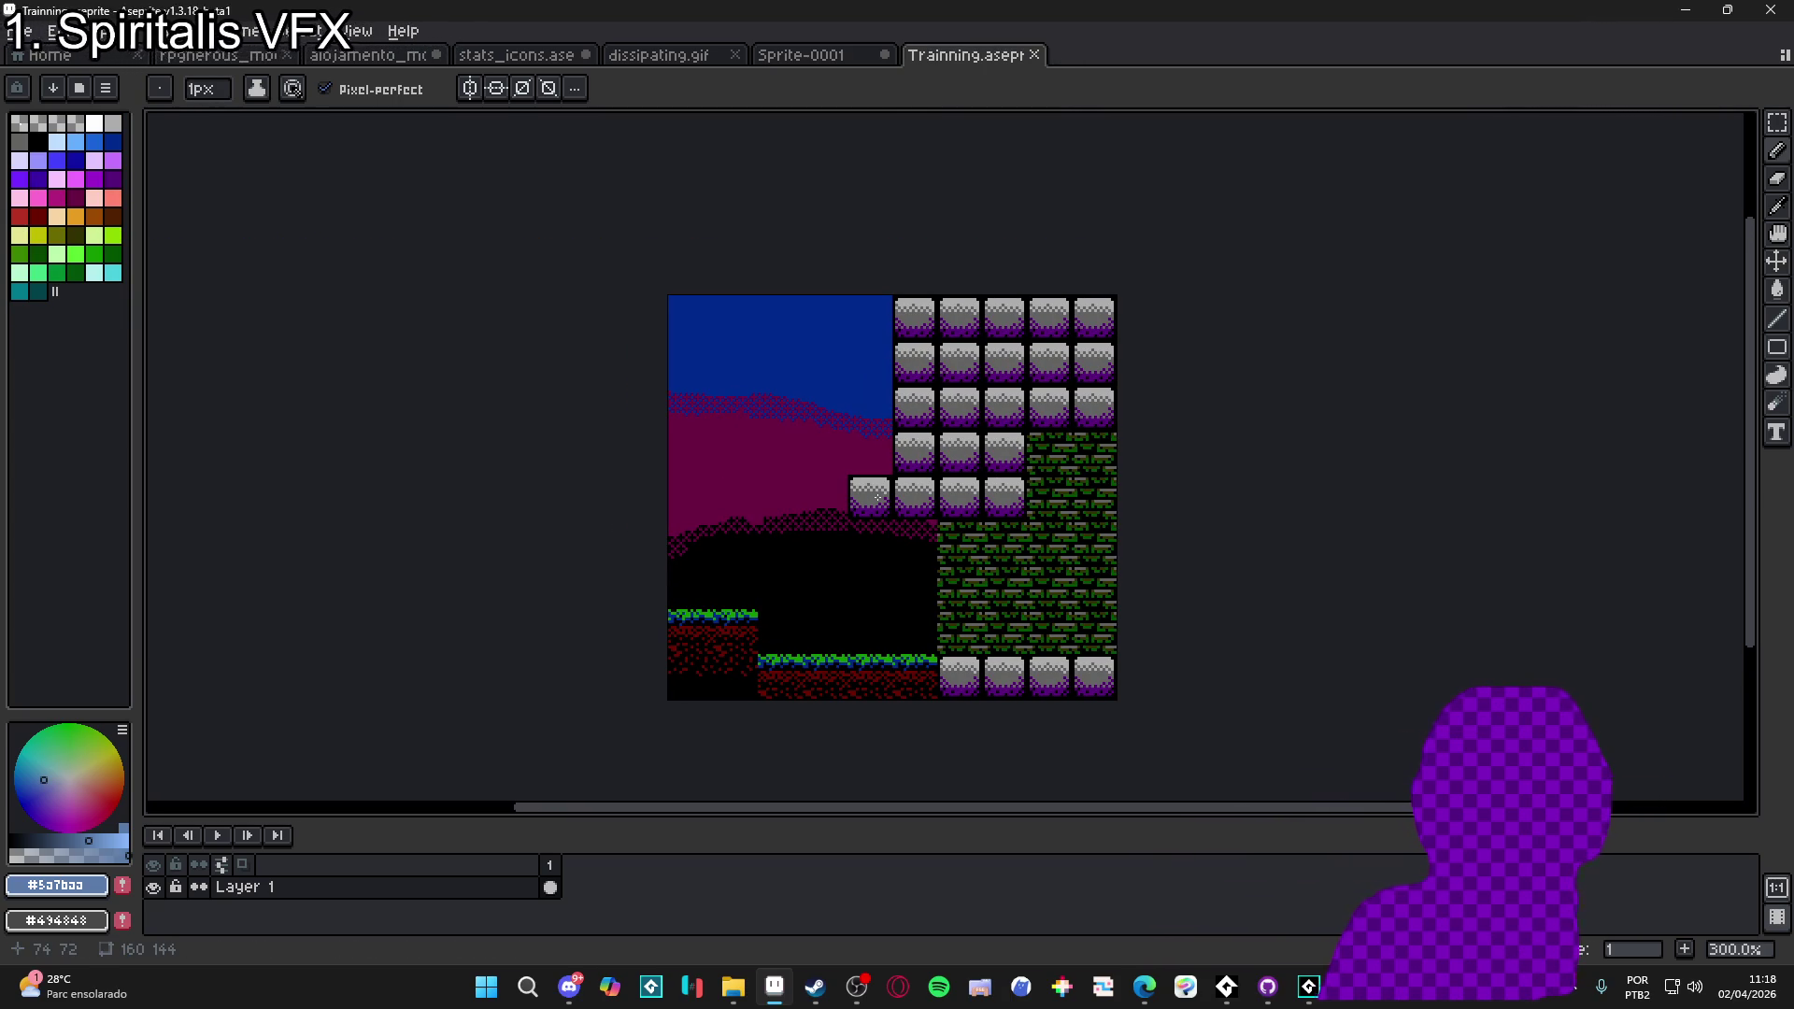
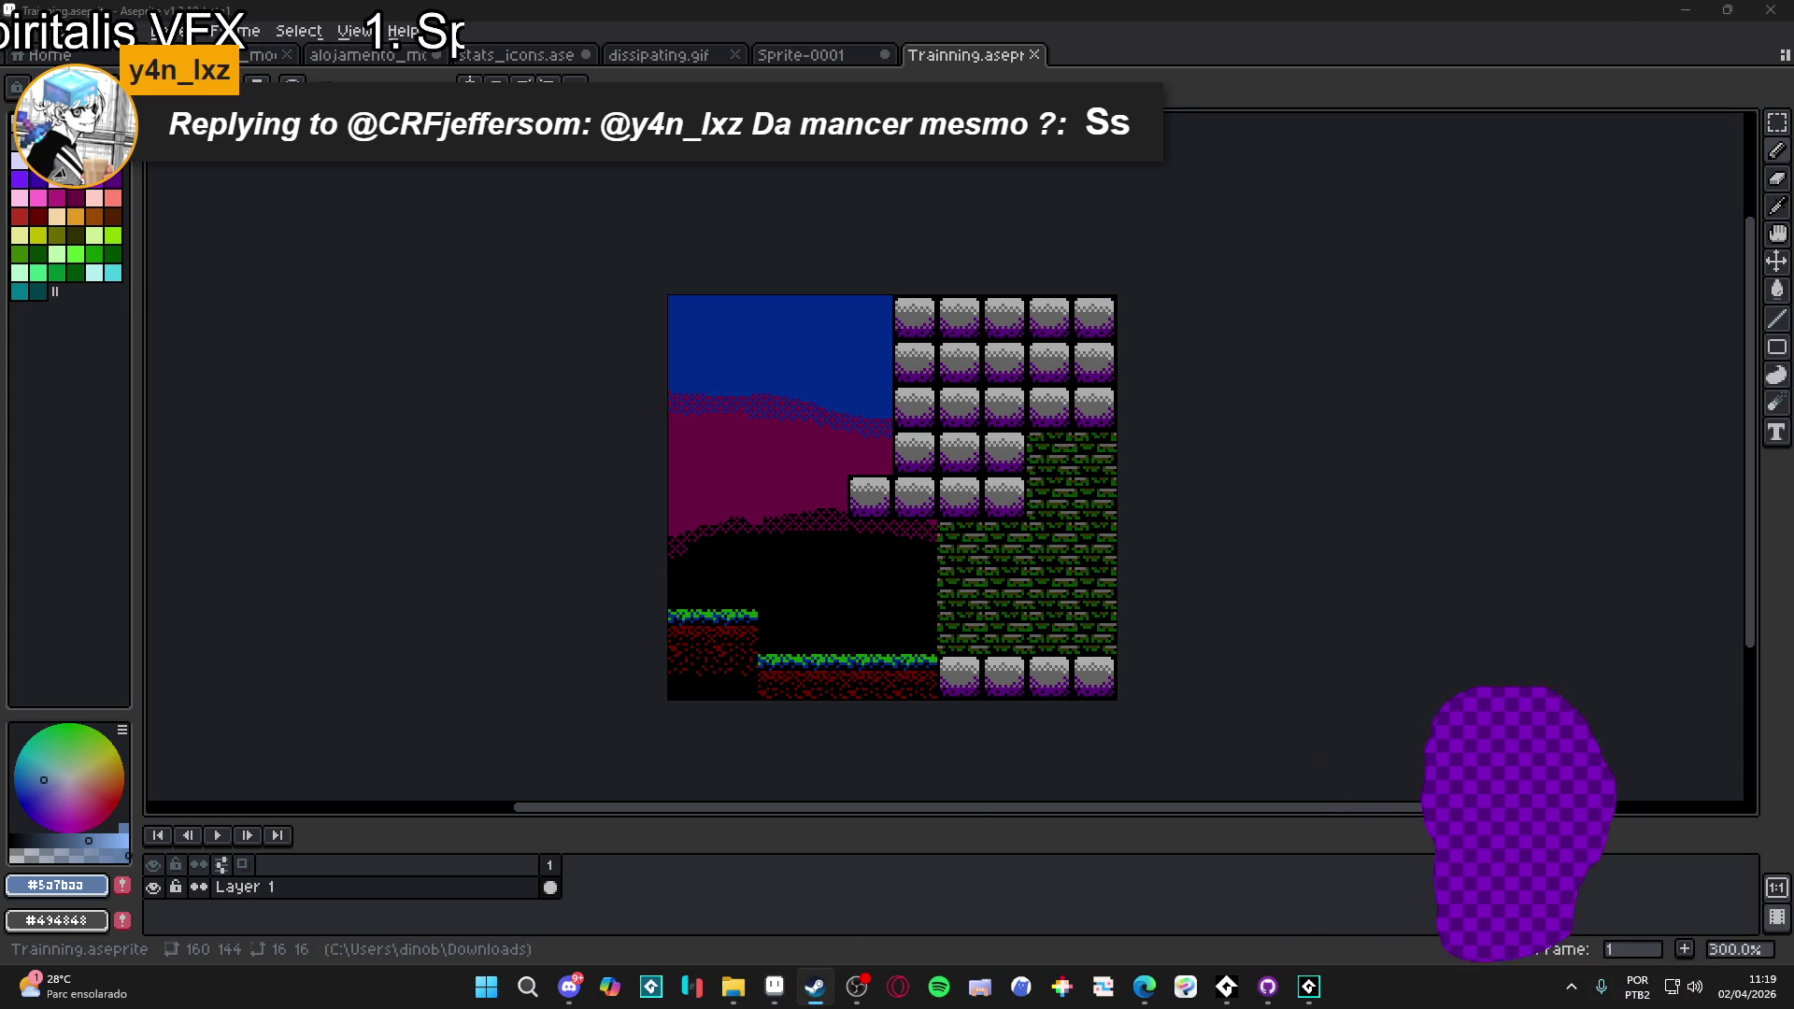
# - Bring Steam in front of Aseprite and show the Micro Mages store page
pyautogui.click(821, 986)
pyautogui.click(91, 43)
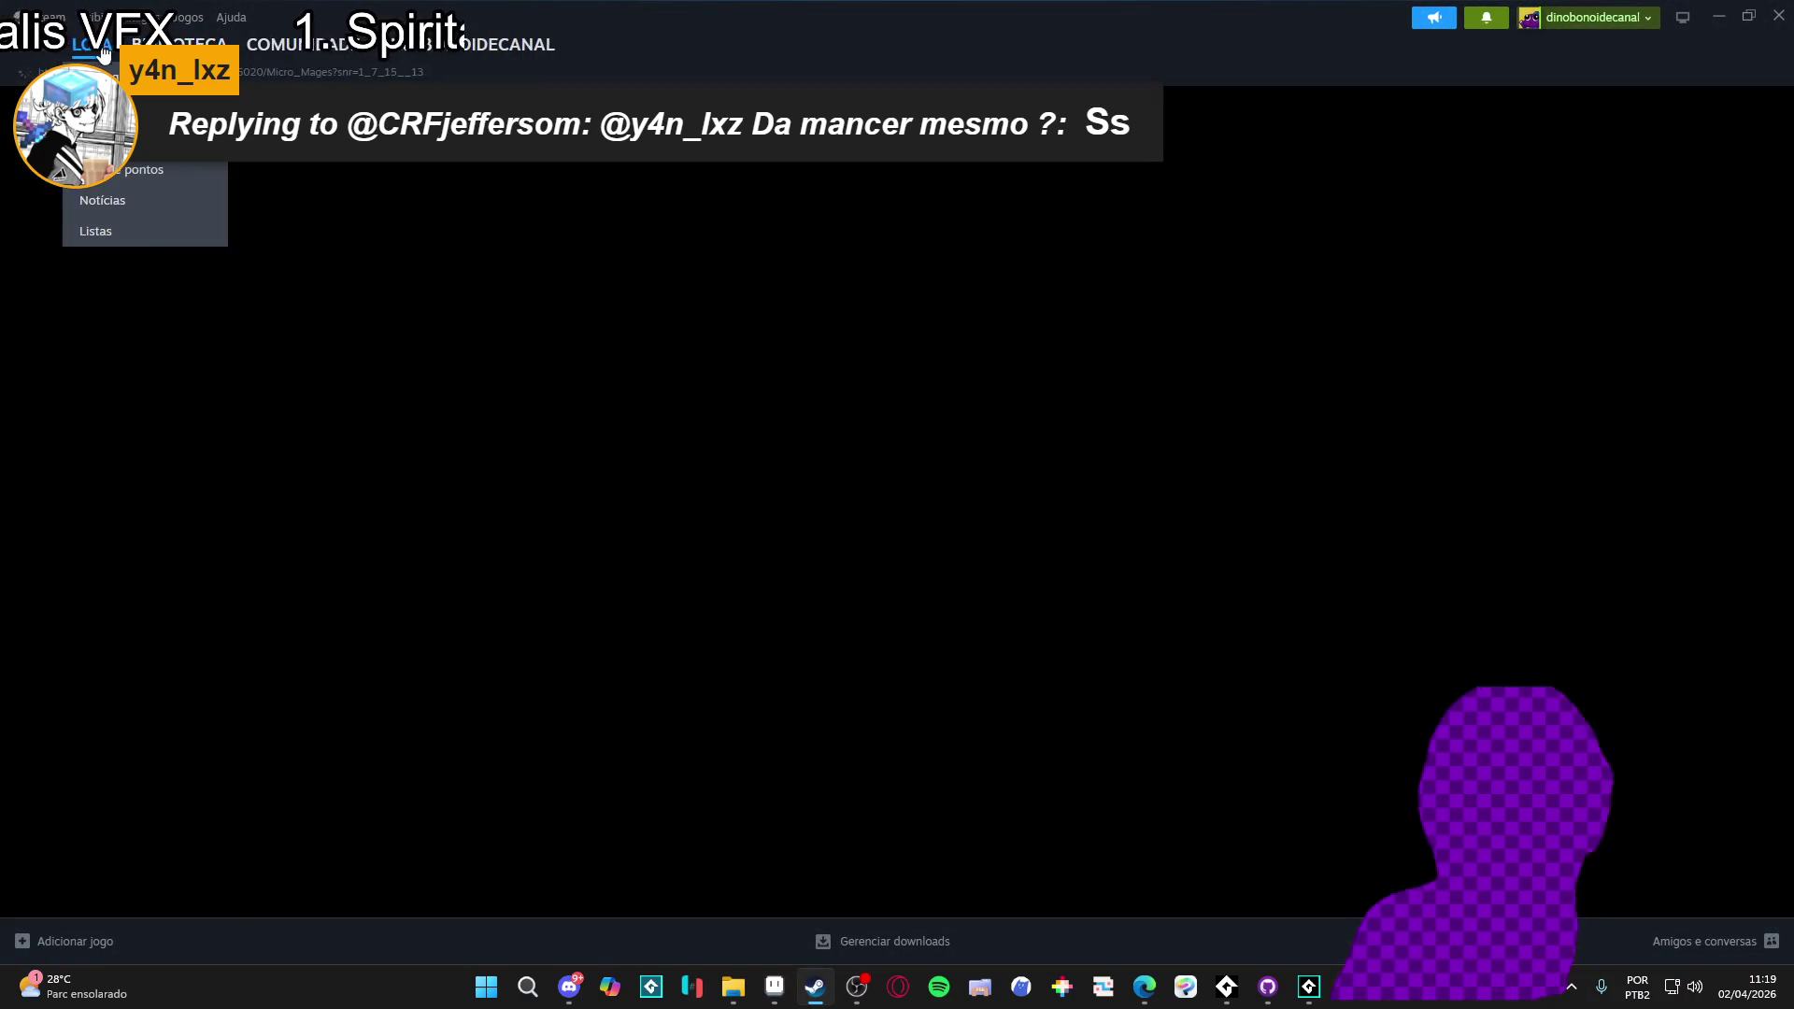
# - Show the second Micro Mages screenshot enlarged to full view
pyautogui.write('pha')
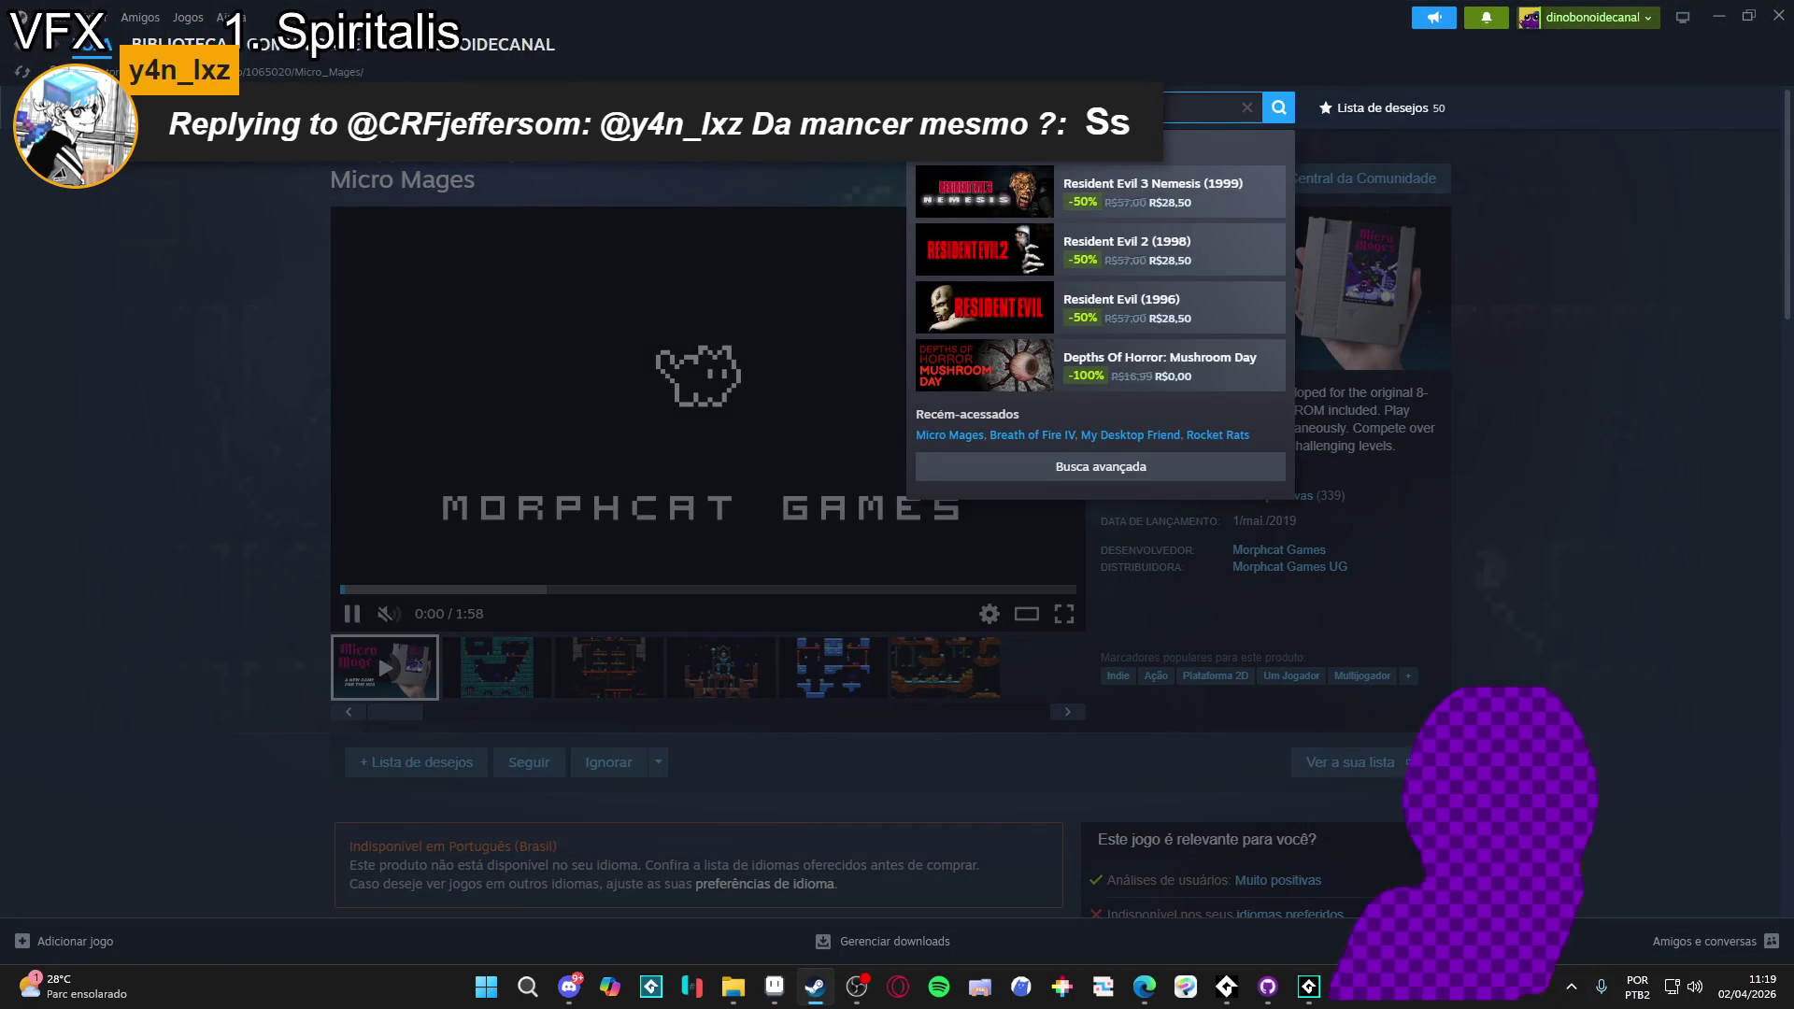
pyautogui.click(546, 685)
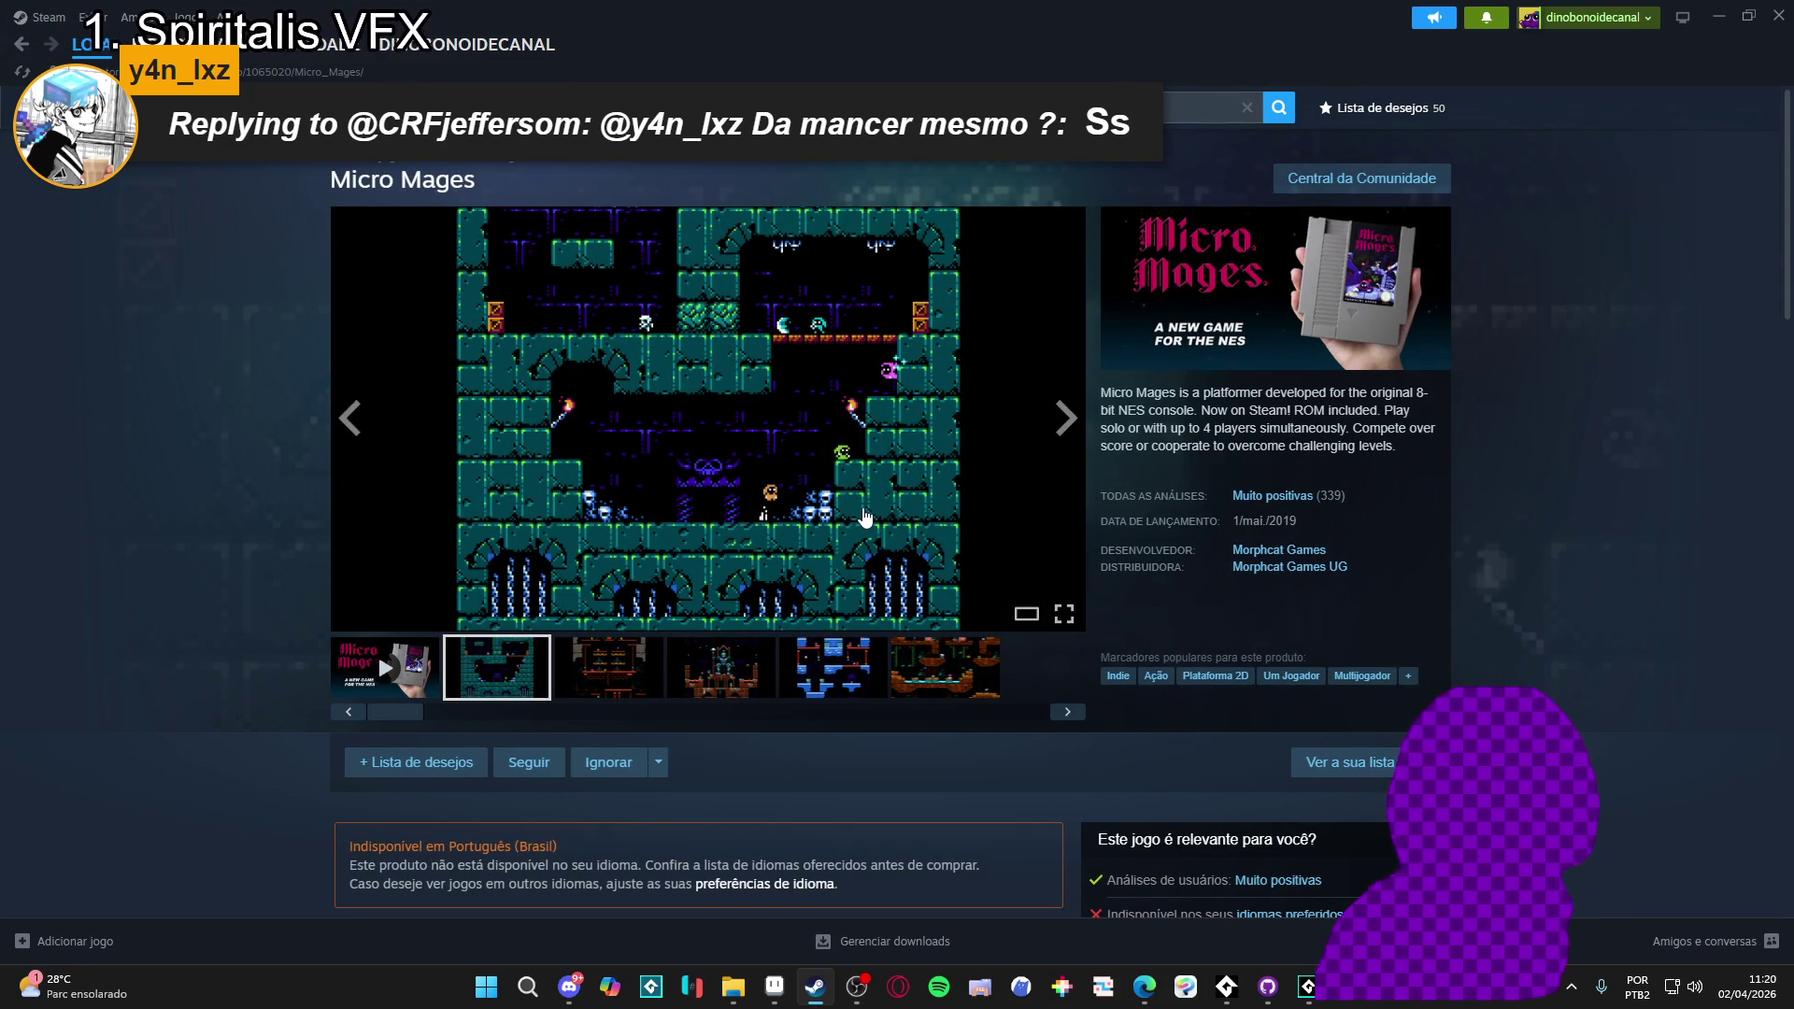
pyautogui.click(877, 521)
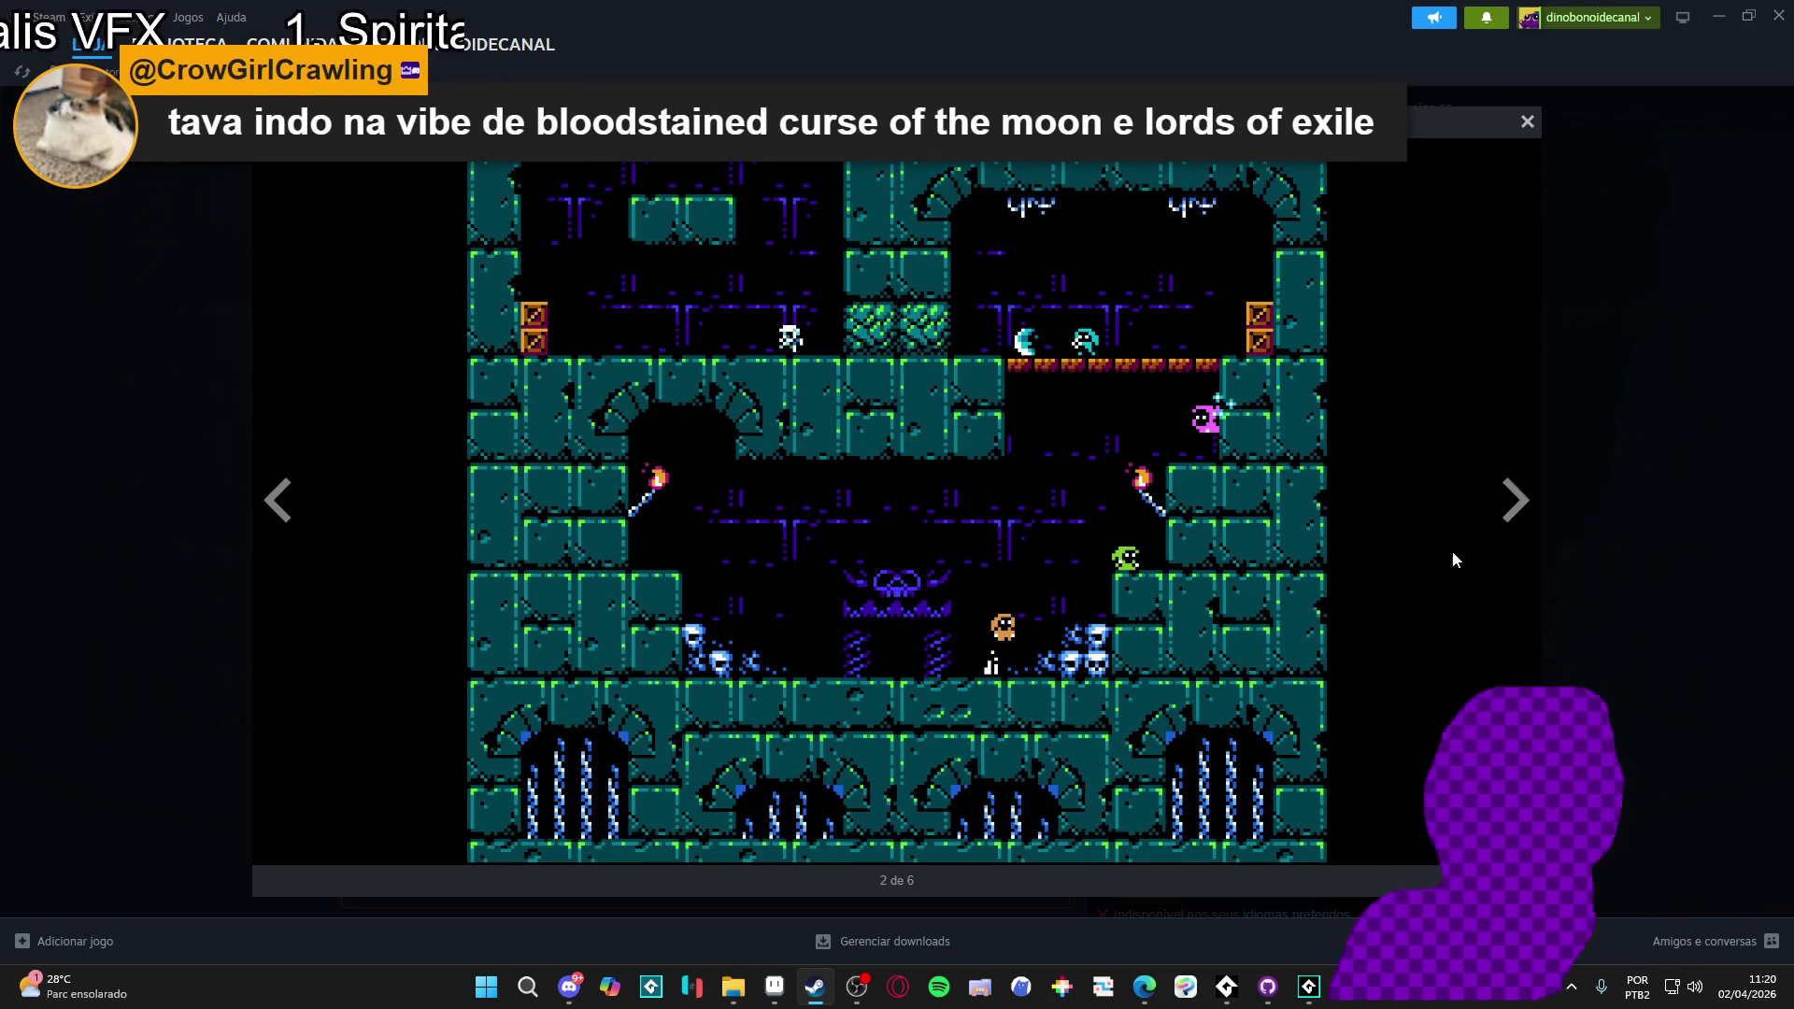
# - Advance to the throne-room screenshot, close the viewer, and search the store for 'phantom libra'
pyautogui.click(1515, 501)
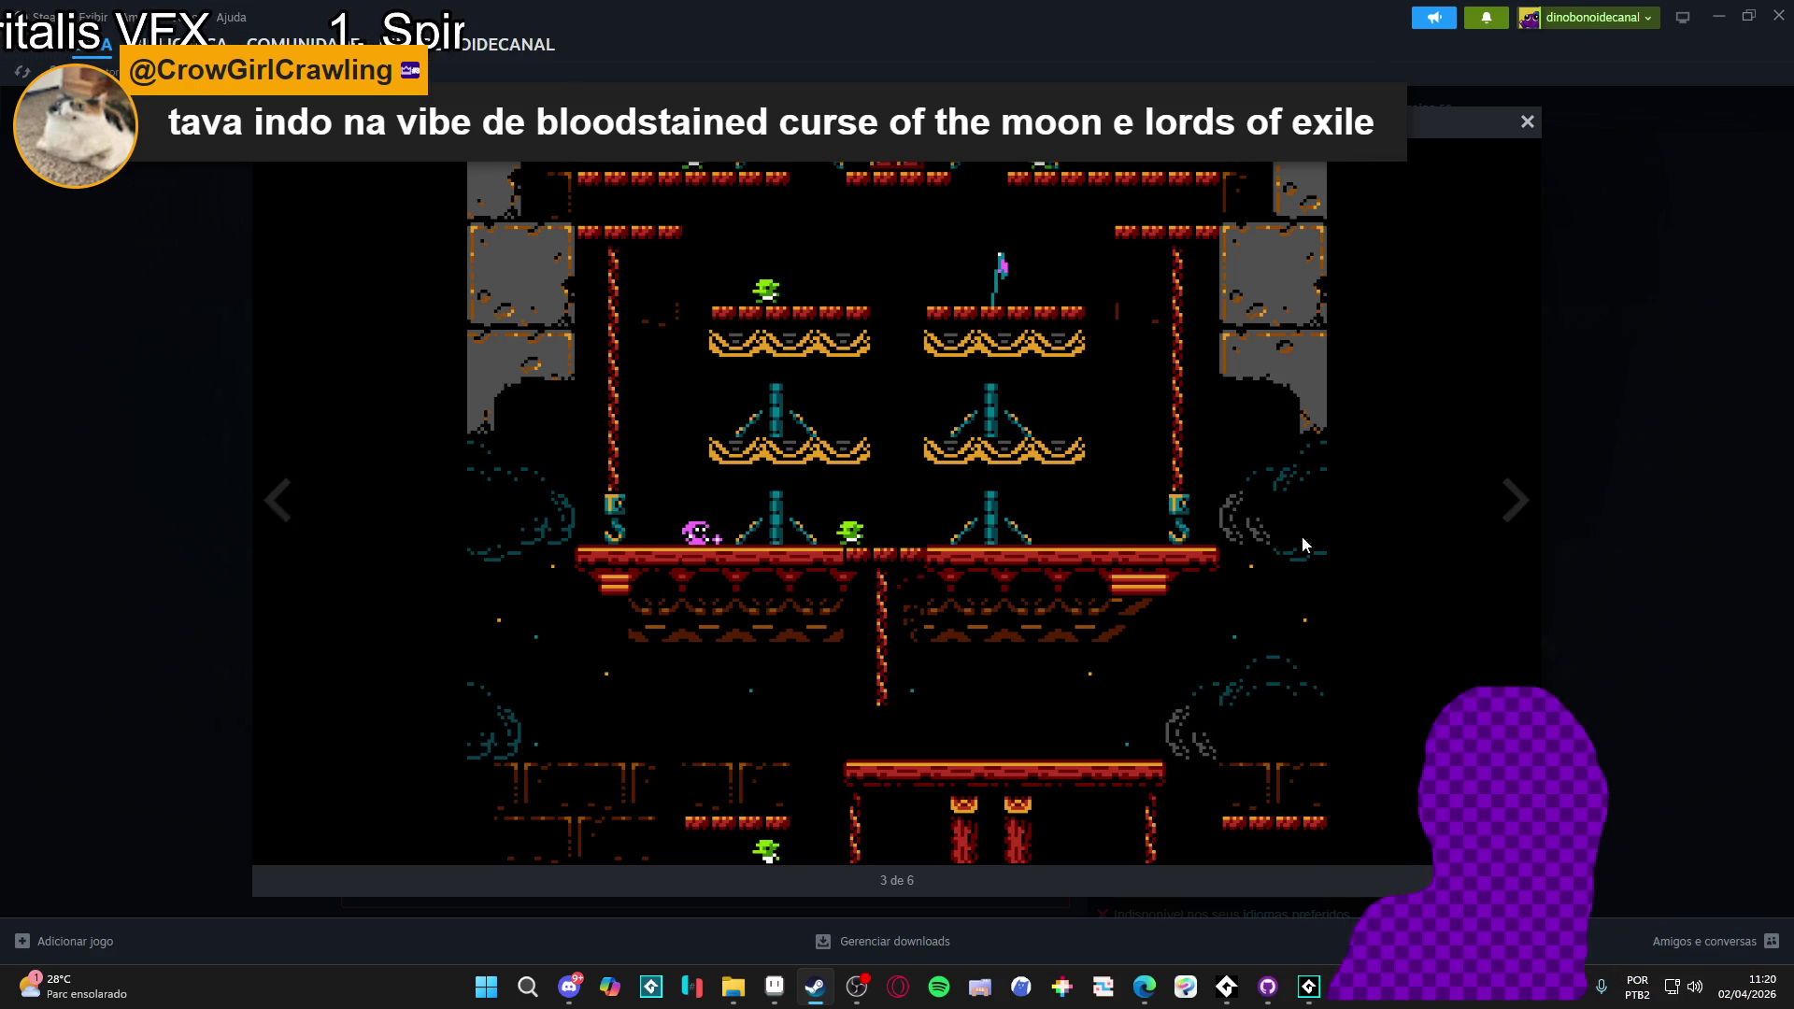
pyautogui.click(1523, 505)
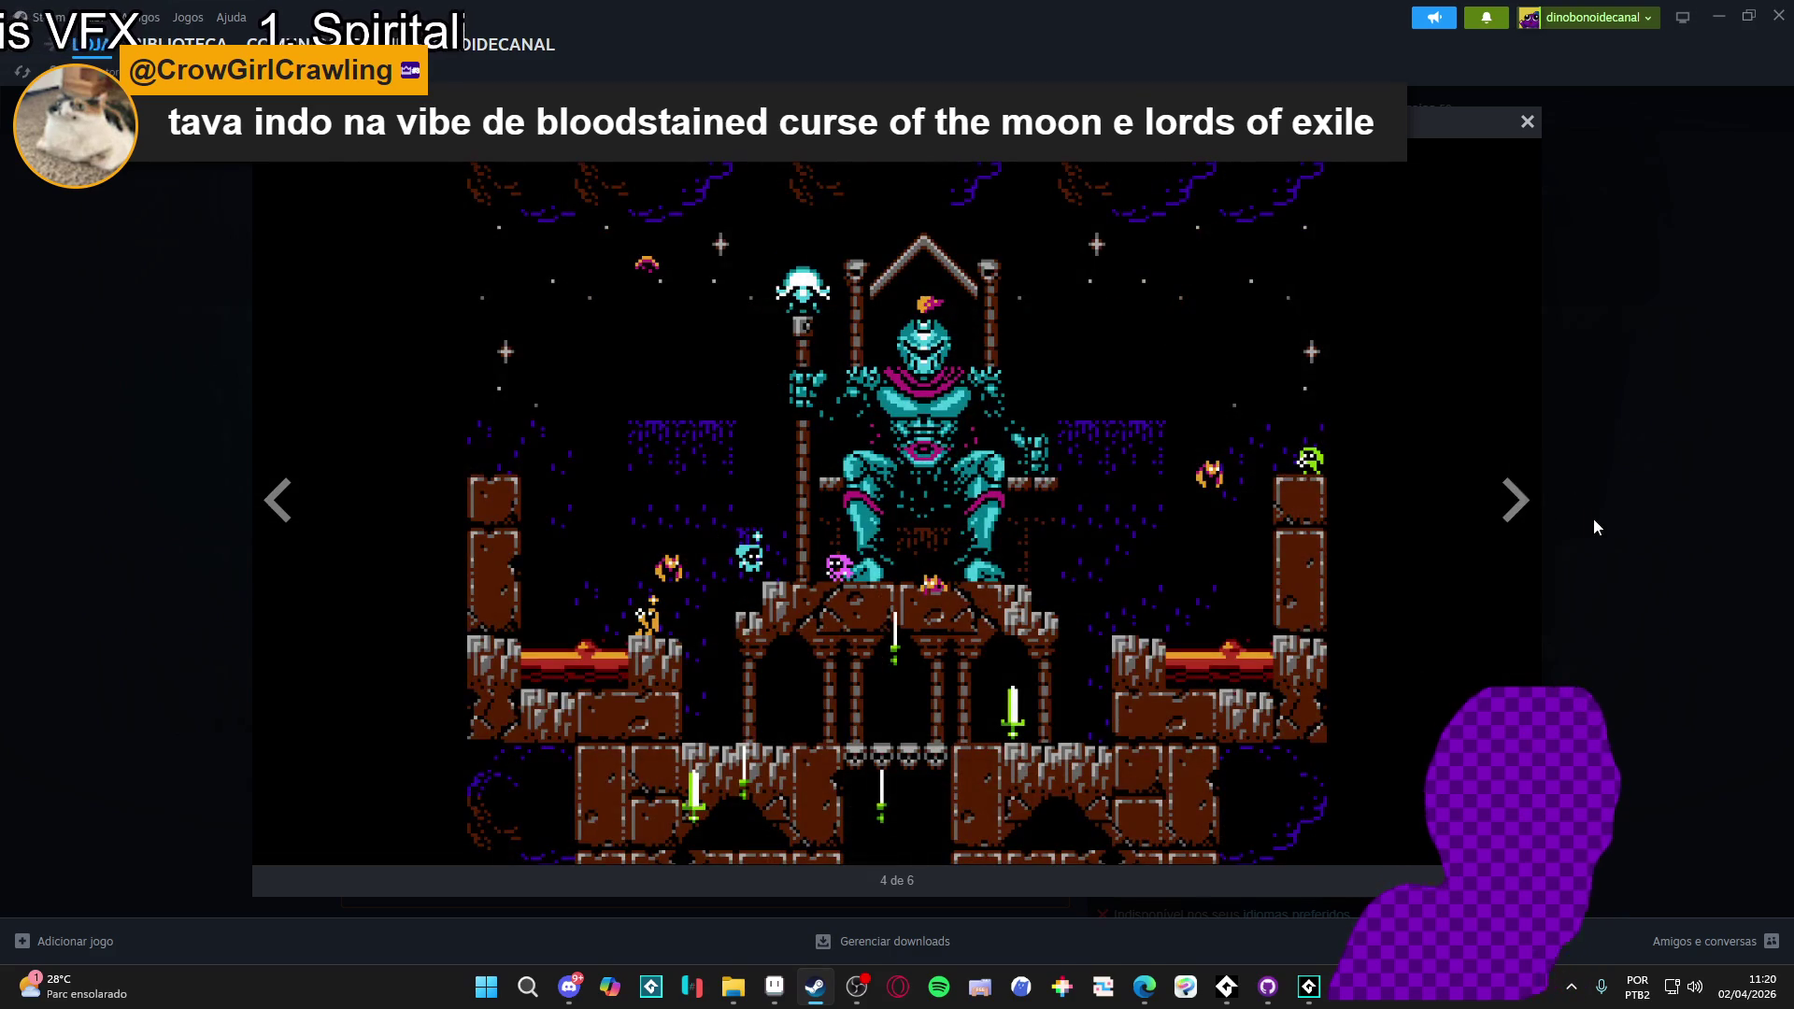
pyautogui.click(1594, 518)
pyautogui.write('phantom')
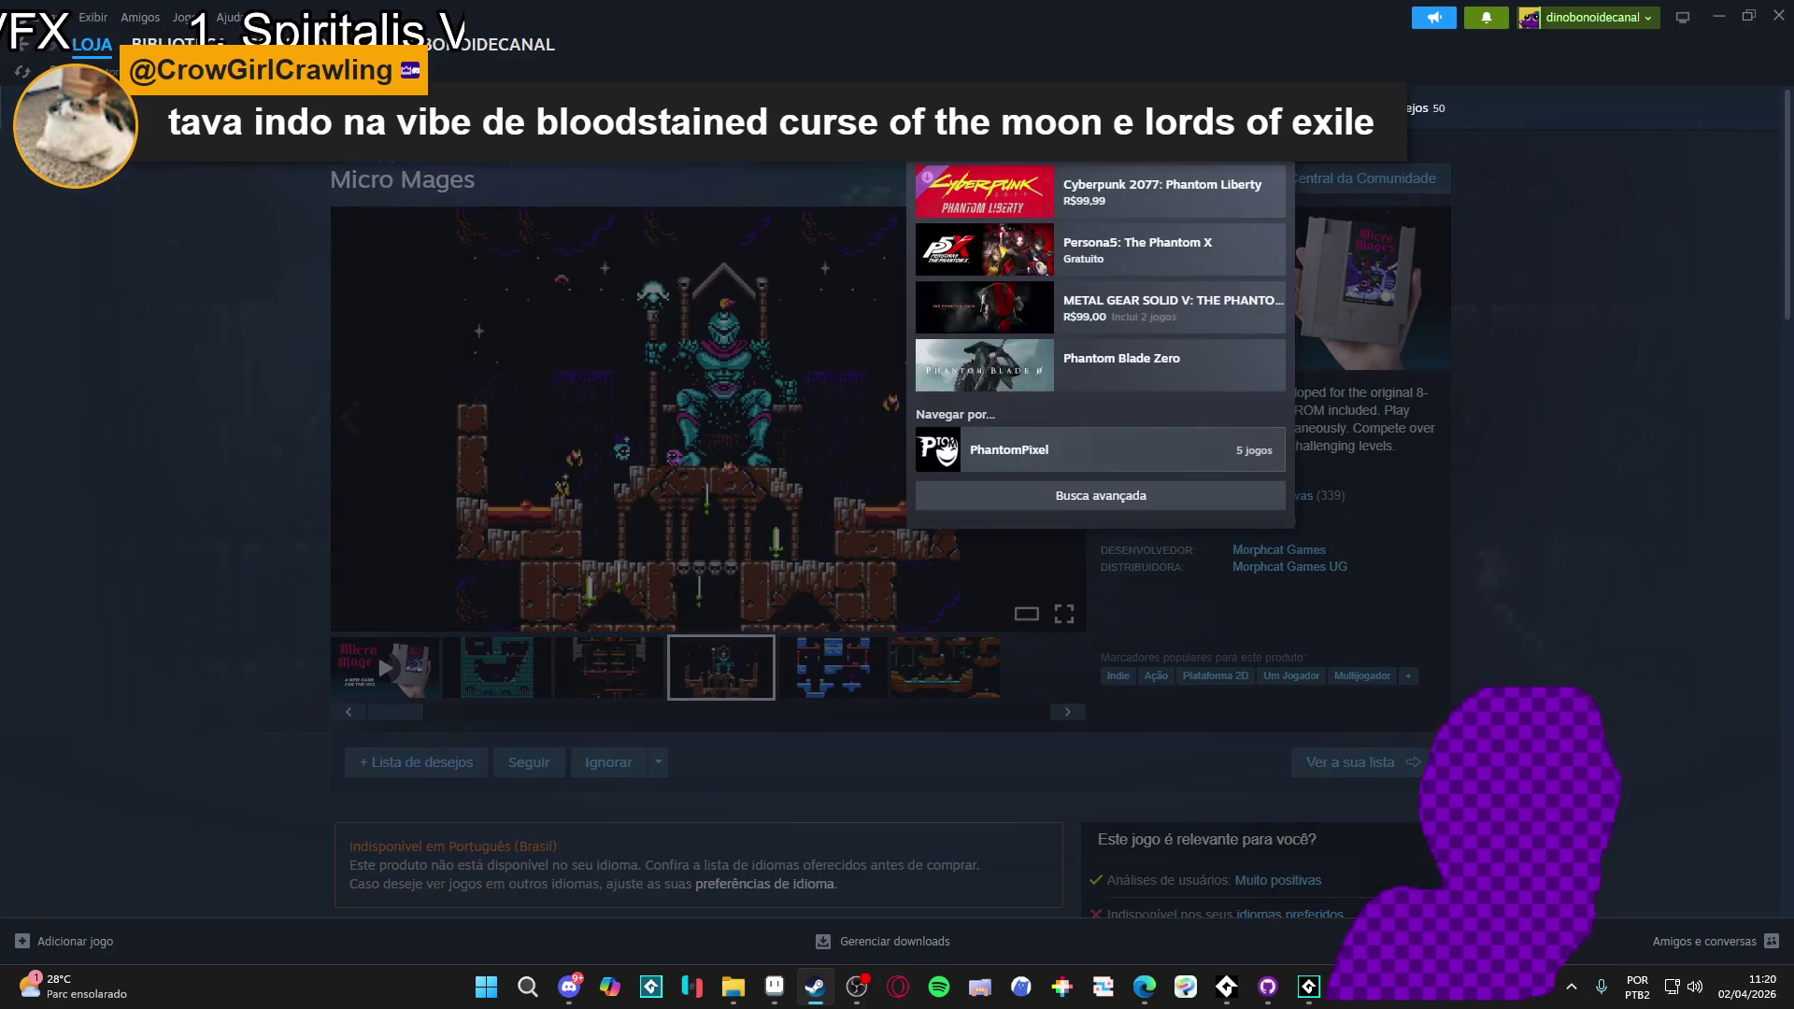
pyautogui.write(' libra')
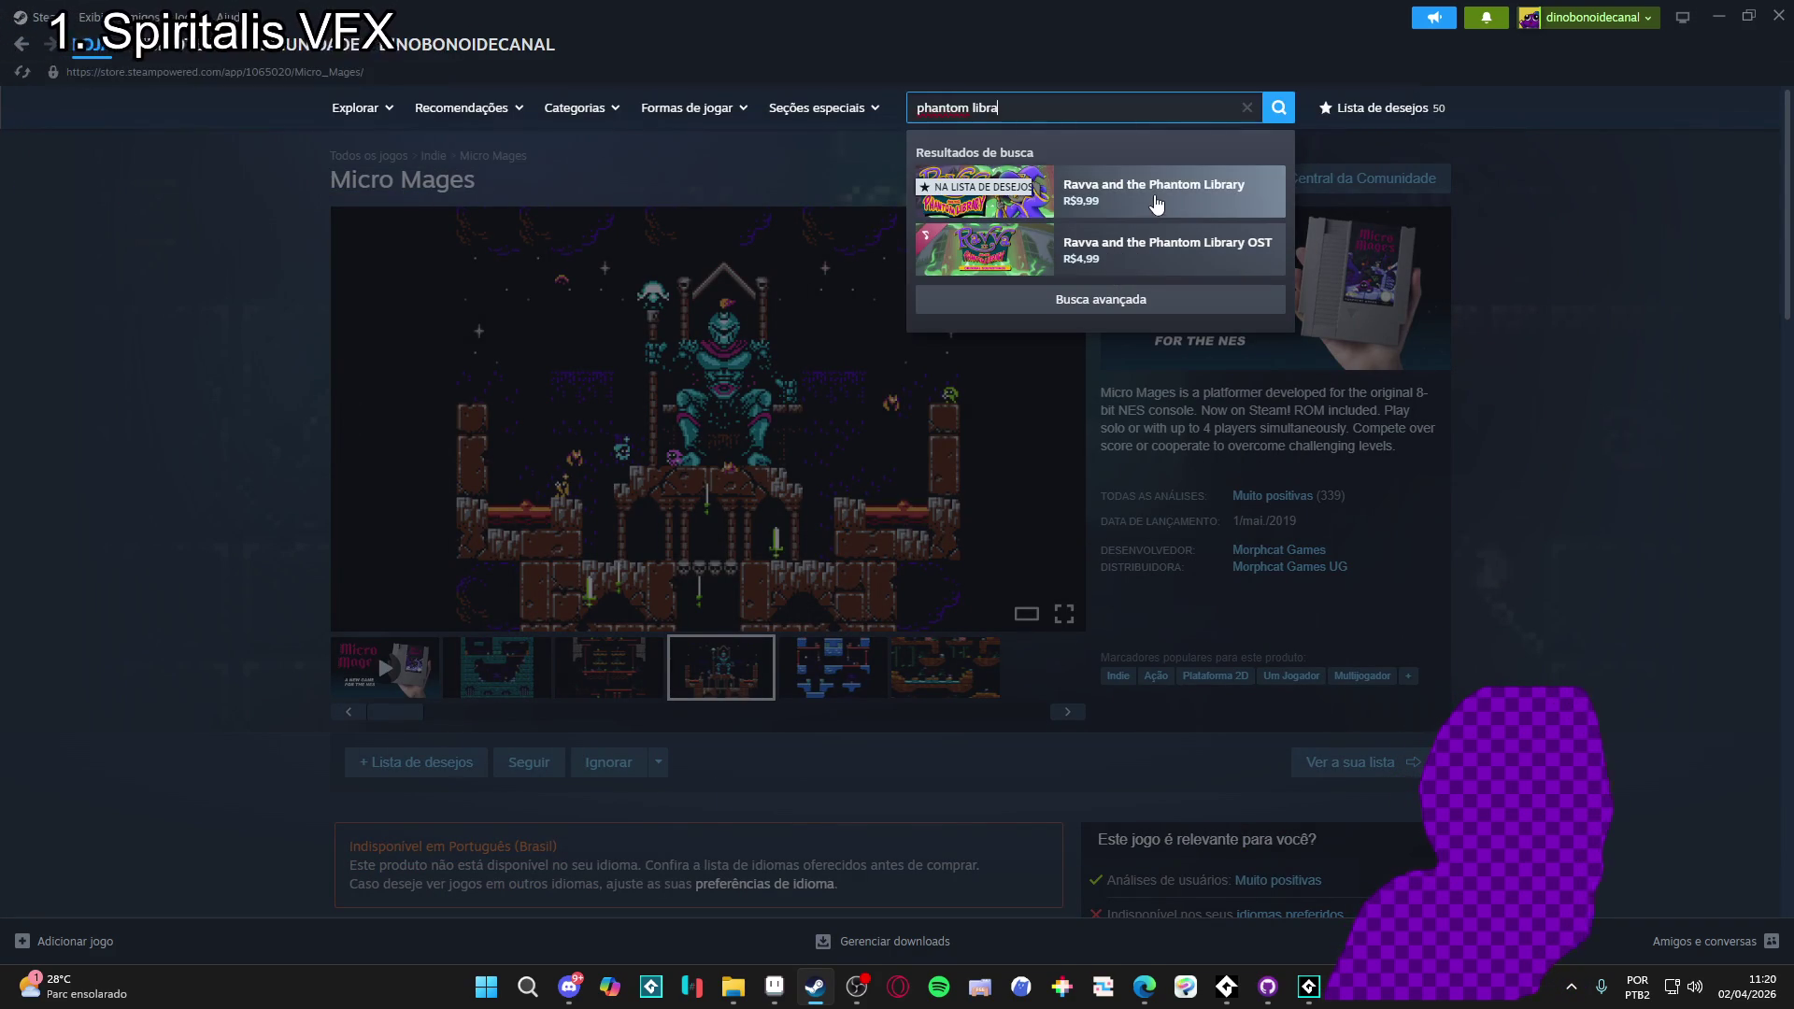
# - Open the Ravva and the Phantom Library store page and enlarge its third screenshot
pyautogui.click(1156, 192)
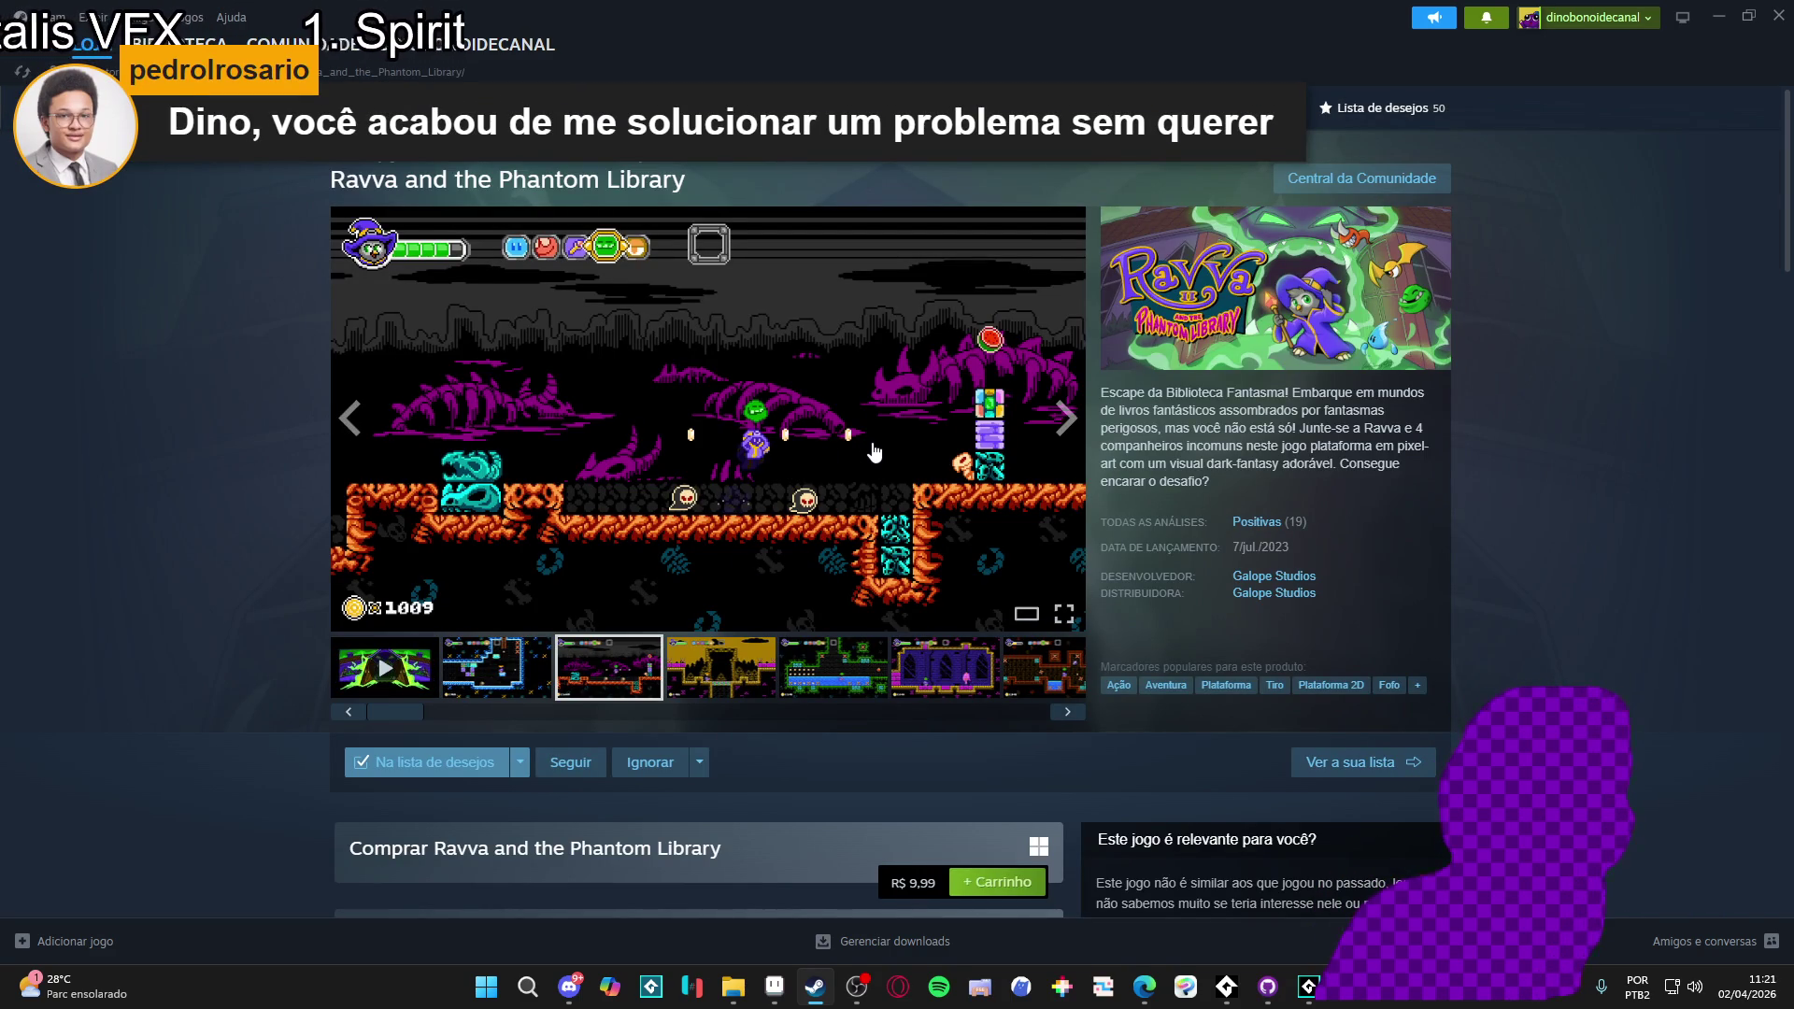
pyautogui.click(810, 439)
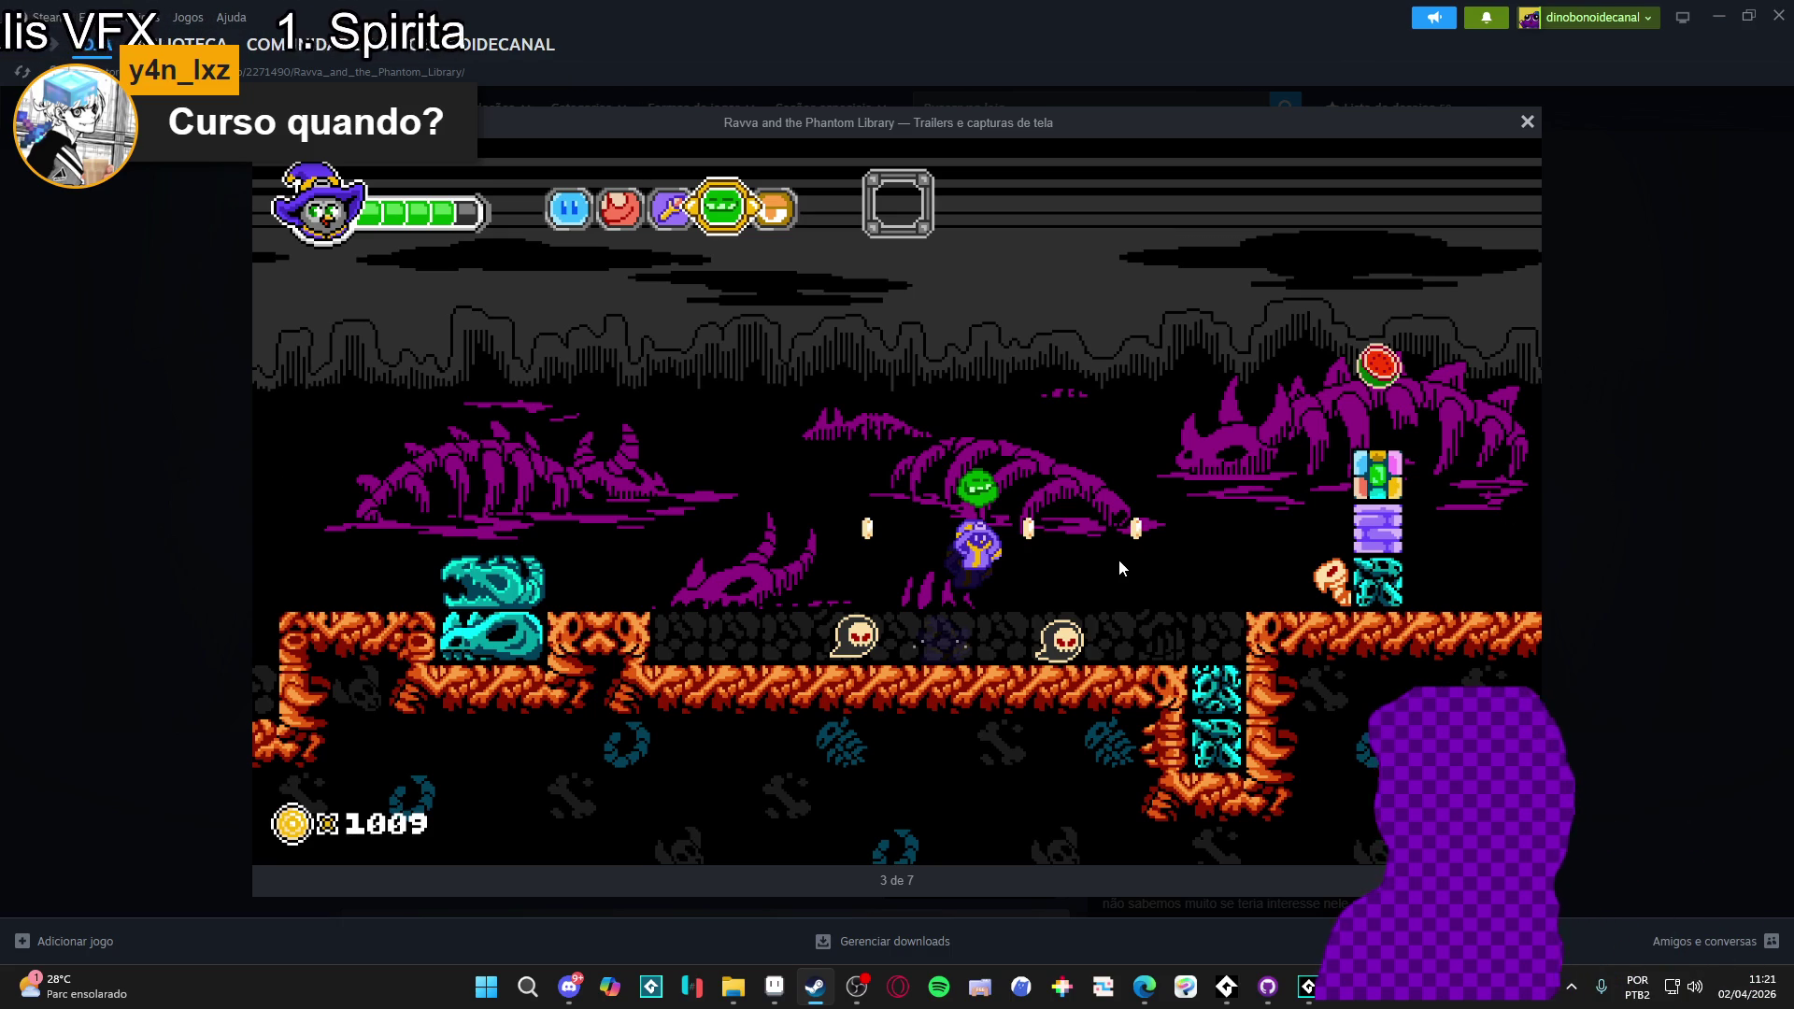
# - Step through Ravva and the Phantom Library screenshots four to seven, then close the viewer
pyautogui.moveTo(1233, 537)
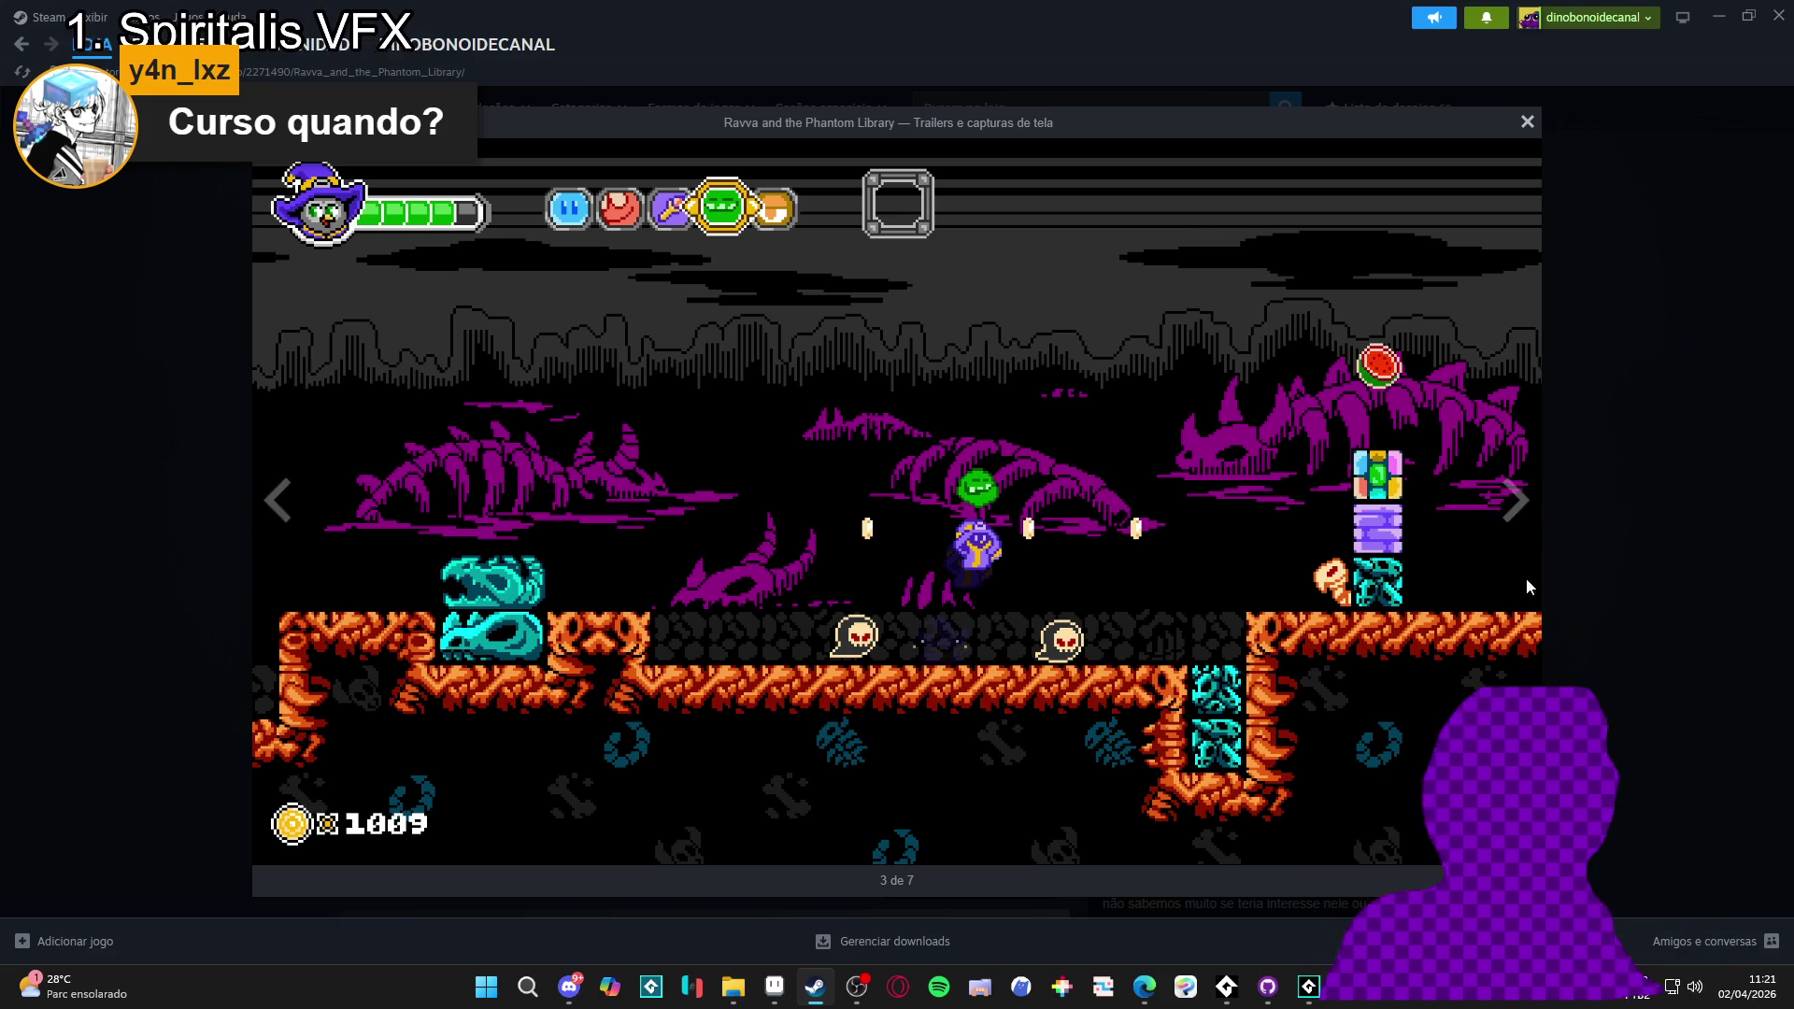
pyautogui.click(1506, 505)
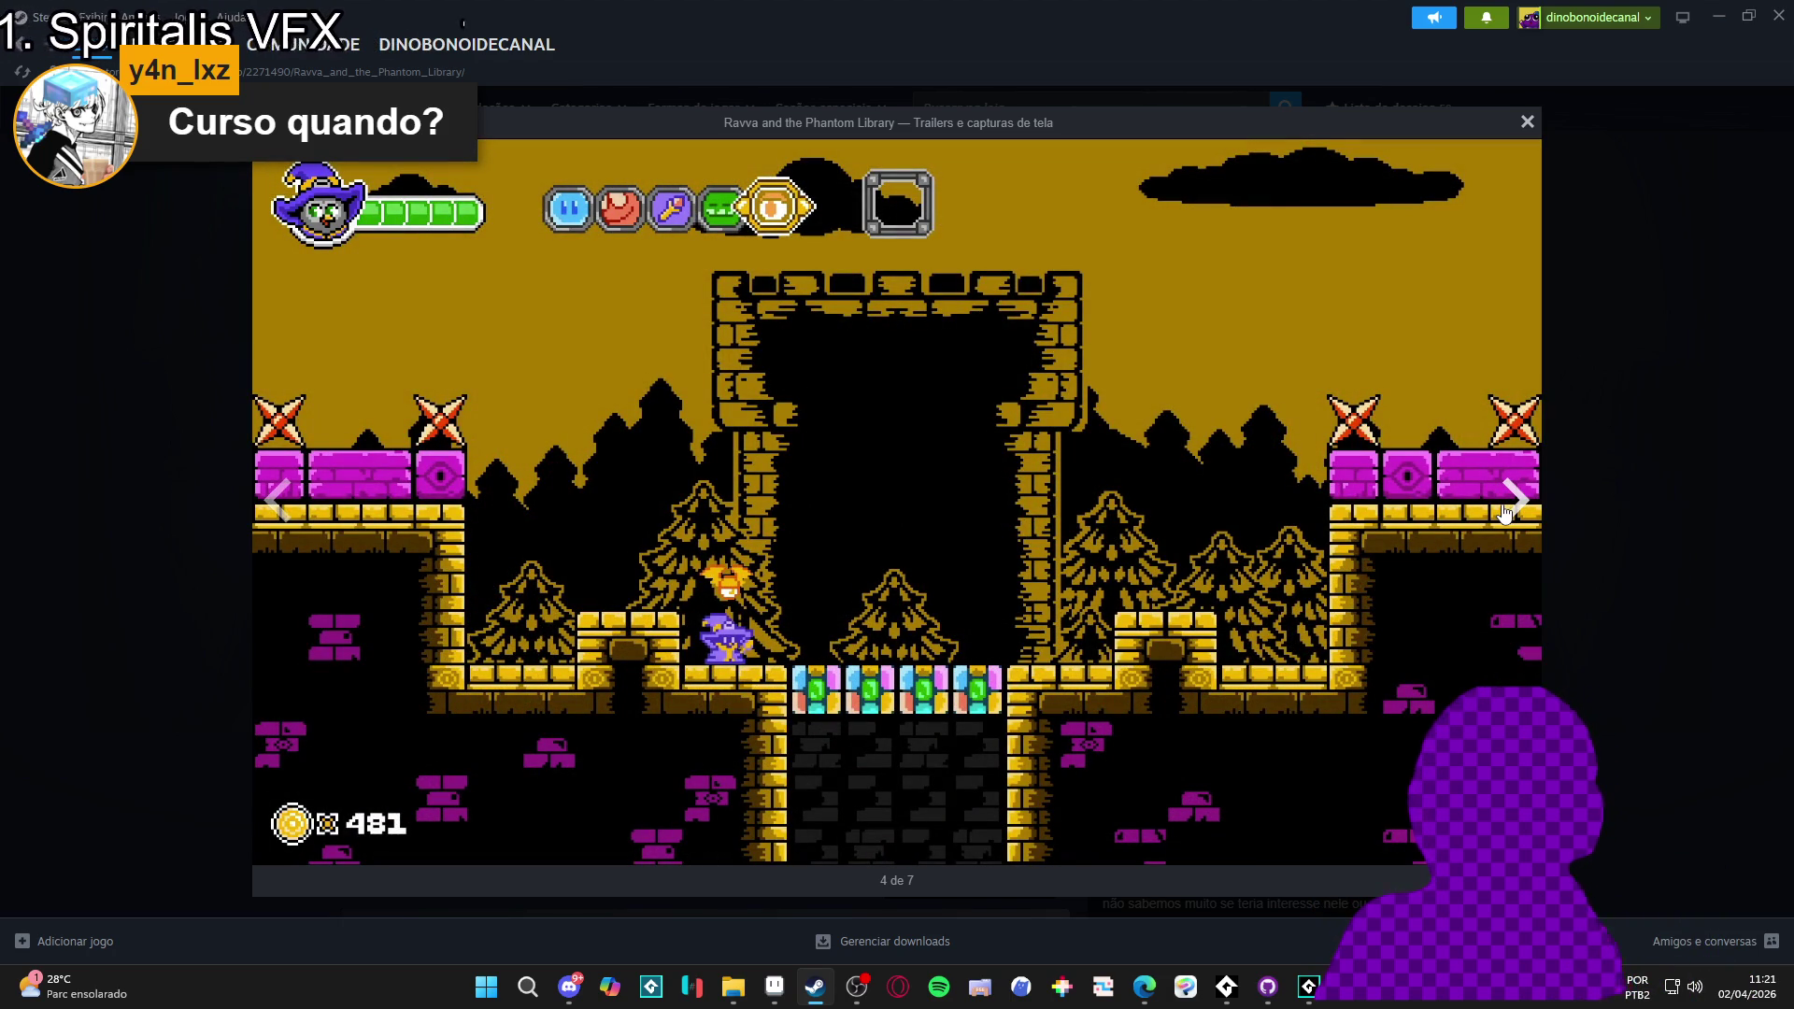
pyautogui.click(1504, 512)
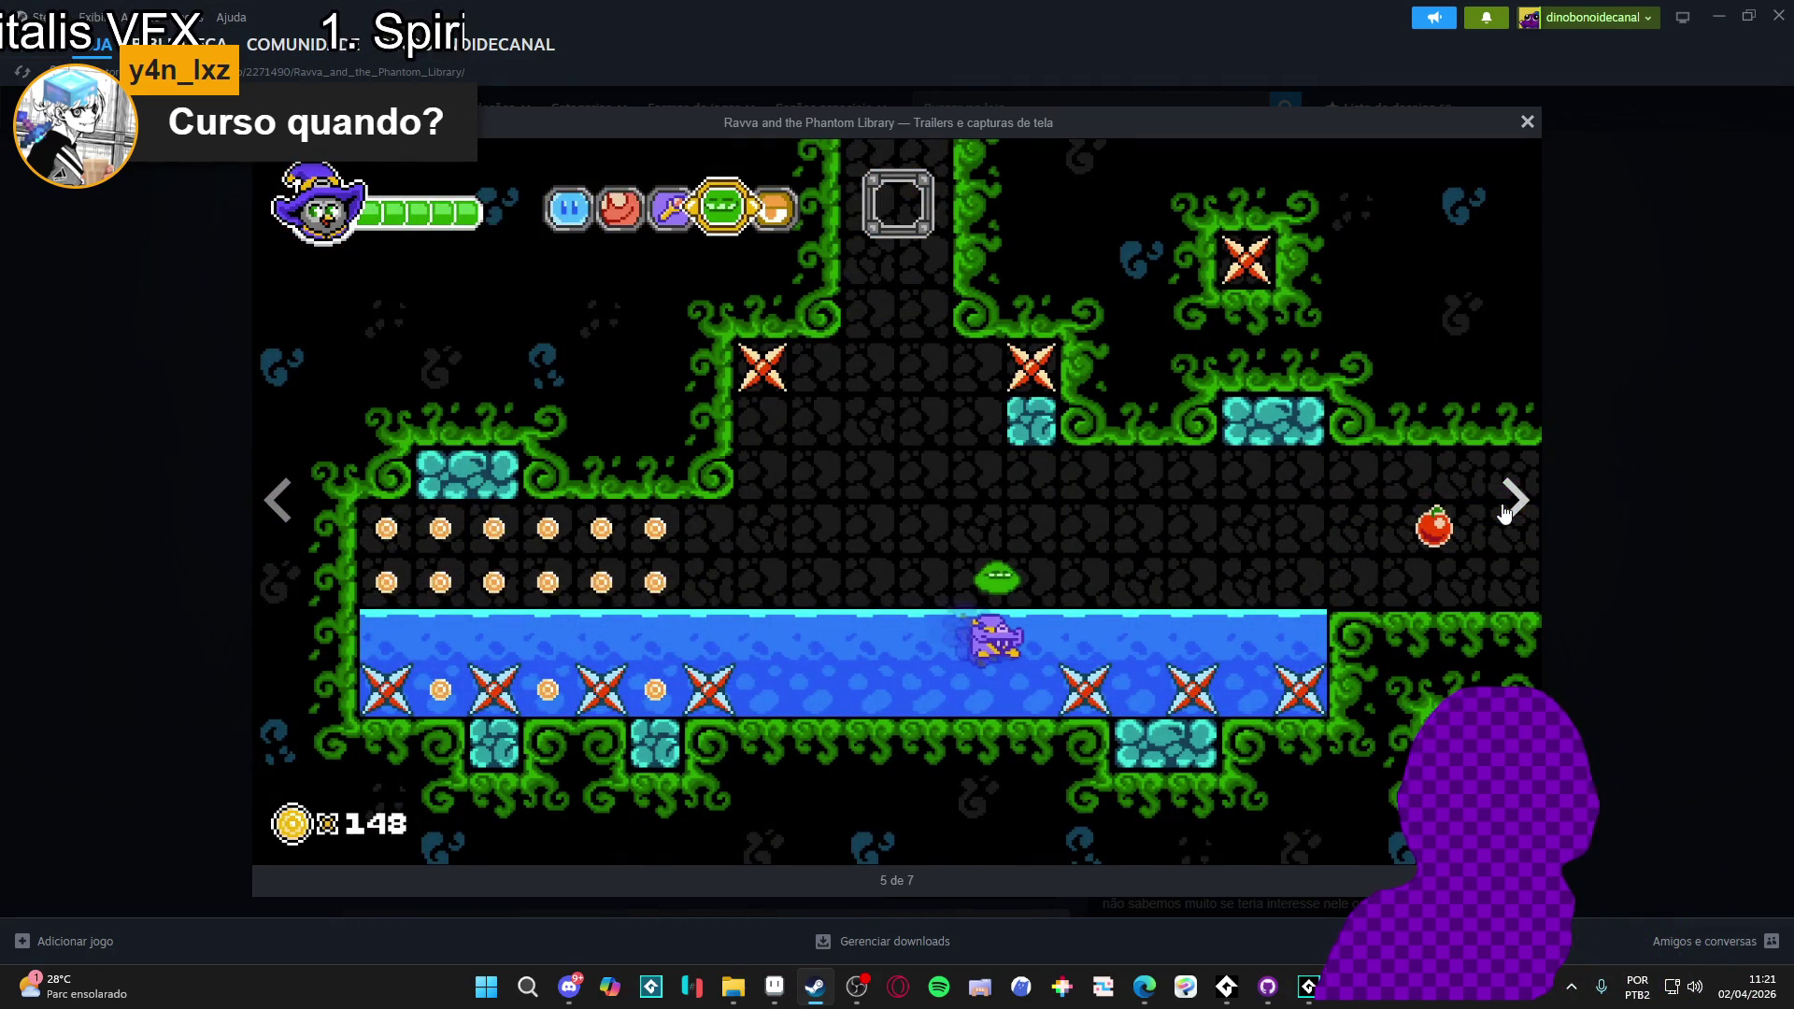
pyautogui.click(1504, 512)
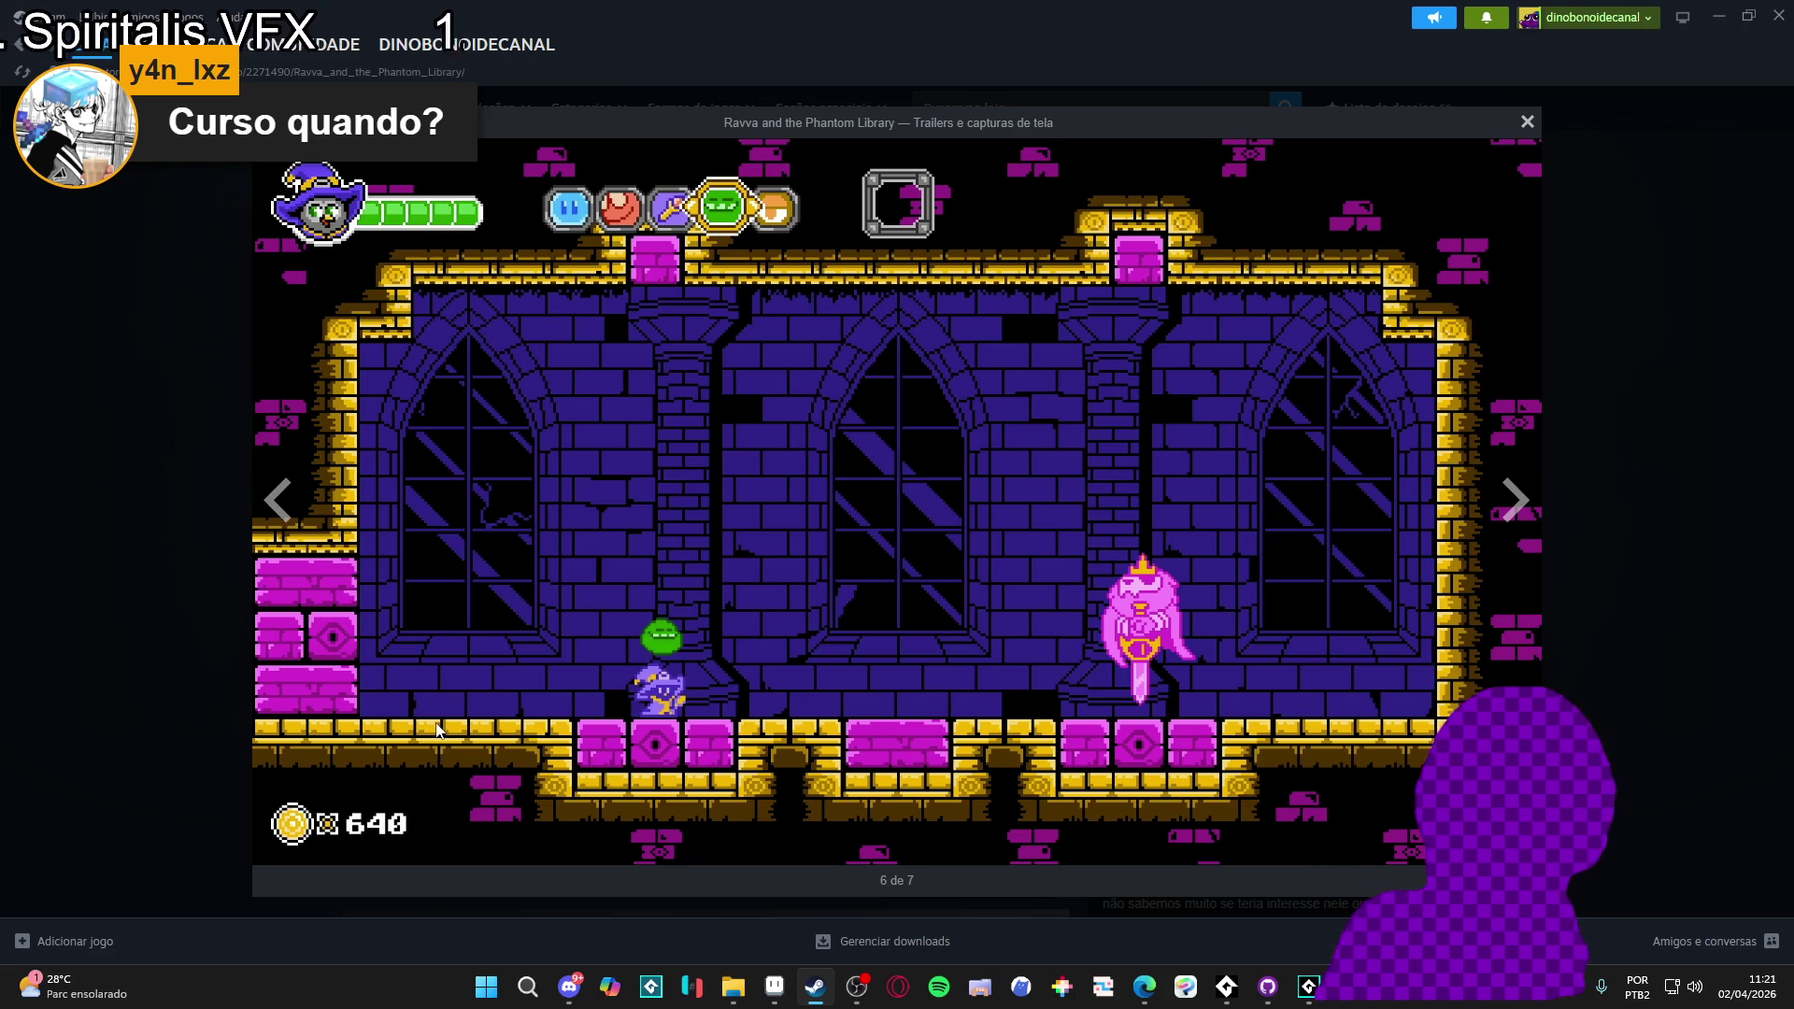
pyautogui.click(1512, 502)
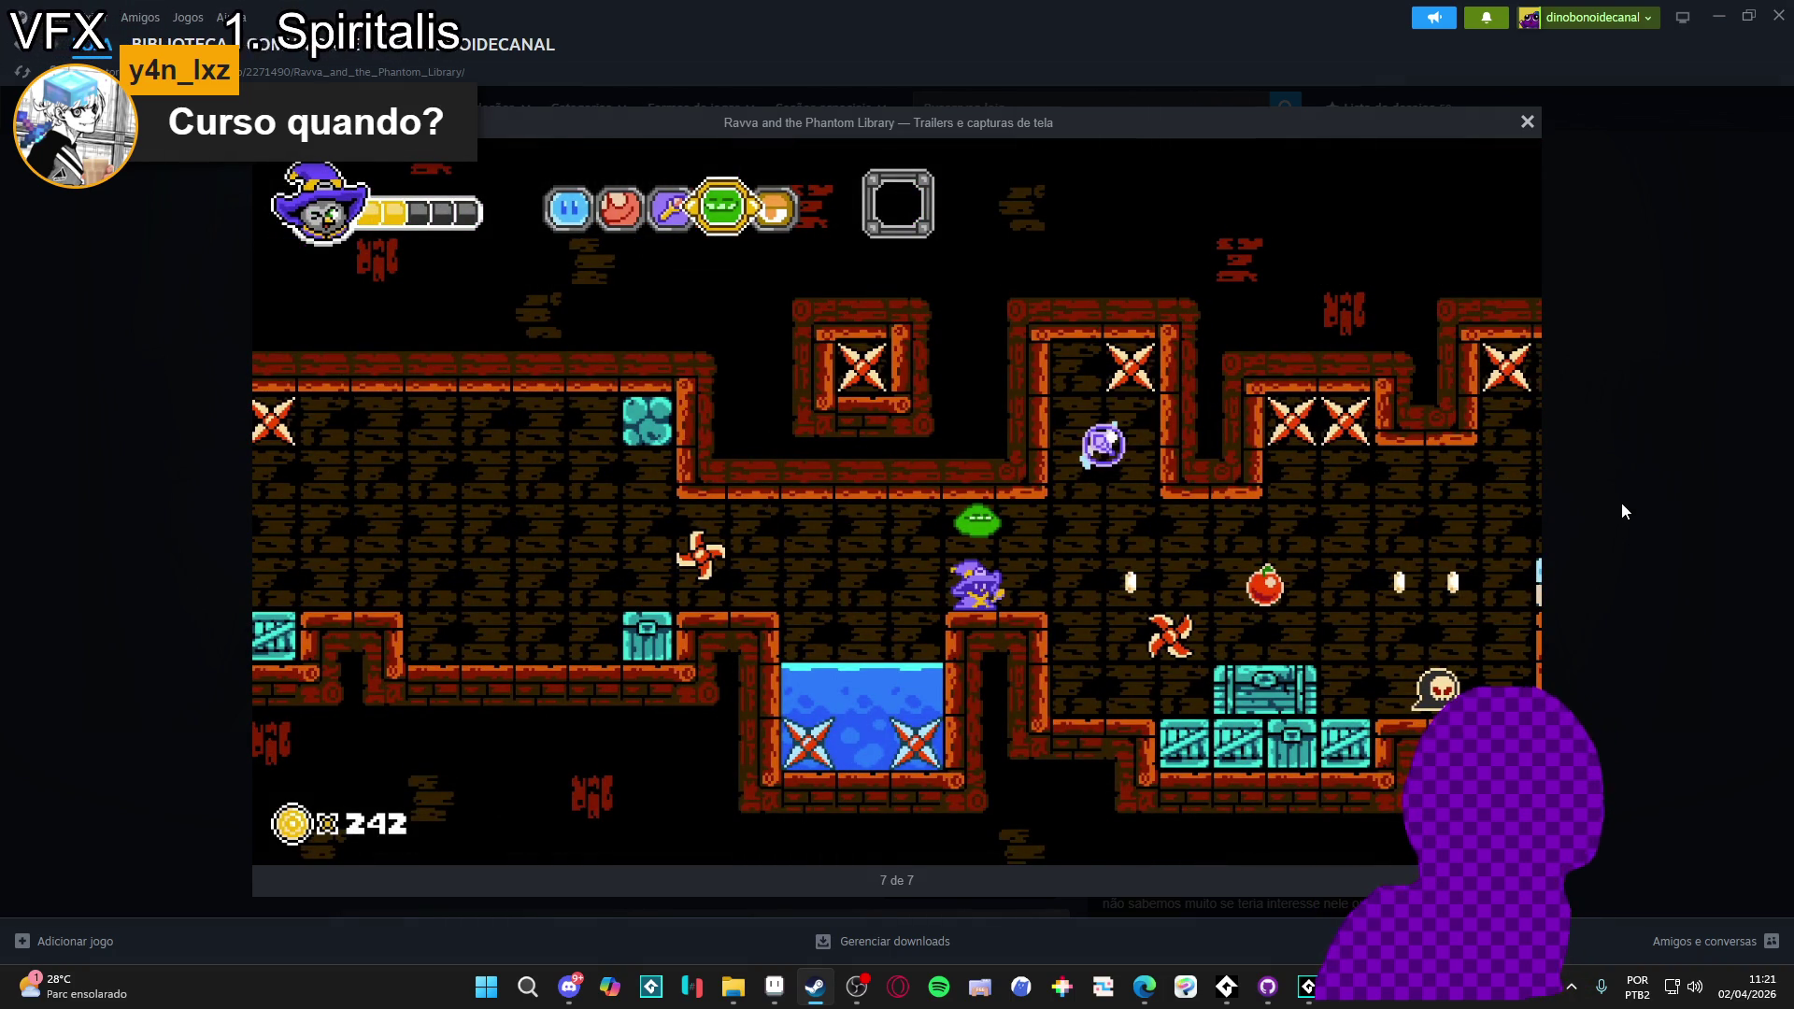
pyautogui.click(1623, 511)
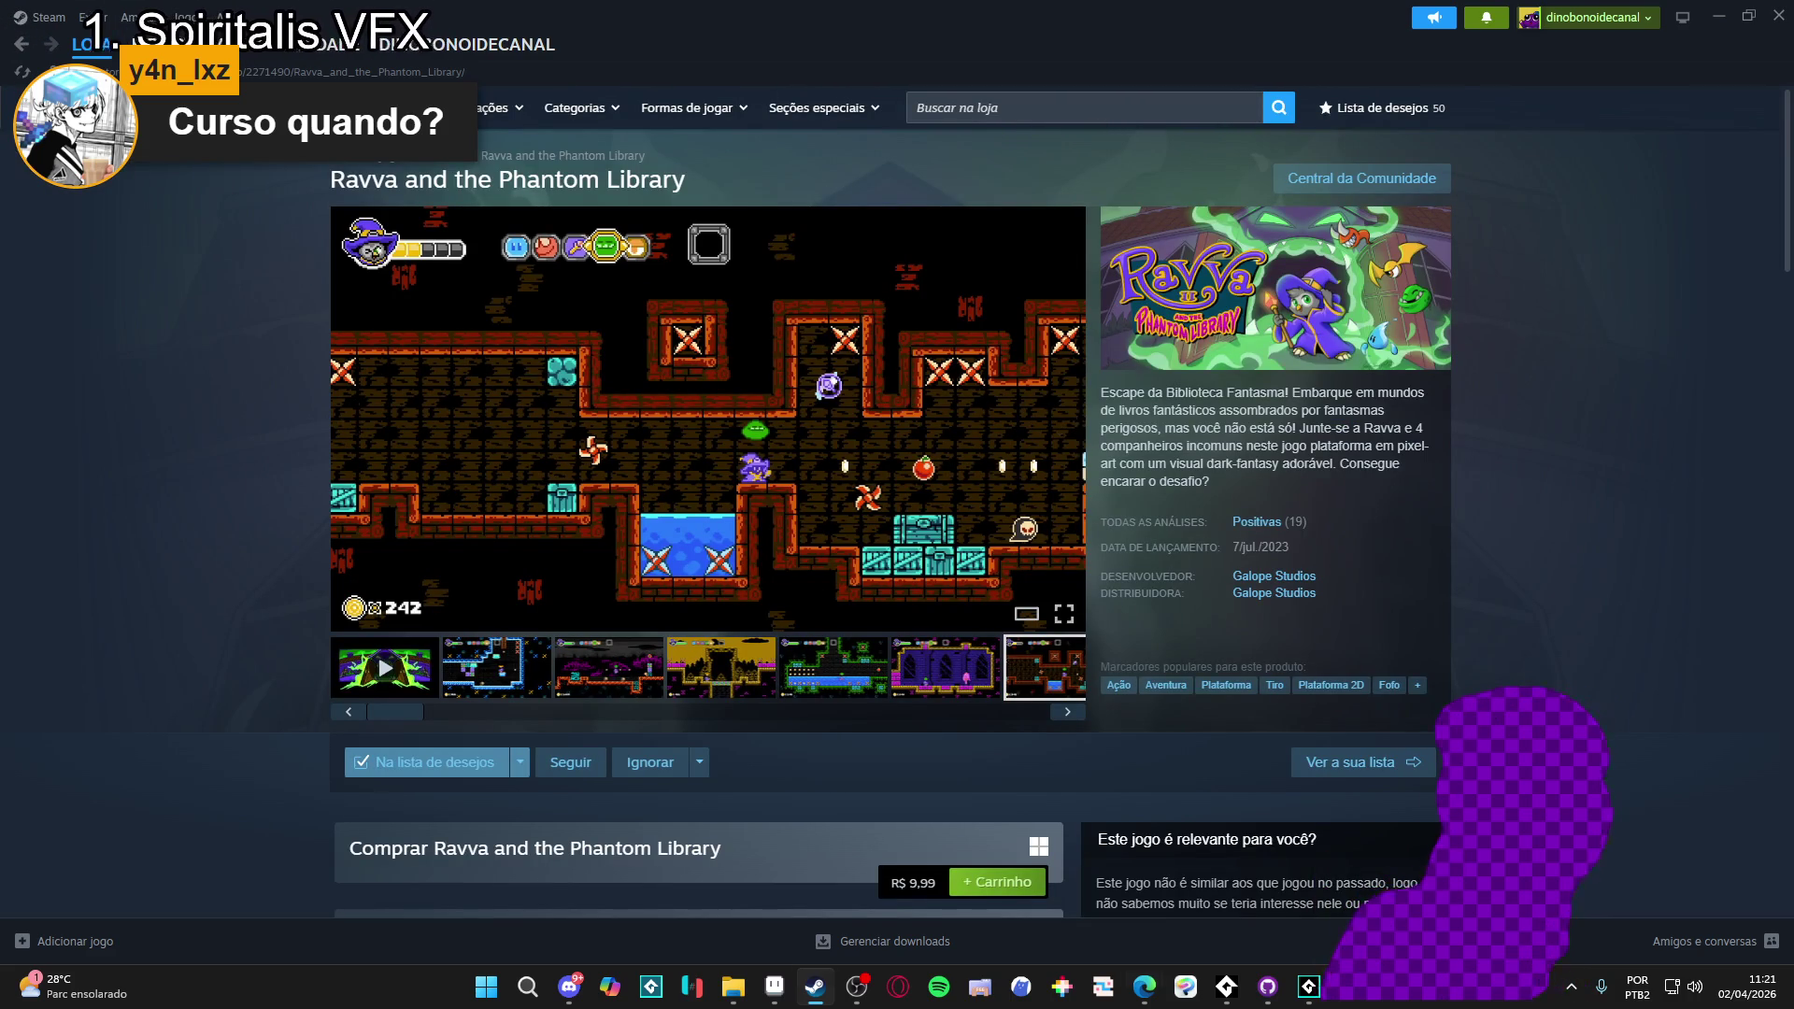
# - Switch to the browser showing the Bluesky post's enlarged pixel-art map images
pyautogui.moveTo(2, 280)
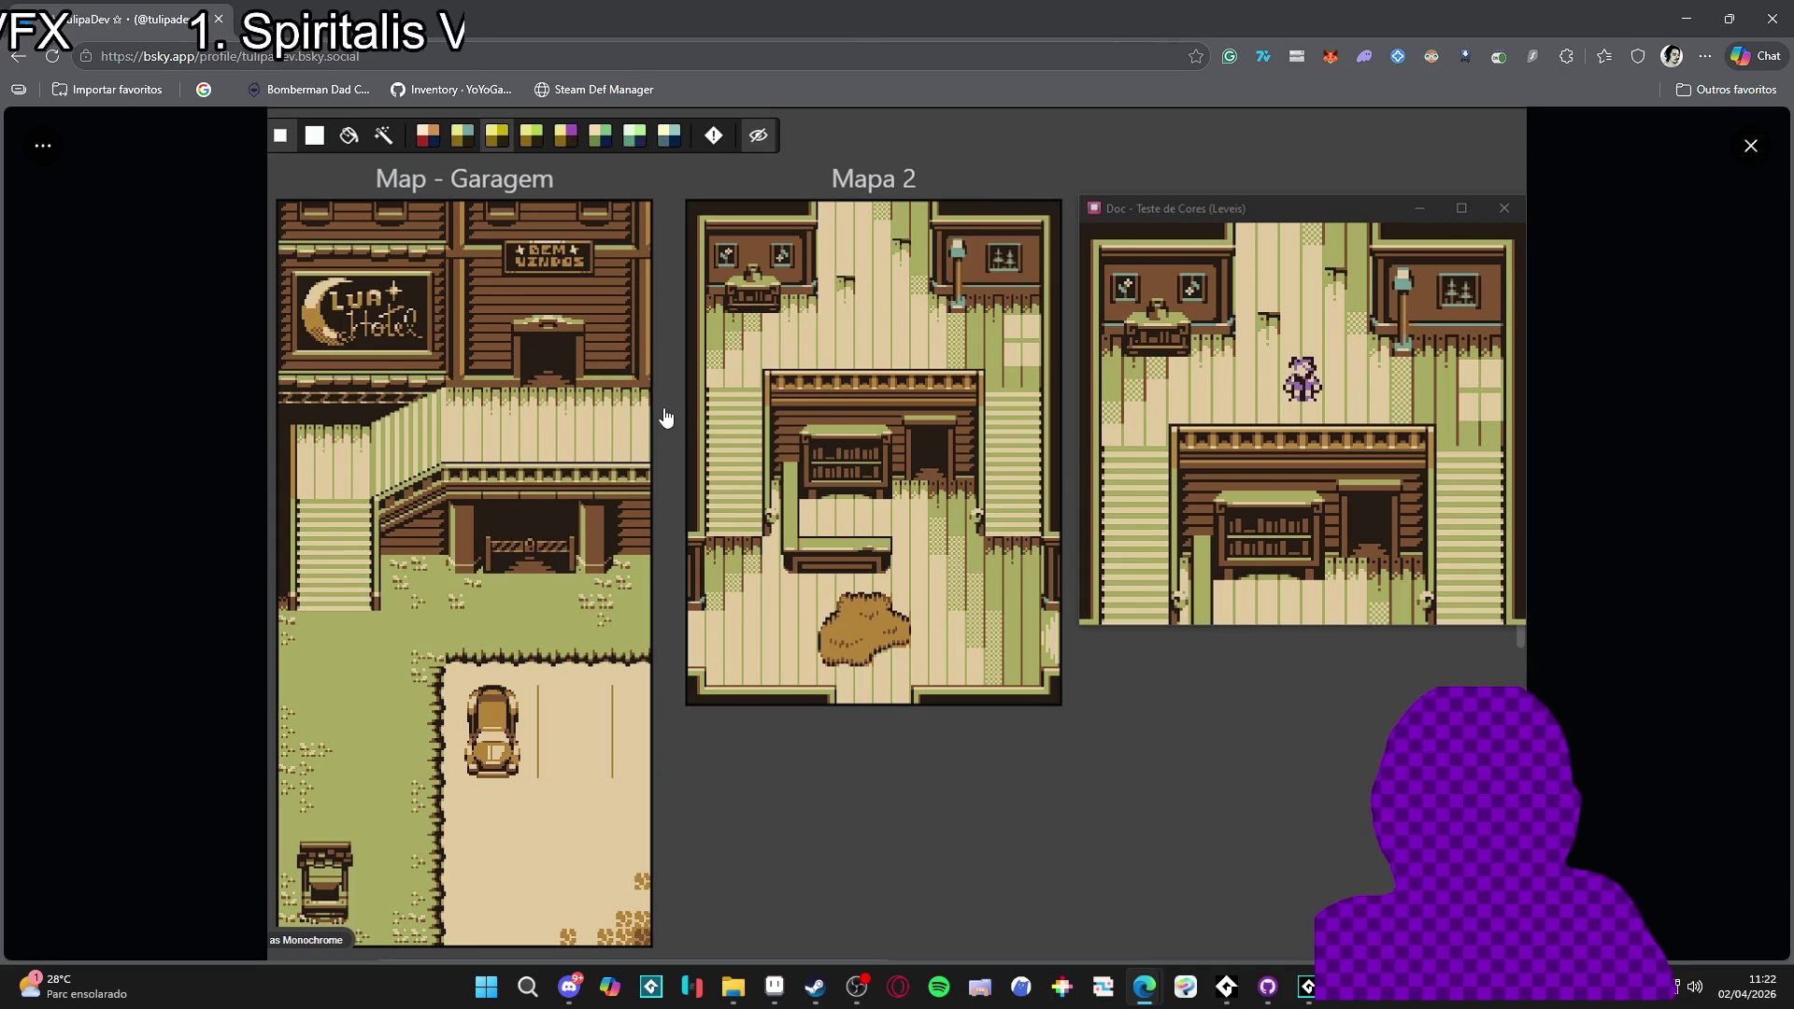
pyautogui.click(1017, 355)
pyautogui.click(1017, 356)
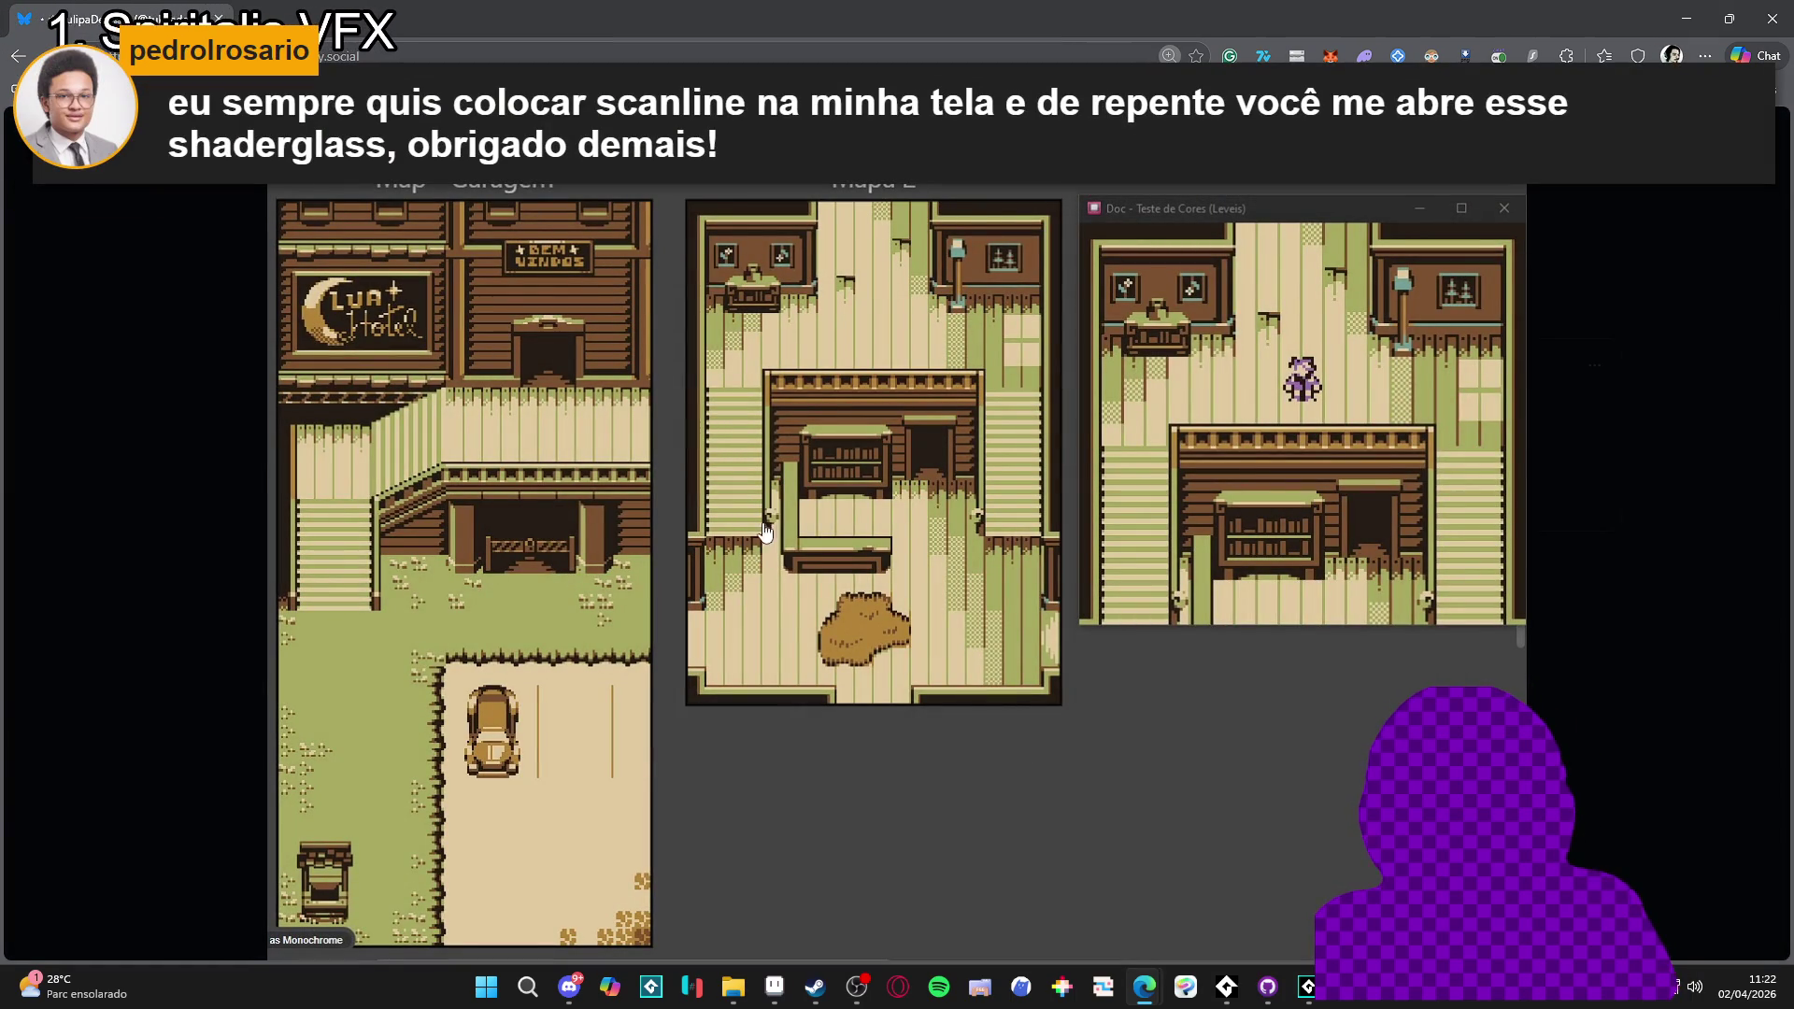